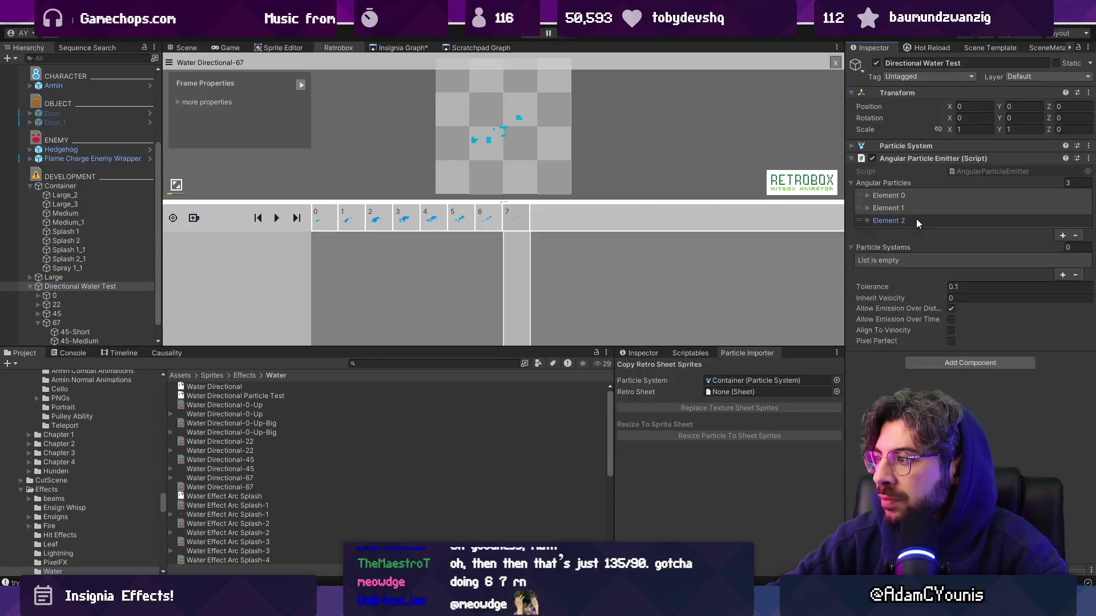
Duplicate the Element 2 entry in Angular Particles to create a new Element 3.
{"action": "right_click", "coordinate": [913, 219]}
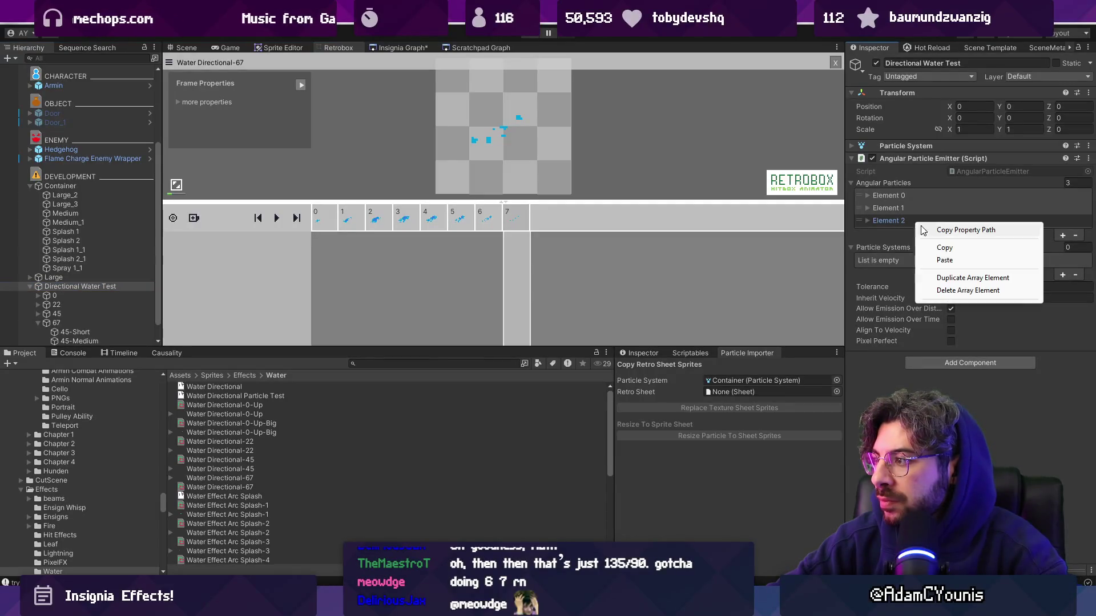
{"action": "left_click", "coordinate": [936, 245]}
{"action": "left_click", "coordinate": [867, 221]}
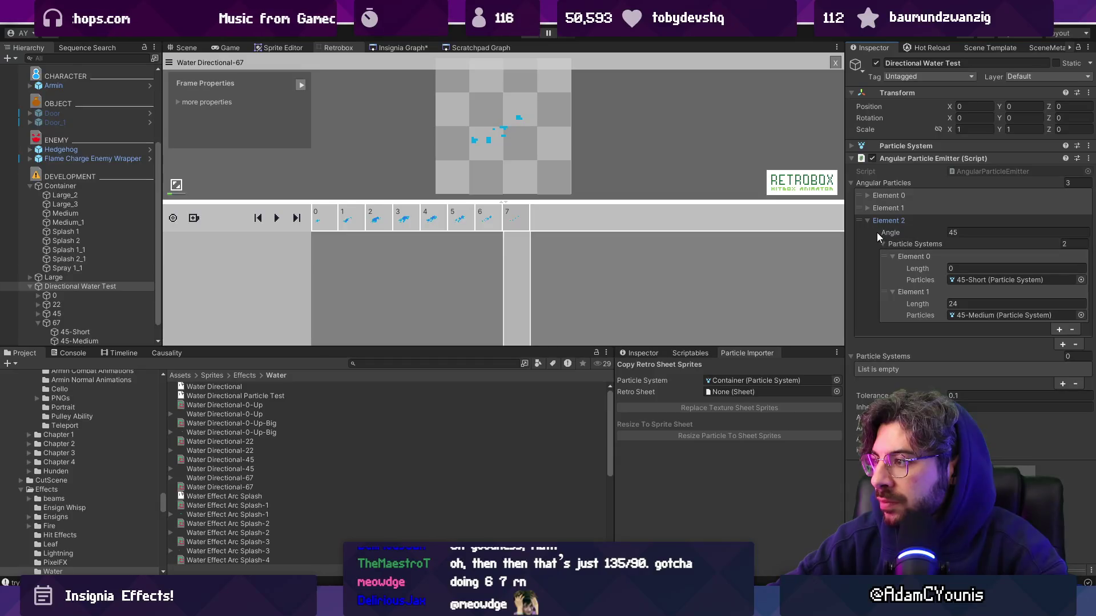
{"action": "left_click", "coordinate": [872, 223]}
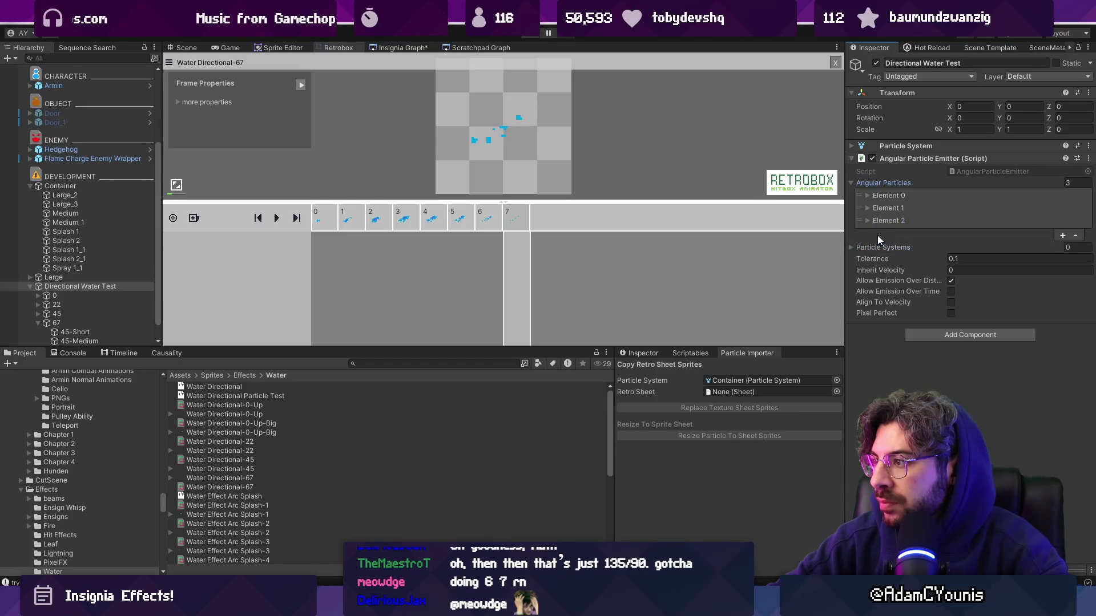
{"action": "left_click", "coordinate": [877, 222]}
{"action": "right_click", "coordinate": [886, 220]}
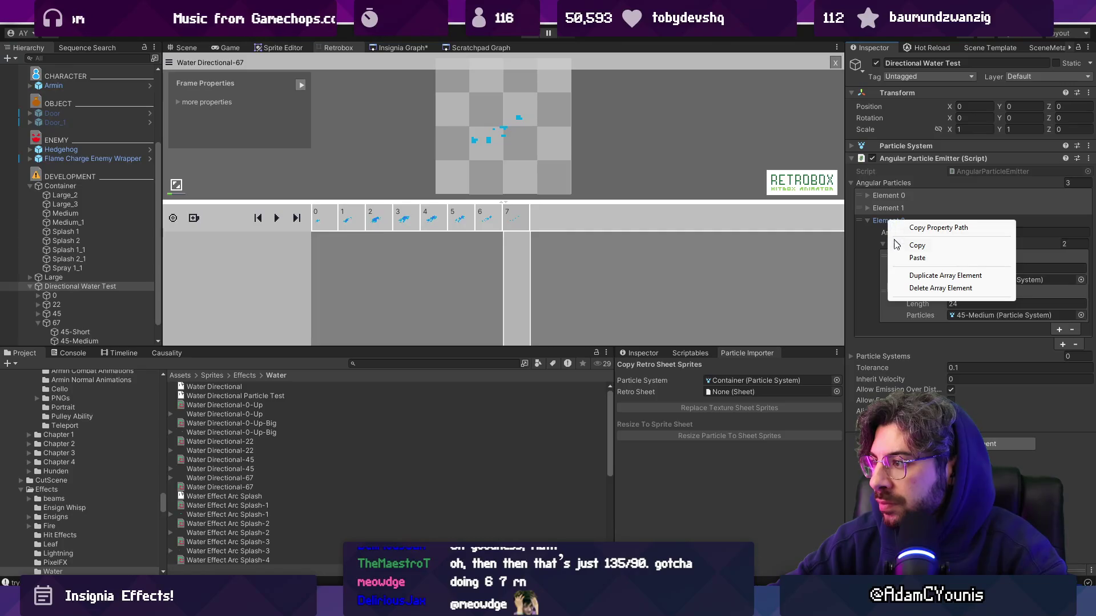
{"action": "left_click", "coordinate": [900, 274]}
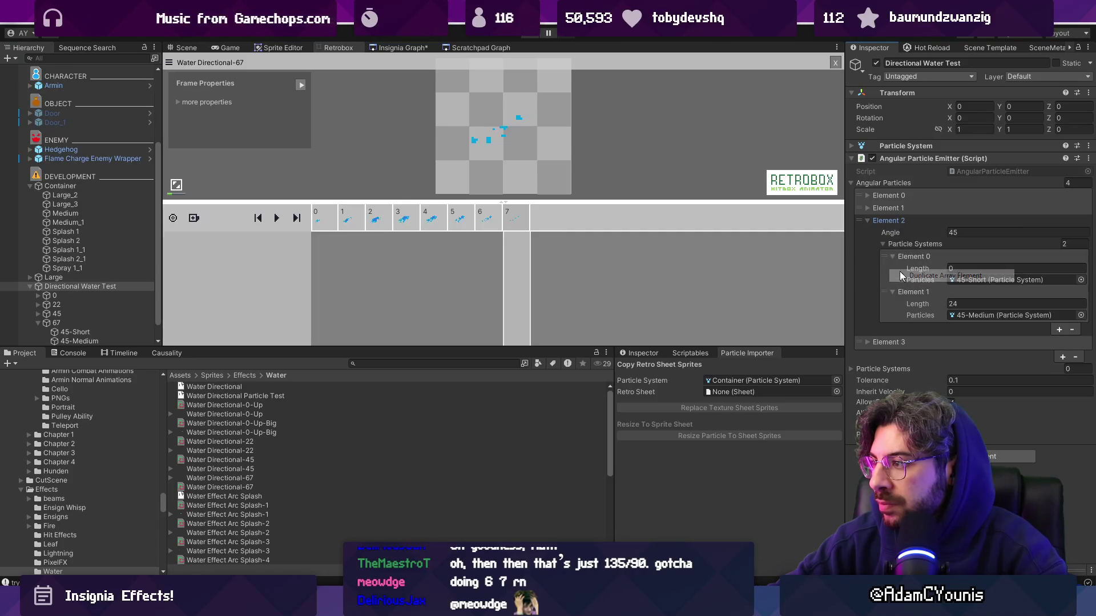
{"action": "left_click", "coordinate": [871, 220]}
{"action": "left_click", "coordinate": [872, 233]}
Set Element 3's angle to 67 and assign its two particle systems.
{"action": "double_click", "coordinate": [968, 243]}
{"action": "type", "text": "67"}
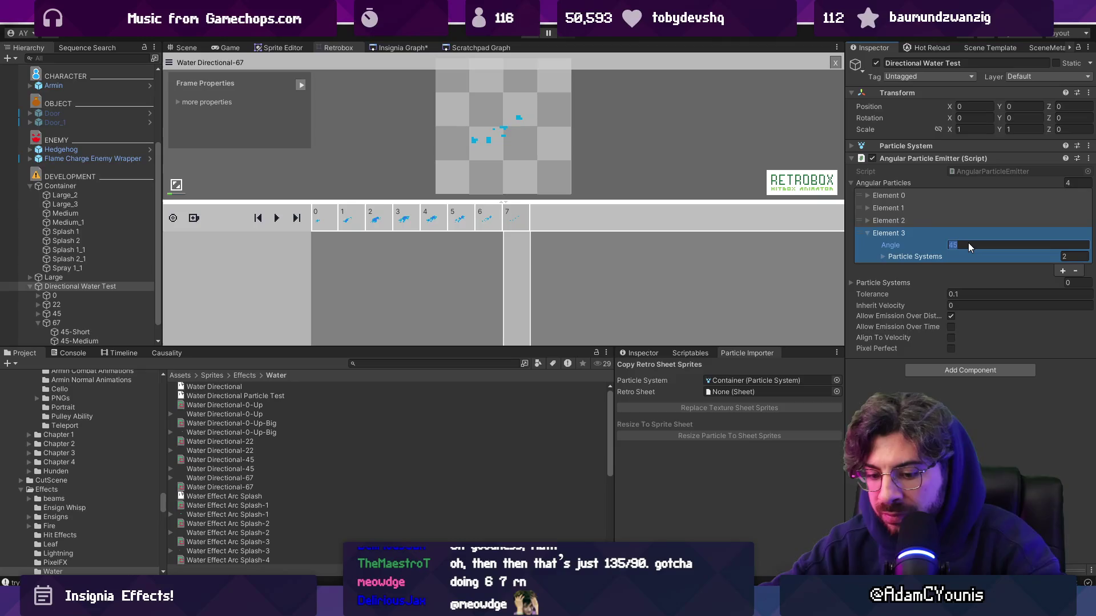
{"action": "left_click", "coordinate": [884, 255]}
{"action": "left_click", "coordinate": [892, 269]}
{"action": "left_click", "coordinate": [893, 303]}
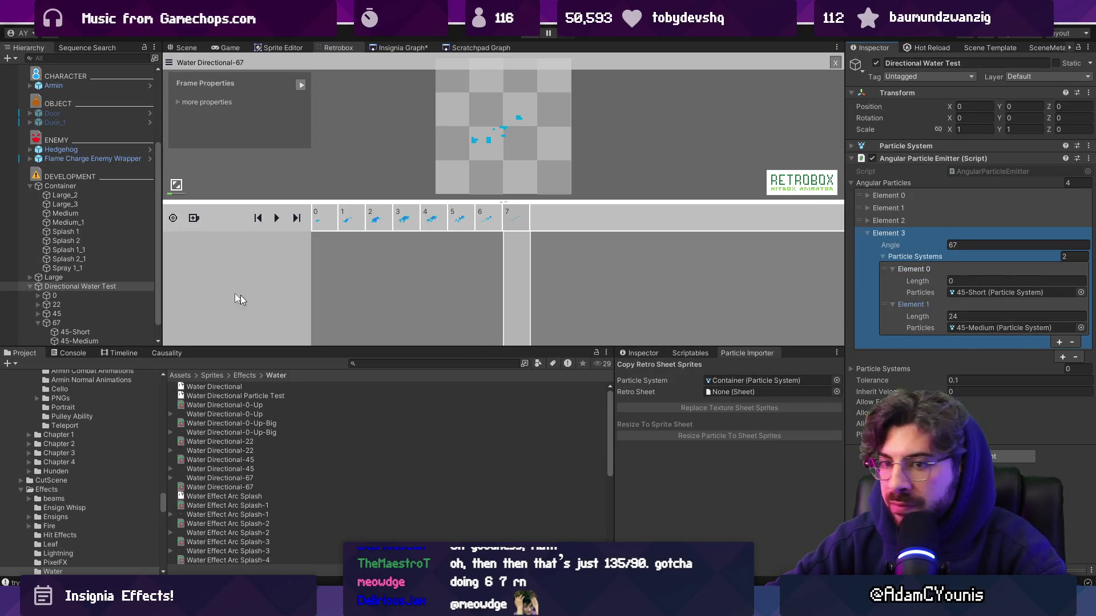
{"action": "scroll", "coordinate": [92, 279], "scroll_direction": "down", "scroll_amount": 1}
{"action": "mouse_move", "coordinate": [87, 316]}
{"action": "left_mouse_down"}
{"action": "mouse_move", "coordinate": [888, 318]}
{"action": "mouse_move", "coordinate": [1000, 301]}
{"action": "mouse_move", "coordinate": [936, 308]}
{"action": "left_mouse_up"}
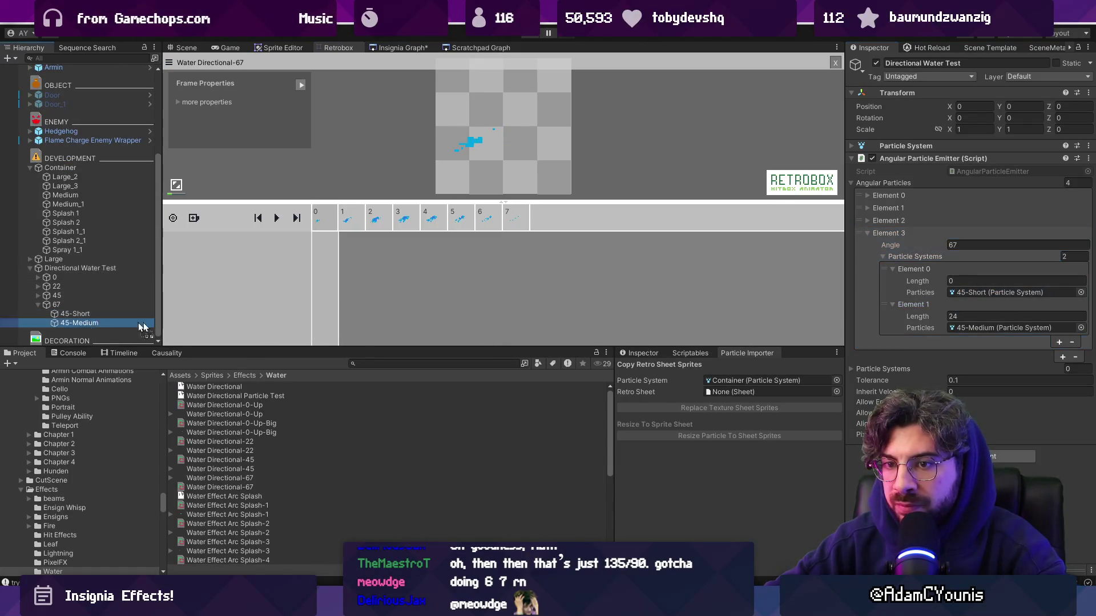
{"action": "left_click", "coordinate": [935, 308]}
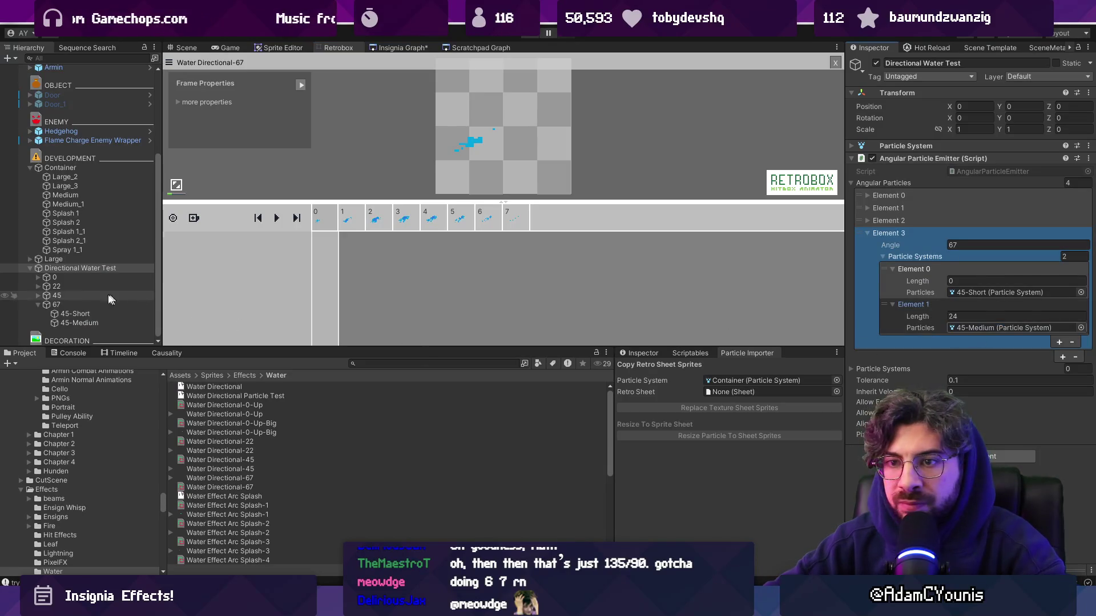
Rename 45-Short and 45-Medium under the 67 object to 67-Short and 67-Medium.
{"action": "left_click", "coordinate": [72, 317]}
{"action": "left_click", "coordinate": [73, 316]}
{"action": "double_click", "coordinate": [64, 314]}
{"action": "type", "text": "6"}
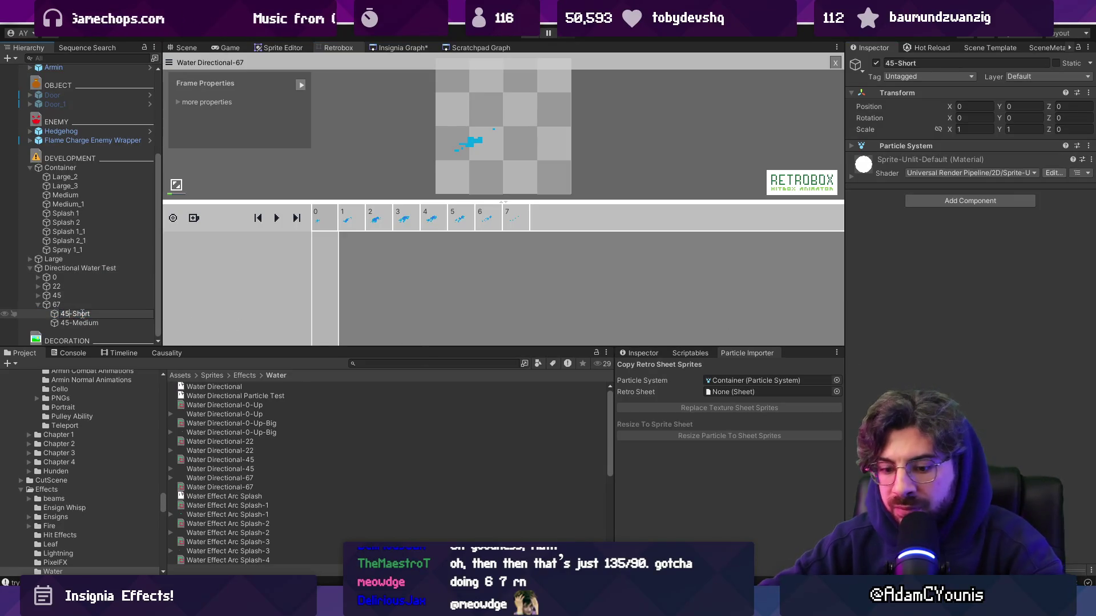
{"action": "type", "text": "7"}
{"action": "left_click", "coordinate": [75, 323]}
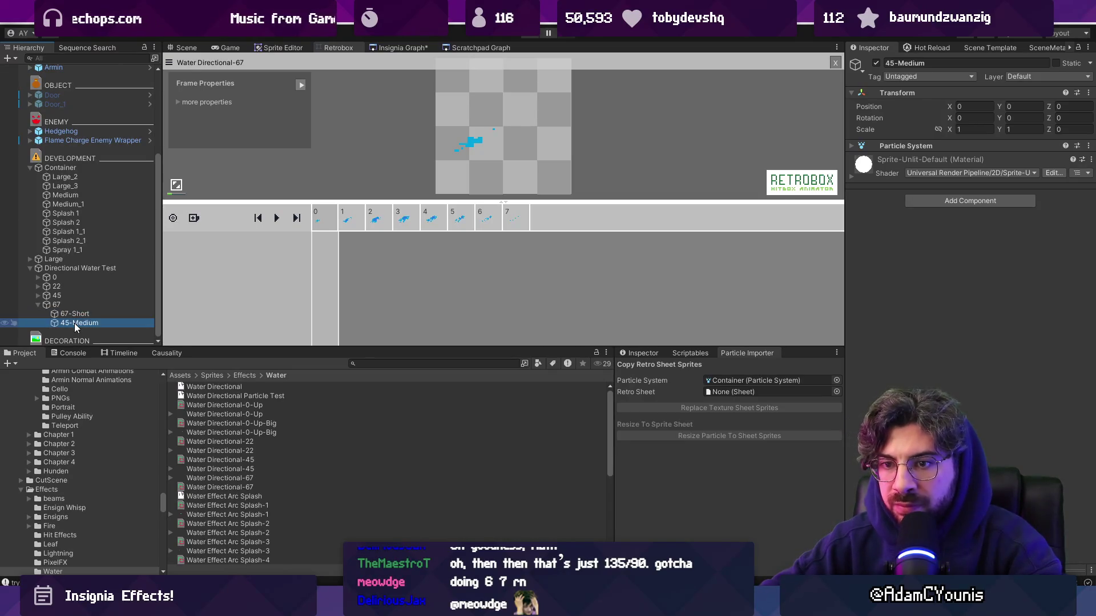
{"action": "double_click", "coordinate": [75, 324]}
{"action": "type", "text": "67"}
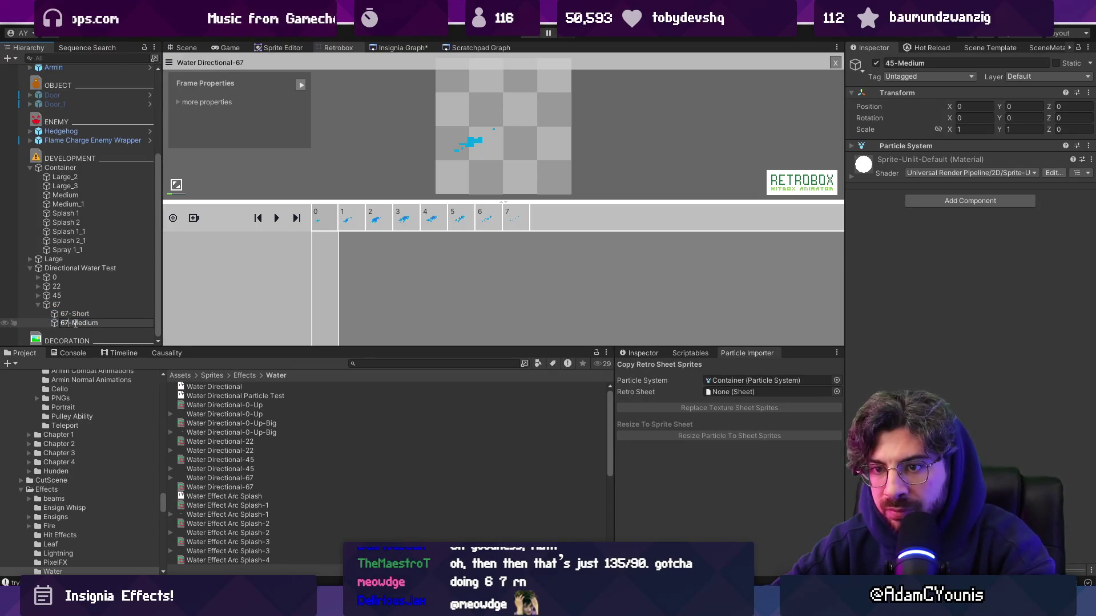
{"action": "key", "text": "Return"}
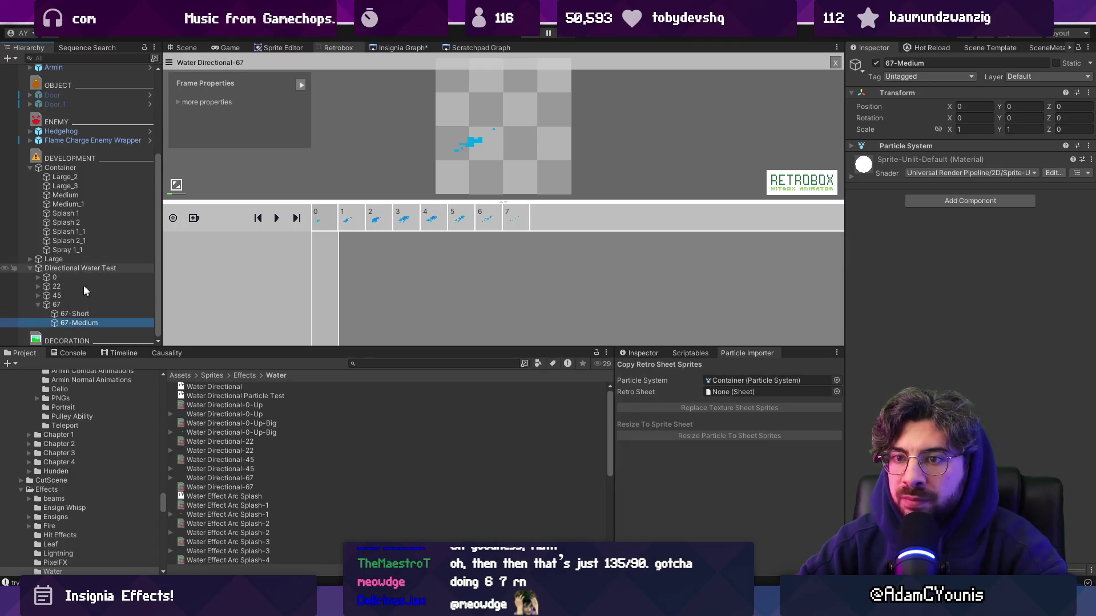
Review the Directional Water Test emitter's Element 3 and Element 0 entries.
{"action": "left_click", "coordinate": [81, 269]}
{"action": "left_click", "coordinate": [867, 233]}
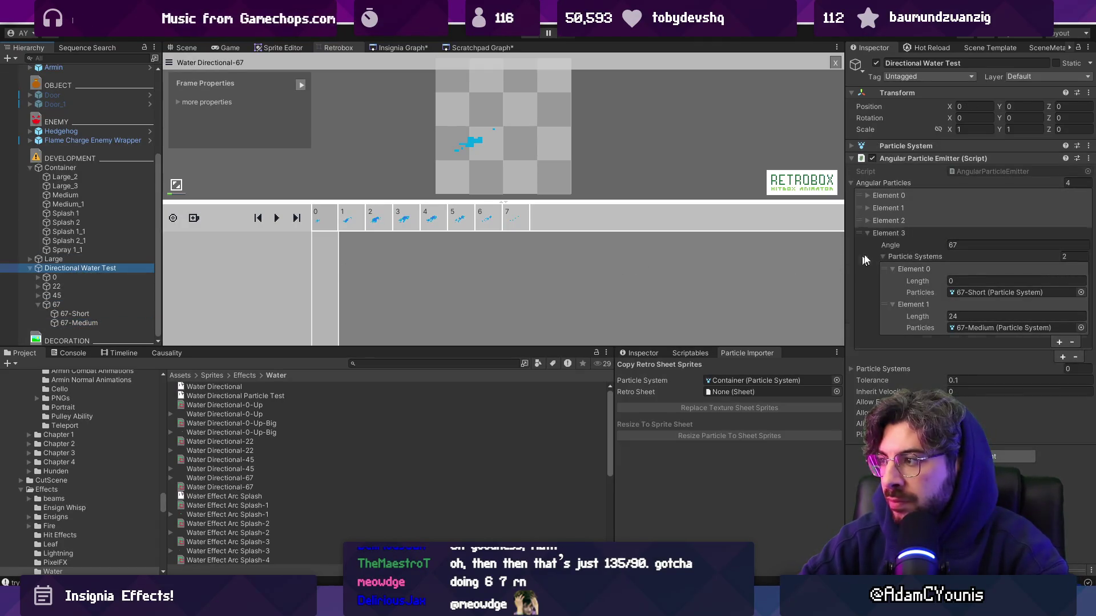
{"action": "left_click", "coordinate": [68, 270]}
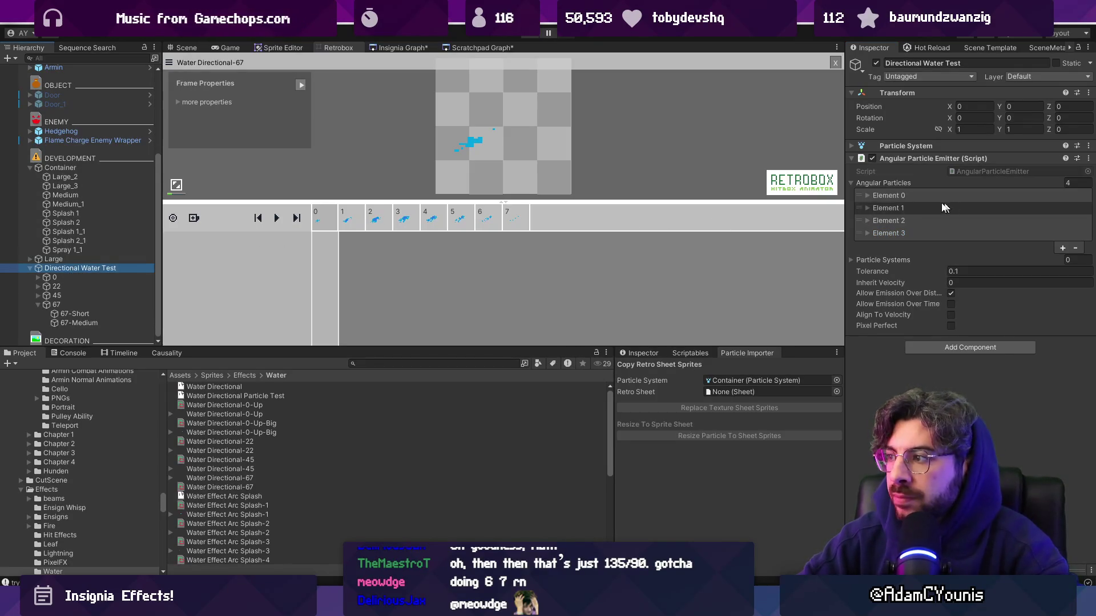
{"action": "left_click", "coordinate": [867, 195]}
{"action": "left_click", "coordinate": [867, 195]}
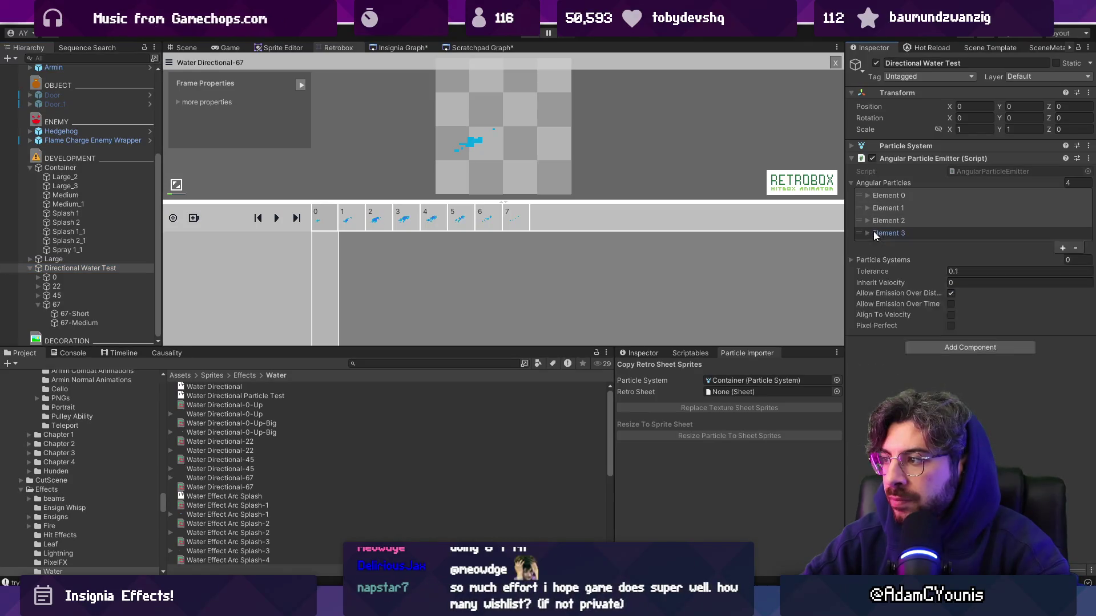
{"action": "key", "text": "alt+Tab"}
Delete the empty lines in Update() of AngularParticleEmitter.cs, including those before particles.Emit.
{"action": "left_click", "coordinate": [461, 334]}
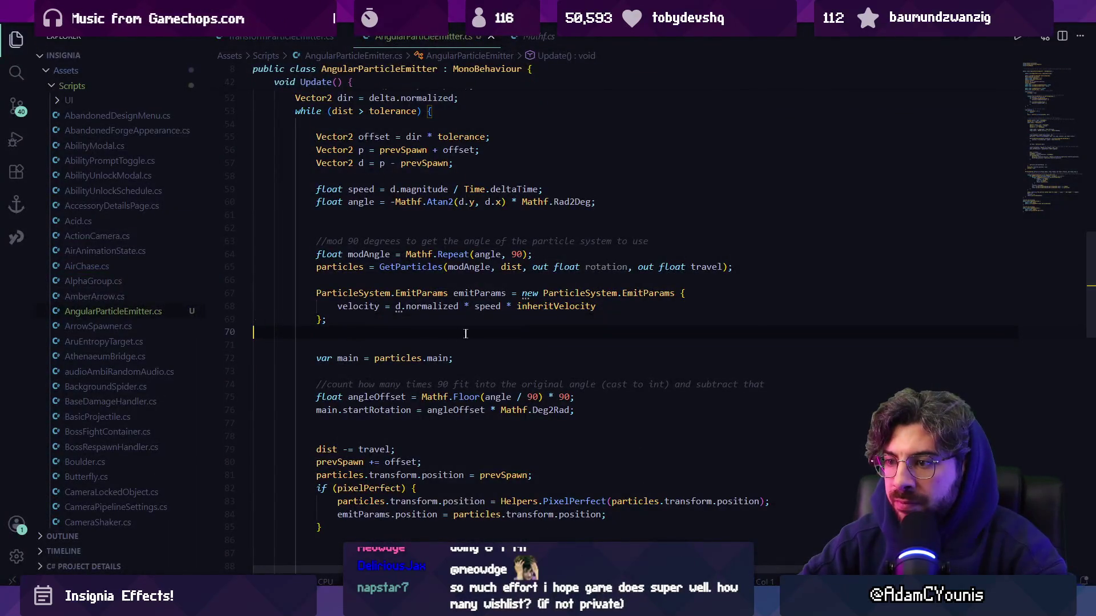
{"action": "key", "text": "BackSpace"}
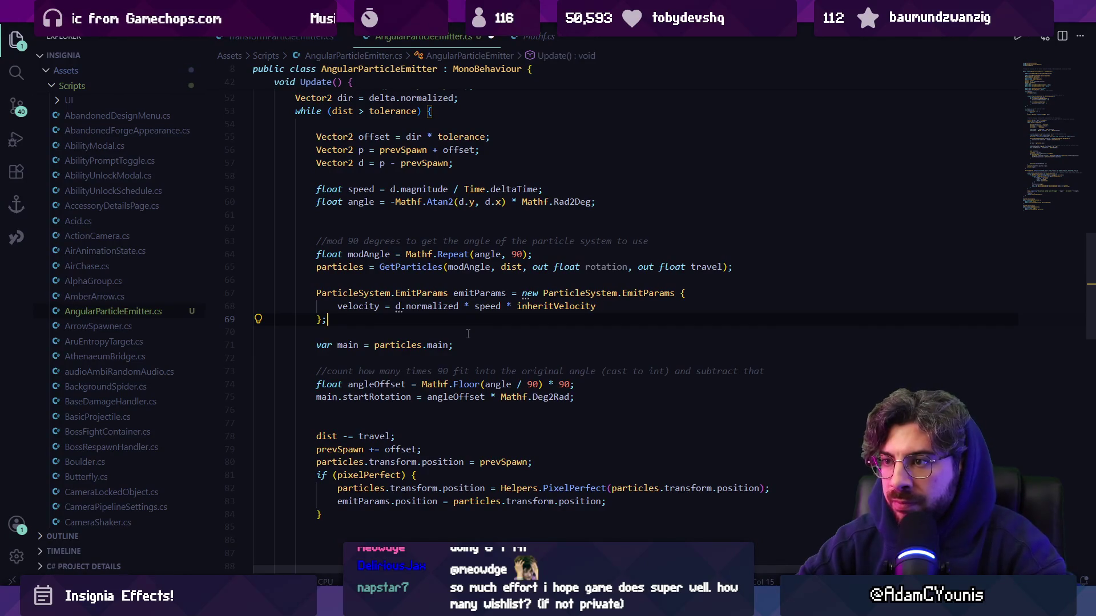
{"action": "key", "text": "Down"}
{"action": "key", "text": "Down"}
{"action": "key", "text": "Down"}
{"action": "key", "text": "BackSpace"}
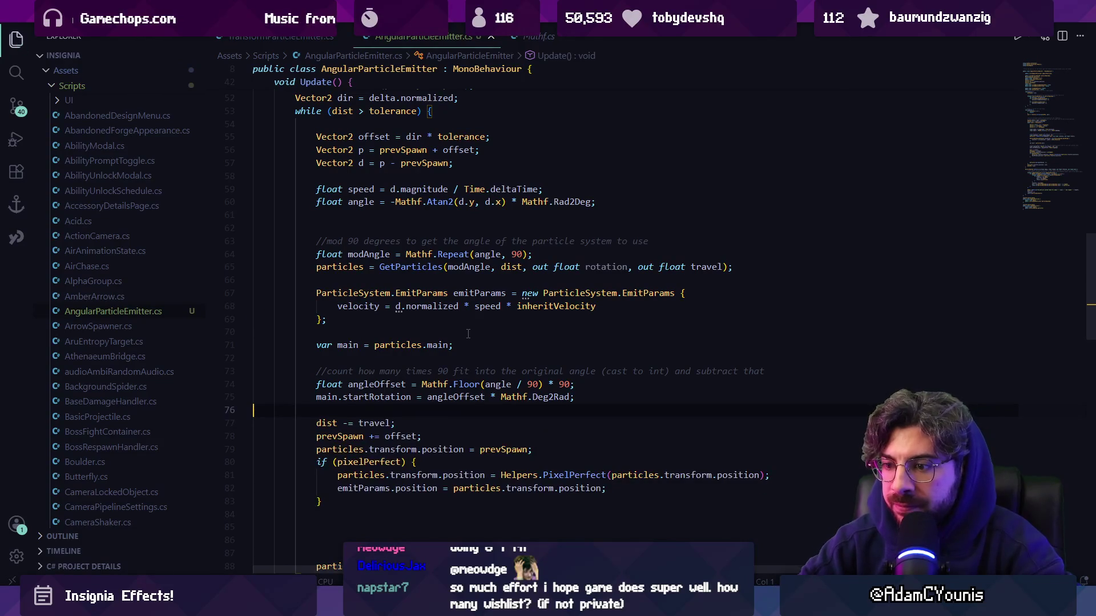
{"action": "scroll", "coordinate": [448, 342], "scroll_direction": "down", "scroll_amount": 2}
{"action": "key", "text": "BackSpace"}
{"action": "key", "text": "BackSpace"}
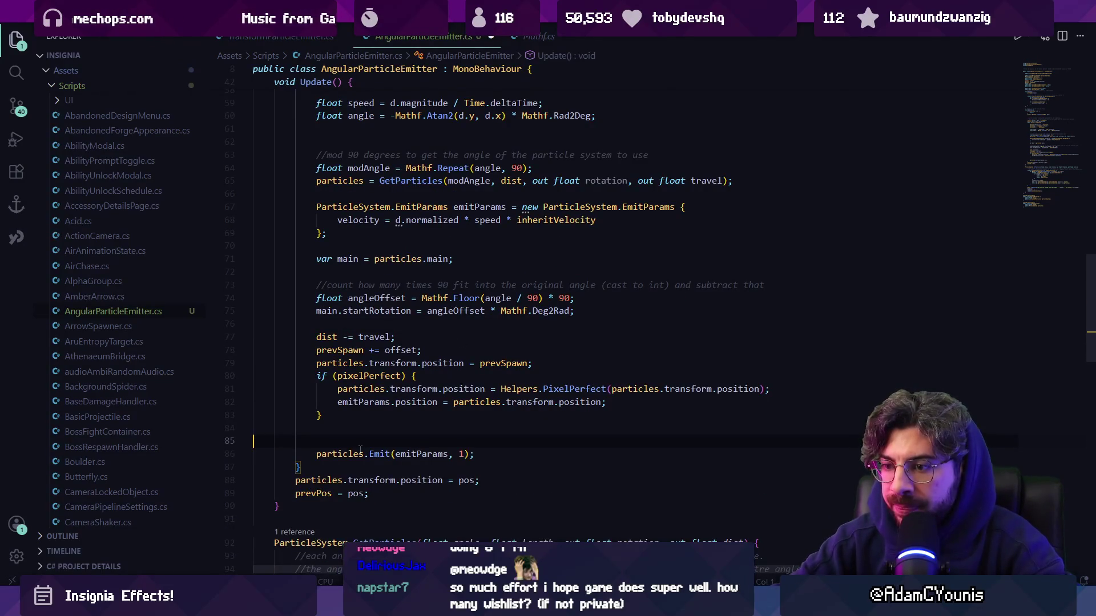
{"action": "key", "text": "Delete"}
{"action": "key", "text": "alt+Tab"}
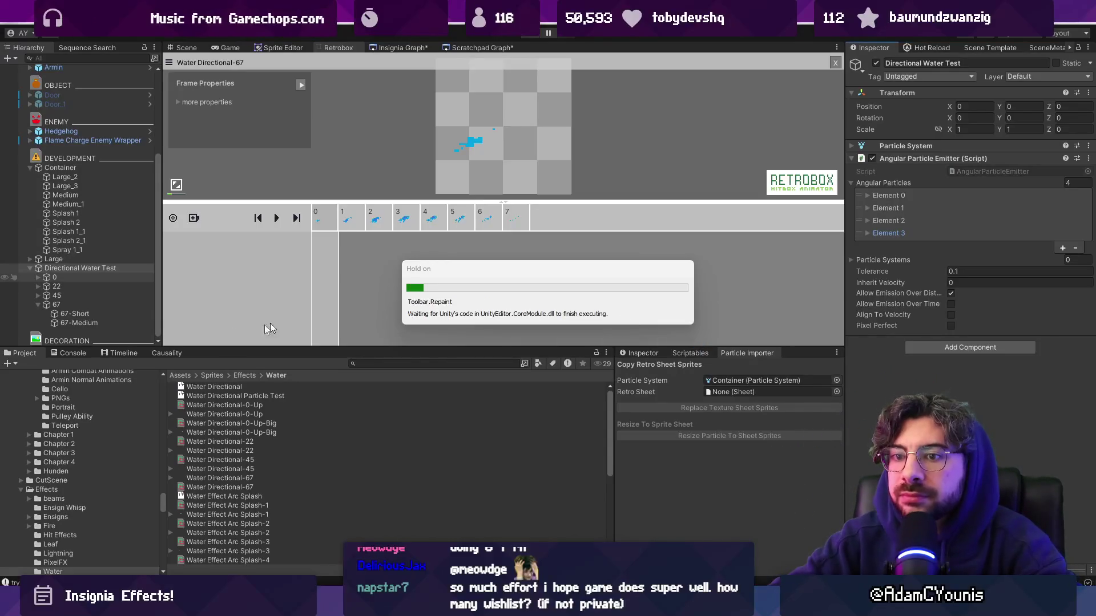
Expand the 0 group and look through the 0-Short Particle System modules.
{"action": "left_click", "coordinate": [39, 277]}
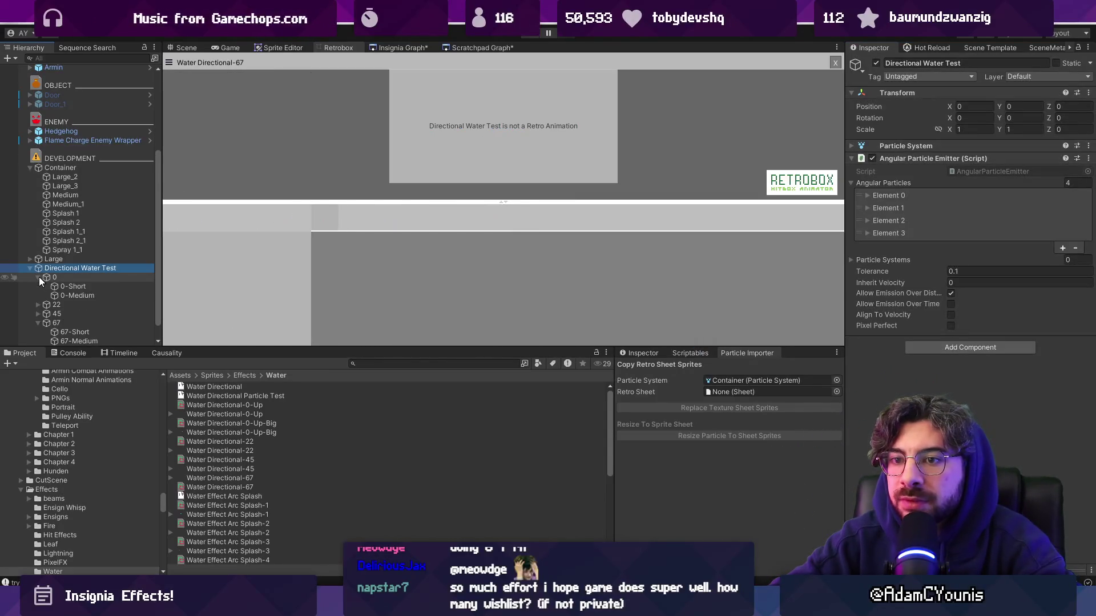
{"action": "left_click", "coordinate": [71, 285]}
{"action": "left_click", "coordinate": [896, 145]}
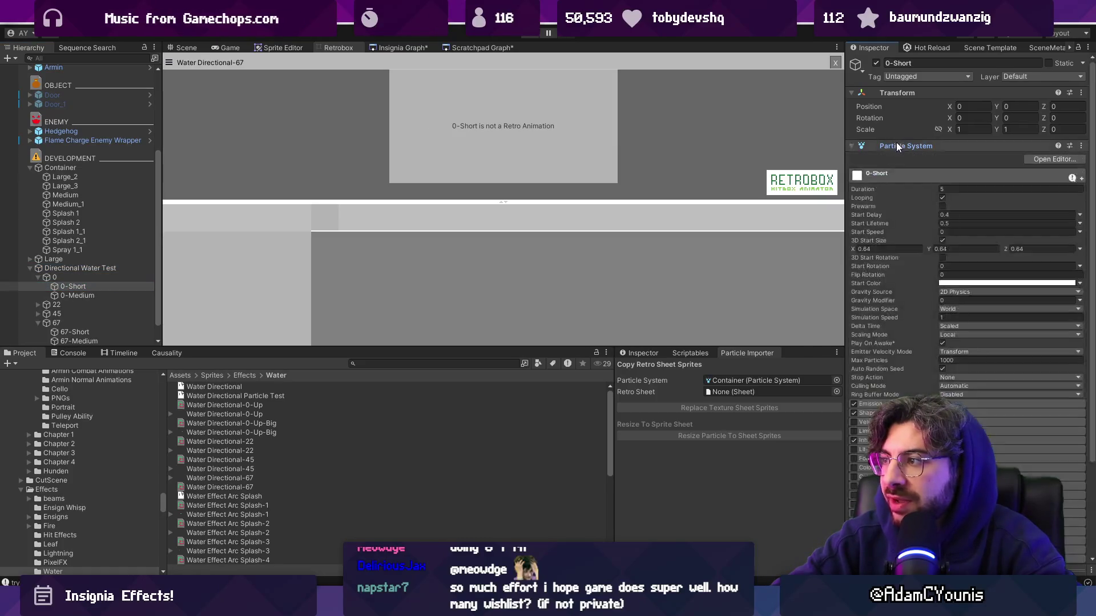
{"action": "scroll", "coordinate": [950, 330], "scroll_direction": "down", "scroll_amount": 3}
{"action": "scroll", "coordinate": [950, 330], "scroll_direction": "down", "scroll_amount": 1}
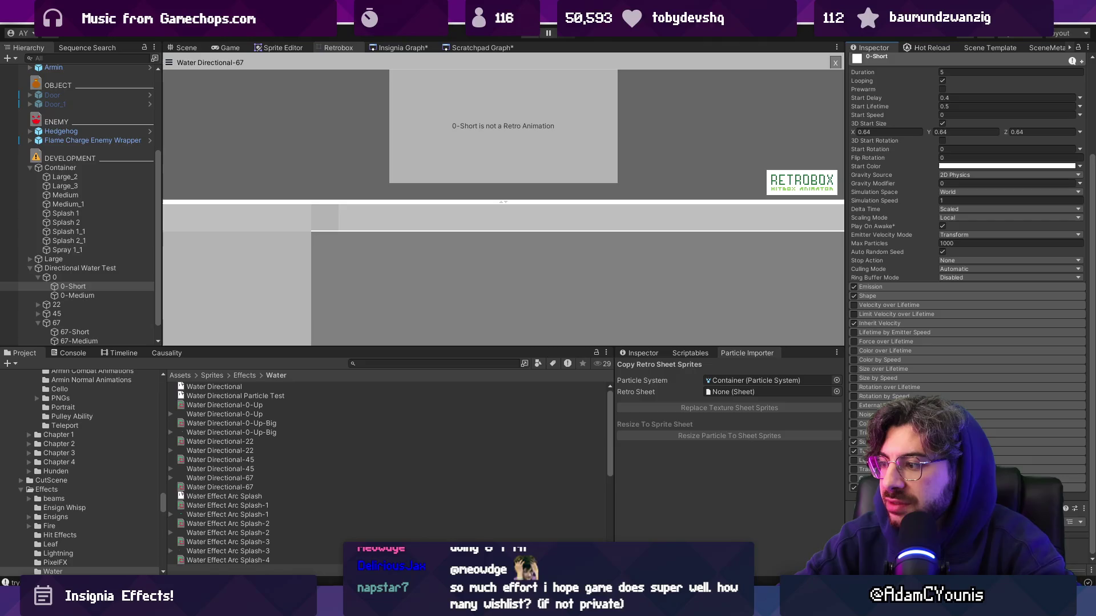
{"action": "scroll", "coordinate": [942, 372], "scroll_direction": "down", "scroll_amount": 5}
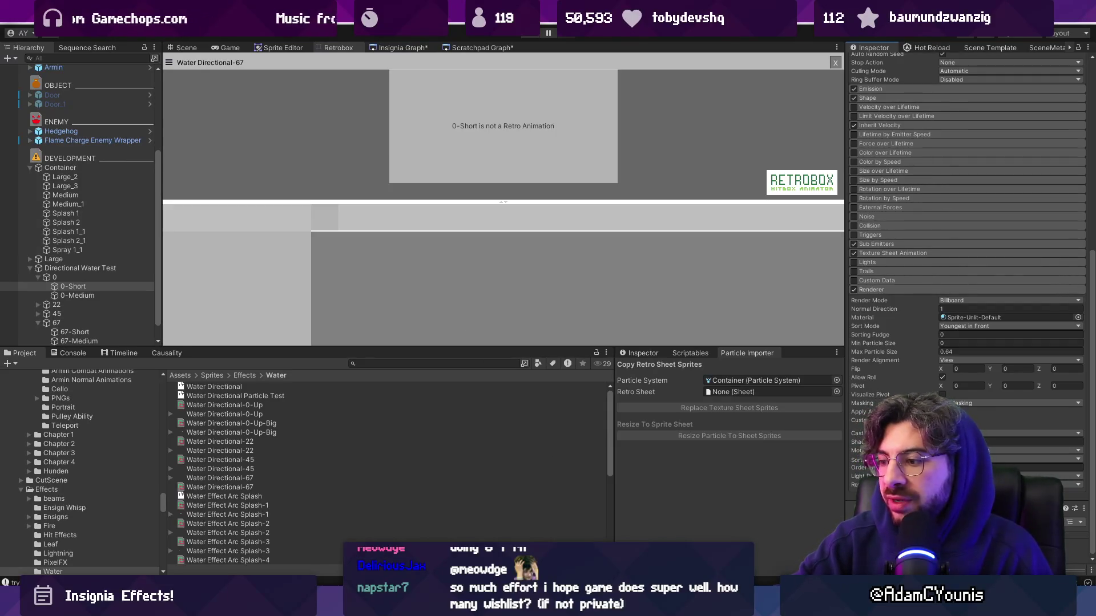
In Aseprite, select splash frames 33 through 42.
{"action": "key", "text": "alt+Tab"}
{"action": "left_click", "coordinate": [688, 454]}
{"action": "left_click_drag", "start_coordinate": [687, 454], "coordinate": [805, 458]}
Preview the splash, paste copies of the frames, and end the 67 tag at frame 32.
{"action": "key", "text": "Return"}
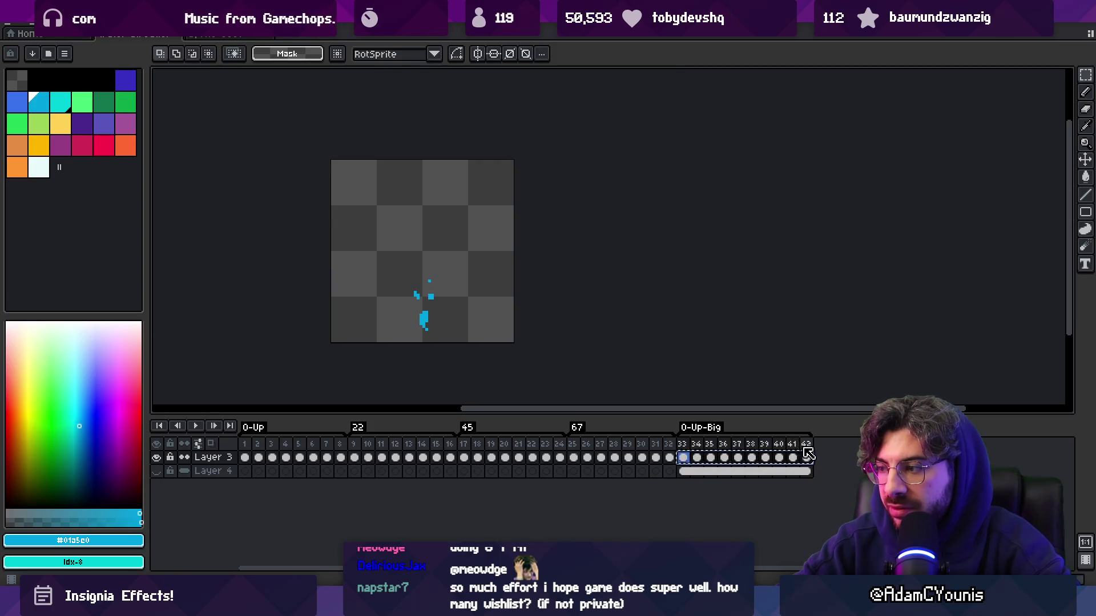
{"action": "key", "text": "ctrl+v"}
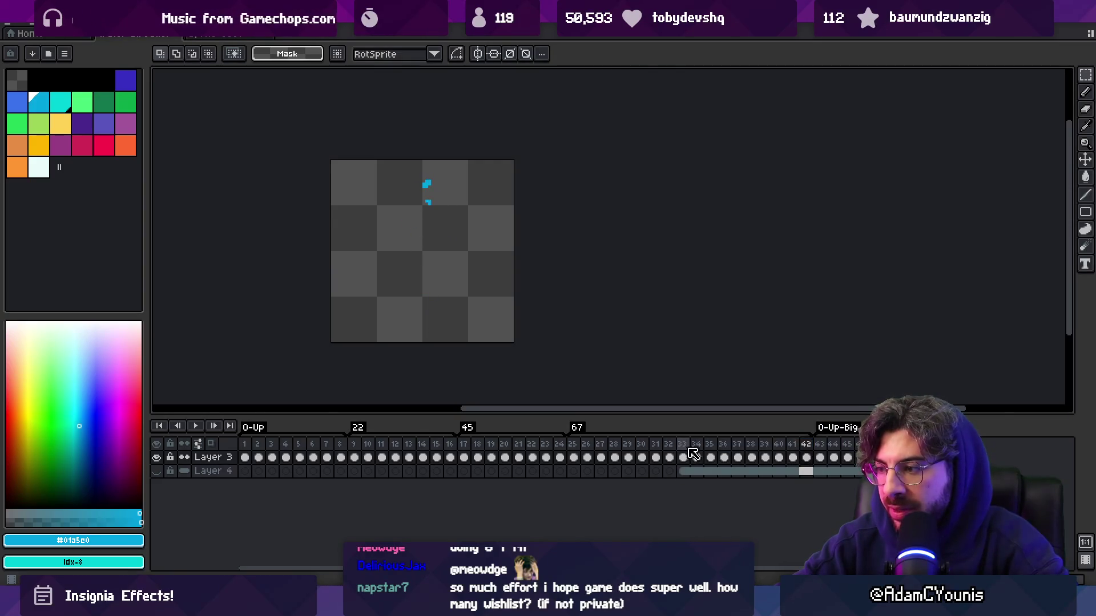
{"action": "left_click_drag", "start_coordinate": [688, 448], "coordinate": [853, 460]}
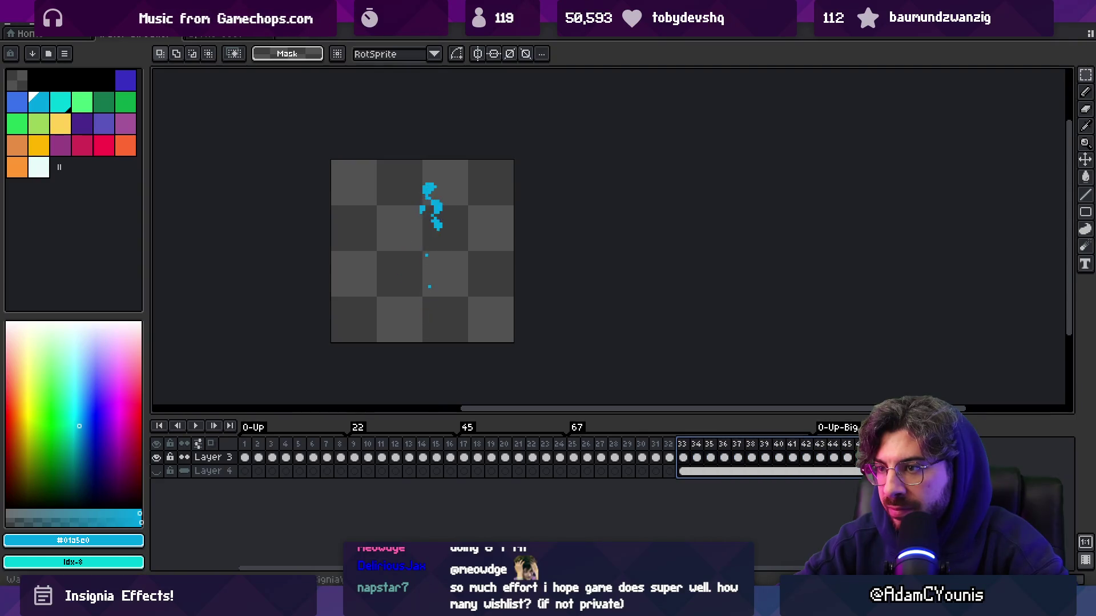
{"action": "double_click", "coordinate": [580, 429]}
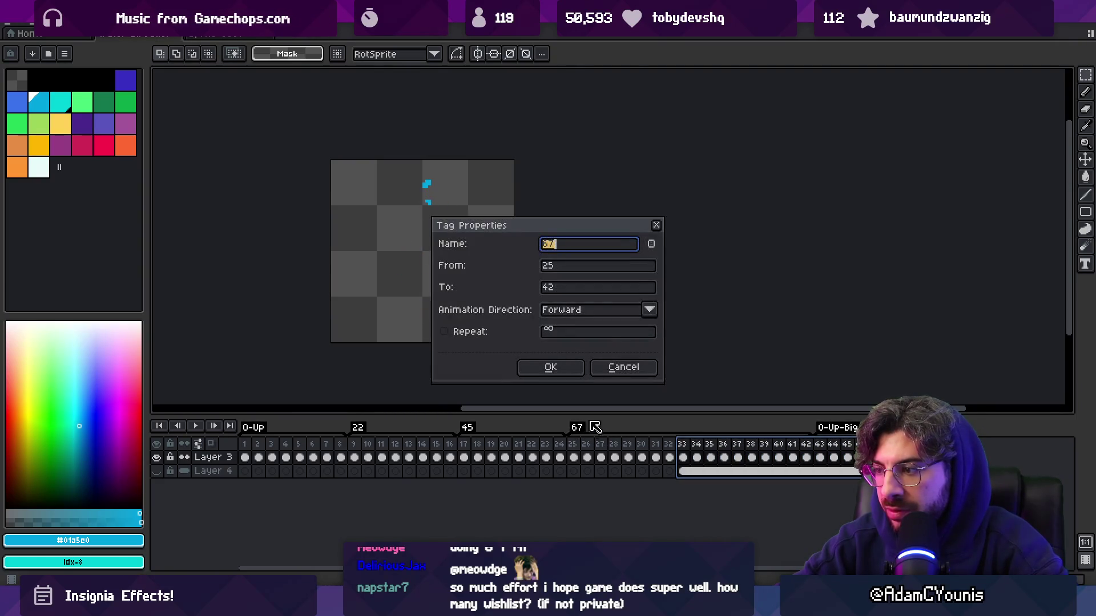
{"action": "left_click", "coordinate": [589, 293]}
{"action": "type", "text": "2"}
{"action": "key", "text": "Return"}
Duplicate frames 43–52 so the animation extends to frame 72.
{"action": "mouse_move", "coordinate": [572, 444]}
{"action": "left_mouse_down"}
{"action": "mouse_move", "coordinate": [809, 448]}
{"action": "mouse_move", "coordinate": [689, 449]}
{"action": "left_mouse_up"}
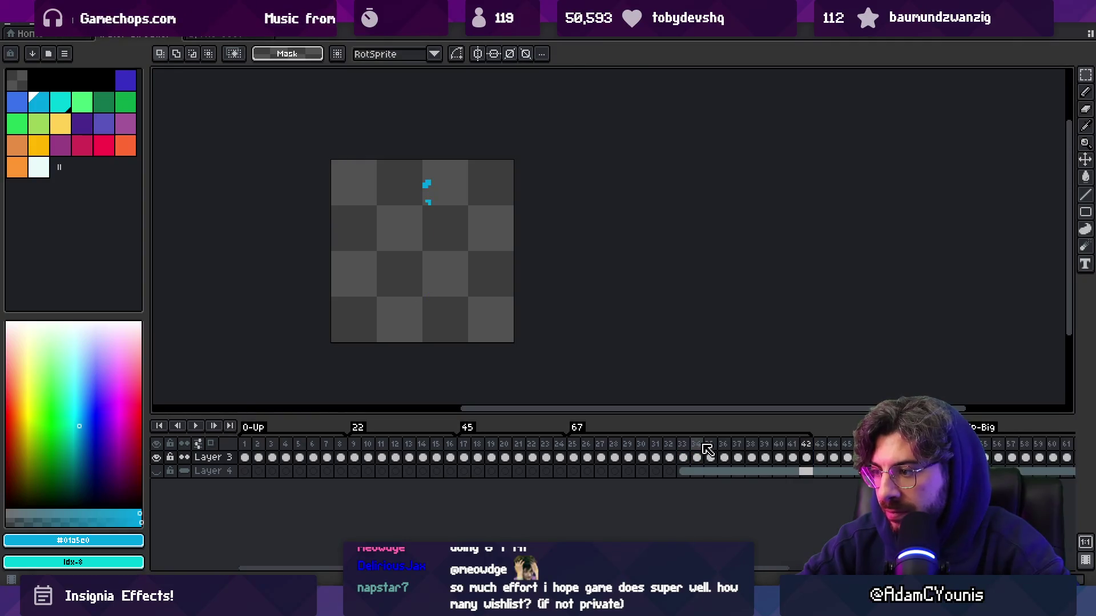
{"action": "key", "text": "ctrl+z"}
{"action": "key", "text": "ctrl+z"}
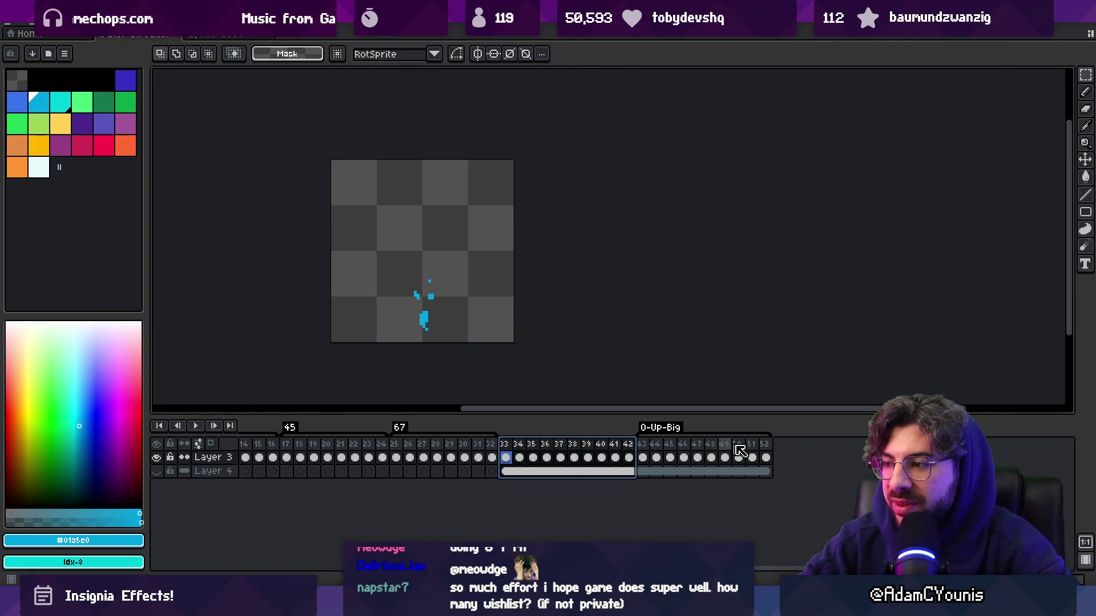
{"action": "left_click", "coordinate": [765, 455]}
{"action": "key", "text": "ctrl+y"}
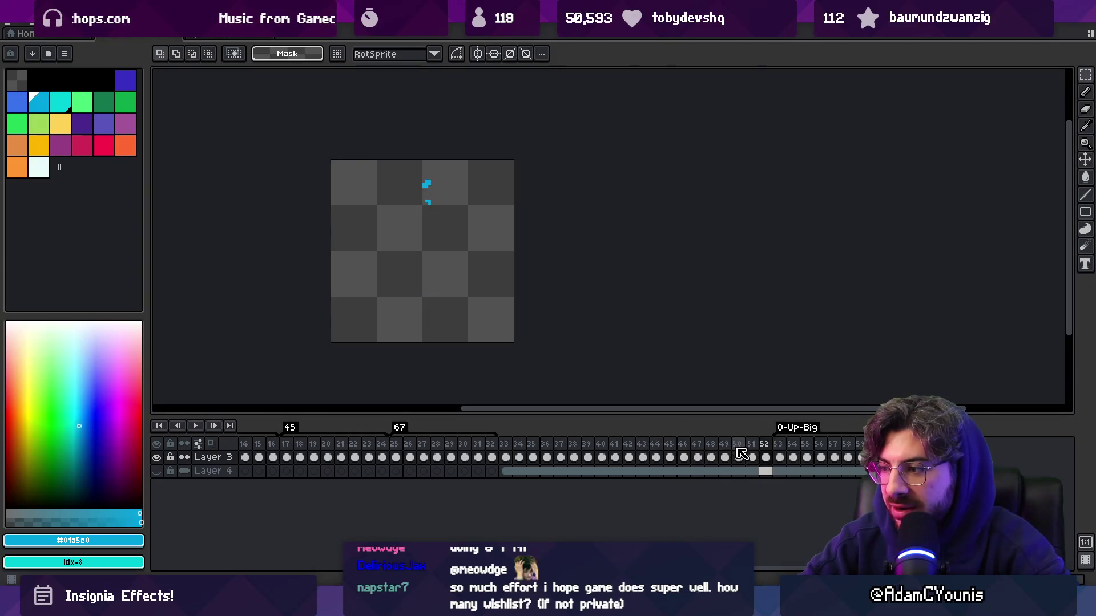
{"action": "left_click_drag", "start_coordinate": [510, 449], "coordinate": [846, 455]}
{"action": "left_click", "coordinate": [767, 451]}
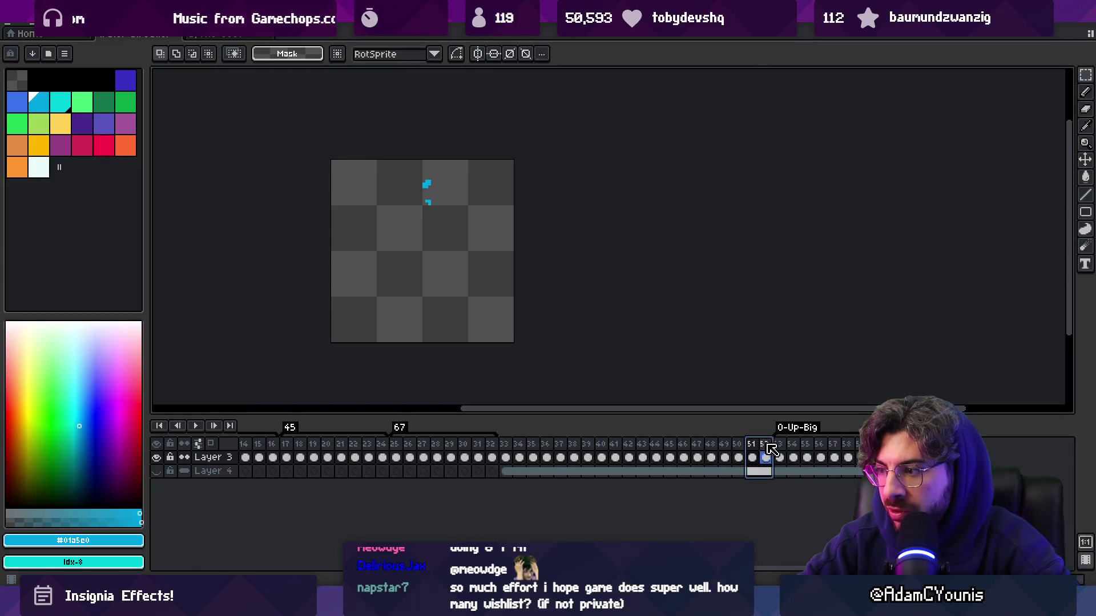
{"action": "mouse_move", "coordinate": [773, 445]}
{"action": "left_mouse_down"}
{"action": "mouse_move", "coordinate": [632, 451]}
{"action": "mouse_move", "coordinate": [641, 443]}
{"action": "left_mouse_up"}
{"action": "key", "text": "alt+n"}
{"action": "mouse_move", "coordinate": [514, 444]}
{"action": "left_mouse_down"}
{"action": "mouse_move", "coordinate": [649, 446]}
{"action": "mouse_move", "coordinate": [638, 445]}
{"action": "left_mouse_up"}
Tag frames 33–42 as 0-Up-Big and frames 43–52 as 22-Big.
{"action": "right_click", "coordinate": [641, 451]}
{"action": "left_click", "coordinate": [668, 501]}
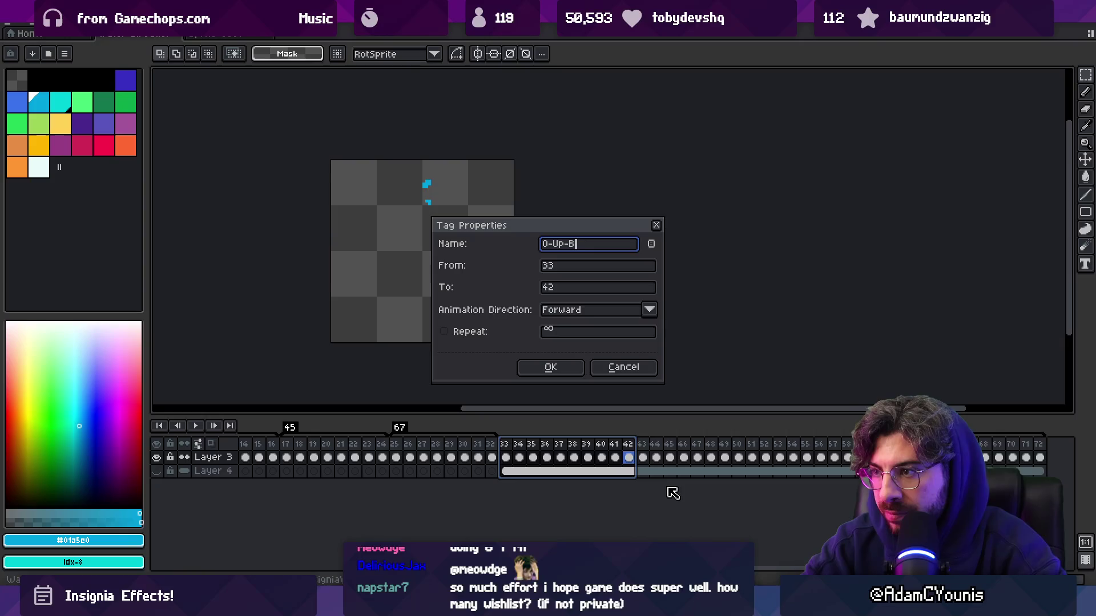
{"action": "key", "text": "Return"}
{"action": "left_click_drag", "start_coordinate": [642, 457], "coordinate": [777, 455]}
{"action": "right_click", "coordinate": [774, 455]}
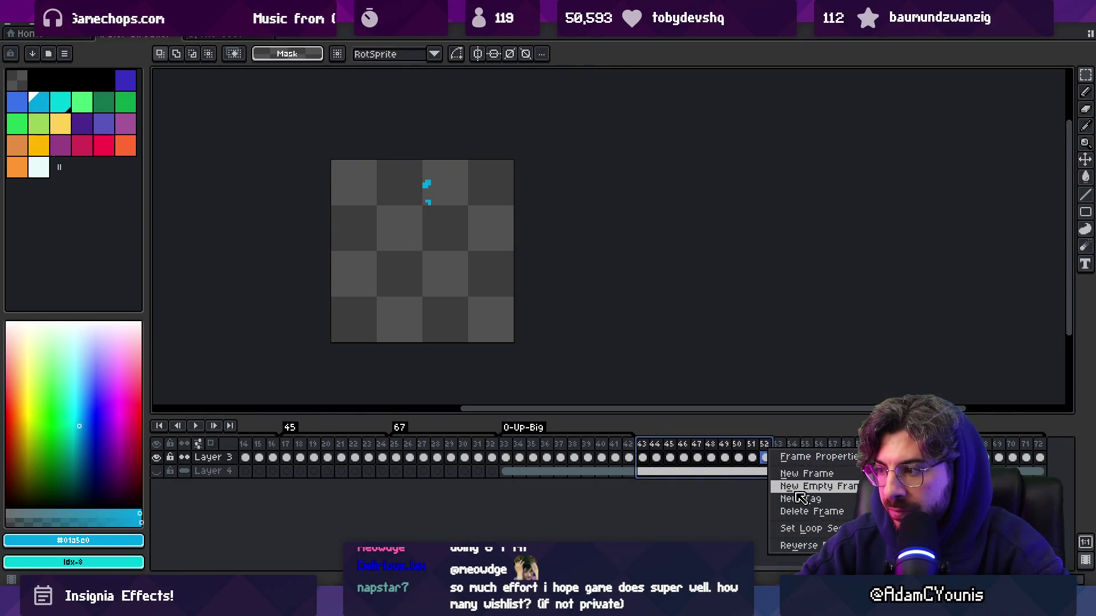
{"action": "left_click", "coordinate": [803, 502]}
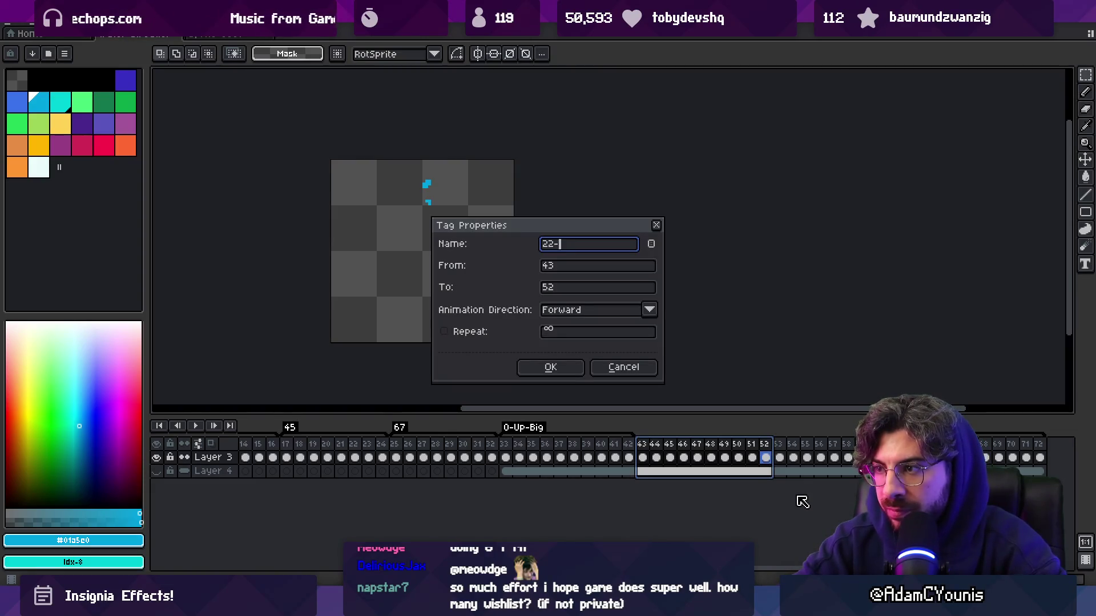
{"action": "type", "text": "g"}
{"action": "key", "text": "Return"}
Tag frames 53–62 as 45-Big and frames 63–72 as 67-Big.
{"action": "left_click_drag", "start_coordinate": [779, 457], "coordinate": [873, 457]}
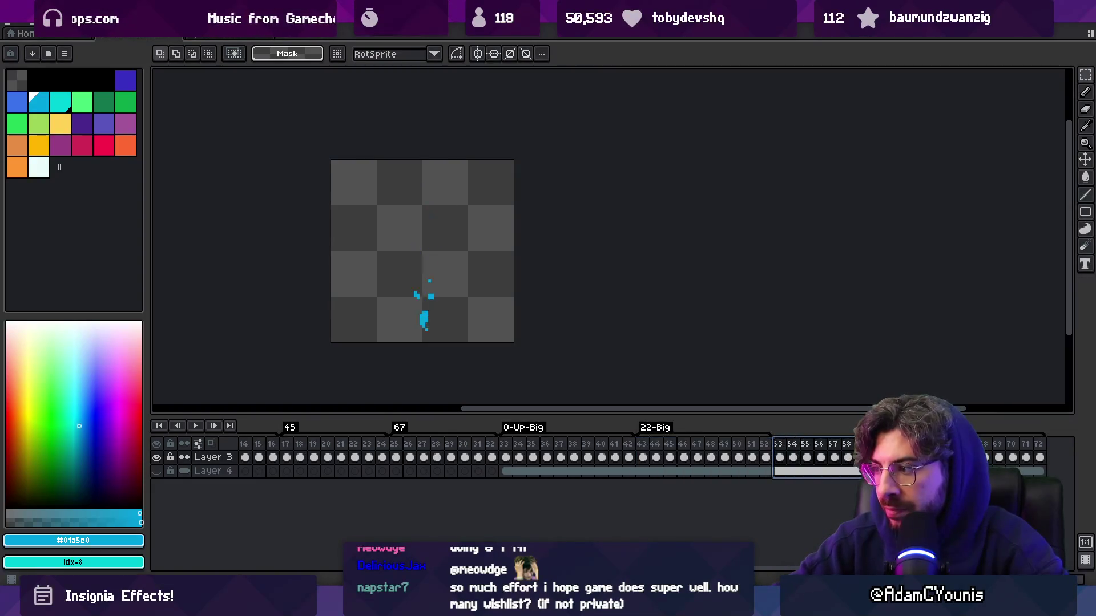
{"action": "left_click", "coordinate": [902, 504]}
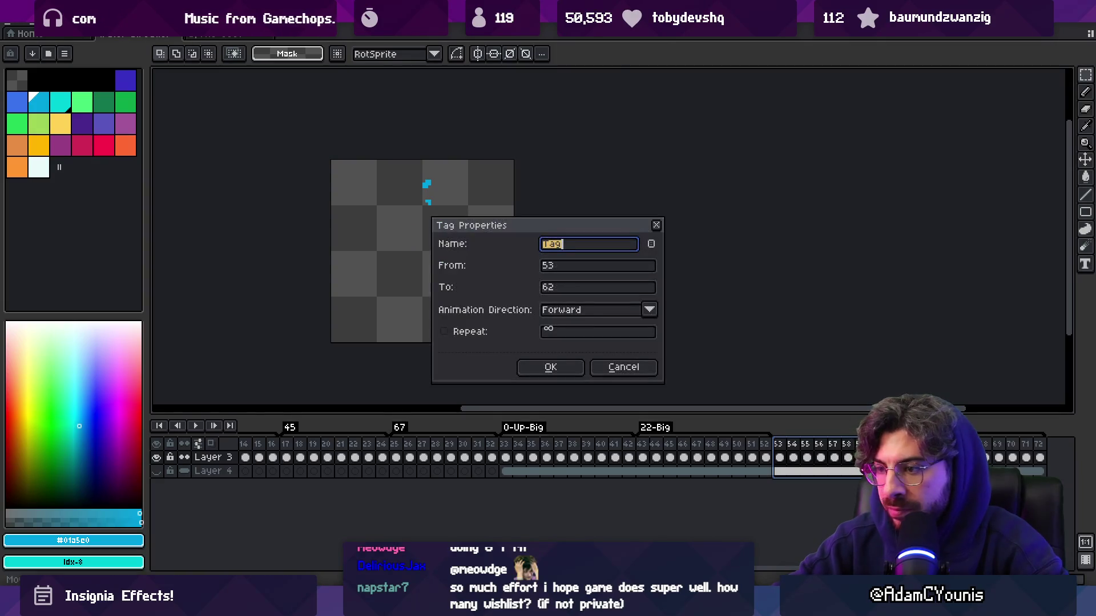
{"action": "key", "text": "Return"}
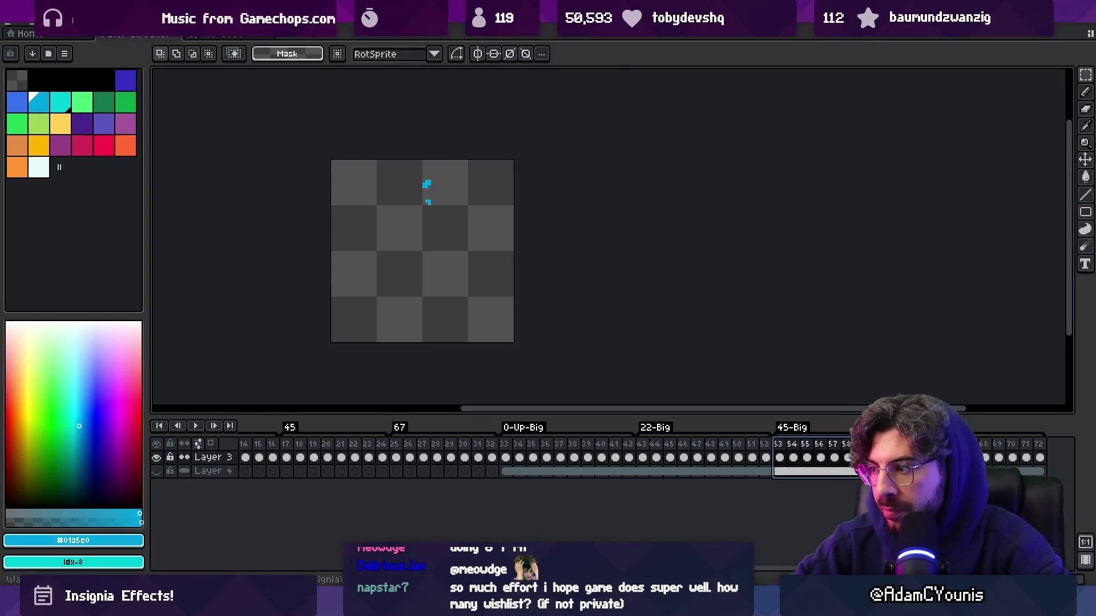
{"action": "left_click", "coordinate": [902, 505]}
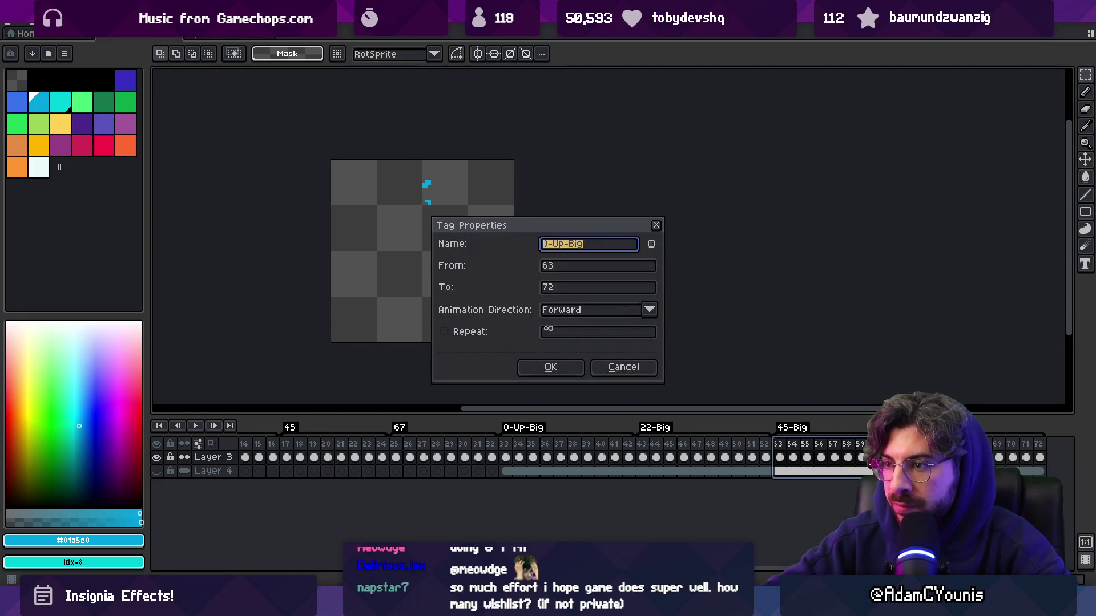
{"action": "type", "text": "67-"}
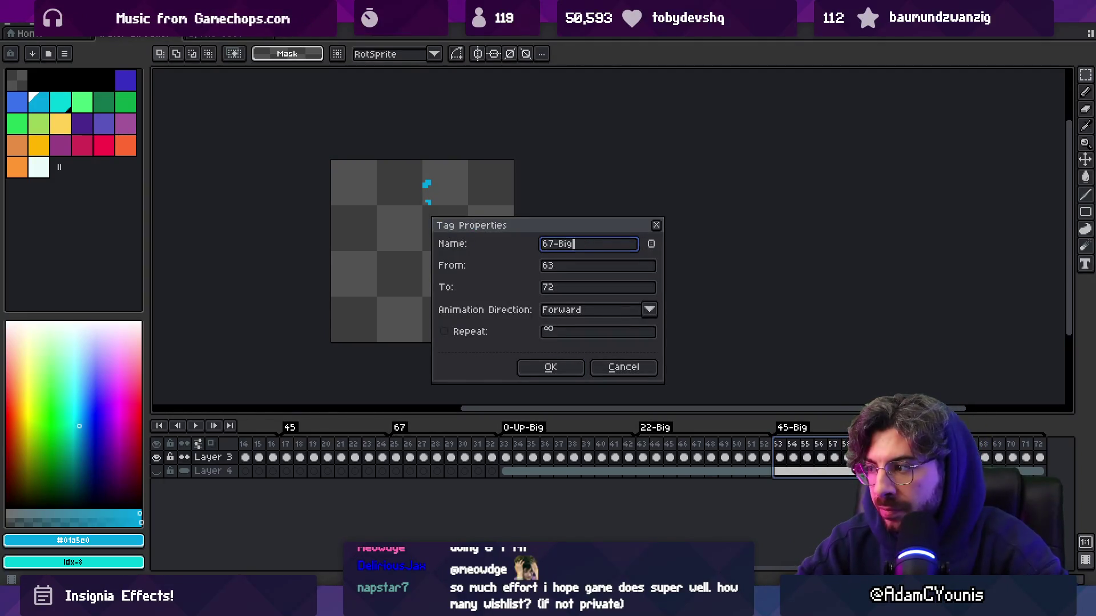
{"action": "key", "text": "Return"}
{"action": "left_click_drag", "start_coordinate": [504, 457], "coordinate": [632, 445]}
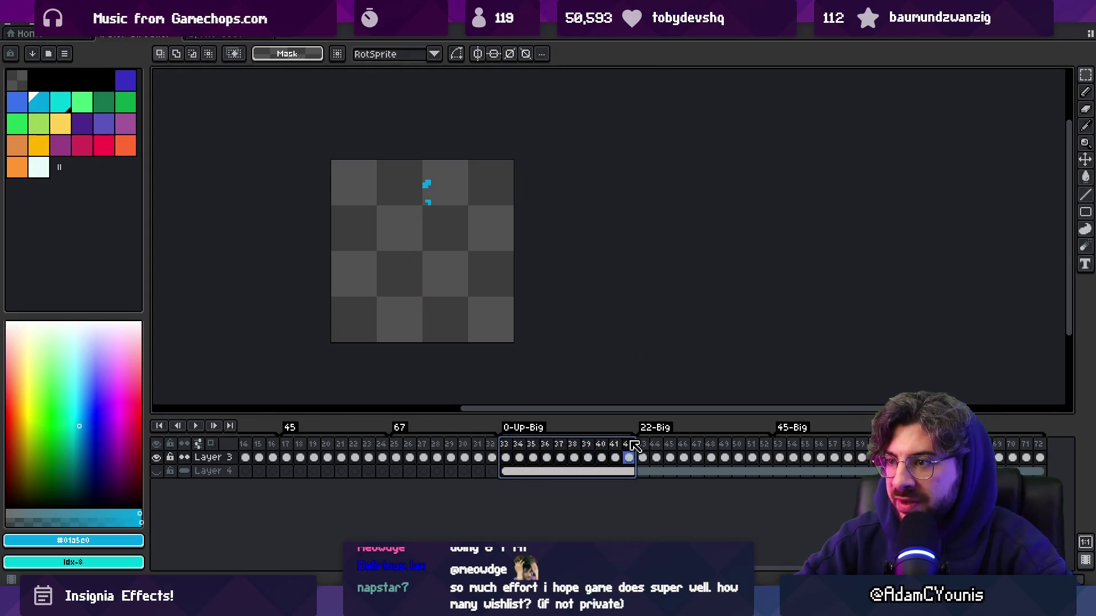
Rotate the splash in the 22-Big frames 43–52 to its angle.
{"action": "left_click_drag", "start_coordinate": [765, 457], "coordinate": [649, 462]}
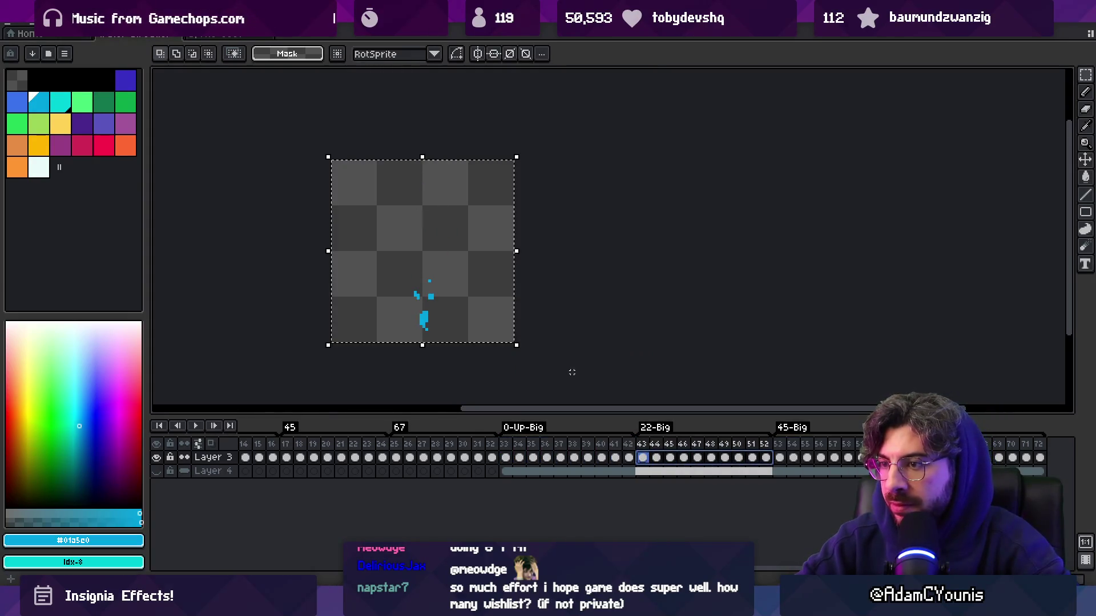
{"action": "left_click", "coordinate": [535, 365]}
{"action": "left_click_drag", "start_coordinate": [501, 377], "coordinate": [473, 374]}
{"action": "left_click", "coordinate": [642, 457]}
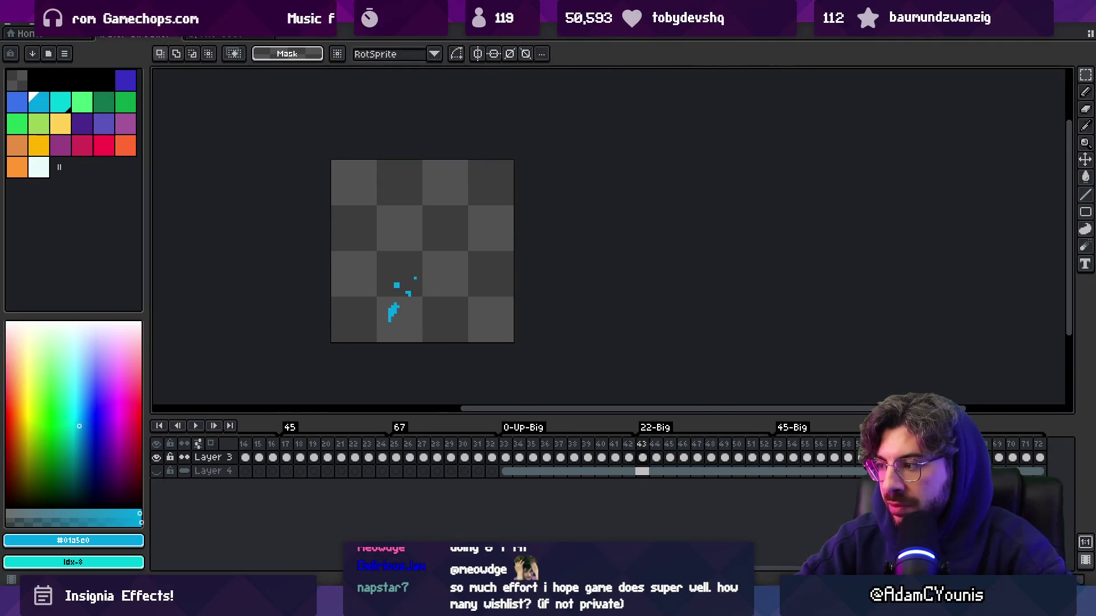
Rotate the 45-Big splash by -45° and the 67-Big splash by -63.4°.
{"action": "left_click_drag", "start_coordinate": [900, 457], "coordinate": [782, 457]}
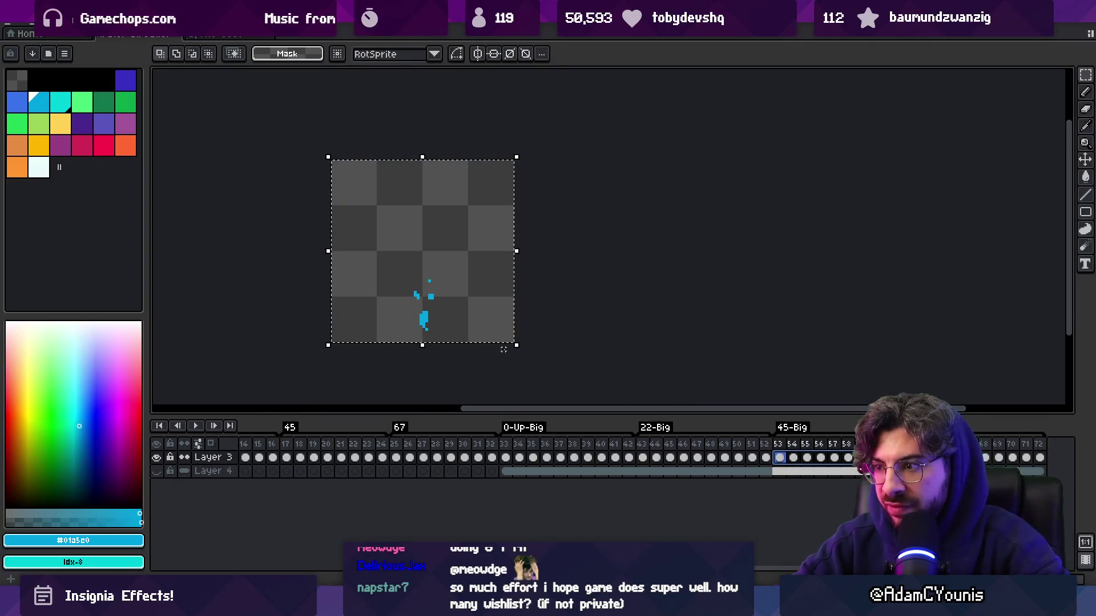
{"action": "left_click_drag", "start_coordinate": [519, 349], "coordinate": [420, 379]}
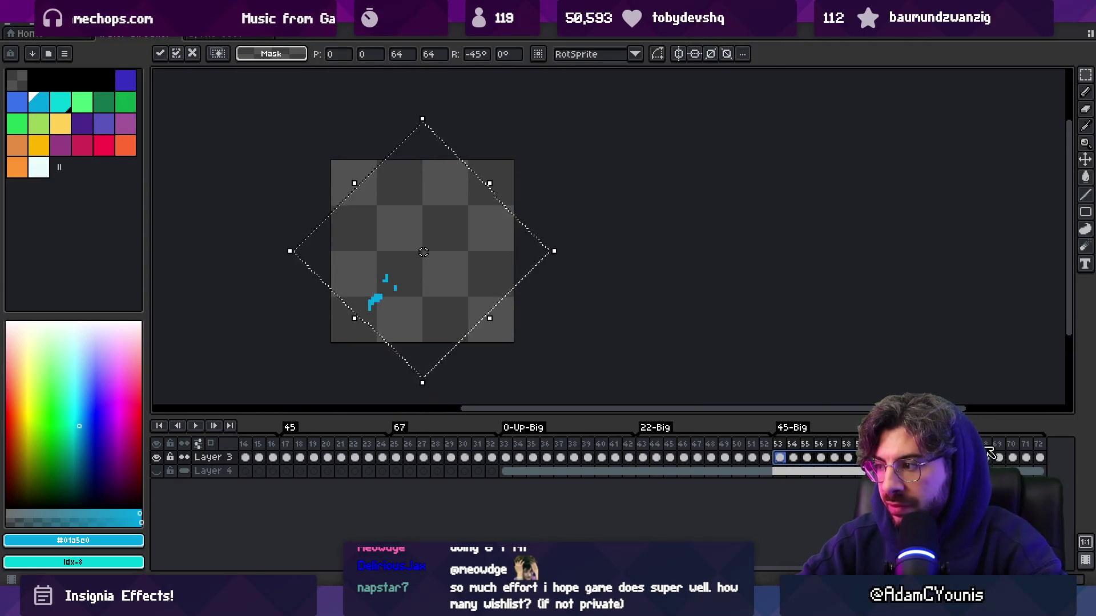
{"action": "left_click", "coordinate": [1040, 457]}
{"action": "key", "text": "ctrl+a"}
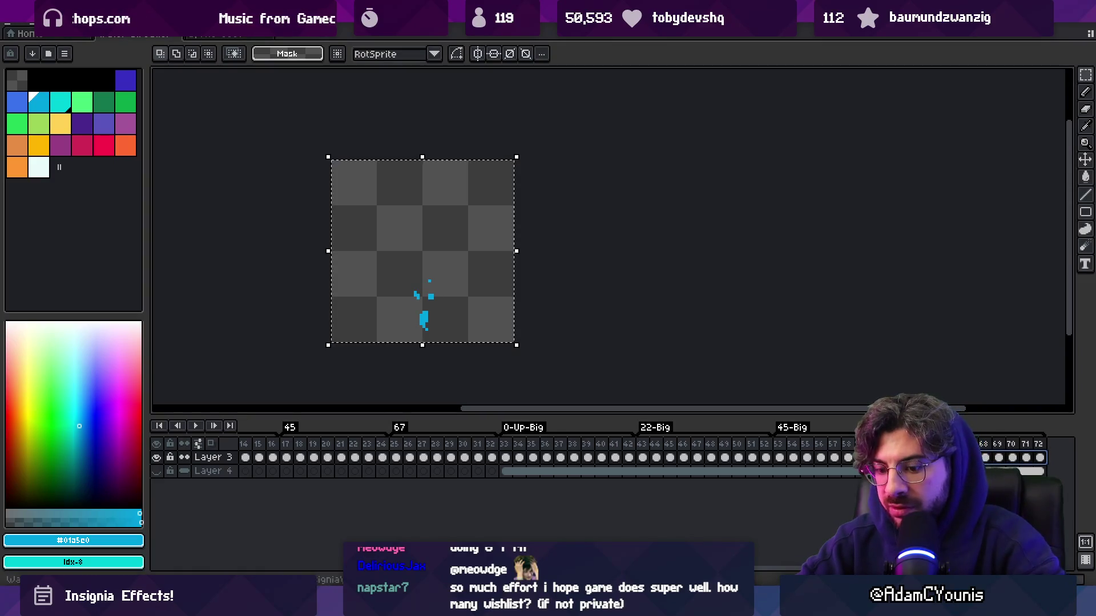
{"action": "mouse_move", "coordinate": [529, 355]}
{"action": "left_mouse_down"}
{"action": "mouse_move", "coordinate": [455, 384]}
{"action": "mouse_move", "coordinate": [367, 396]}
{"action": "mouse_move", "coordinate": [401, 389]}
{"action": "left_mouse_up"}
{"action": "key", "text": "Return"}
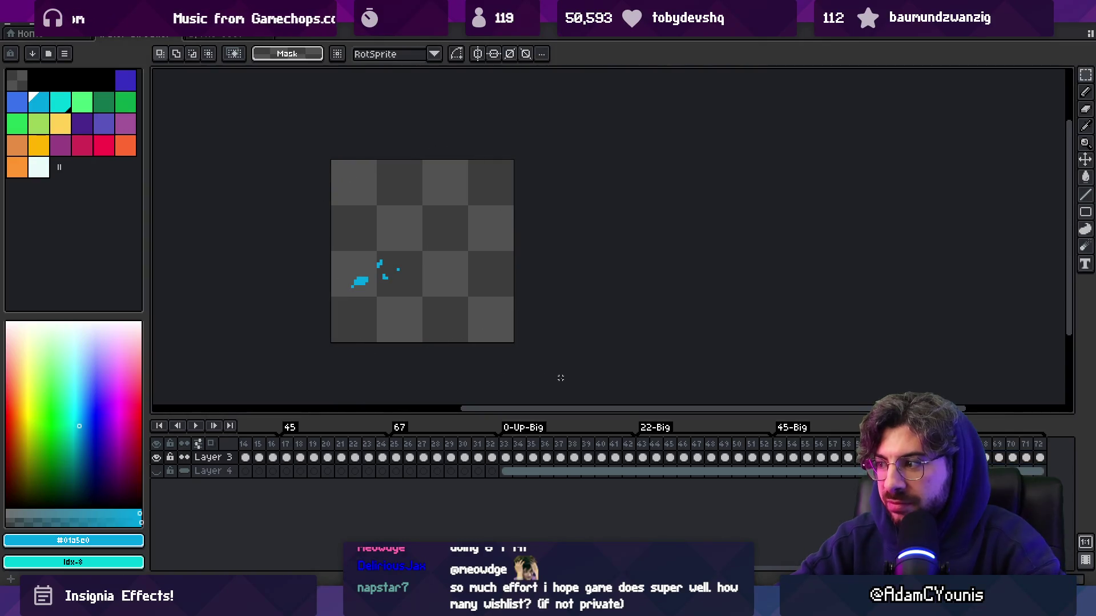
Preview the animation and export the sprite sheets, overwriting the existing ones.
{"action": "key", "text": "Return"}
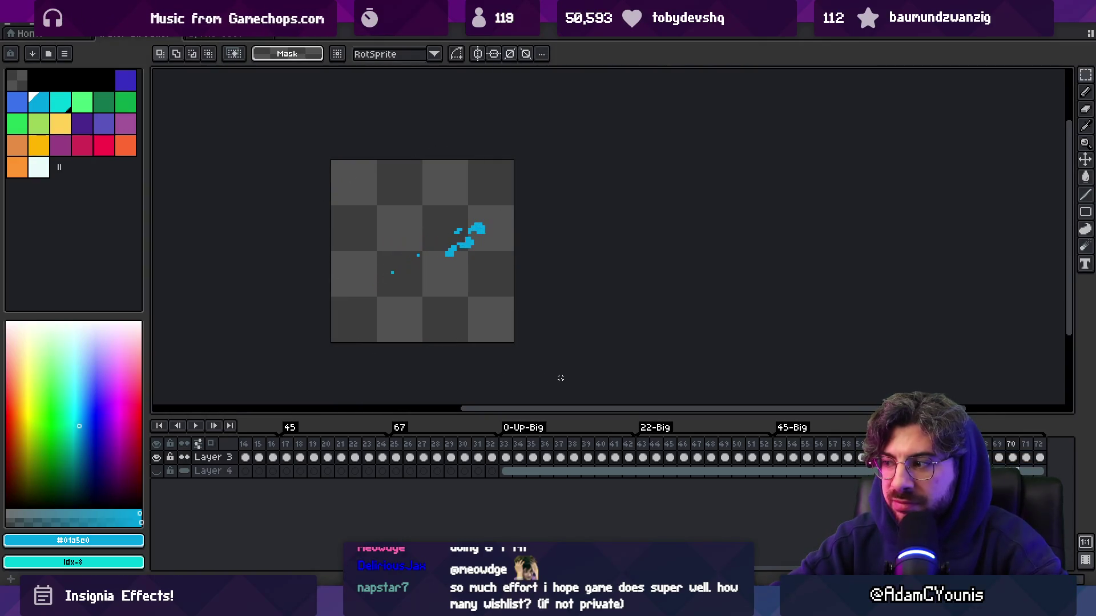
{"action": "scroll", "coordinate": [616, 369], "scroll_direction": "down", "scroll_amount": 3}
{"action": "scroll", "coordinate": [502, 323], "scroll_direction": "up", "scroll_amount": 2}
{"action": "scroll", "coordinate": [501, 322], "scroll_direction": "right", "scroll_amount": 3}
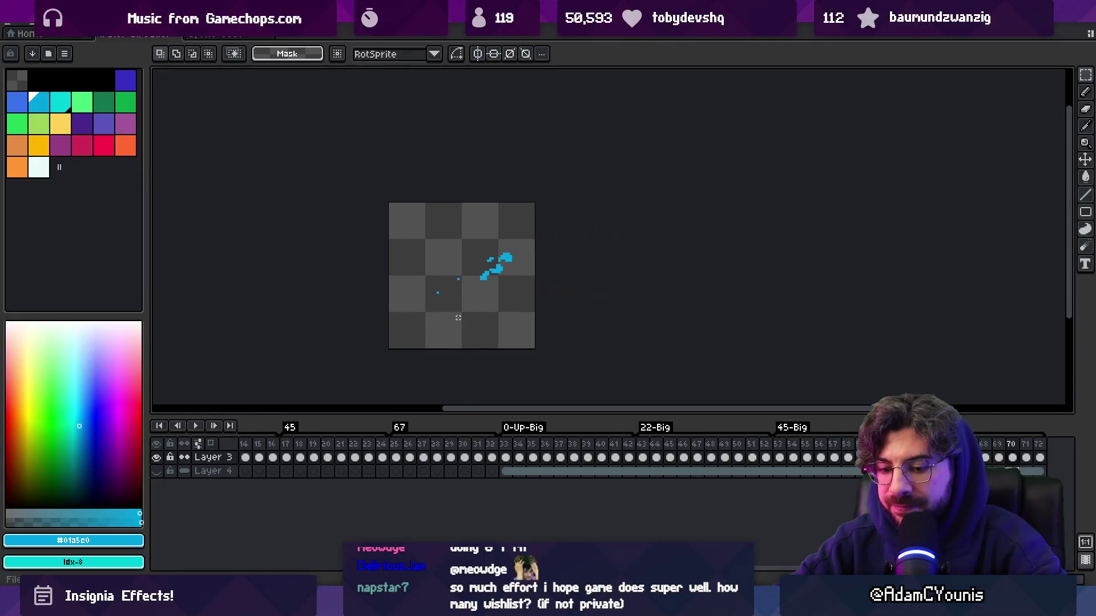
{"action": "key", "text": "ctrl+e"}
{"action": "key", "text": "Return"}
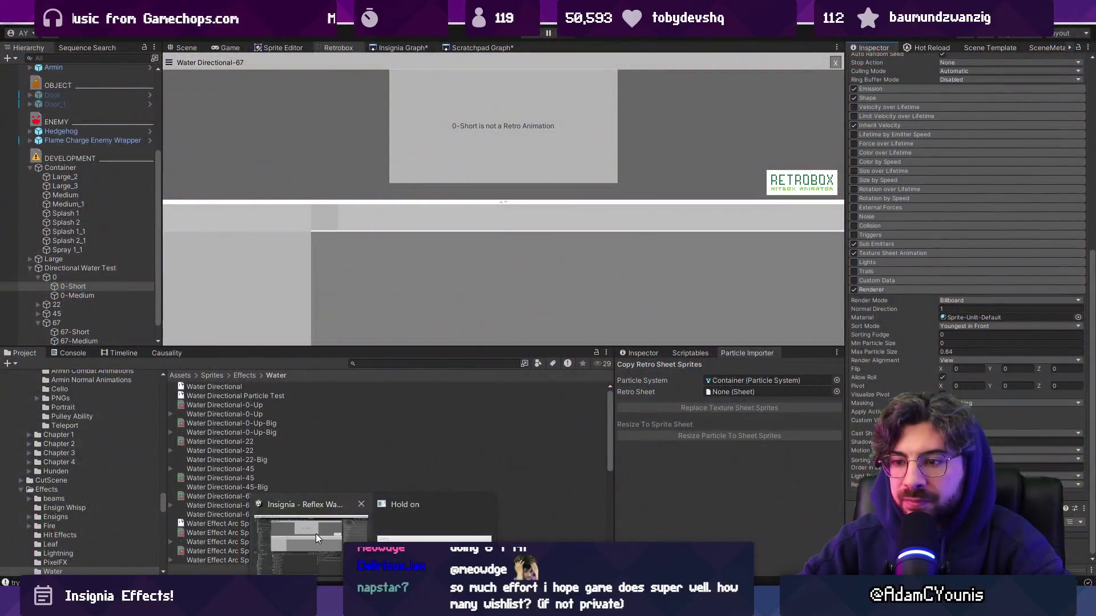
Select the Water Directional 22-Big, 45-Big and 67-Big textures and set Max Size to 8192.
{"action": "left_click", "coordinate": [316, 533]}
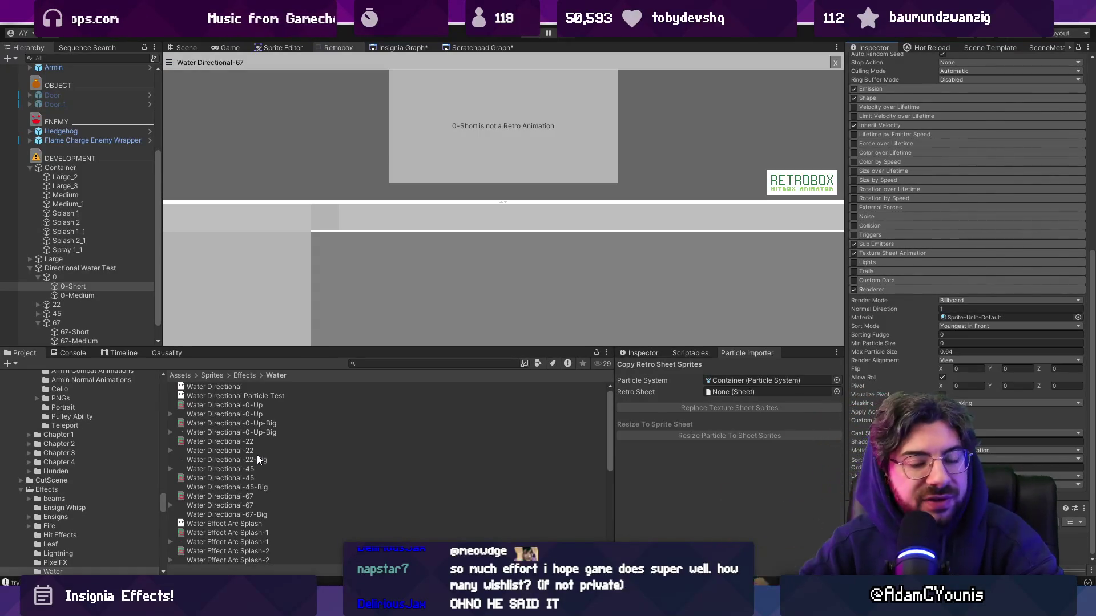
{"action": "left_click", "coordinate": [249, 460]}
{"action": "left_click", "coordinate": [252, 450]}
{"action": "left_click", "coordinate": [254, 460]}
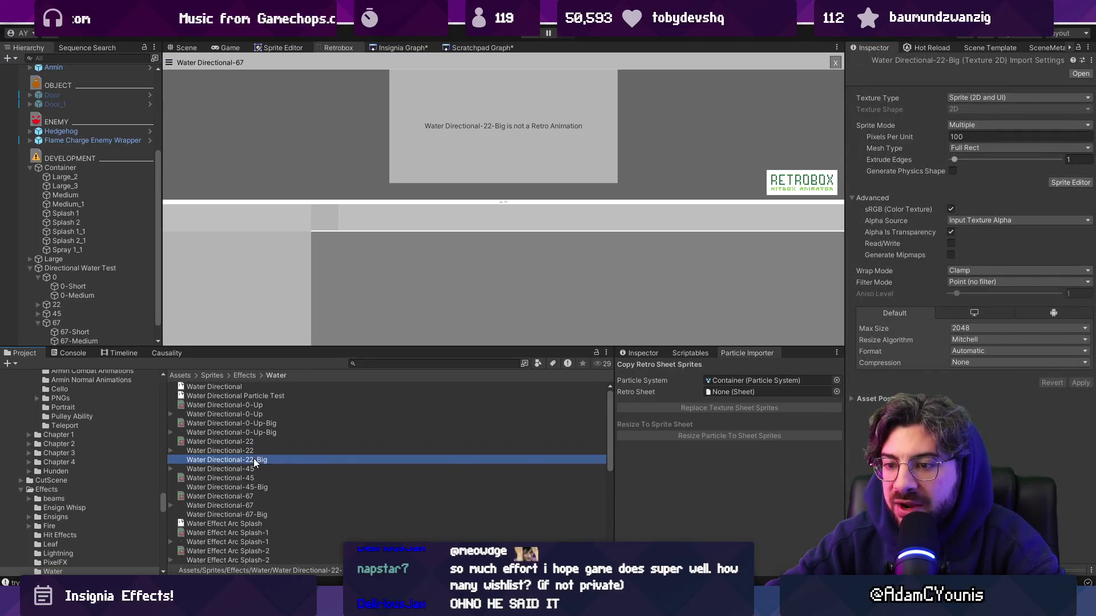
{"action": "left_click", "coordinate": [270, 488], "text": "ctrl"}
{"action": "left_click", "coordinate": [272, 516], "text": "ctrl"}
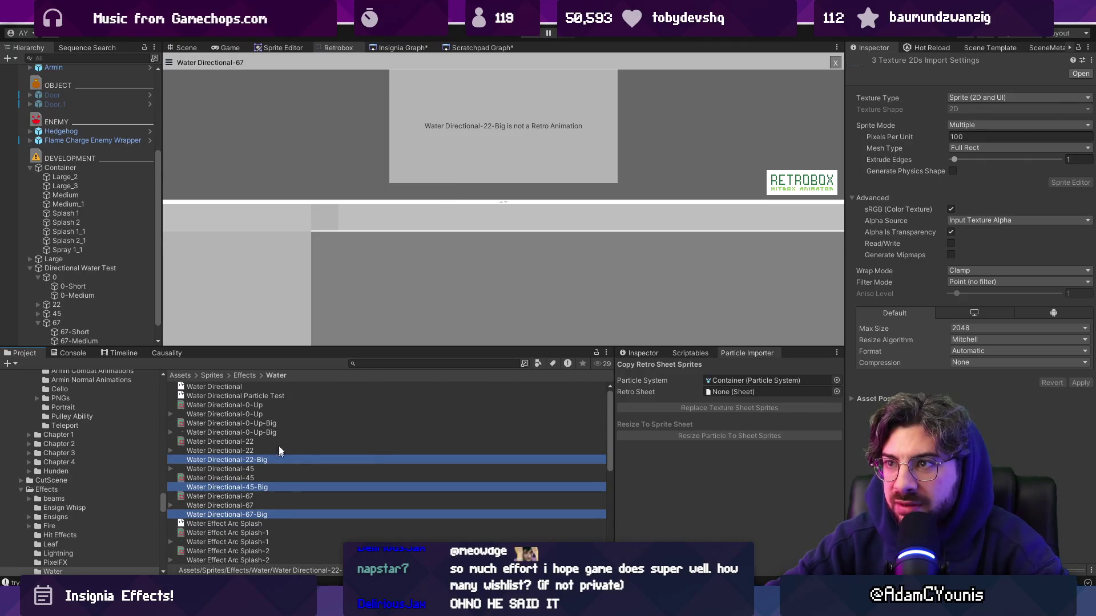
{"action": "left_click_drag", "start_coordinate": [273, 454], "coordinate": [799, 91]}
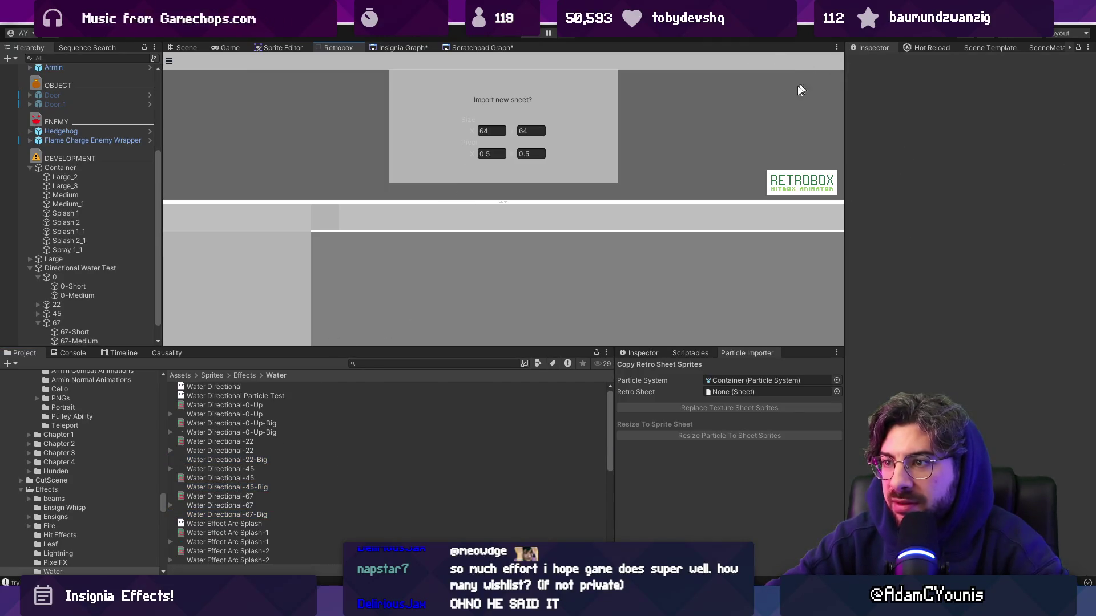
{"action": "left_click", "coordinate": [255, 514]}
{"action": "left_click", "coordinate": [260, 485], "text": "ctrl"}
{"action": "left_click", "coordinate": [260, 461], "text": "ctrl"}
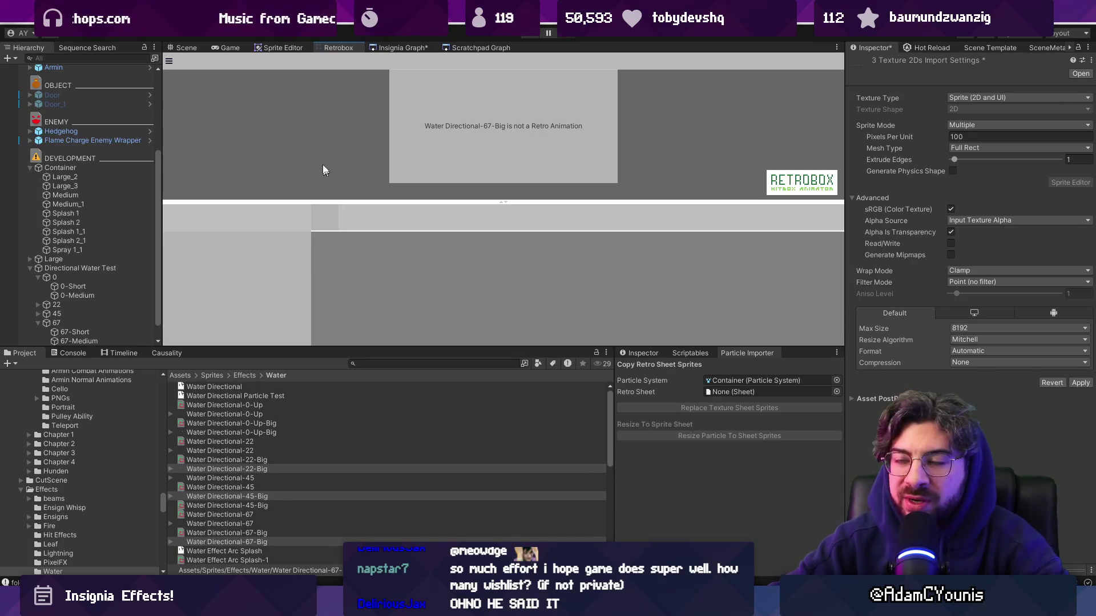
Select the Water Directional-67 texture and apply its pending import setting changes.
{"action": "left_click", "coordinate": [183, 48]}
{"action": "scroll", "coordinate": [546, 320], "scroll_direction": "up", "scroll_amount": 3}
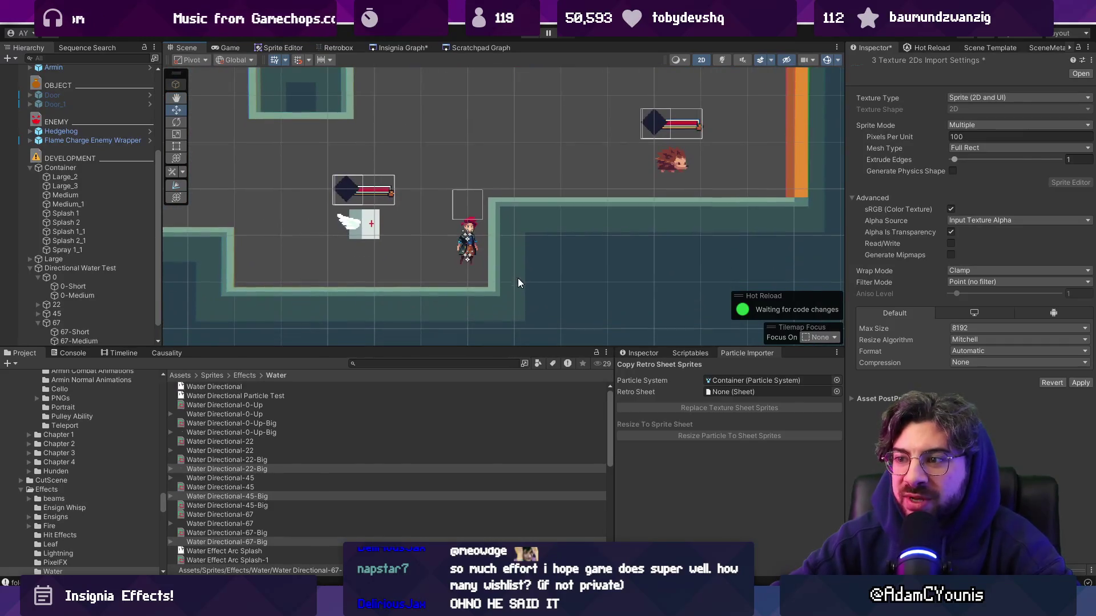
{"action": "scroll", "coordinate": [269, 465], "scroll_direction": "down", "scroll_amount": 3}
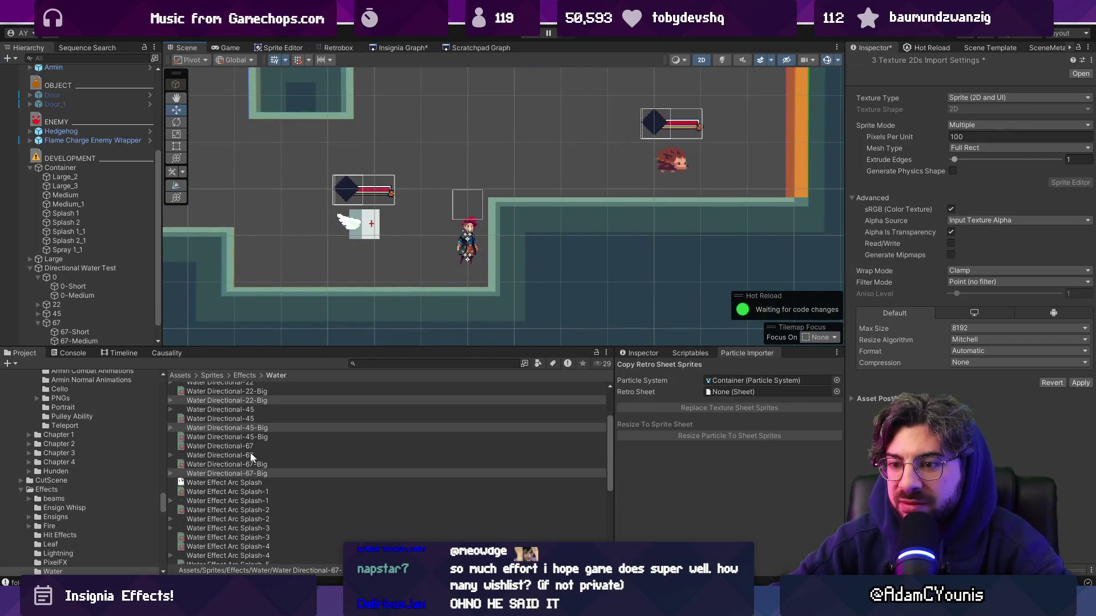
{"action": "left_click", "coordinate": [252, 455]}
{"action": "left_click", "coordinate": [505, 323]}
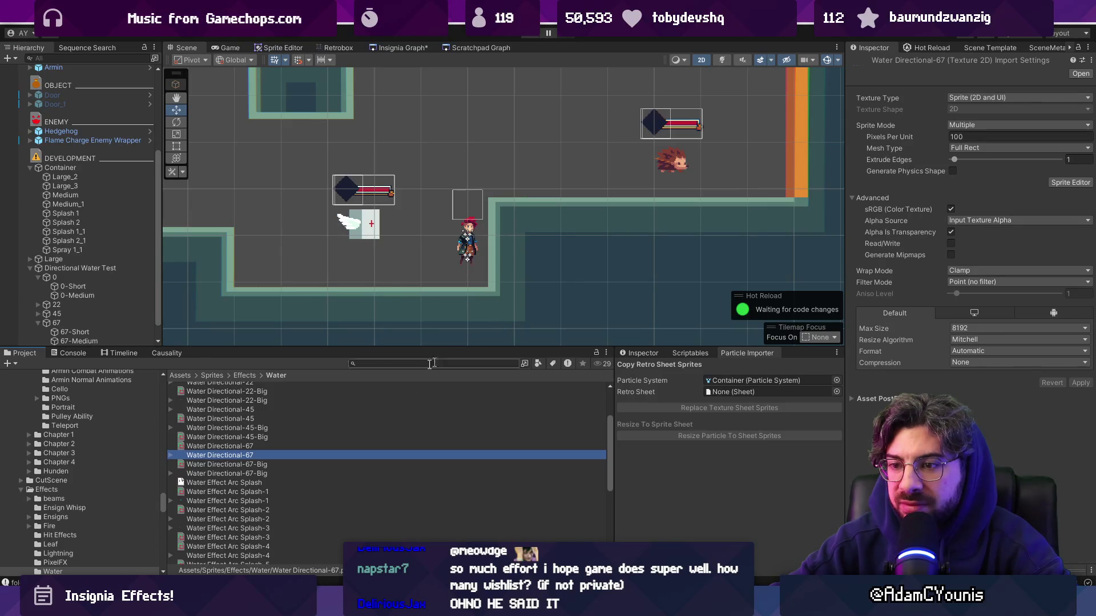
Open the Water folder and select Water Directional-67-Big to show its ten sprites.
{"action": "left_click", "coordinate": [245, 376]}
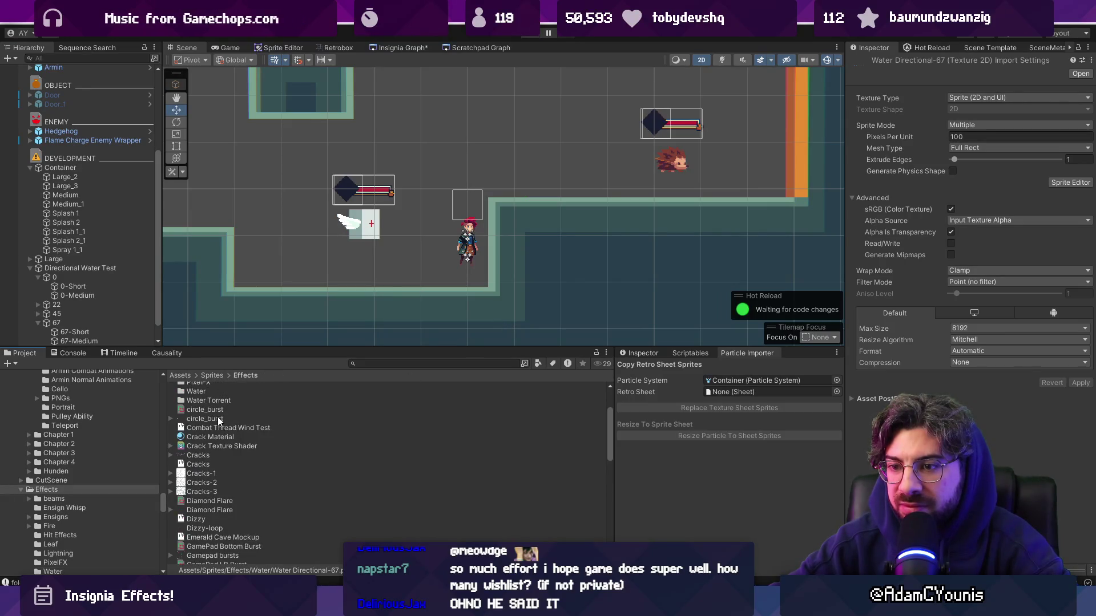
{"action": "double_click", "coordinate": [206, 391]}
{"action": "scroll", "coordinate": [279, 463], "scroll_direction": "up", "scroll_amount": 2}
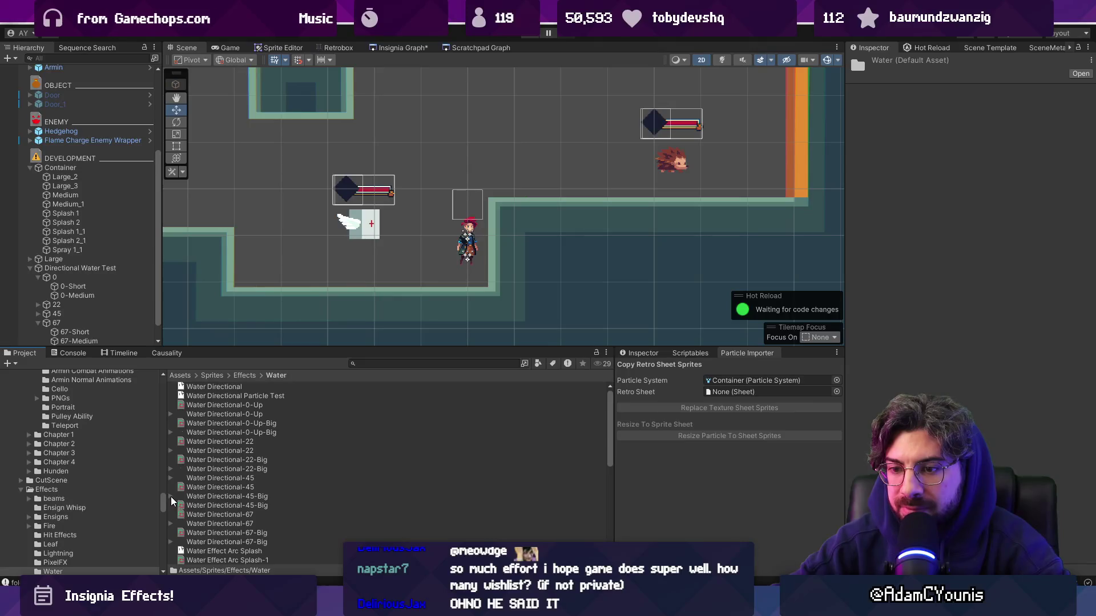
{"action": "left_click", "coordinate": [266, 533]}
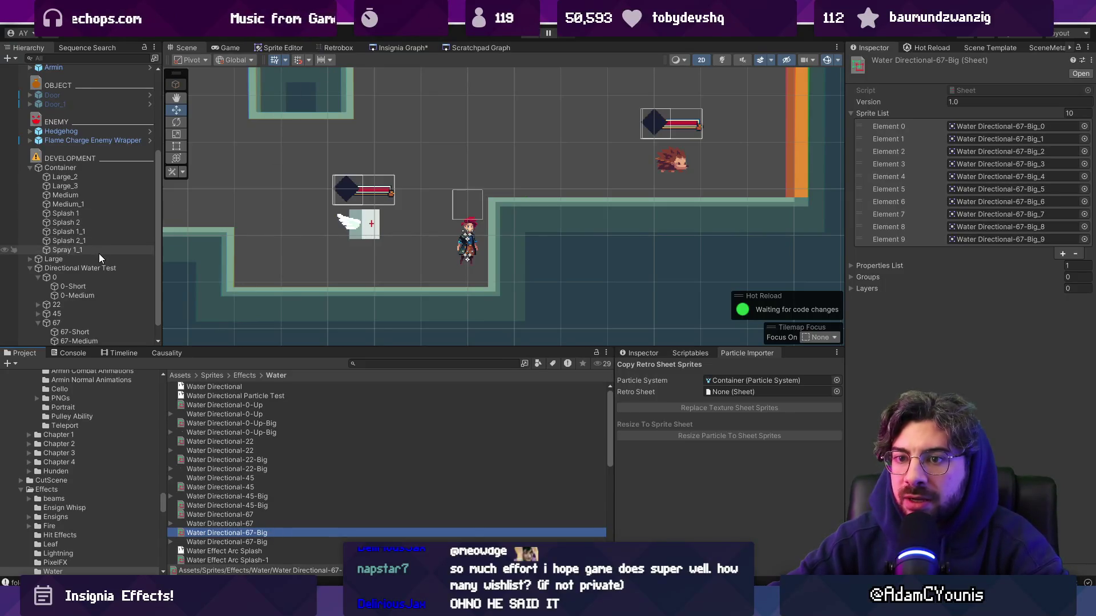
{"action": "scroll", "coordinate": [100, 253], "scroll_direction": "down", "scroll_amount": 2}
{"action": "left_click", "coordinate": [62, 289]}
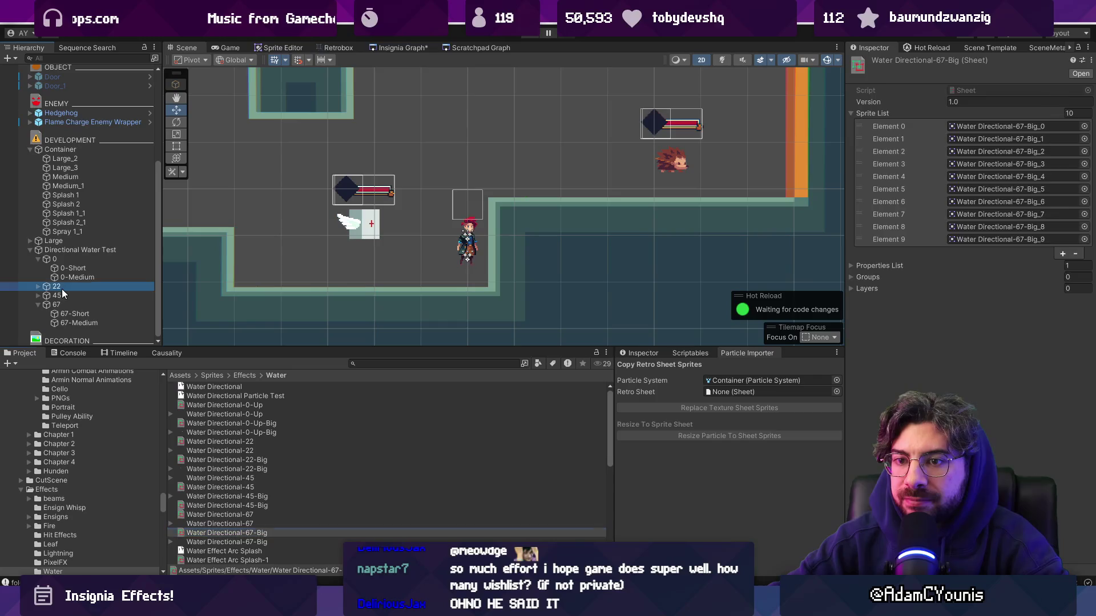
Expand the angle groups and rename 0-Medium to 0-Big.
{"action": "left_click", "coordinate": [60, 296]}
{"action": "left_click", "coordinate": [38, 295]}
{"action": "left_click", "coordinate": [38, 286]}
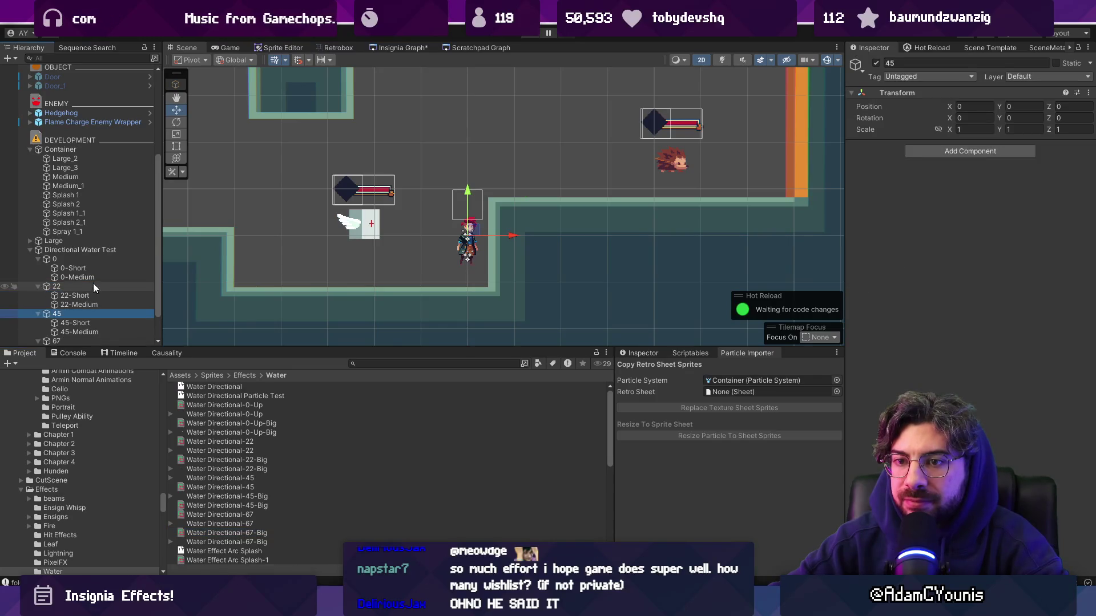
{"action": "left_click", "coordinate": [93, 277]}
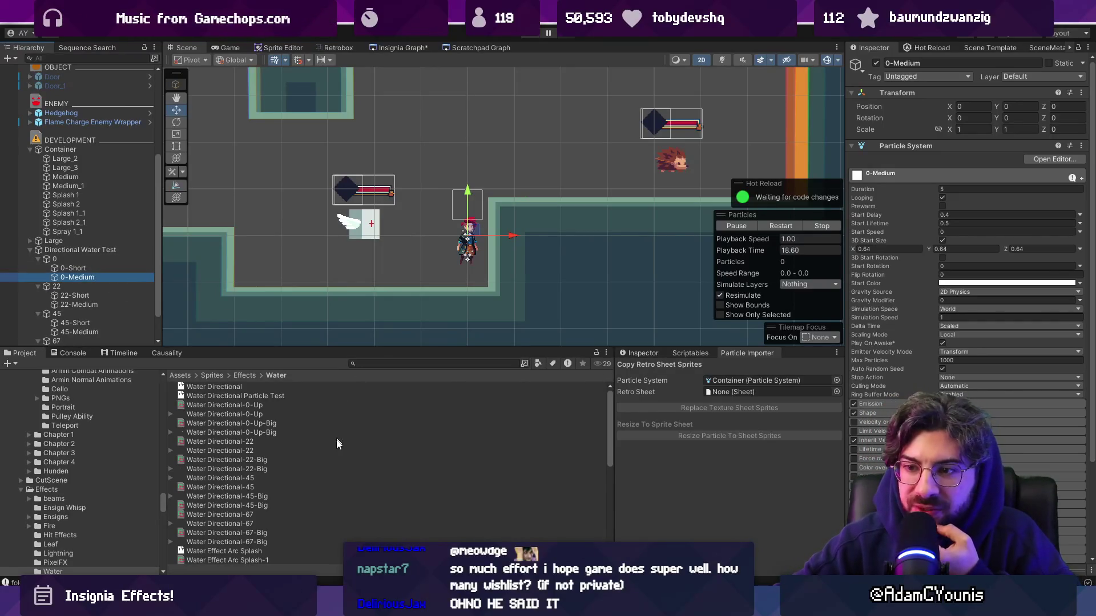
{"action": "left_click", "coordinate": [98, 277]}
{"action": "type", "text": "Big"}
{"action": "key", "text": "Return"}
Rename 22-Medium to 22-Big and 45-Medium to 45-Big.
{"action": "left_click", "coordinate": [88, 305]}
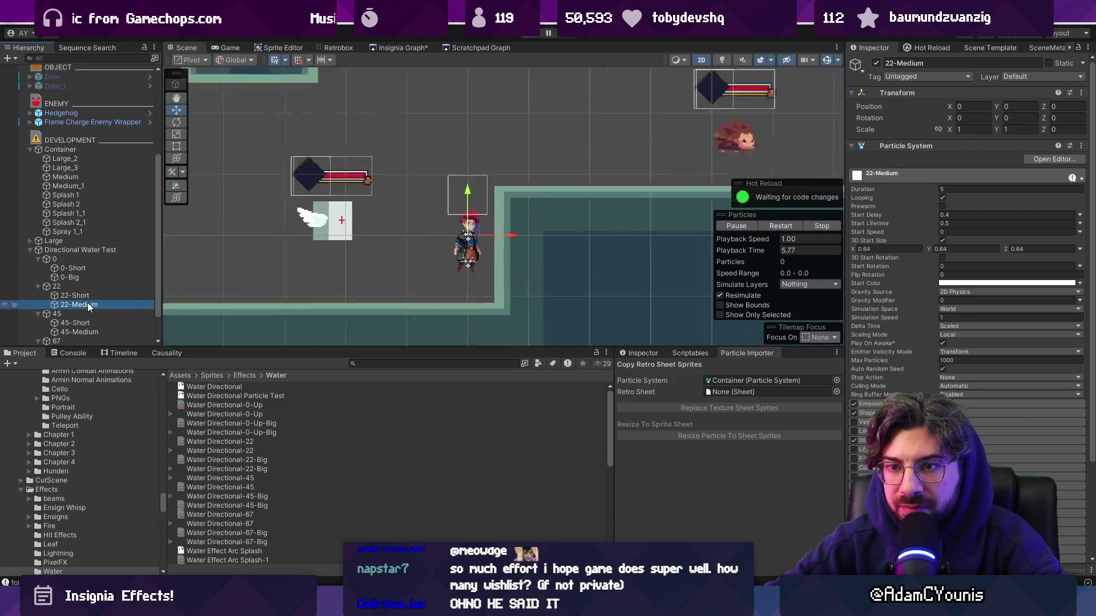
{"action": "key", "text": "f"}
{"action": "left_click", "coordinate": [88, 305]}
{"action": "type", "text": "Big"}
{"action": "key", "text": "Return"}
{"action": "left_click", "coordinate": [90, 331]}
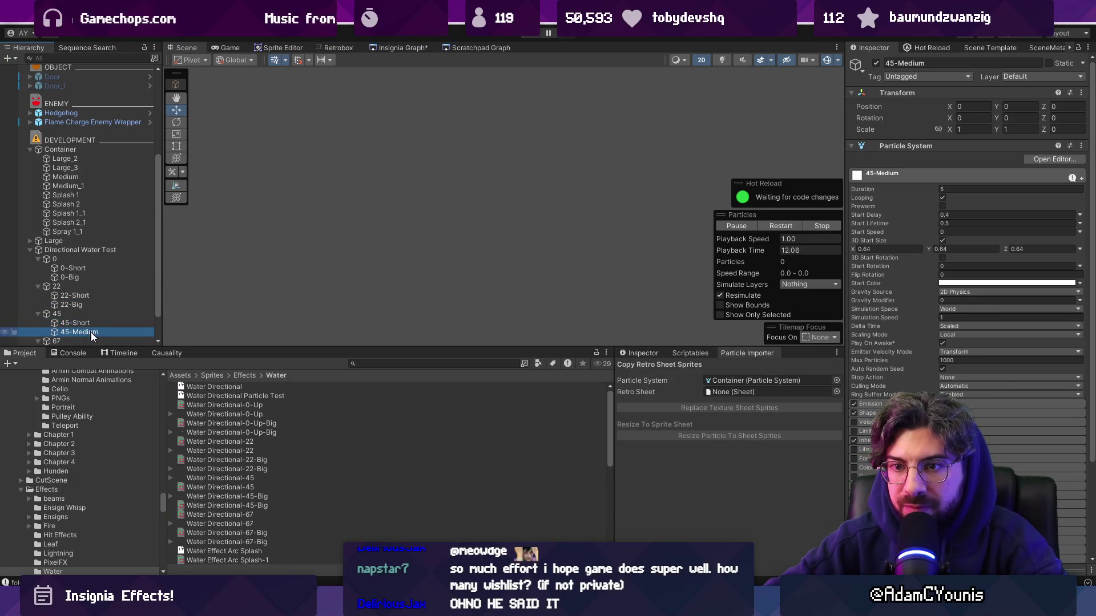
{"action": "left_click", "coordinate": [91, 334]}
{"action": "double_click", "coordinate": [92, 333]}
{"action": "type", "text": "Big"}
{"action": "key", "text": "Return"}
Rename 67-Medium to 67-Big and make 0-Short the importer's target particle system.
{"action": "scroll", "coordinate": [90, 328], "scroll_direction": "down", "scroll_amount": 2}
{"action": "left_click", "coordinate": [90, 323]}
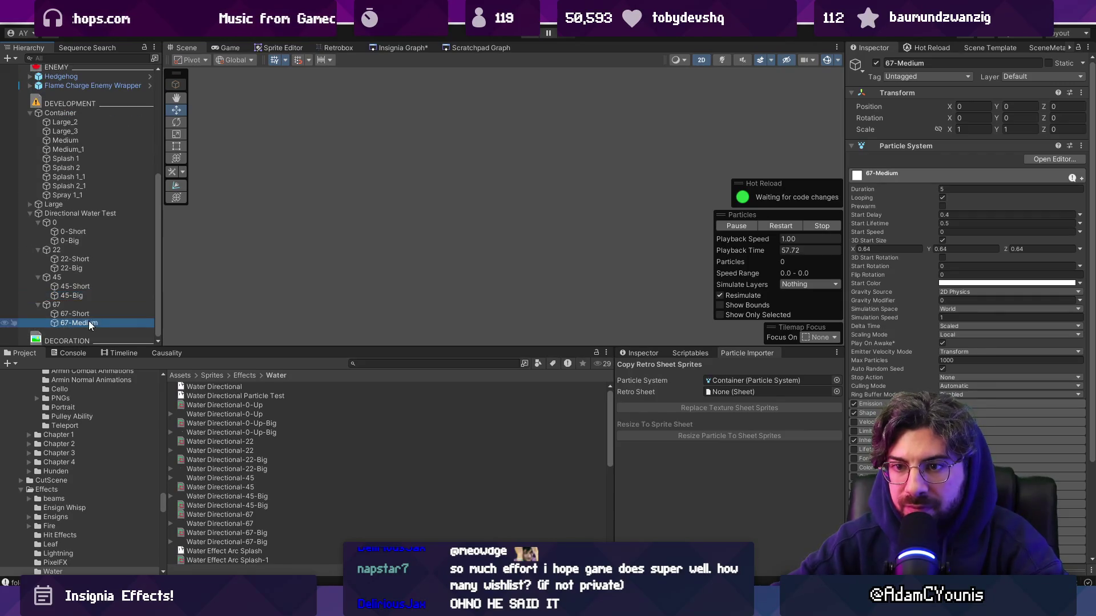
{"action": "left_click", "coordinate": [92, 324]}
{"action": "double_click", "coordinate": [91, 323]}
{"action": "type", "text": "Big"}
{"action": "key", "text": "Return"}
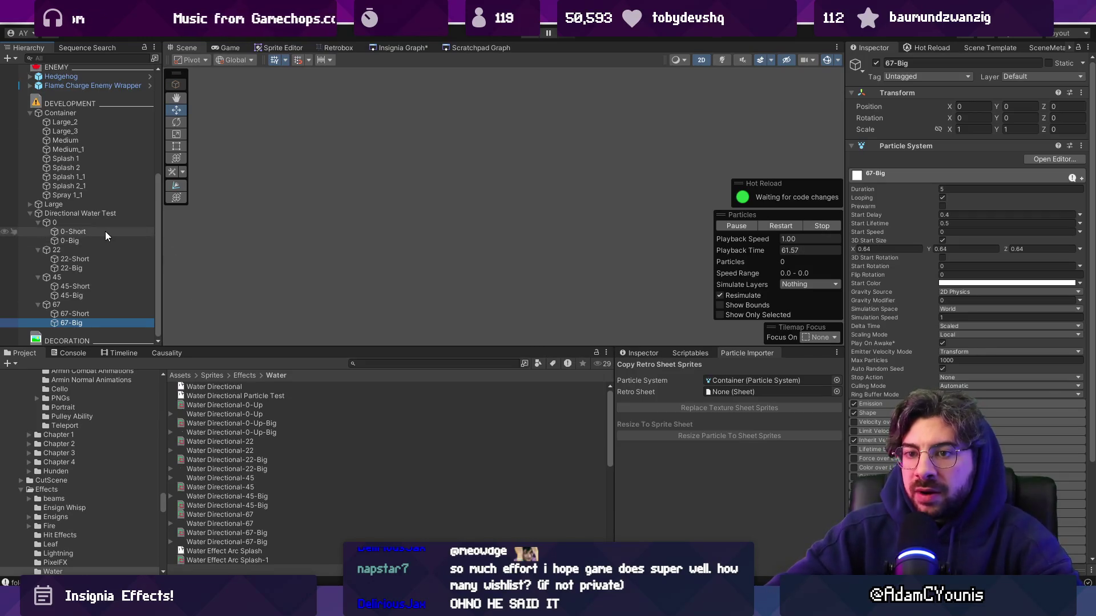
{"action": "mouse_move", "coordinate": [105, 231]}
{"action": "left_mouse_down"}
{"action": "mouse_move", "coordinate": [269, 237]}
{"action": "mouse_move", "coordinate": [755, 355]}
{"action": "mouse_move", "coordinate": [749, 379]}
{"action": "left_mouse_up"}
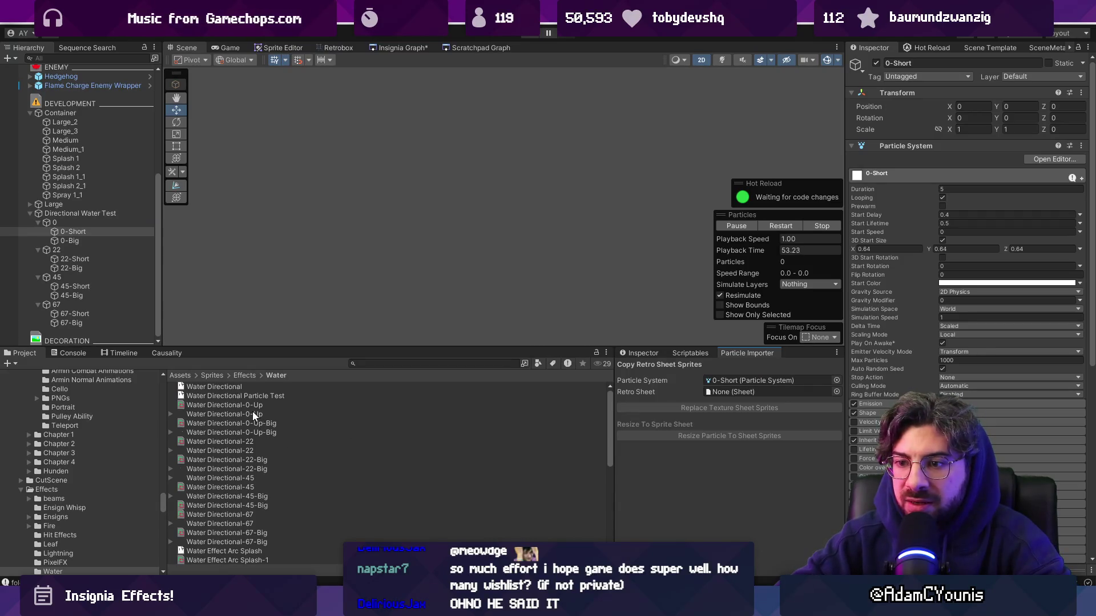
Give 0-Short the Water Directional-0-Up sprites and 0-Big the 0-Up-Big sprites, resizing both.
{"action": "left_click_drag", "start_coordinate": [237, 404], "coordinate": [757, 393]}
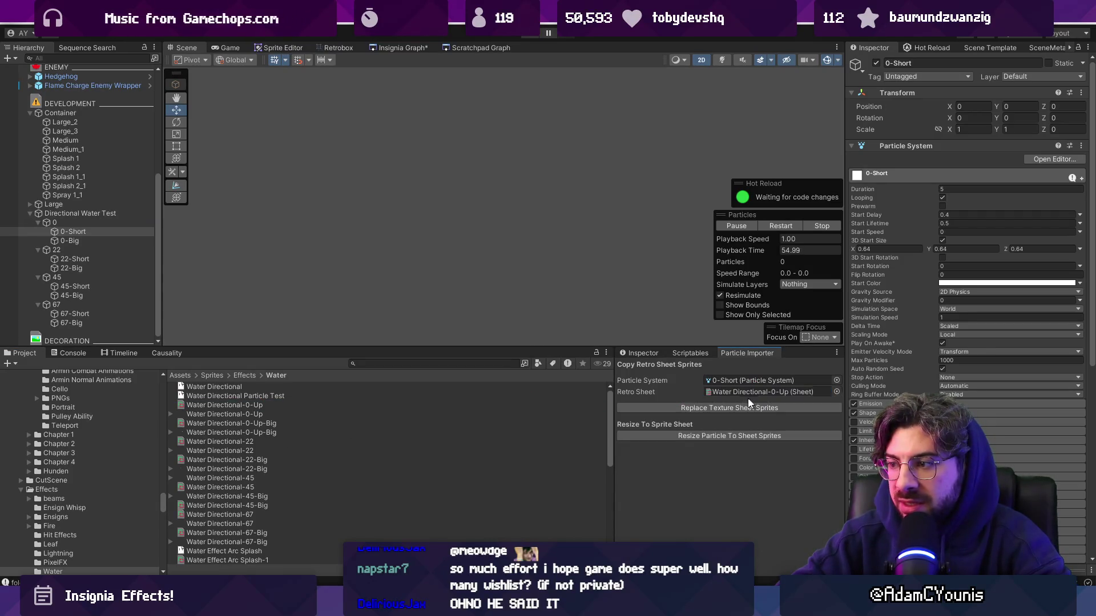
{"action": "left_click", "coordinate": [739, 436]}
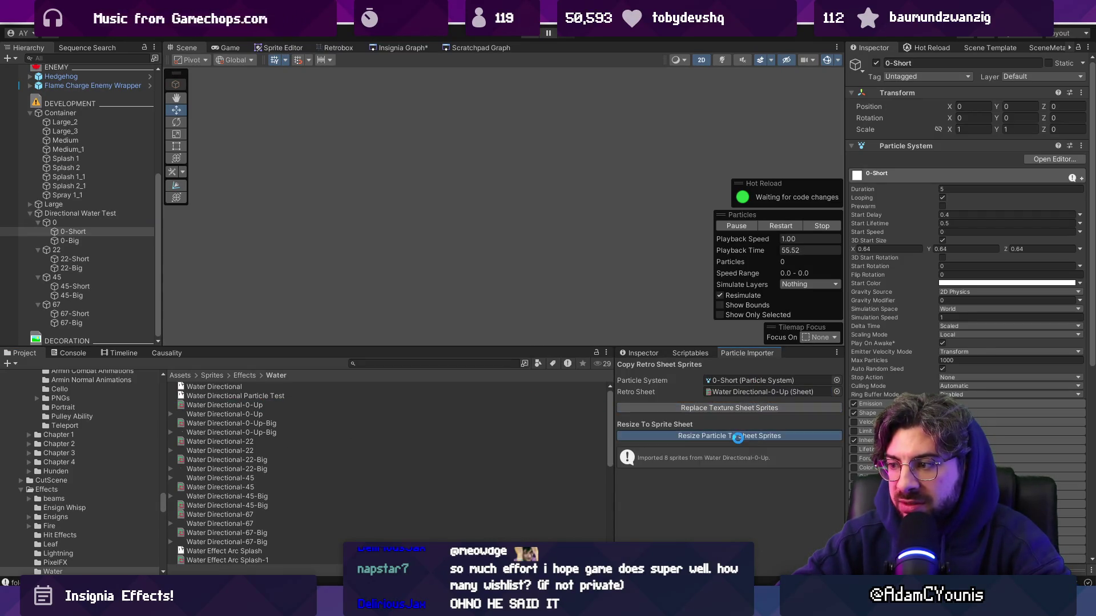
{"action": "left_click", "coordinate": [70, 241]}
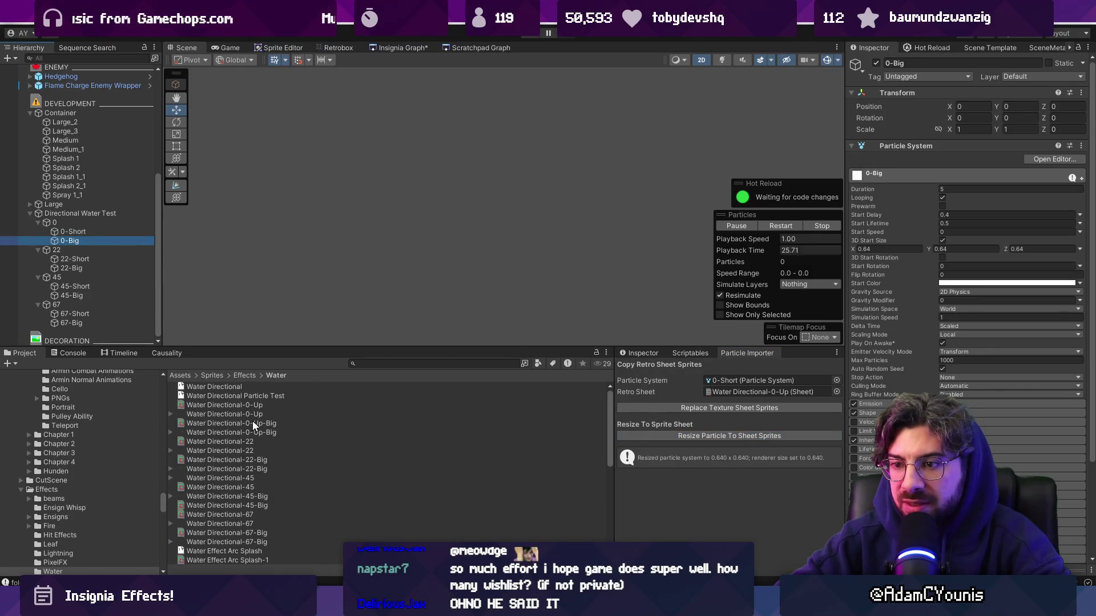
{"action": "mouse_move", "coordinate": [70, 241]}
{"action": "left_mouse_down"}
{"action": "mouse_move", "coordinate": [768, 333]}
{"action": "mouse_move", "coordinate": [741, 380]}
{"action": "left_mouse_up"}
{"action": "left_click_drag", "start_coordinate": [258, 426], "coordinate": [767, 392]}
{"action": "left_click", "coordinate": [735, 407]}
{"action": "left_click", "coordinate": [735, 435]}
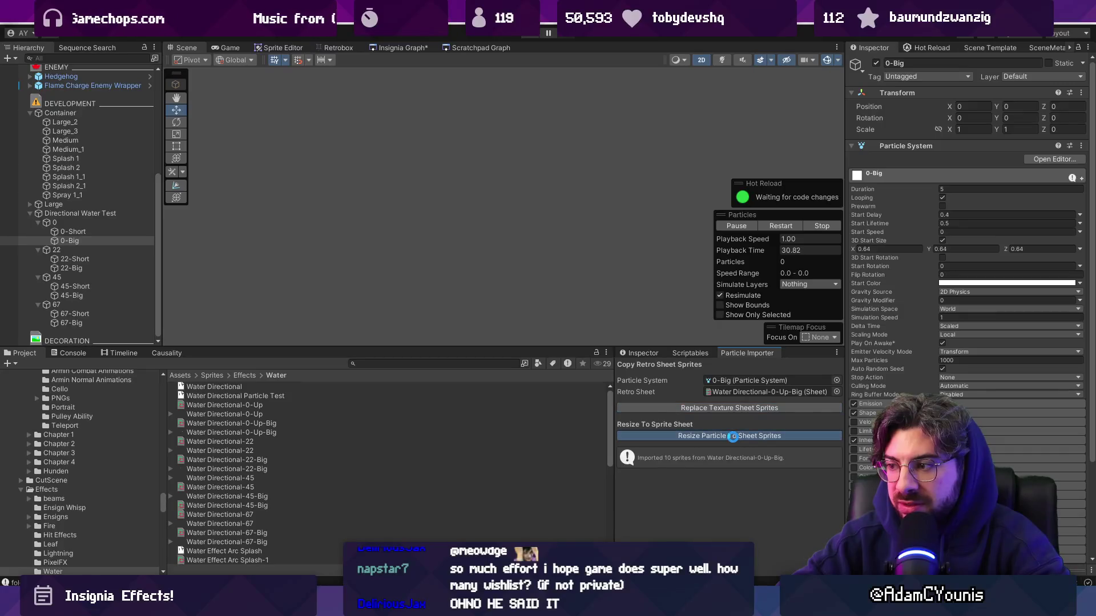
Load the 8 Water Directional-22 sprites into 22-Short and the 10 22-Big sprites into 22-Big, resized.
{"action": "left_click", "coordinate": [80, 259]}
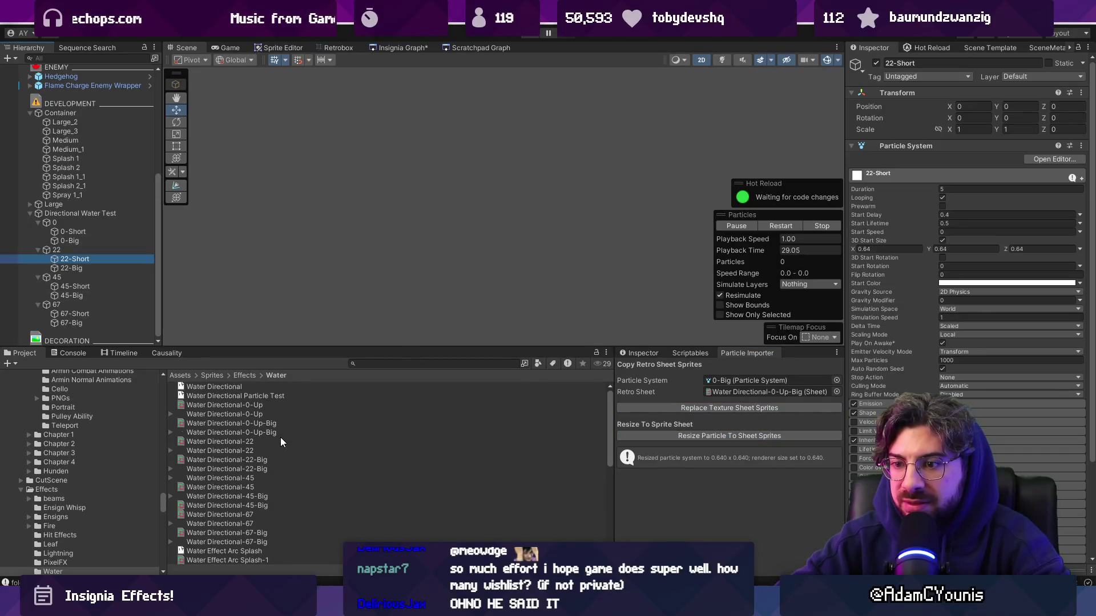
{"action": "mouse_move", "coordinate": [255, 447]}
{"action": "left_mouse_down"}
{"action": "mouse_move", "coordinate": [665, 411]}
{"action": "mouse_move", "coordinate": [730, 378]}
{"action": "left_mouse_up"}
{"action": "left_click", "coordinate": [720, 408]}
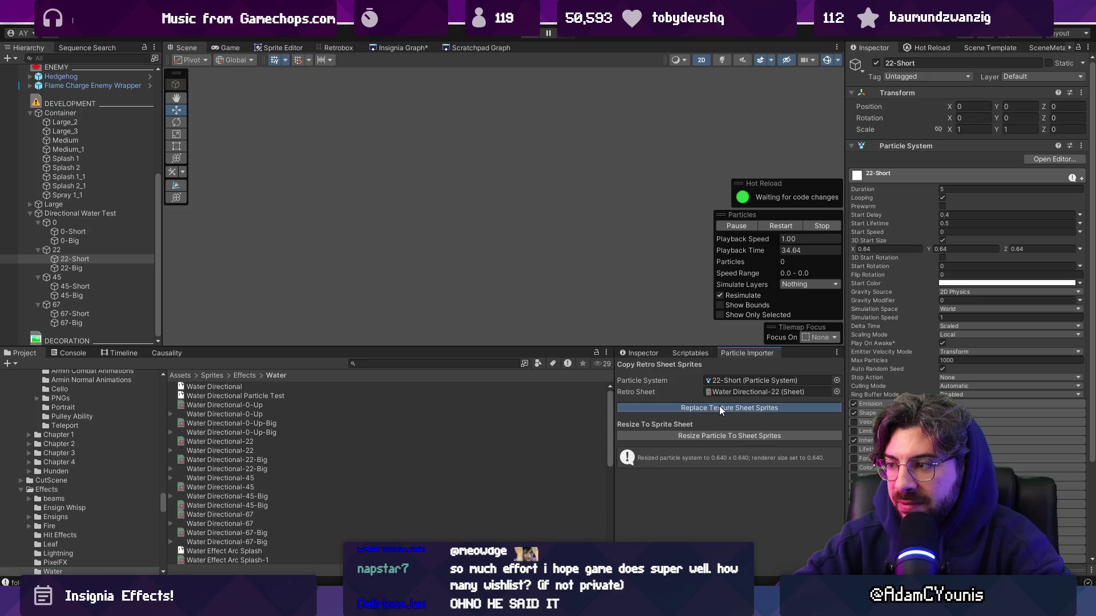
{"action": "left_click", "coordinate": [73, 268]}
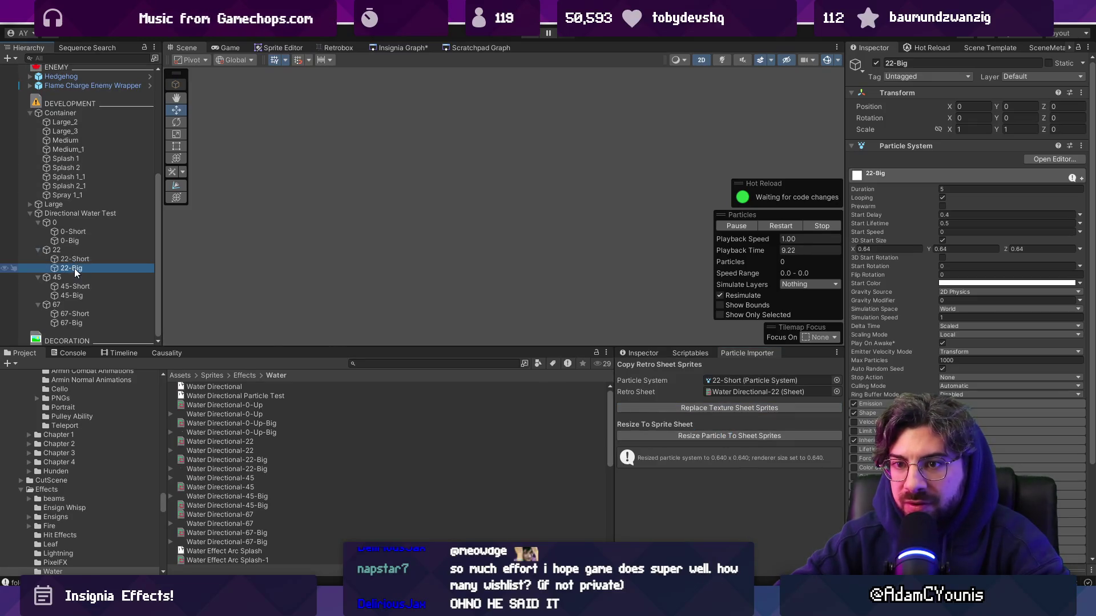
{"action": "left_click_drag", "start_coordinate": [914, 147], "coordinate": [771, 378]}
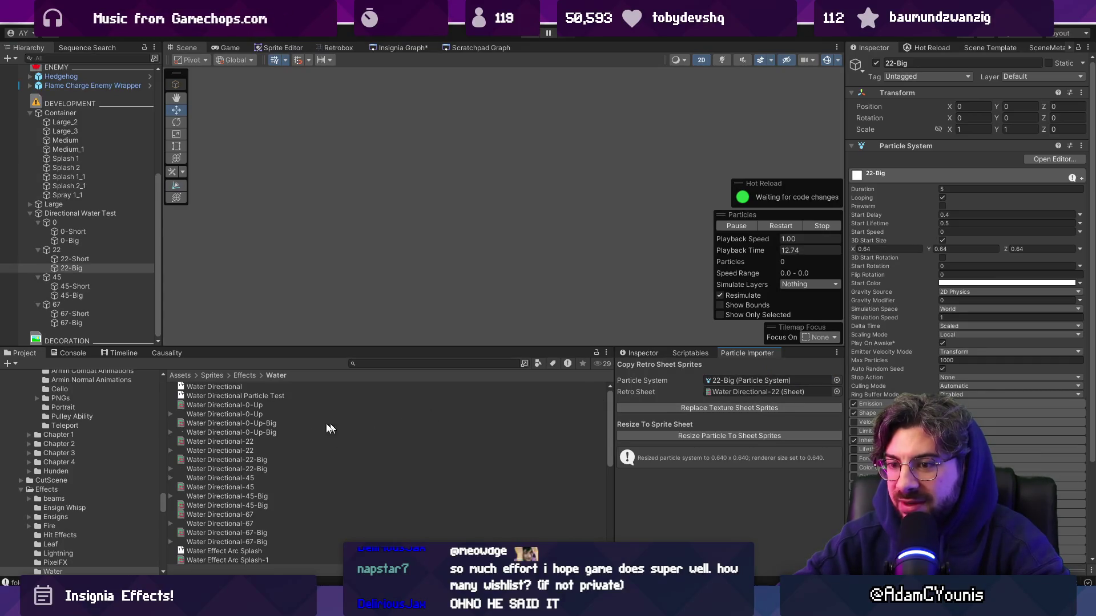
{"action": "left_click_drag", "start_coordinate": [262, 460], "coordinate": [738, 395]}
{"action": "left_click", "coordinate": [733, 409]}
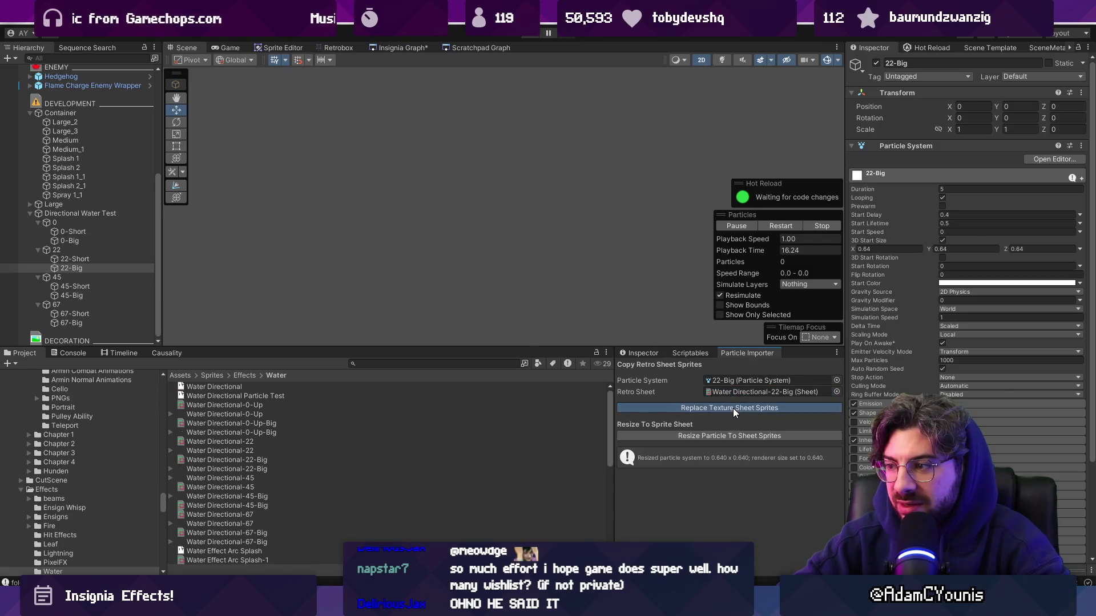
{"action": "left_click", "coordinate": [731, 437]}
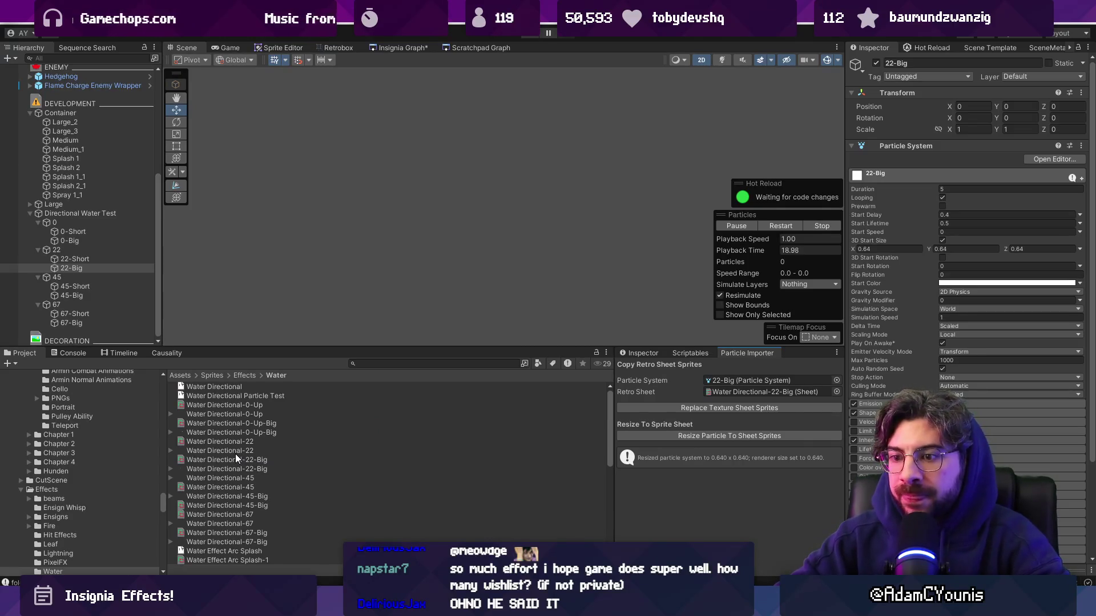
Give 45-Short the Water Directional-45 sprites and 45-Big the 45-Big sheet, resizing both to fit.
{"action": "left_click", "coordinate": [76, 286]}
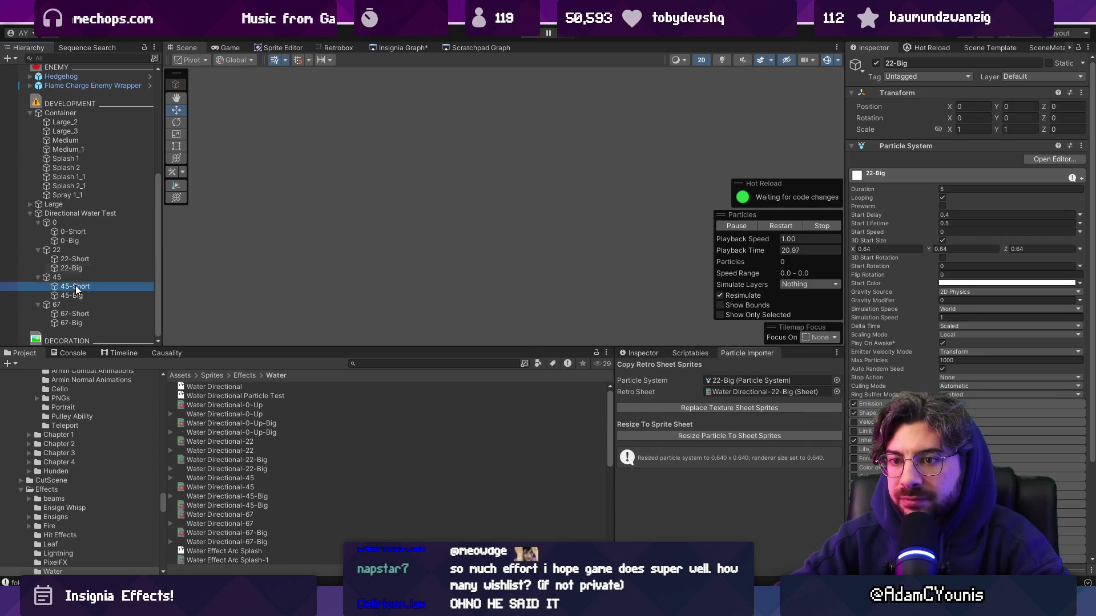
{"action": "left_click", "coordinate": [734, 381]}
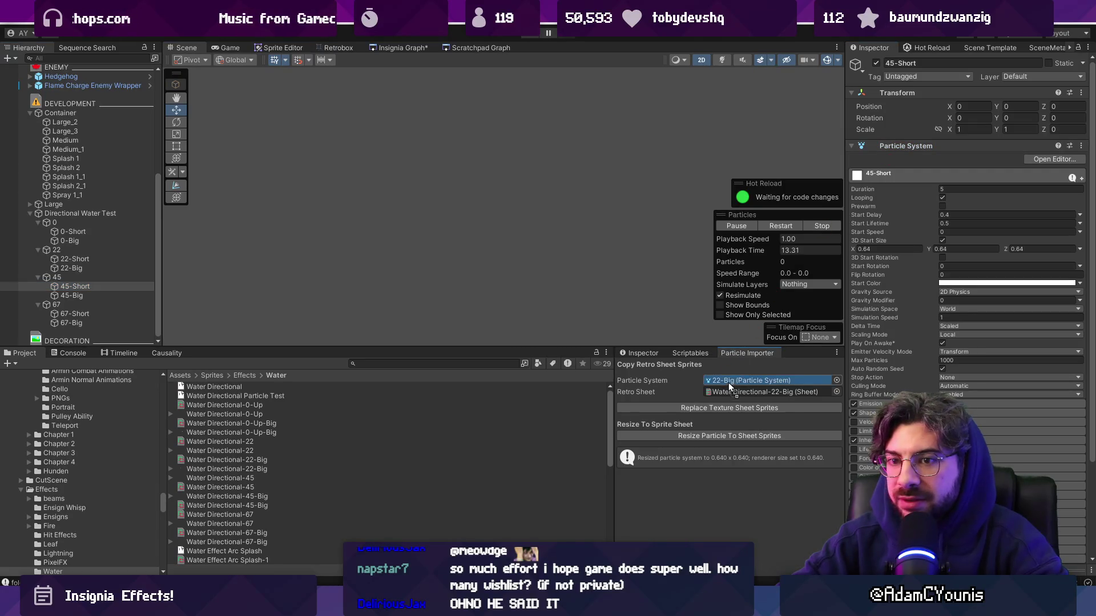
{"action": "left_click_drag", "start_coordinate": [247, 486], "coordinate": [718, 393]}
{"action": "left_click", "coordinate": [703, 407]}
{"action": "left_click", "coordinate": [702, 435]}
{"action": "left_click", "coordinate": [79, 295]}
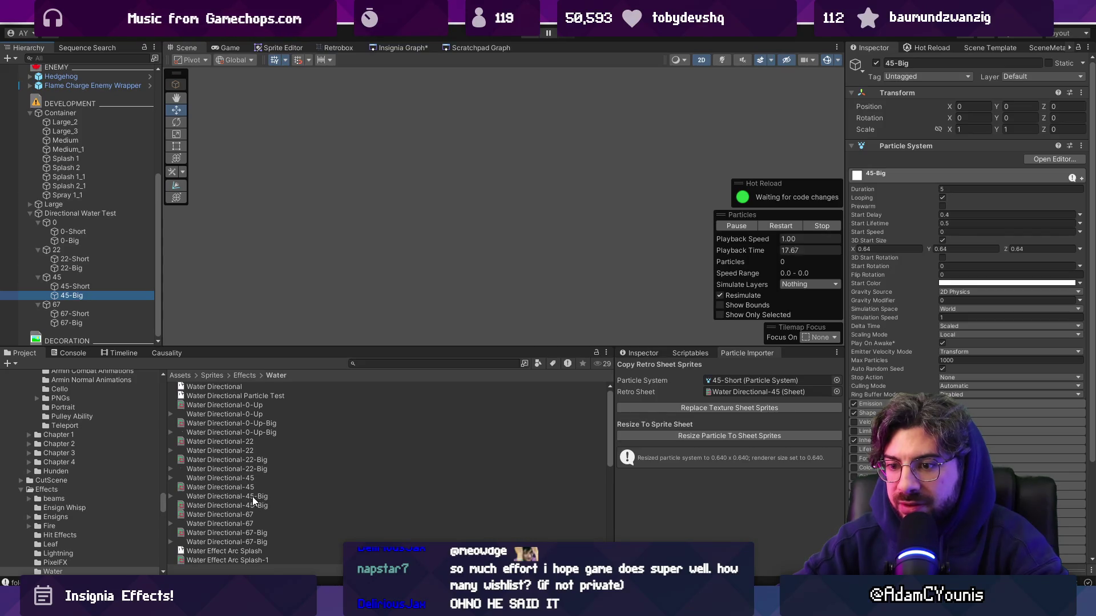
{"action": "mouse_move", "coordinate": [248, 505]}
{"action": "left_mouse_down"}
{"action": "mouse_move", "coordinate": [627, 437]}
{"action": "mouse_move", "coordinate": [765, 393]}
{"action": "left_mouse_up"}
{"action": "left_click_drag", "start_coordinate": [906, 146], "coordinate": [724, 380]}
{"action": "left_click", "coordinate": [710, 435]}
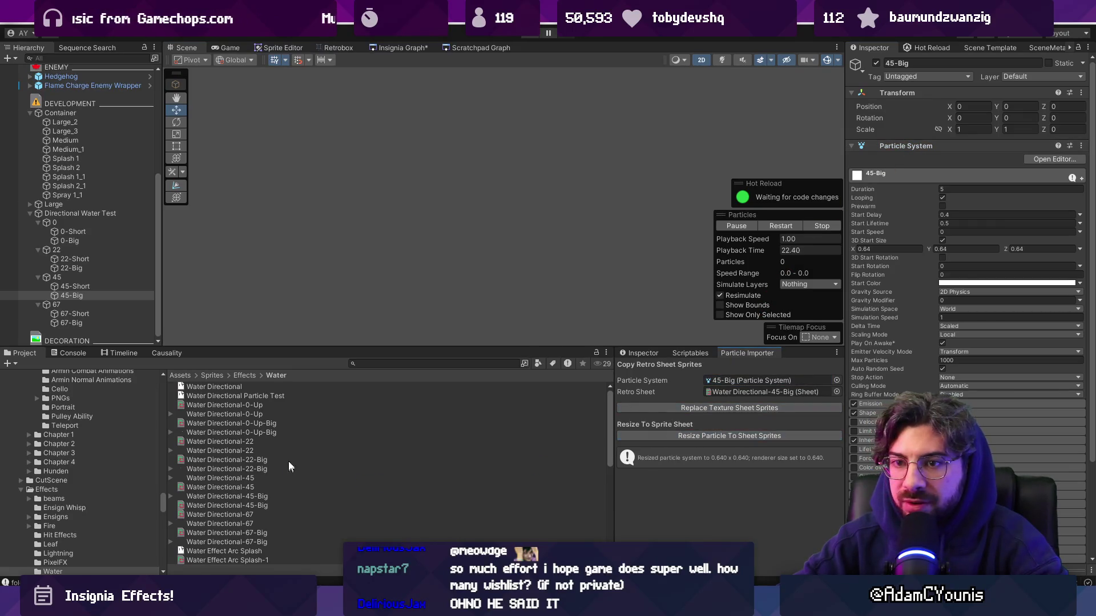
Give 67-Short the 8 Water Directional-67 sprites and resize it to fit.
{"action": "left_click", "coordinate": [110, 314]}
{"action": "left_click_drag", "start_coordinate": [906, 146], "coordinate": [736, 380]}
{"action": "scroll", "coordinate": [375, 452], "scroll_direction": "down", "scroll_amount": 3}
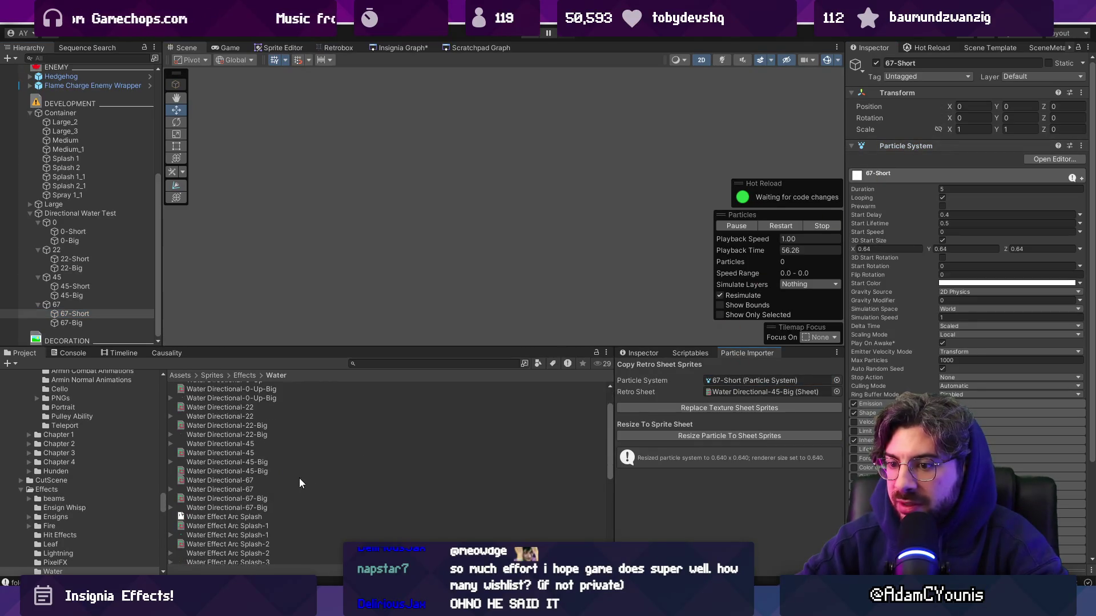
{"action": "left_click_drag", "start_coordinate": [249, 497], "coordinate": [722, 394]}
{"action": "left_click", "coordinate": [721, 408]}
{"action": "left_click", "coordinate": [721, 435]}
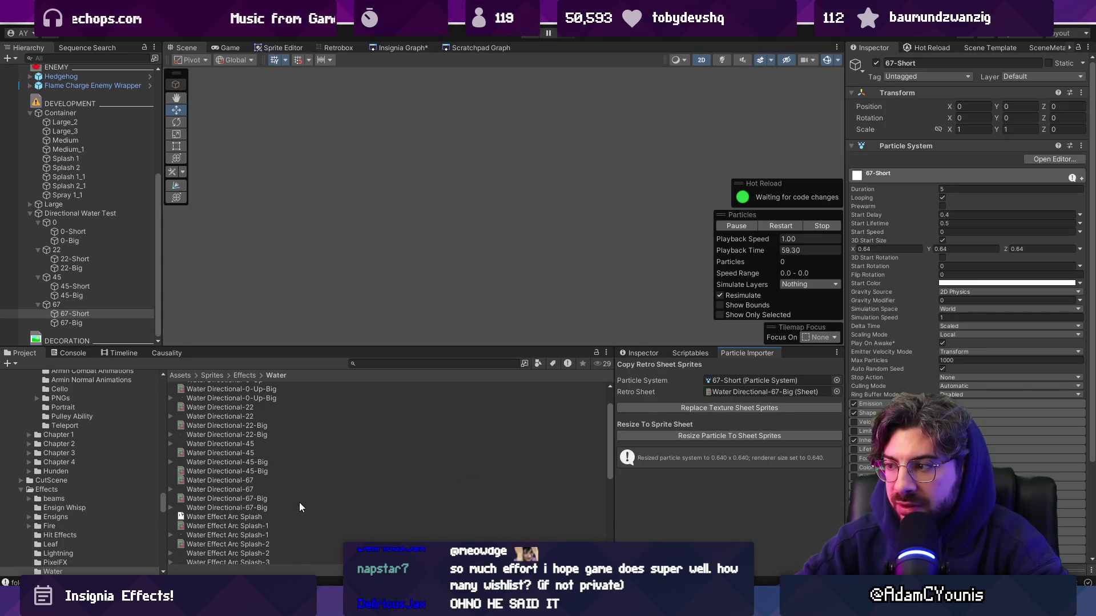
{"action": "left_click_drag", "start_coordinate": [252, 482], "coordinate": [721, 392]}
{"action": "left_click", "coordinate": [717, 406]}
{"action": "left_click", "coordinate": [712, 436]}
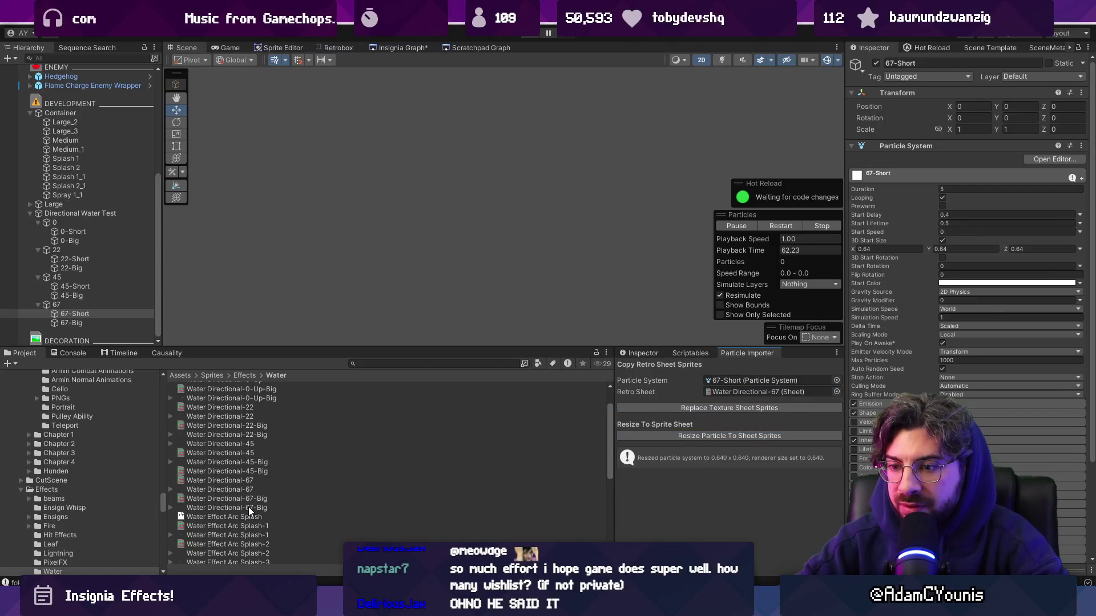
Give 67-Big the Water Directional-67-Big sprites and resize it to 0.640 x 0.640.
{"action": "left_click_drag", "start_coordinate": [252, 499], "coordinate": [716, 392]}
{"action": "left_click", "coordinate": [71, 323]}
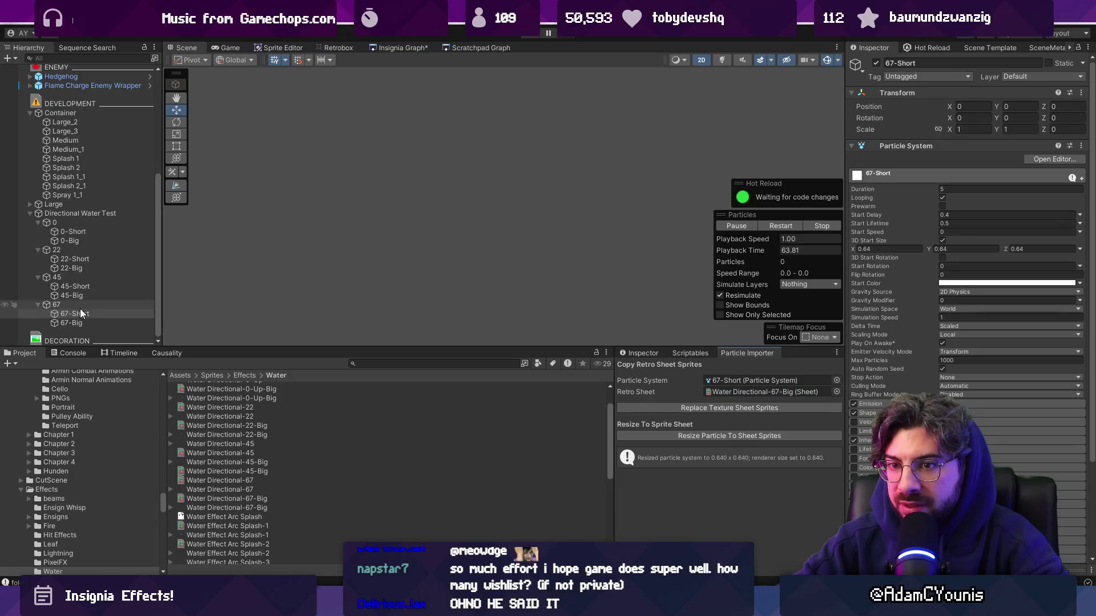
{"action": "left_click_drag", "start_coordinate": [913, 142], "coordinate": [736, 382]}
{"action": "left_click", "coordinate": [729, 406]}
{"action": "left_click", "coordinate": [724, 436]}
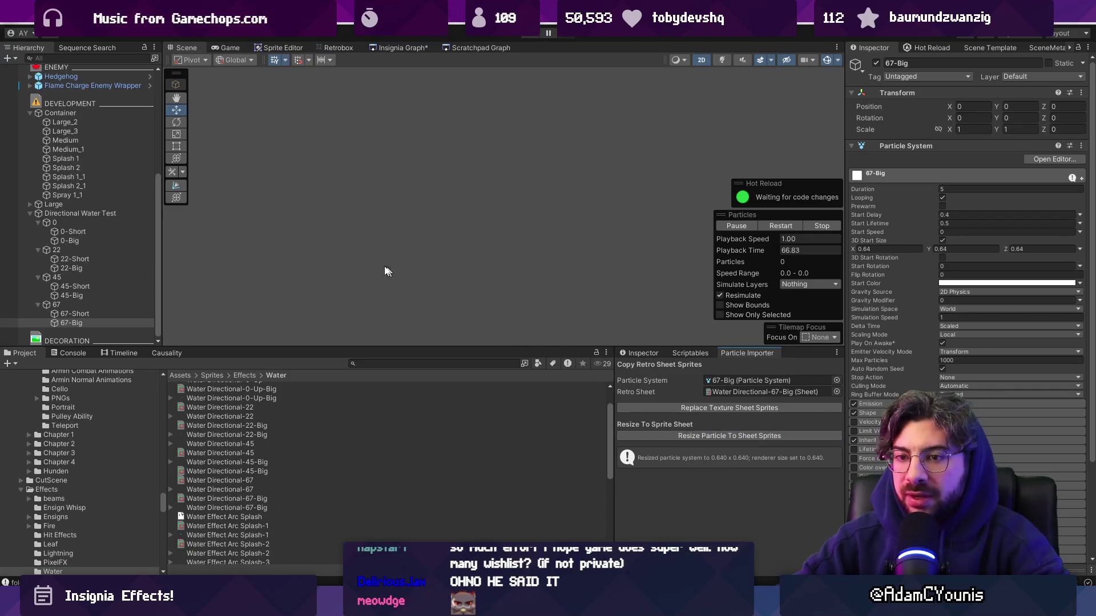
Drag the 67-Big, 67-Short and 22-Big splashes in the Scene view to preview them, undoing the 22-Short move.
{"action": "double_click", "coordinate": [125, 323]}
{"action": "mouse_move", "coordinate": [504, 208]}
{"action": "left_mouse_down"}
{"action": "mouse_move", "coordinate": [366, 197]}
{"action": "mouse_move", "coordinate": [436, 165]}
{"action": "mouse_move", "coordinate": [488, 174]}
{"action": "mouse_move", "coordinate": [434, 160]}
{"action": "mouse_move", "coordinate": [473, 167]}
{"action": "left_mouse_up"}
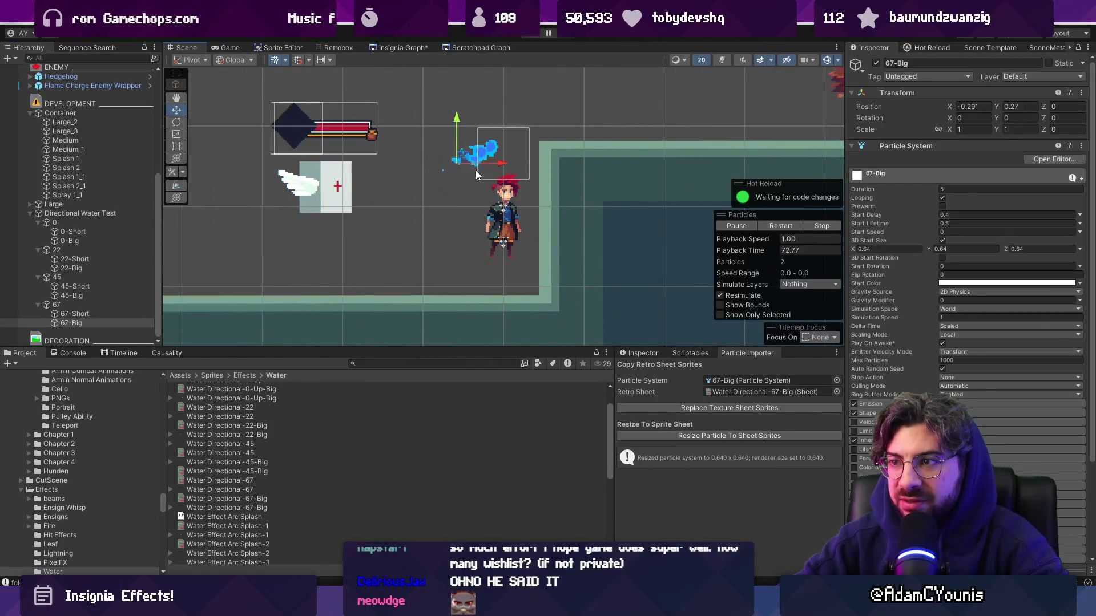
{"action": "left_click", "coordinate": [126, 314]}
{"action": "left_click_drag", "start_coordinate": [471, 207], "coordinate": [473, 197]}
{"action": "left_click", "coordinate": [120, 296]}
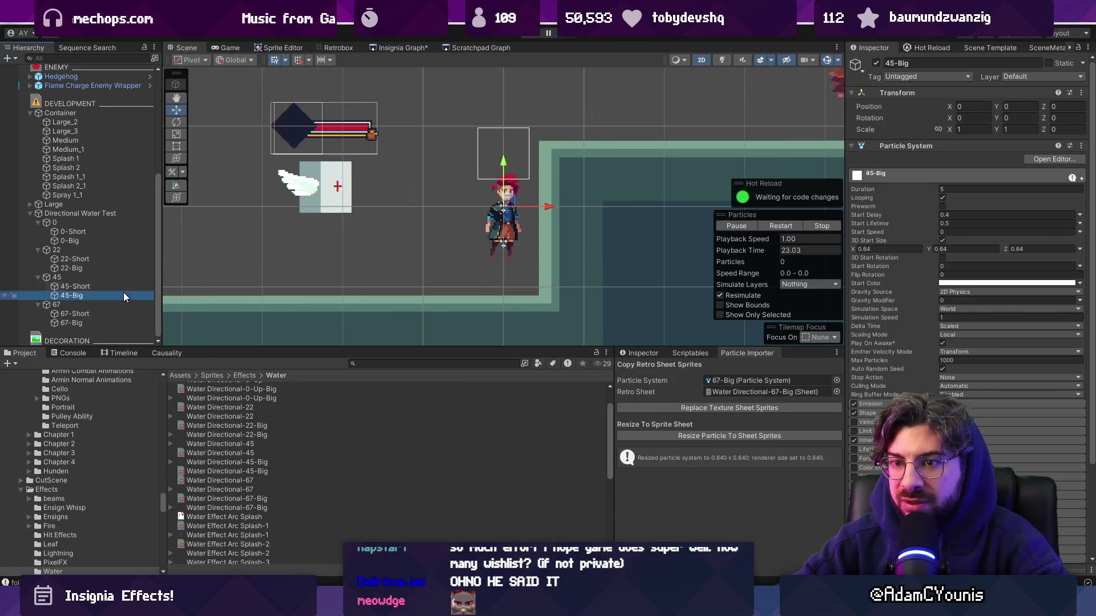
{"action": "key", "text": "Up"}
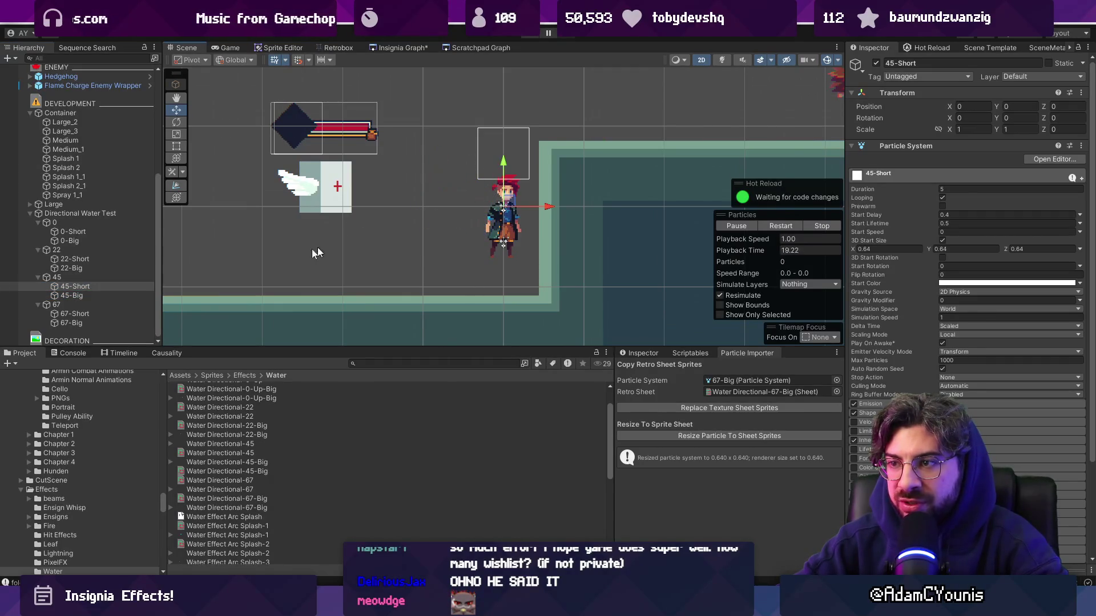
{"action": "left_click", "coordinate": [109, 268]}
{"action": "mouse_move", "coordinate": [516, 207]}
{"action": "left_mouse_down"}
{"action": "mouse_move", "coordinate": [401, 187]}
{"action": "mouse_move", "coordinate": [513, 203]}
{"action": "mouse_move", "coordinate": [425, 199]}
{"action": "left_mouse_up"}
{"action": "left_click", "coordinate": [137, 260]}
{"action": "key", "text": "ctrl+z"}
Compare the 0-Big and 0-Short splashes, then select the Directional Water Test parent.
{"action": "left_click", "coordinate": [151, 241]}
{"action": "left_click", "coordinate": [505, 201]}
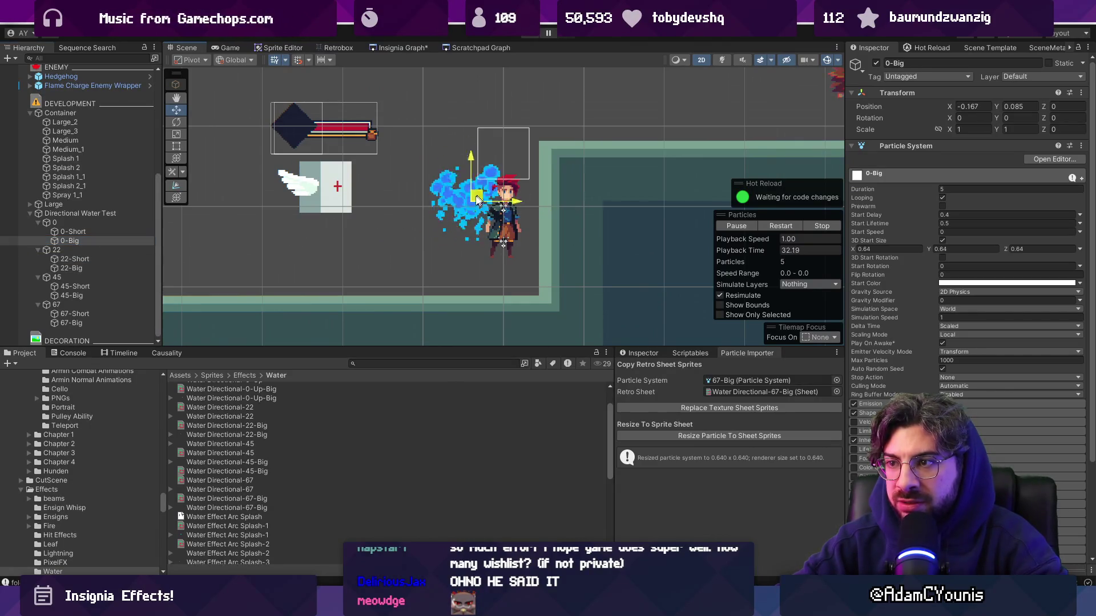
{"action": "left_click", "coordinate": [106, 231]}
{"action": "left_click", "coordinate": [502, 200]}
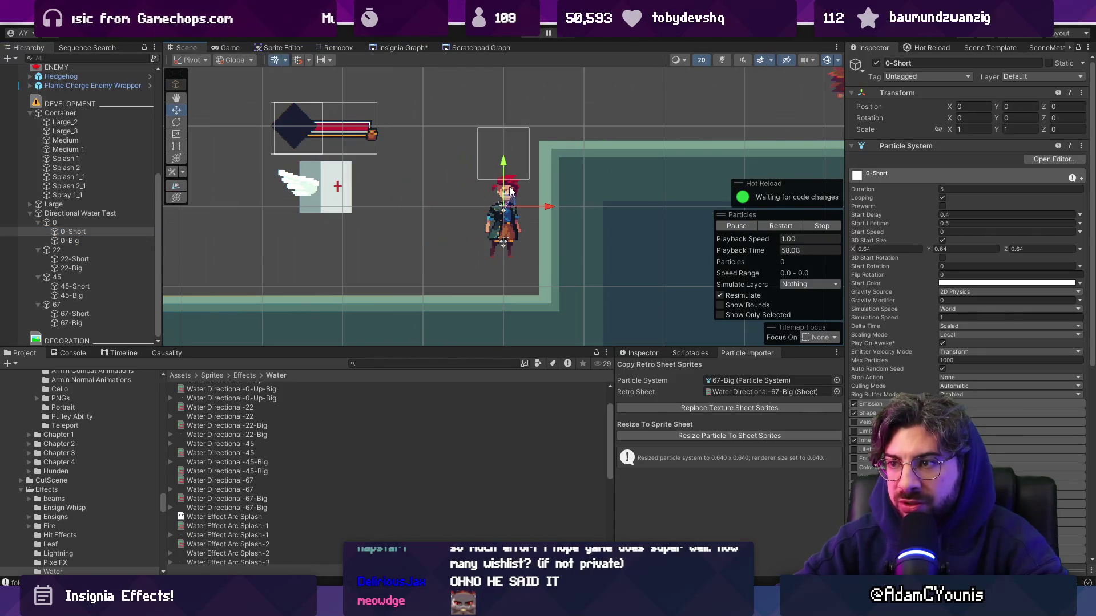
{"action": "left_click", "coordinate": [85, 213]}
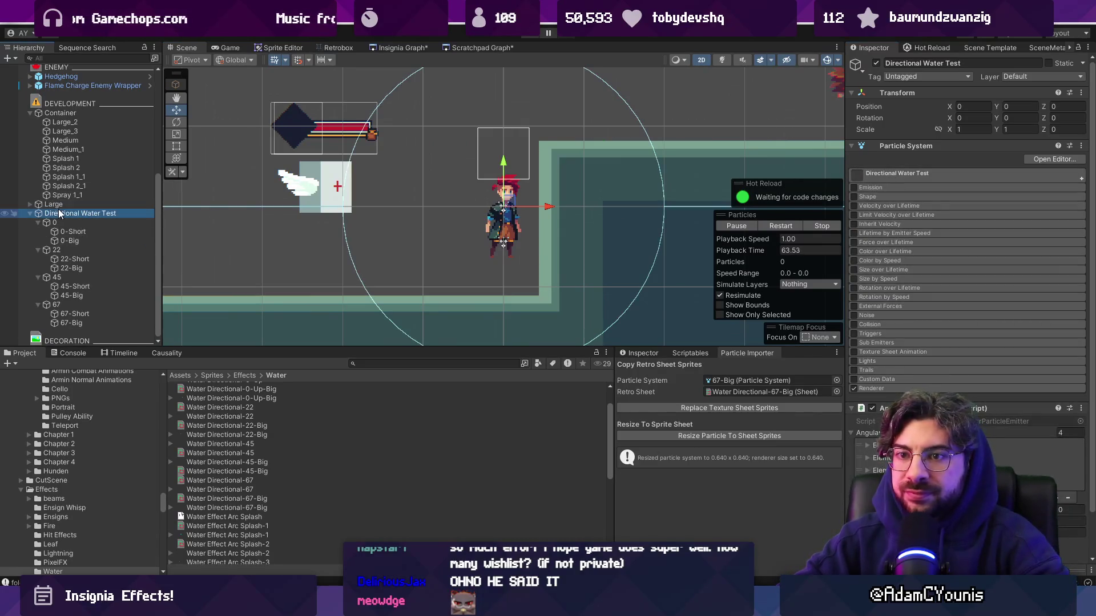
Collapse the 0, 22, 45 and 67 angle groups, reselect Directional Water Test, and fold Particle System.
{"action": "left_click", "coordinate": [37, 223]}
{"action": "left_click", "coordinate": [33, 247]}
{"action": "left_click", "coordinate": [39, 258]}
{"action": "left_click", "coordinate": [38, 274]}
{"action": "left_click", "coordinate": [38, 305]}
{"action": "left_click", "coordinate": [74, 286]}
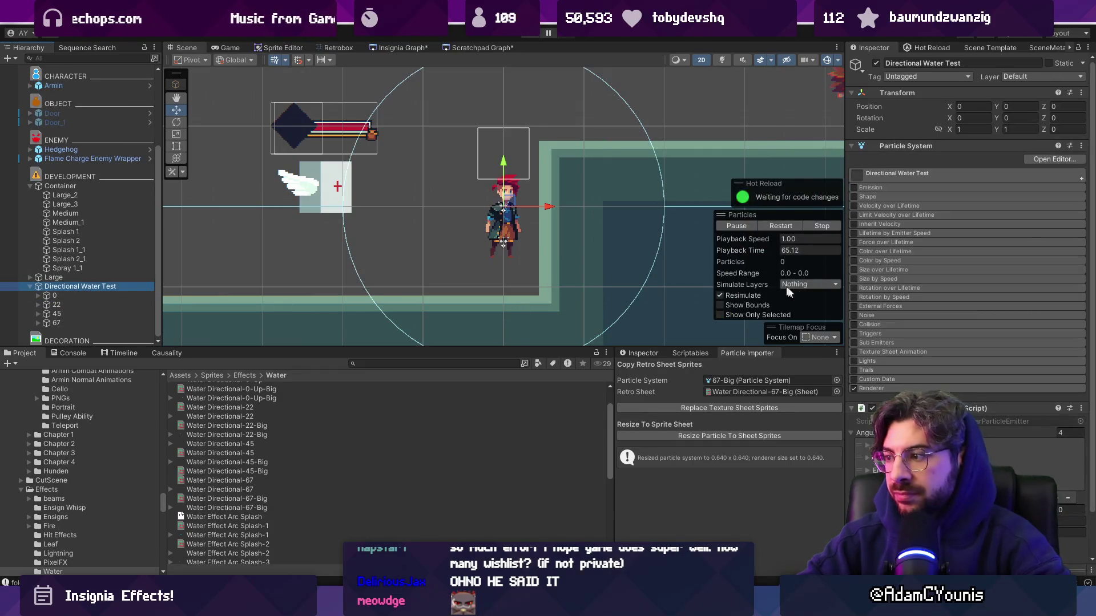
{"action": "left_click", "coordinate": [900, 147]}
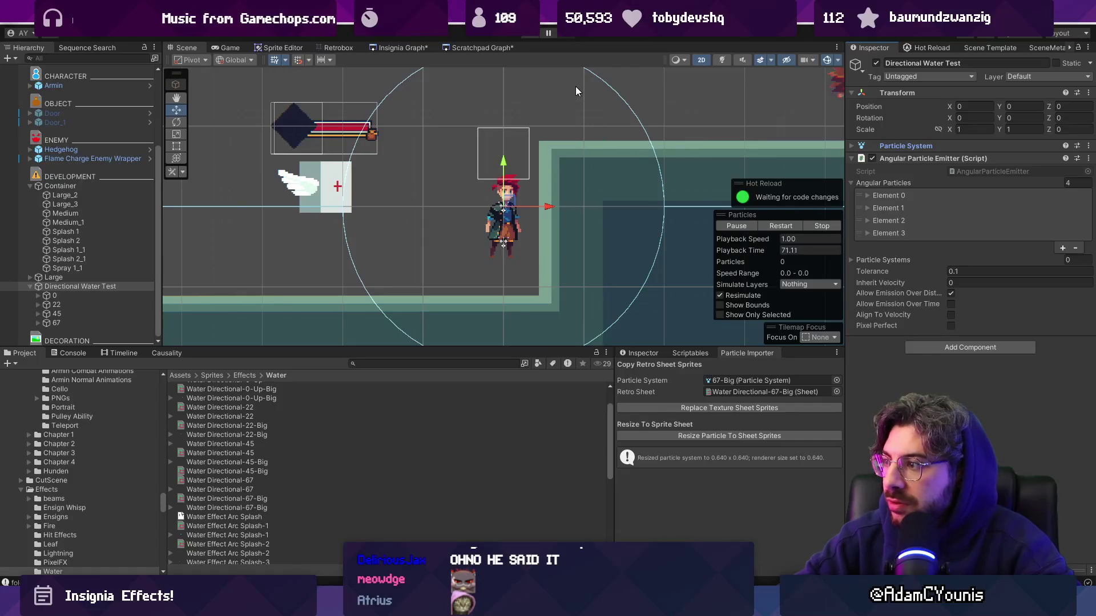
Set emitter Tolerance to 0.16, Inherit Velocity to 0.05, and enable Align To Velocity.
{"action": "left_click", "coordinate": [965, 271]}
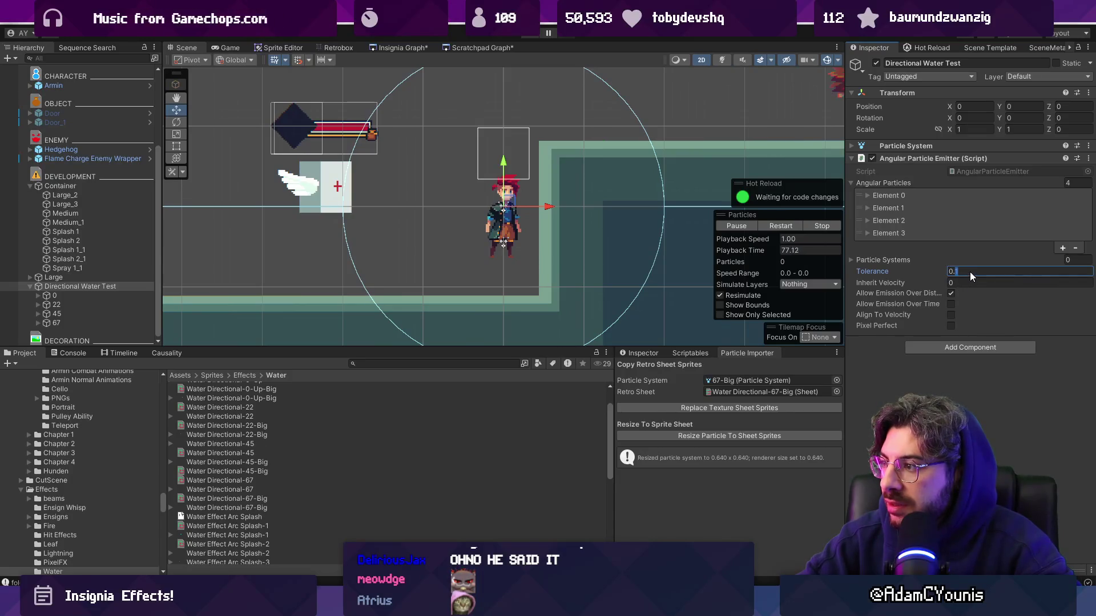
{"action": "left_click", "coordinate": [969, 271]}
{"action": "type", "text": "6"}
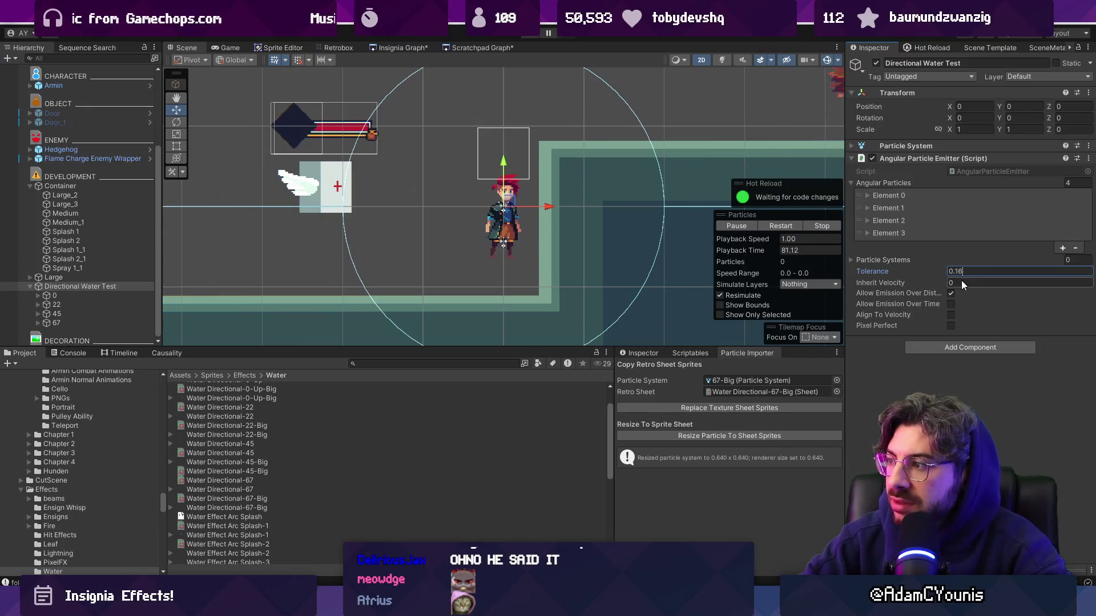
{"action": "left_click", "coordinate": [963, 283]}
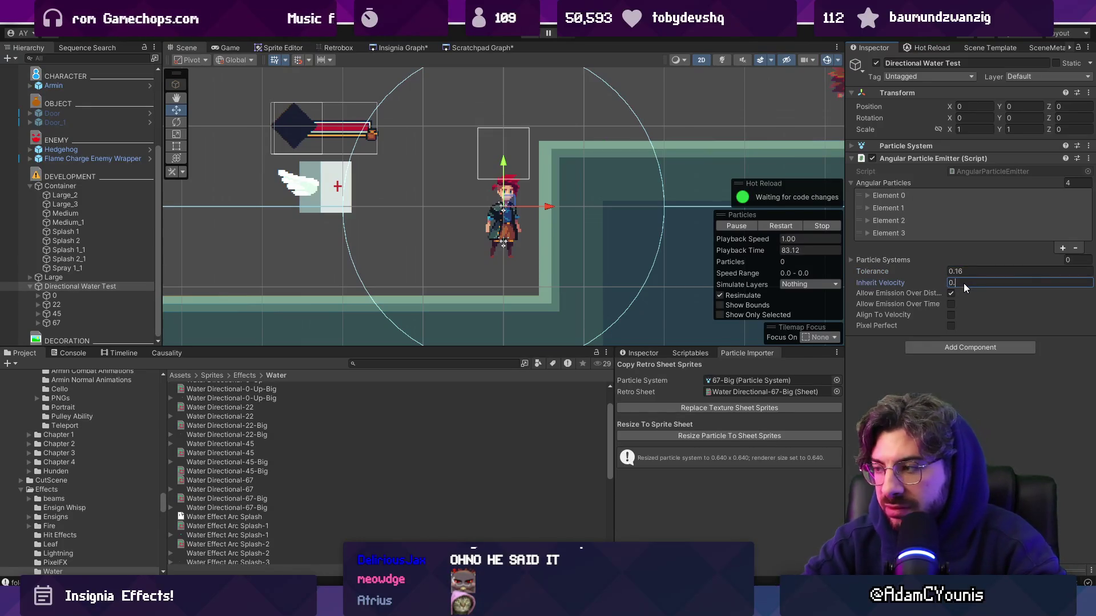
{"action": "type", "text": "0.05"}
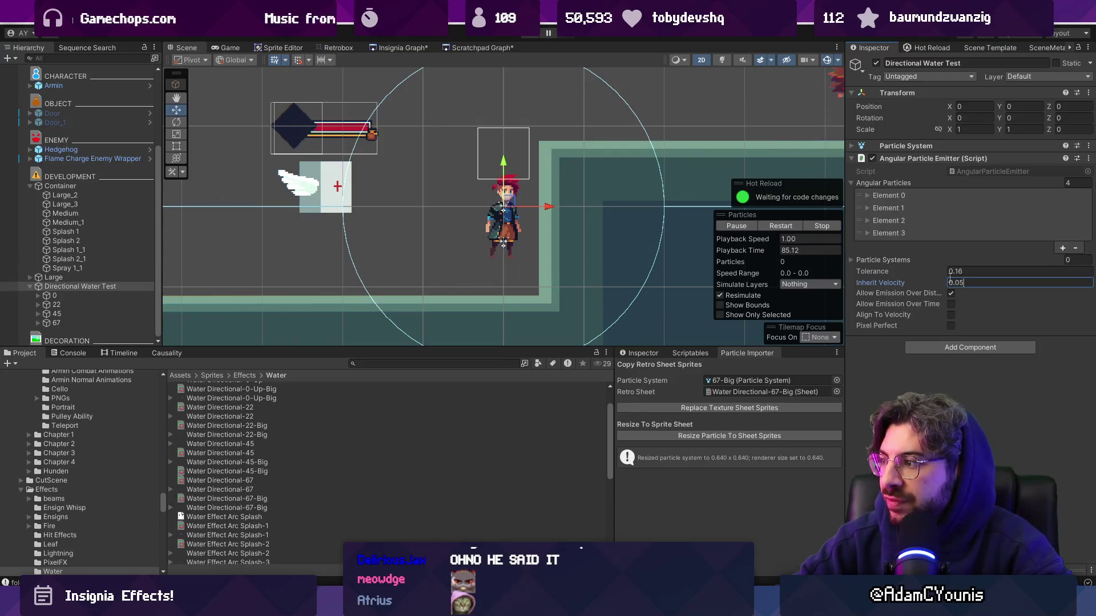
{"action": "left_click", "coordinate": [952, 316]}
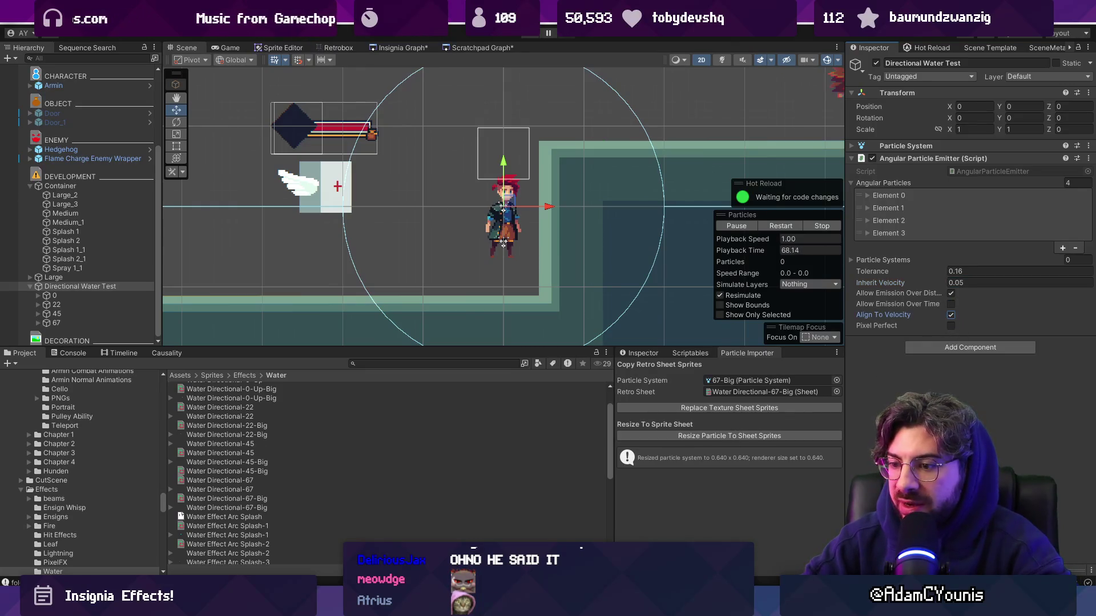
{"action": "key", "text": "alt+Tab"}
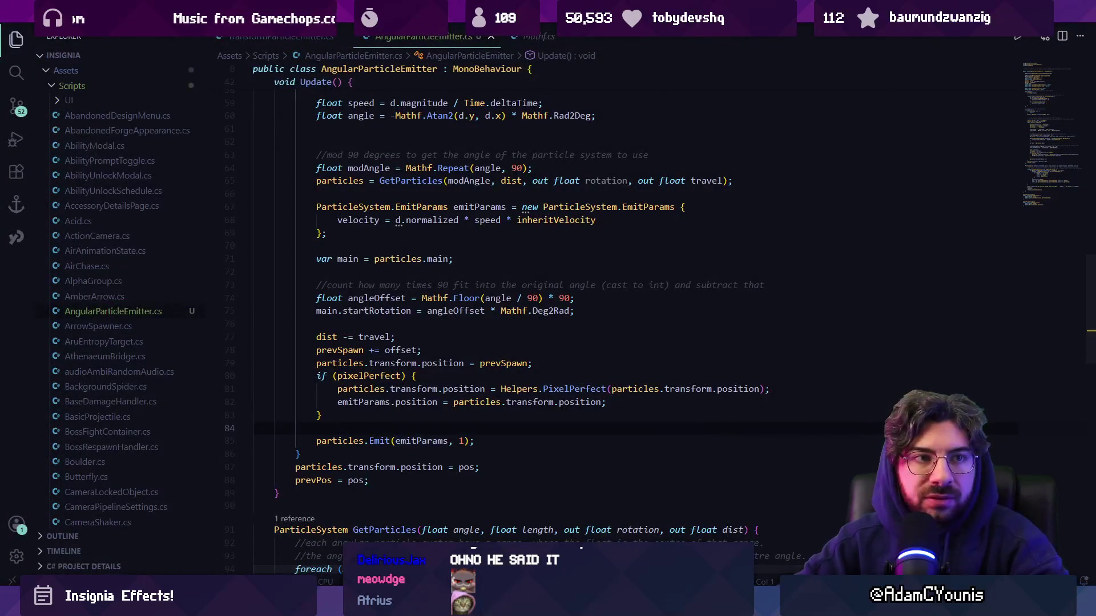
Find and delete the alignToVelocity field in AngularParticleEmitter.cs, save, and return to Unity.
{"action": "key", "text": "ctrl+f"}
{"action": "type", "text": "align"}
{"action": "key", "text": "Escape"}
{"action": "key", "text": "Up"}
{"action": "key", "text": "Down"}
{"action": "key", "text": "shift+End"}
{"action": "key", "text": "ctrl+shift+k"}
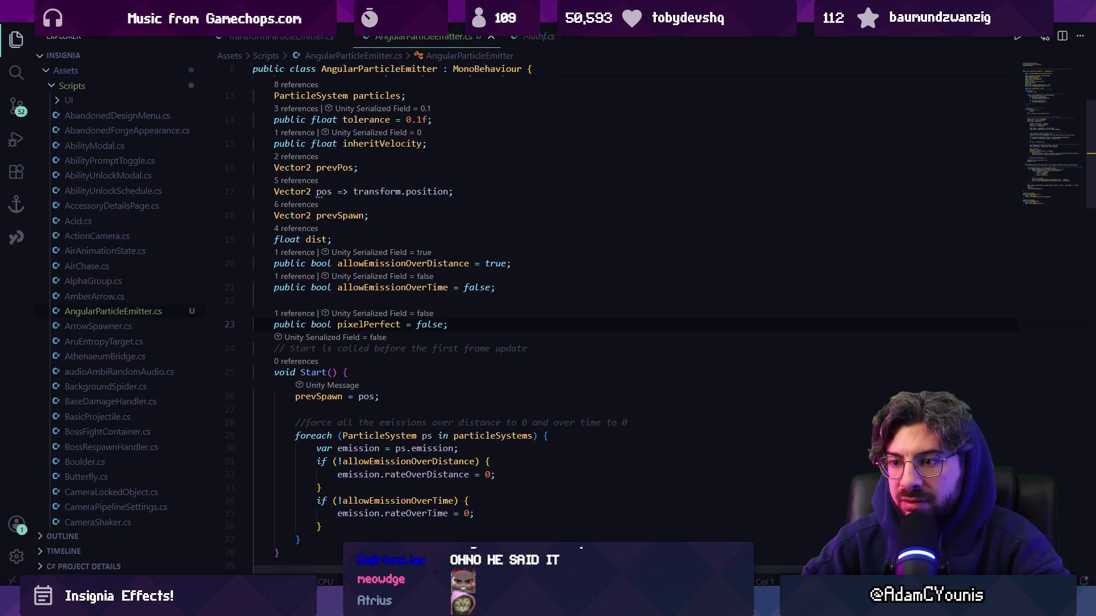
{"action": "key", "text": "ctrl+s"}
{"action": "key", "text": "alt+Tab"}
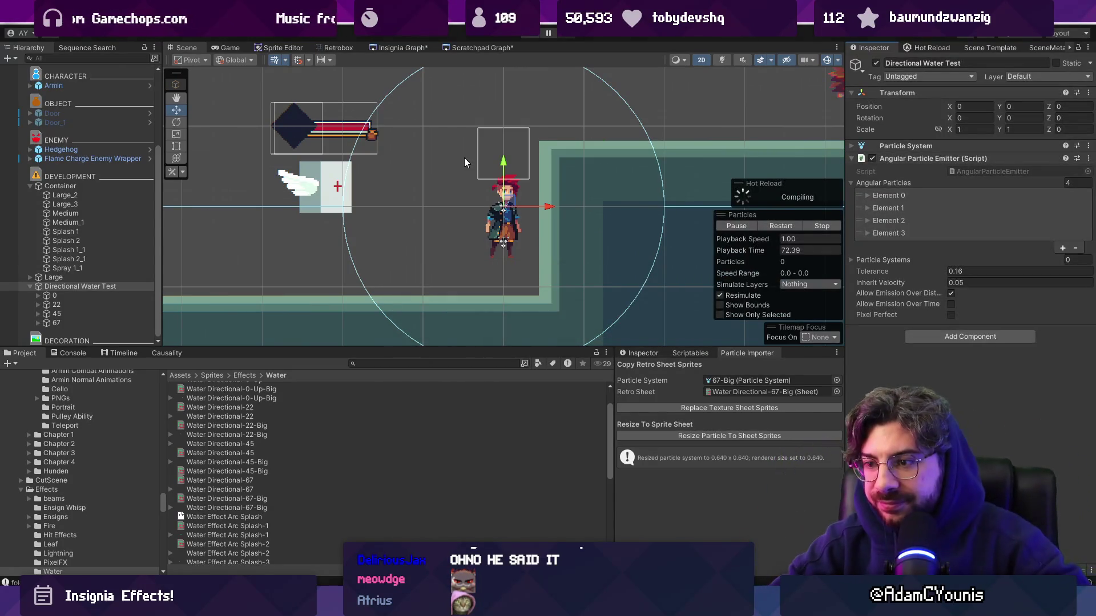
Play-test the scene, stop it, and clear the unassigned-particles errors from the Console.
{"action": "key", "text": "ctrl+p"}
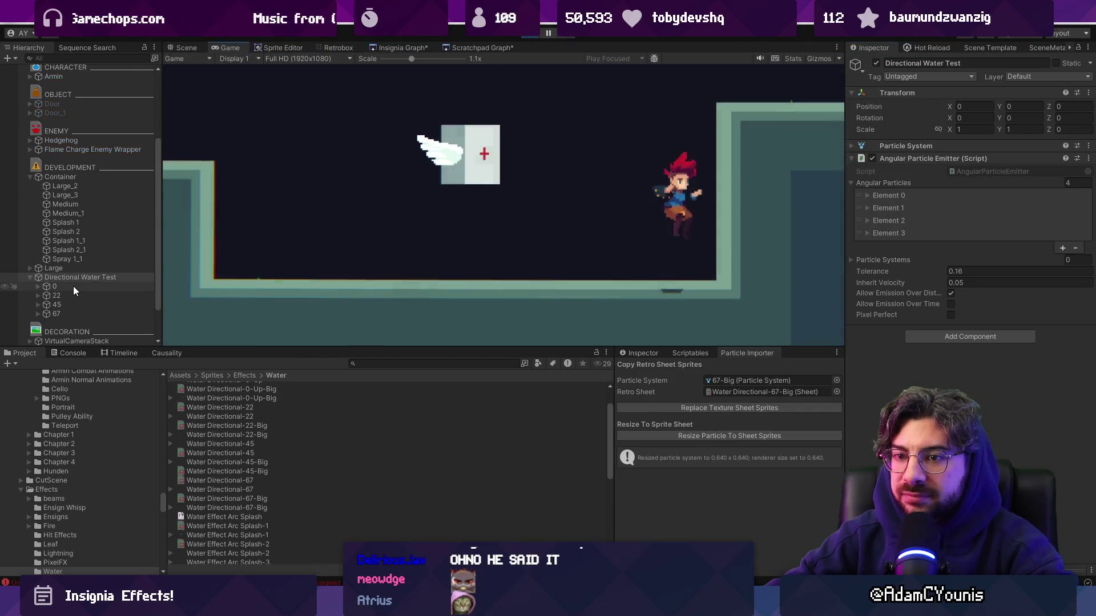
{"action": "left_click", "coordinate": [76, 279]}
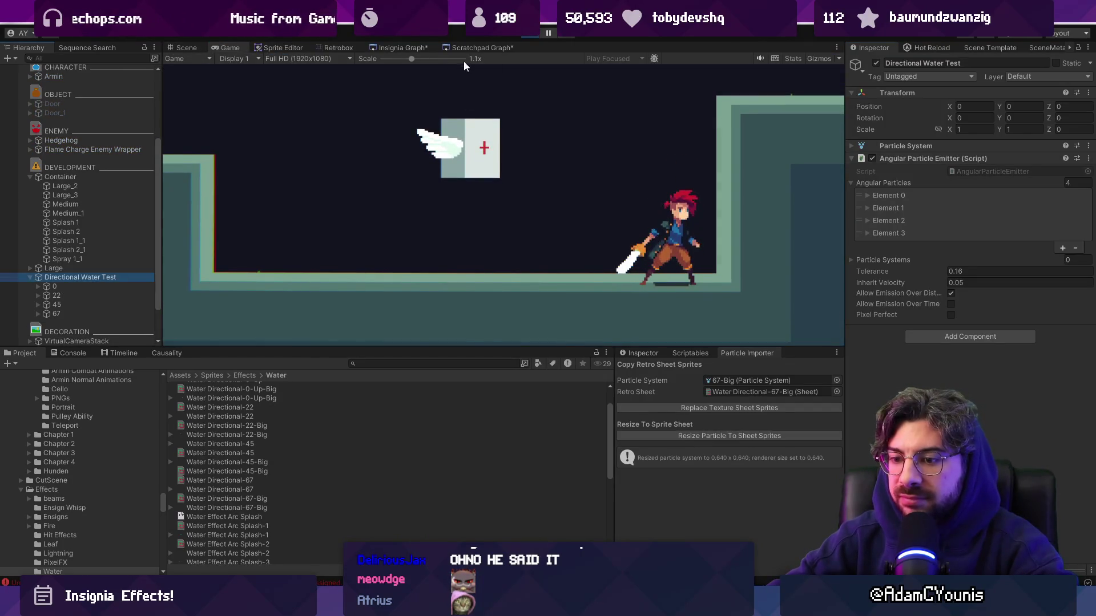
{"action": "key", "text": "ctrl+p"}
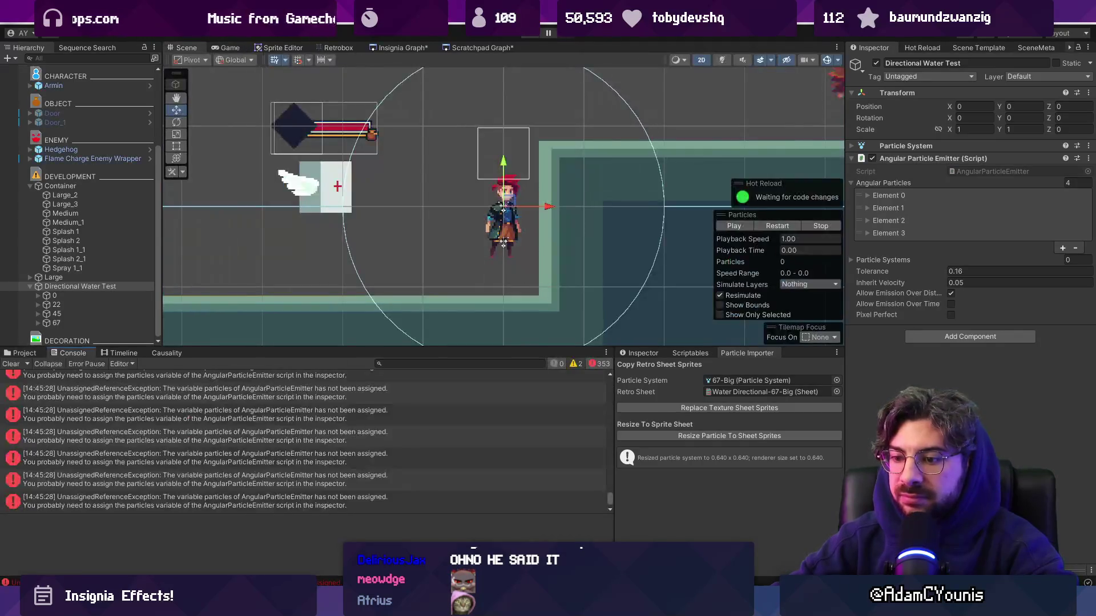
{"action": "left_click", "coordinate": [11, 364]}
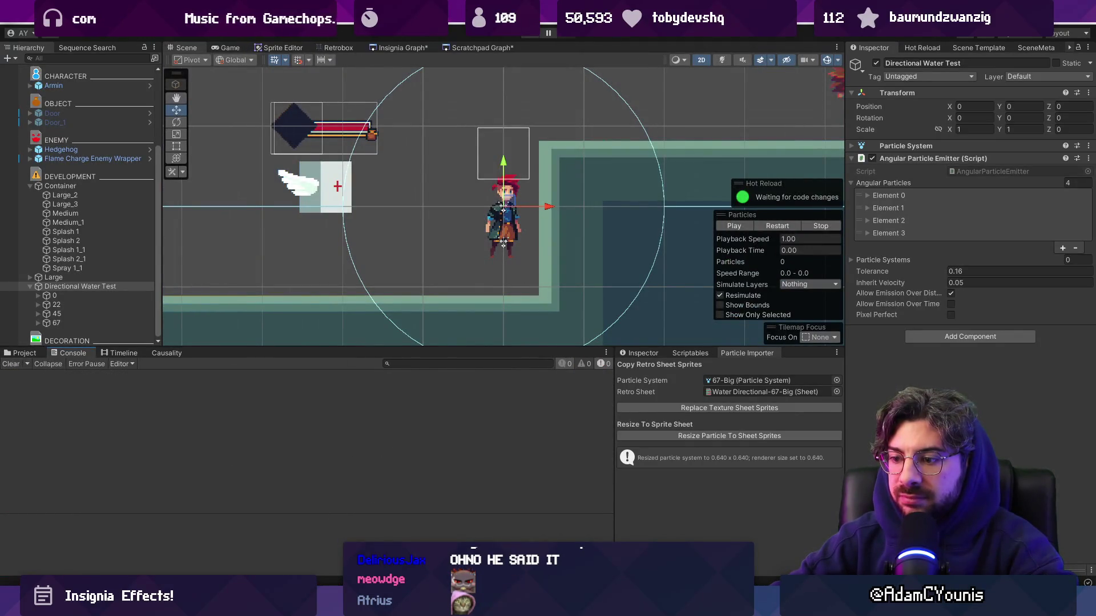
{"action": "key", "text": "alt+Tab"}
{"action": "scroll", "coordinate": [436, 343], "scroll_direction": "down", "scroll_amount": 5}
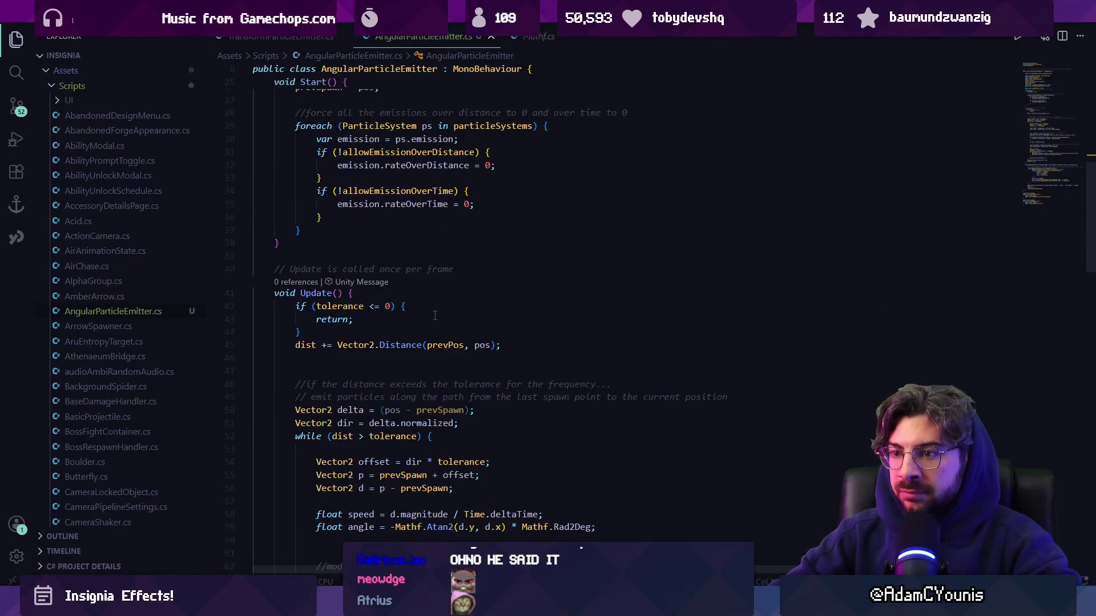
Move the distance accumulation above the tolerance check in Update and try it in Play mode.
{"action": "left_click", "coordinate": [339, 306]}
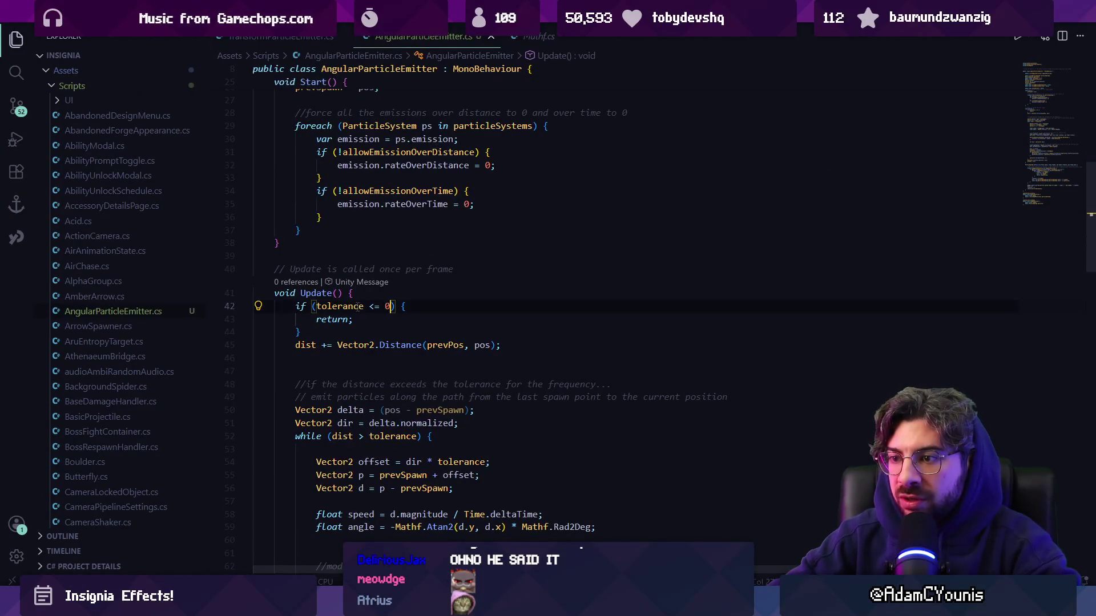
{"action": "left_click", "coordinate": [349, 336]}
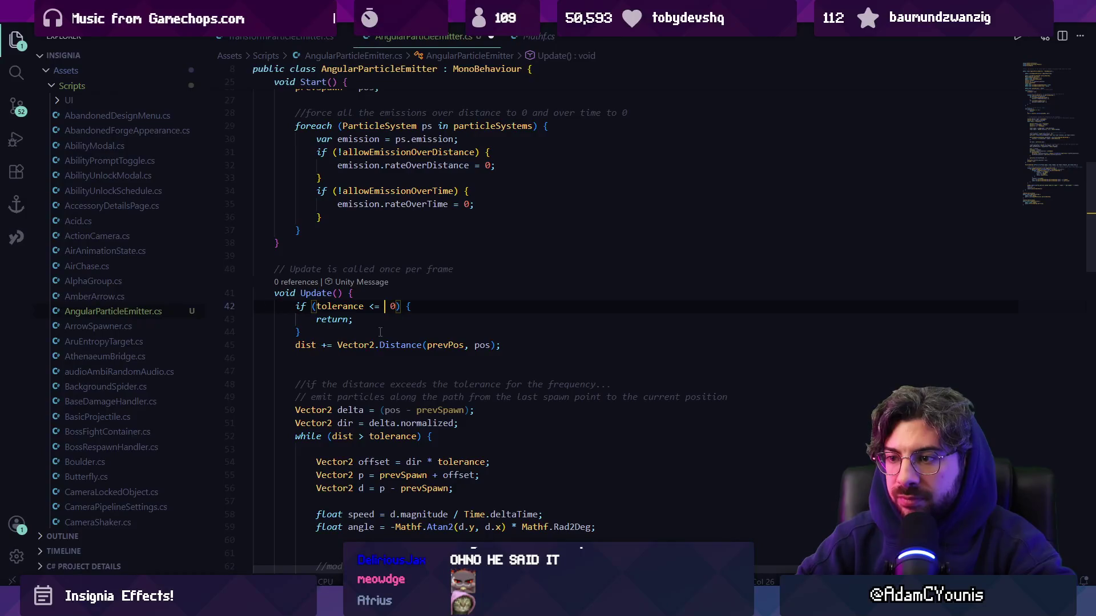
{"action": "key", "text": "ctrl+z"}
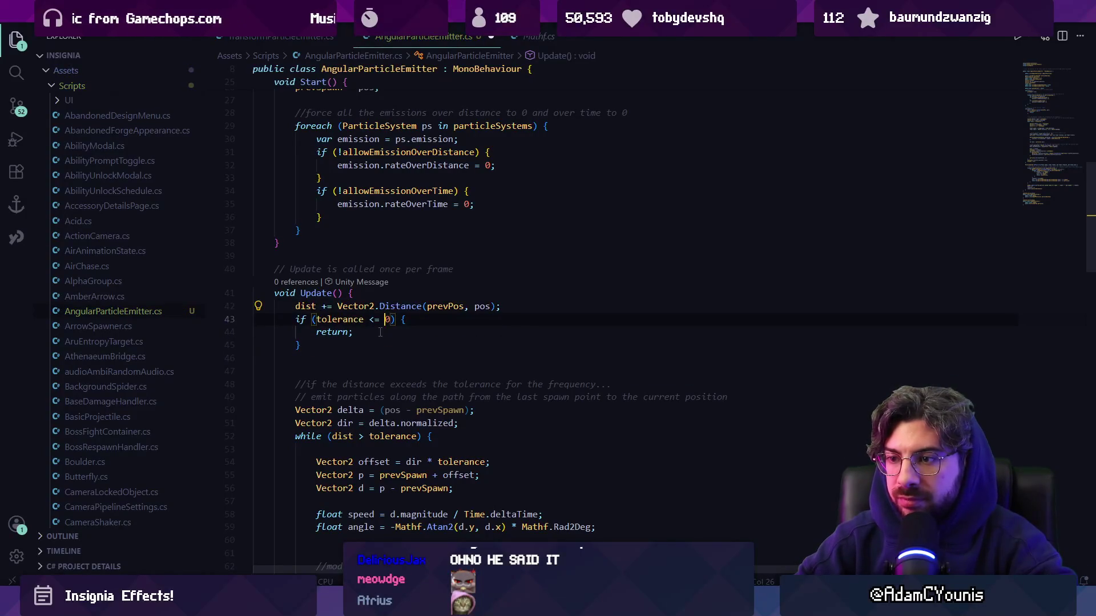
{"action": "type", "text": "} }||"}
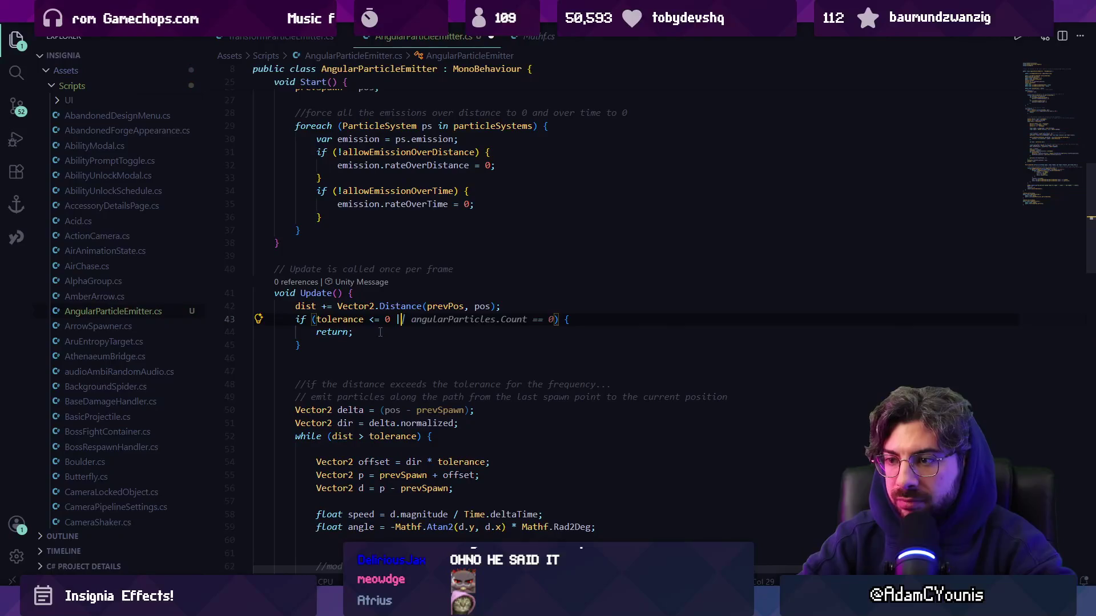
{"action": "type", "text": "&&"}
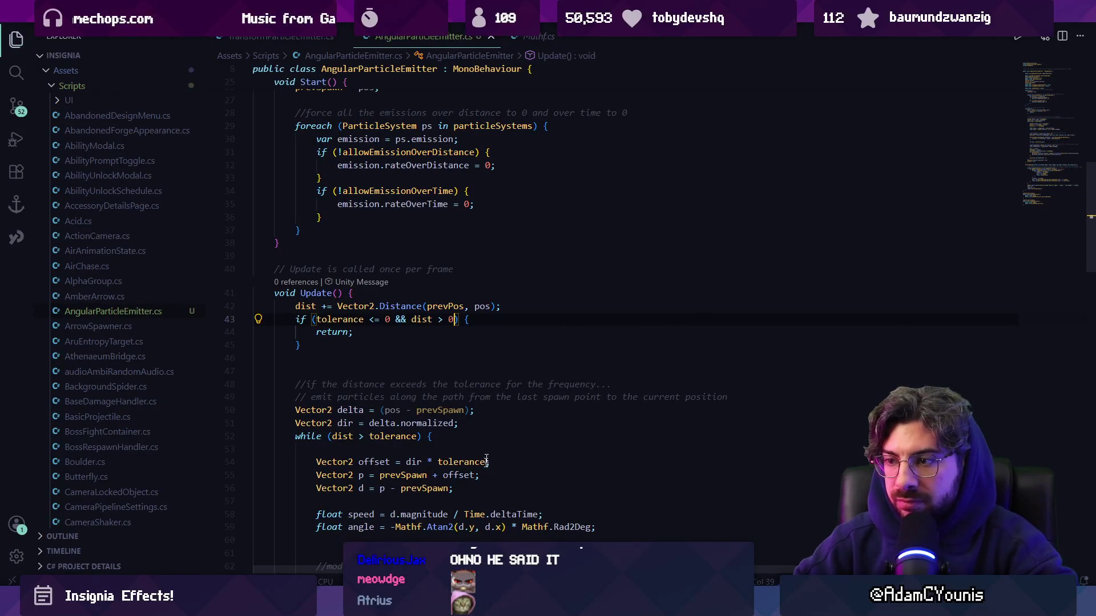
{"action": "key", "text": "alt+Tab"}
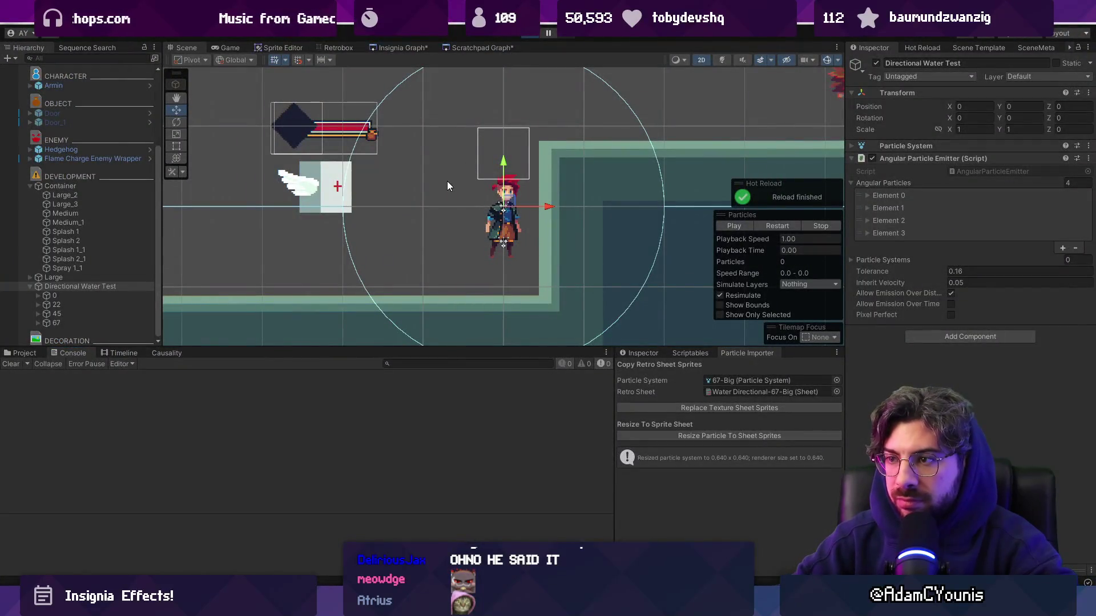
{"action": "key", "text": "ctrl+p"}
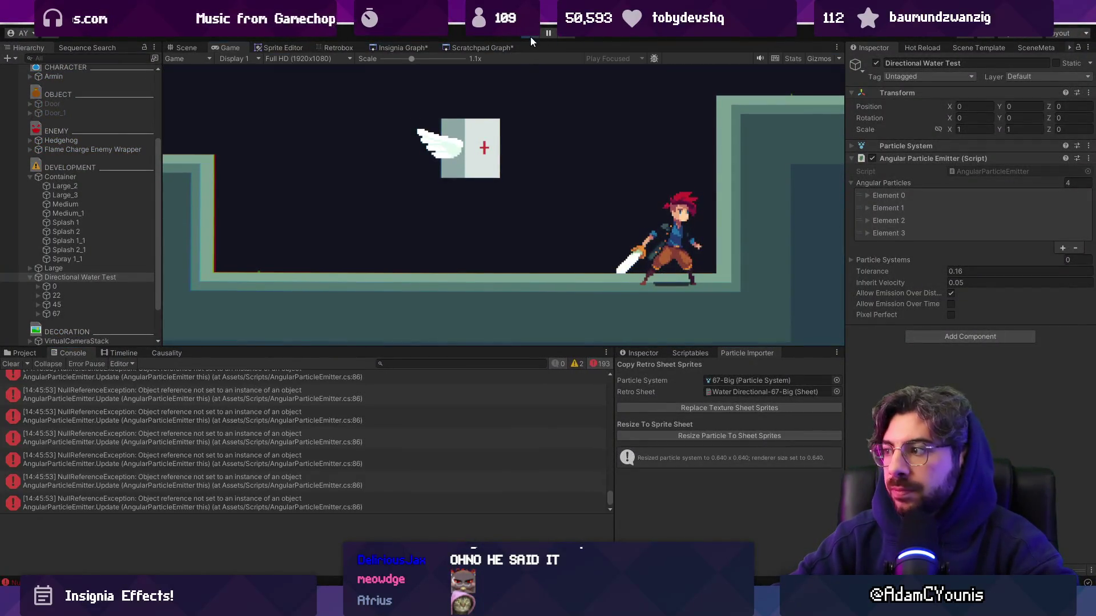
{"action": "left_click", "coordinate": [530, 37]}
{"action": "key", "text": "alt+Tab"}
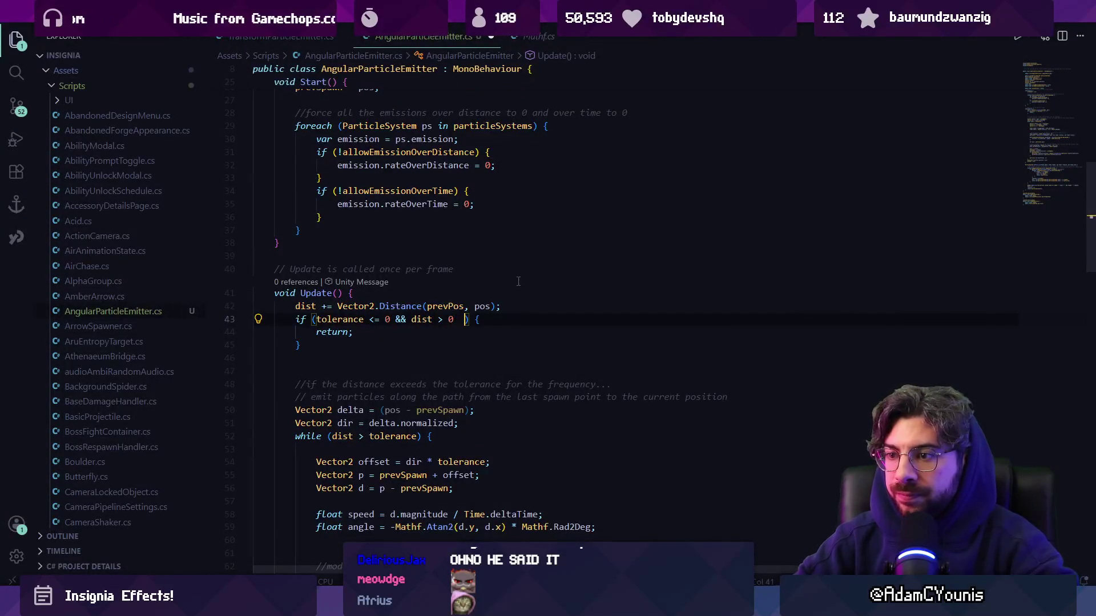
Change the early-return condition on line 43 to 'tolerance <= 0 && dist > 0' and save.
{"action": "key", "text": "BackSpace"}
{"action": "key", "text": "BackSpace"}
{"action": "type", "text": "||"}
{"action": "key", "text": "BackSpace"}
{"action": "key", "text": "BackSpace"}
{"action": "type", "text": "&&"}
{"action": "key", "text": "Tab"}
{"action": "key", "text": "ctrl+s"}
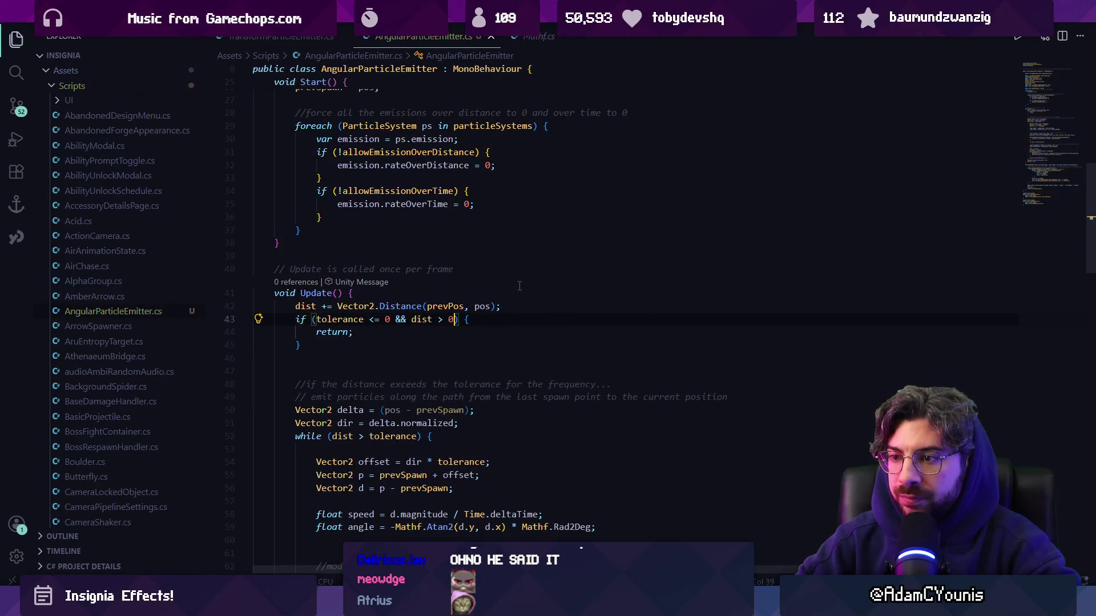
Add a Debug.Log of distance and tolerance on line 47, save, and reload in Unity.
{"action": "key", "text": "ctrl+f"}
{"action": "type", "text": "paticle"}
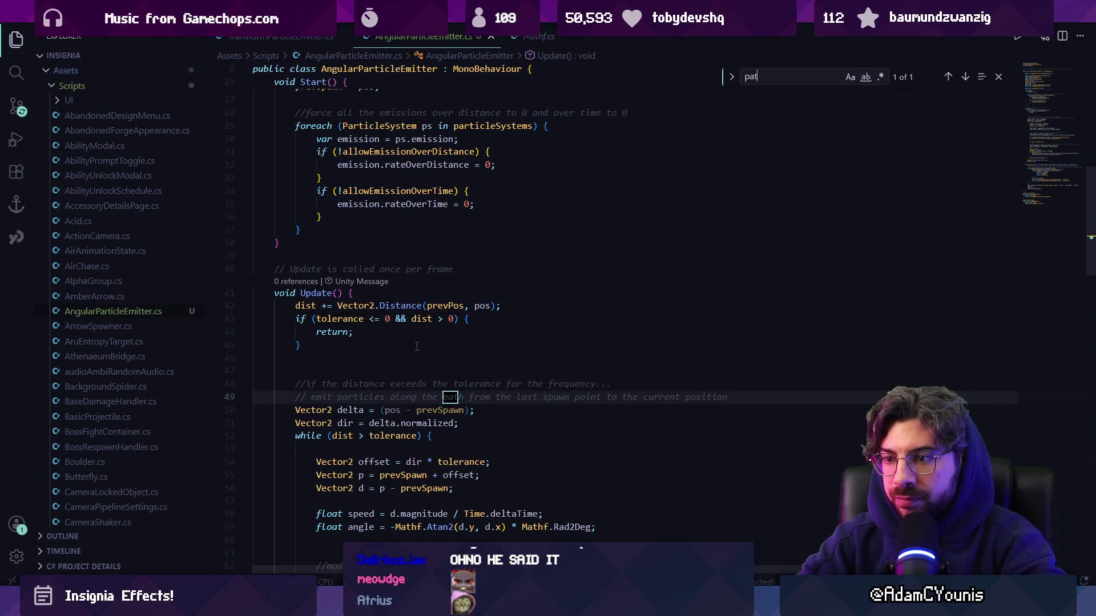
{"action": "key", "text": "Escape"}
{"action": "scroll", "coordinate": [417, 346], "scroll_direction": "up", "scroll_amount": 5}
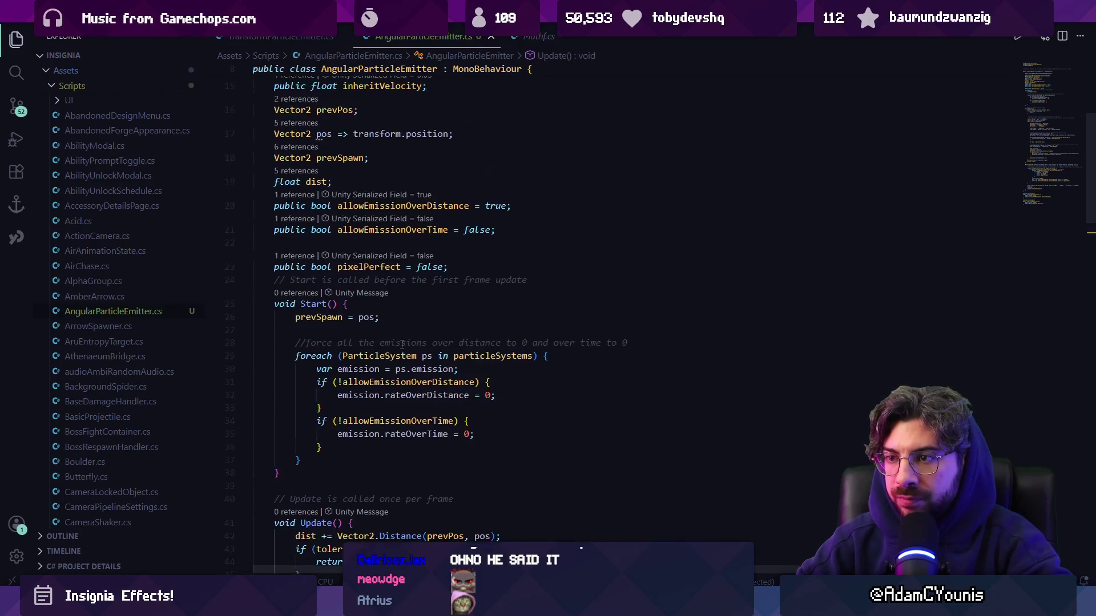
{"action": "scroll", "coordinate": [394, 359], "scroll_direction": "down", "scroll_amount": 5}
{"action": "key", "text": "Down"}
{"action": "key", "text": "Down"}
{"action": "key", "text": "Down"}
{"action": "type", "text": "Debug"}
{"action": "key", "text": "Tab"}
{"action": "key", "text": "ctrl+s"}
{"action": "key", "text": "alt+Tab"}
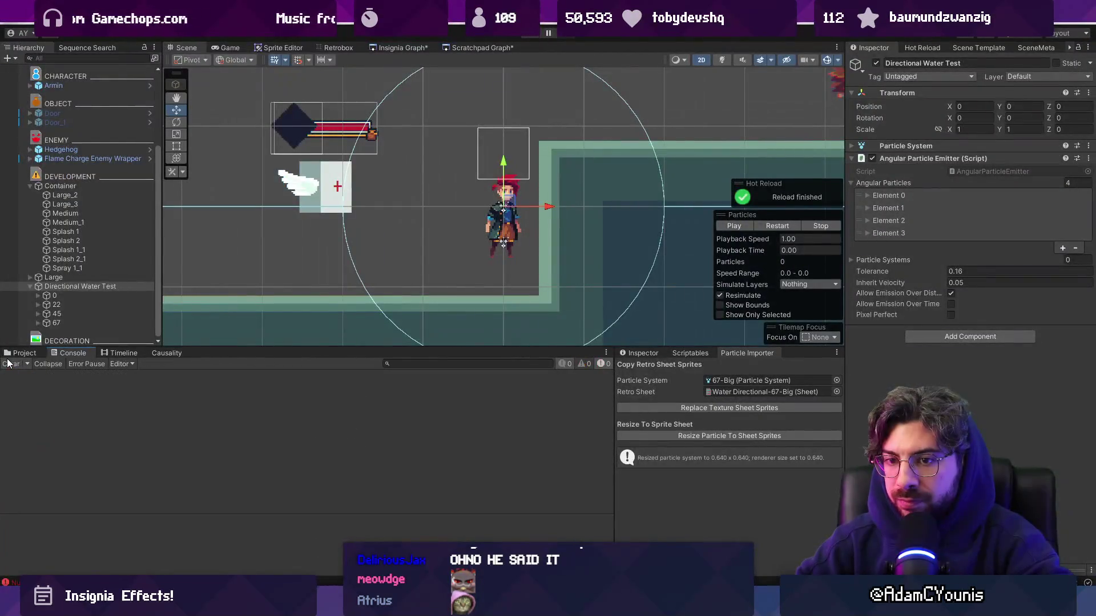
Clear the console, enter Play mode, and select the resulting NullReferenceException.
{"action": "left_click", "coordinate": [7, 363]}
{"action": "key", "text": "ctrl+p"}
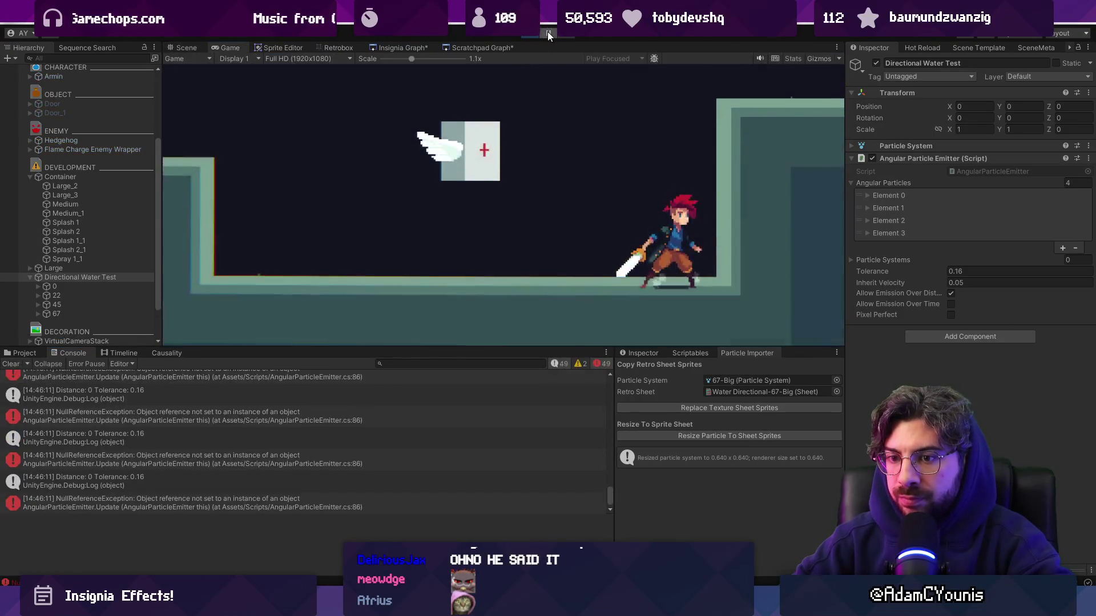
{"action": "scroll", "coordinate": [606, 490], "scroll_direction": "up", "scroll_amount": 10}
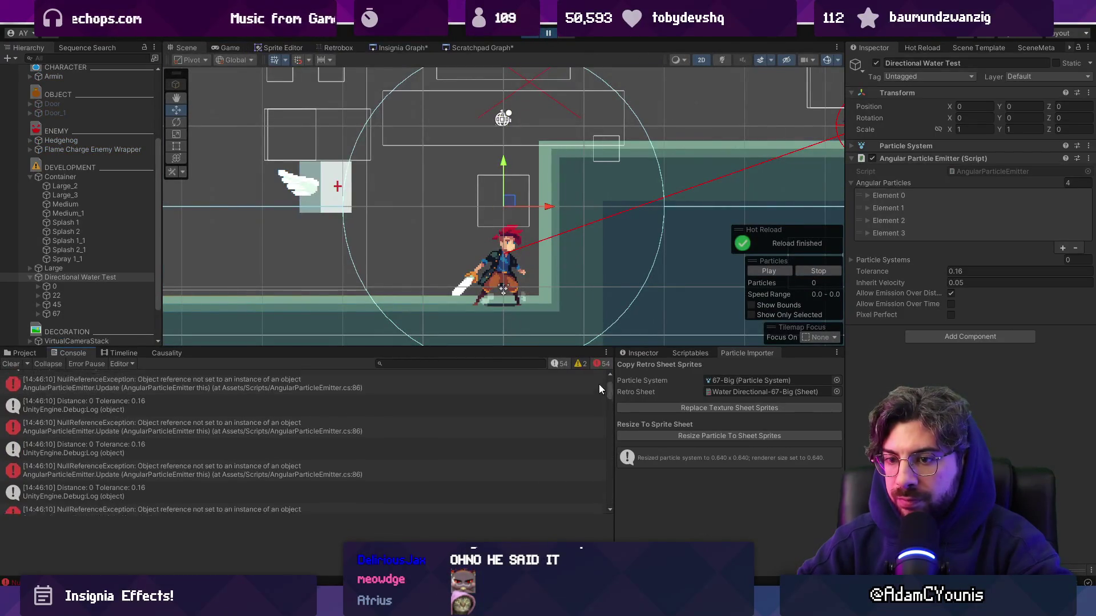
{"action": "left_click", "coordinate": [282, 386]}
{"action": "left_click", "coordinate": [279, 399]}
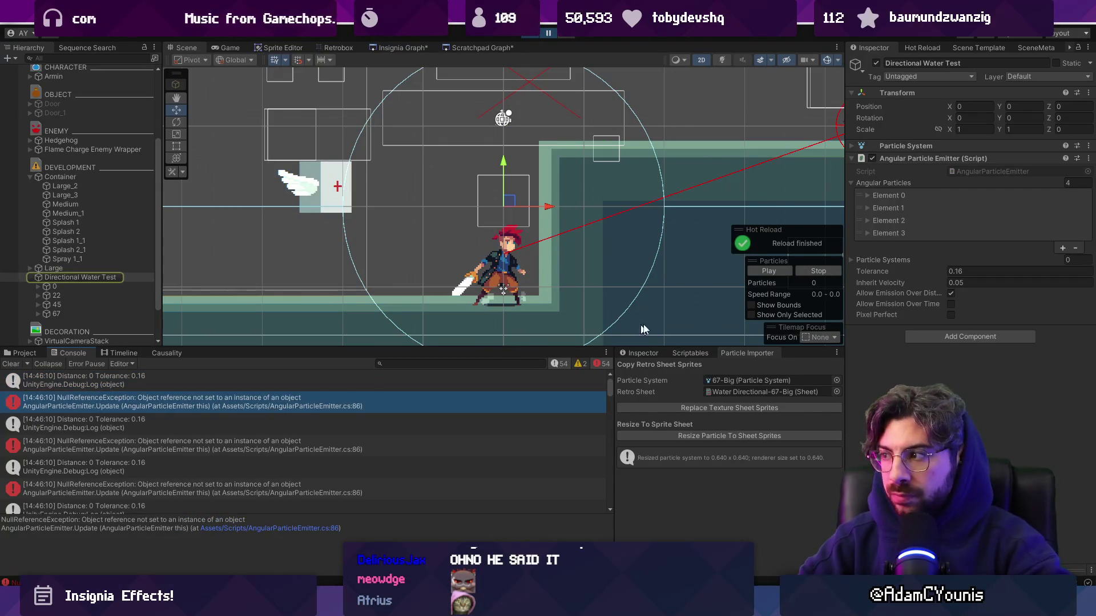
Inspect angular particle Elements 0-3 in the Inspector, then collapse them again.
{"action": "left_click", "coordinate": [872, 235]}
{"action": "left_click", "coordinate": [865, 220]}
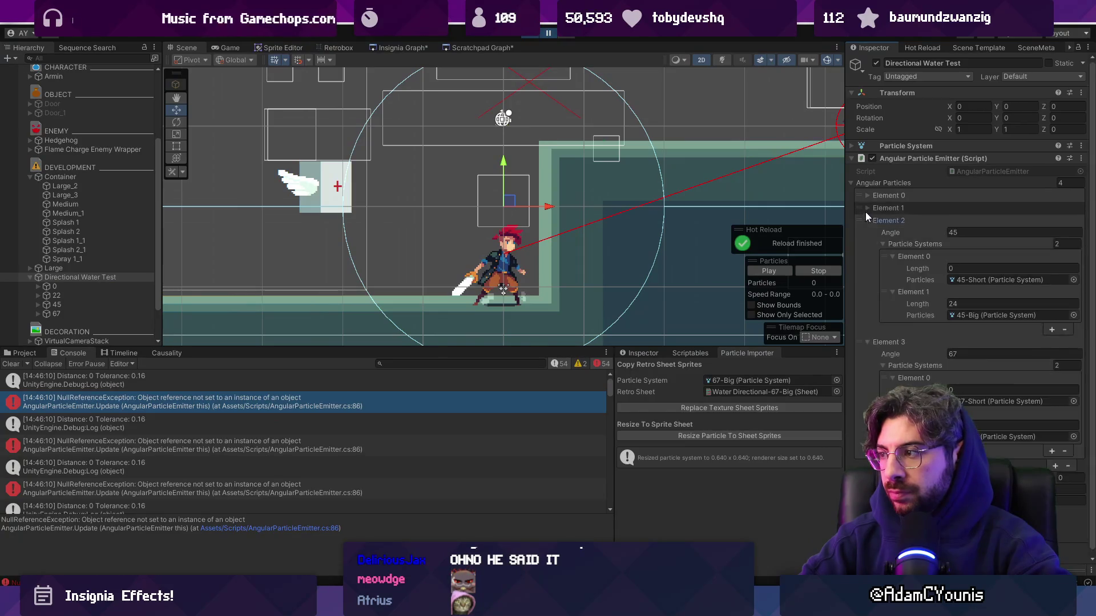
{"action": "left_click", "coordinate": [865, 209]}
{"action": "left_click", "coordinate": [866, 195]}
{"action": "left_click", "coordinate": [867, 195]}
{"action": "left_click", "coordinate": [868, 207]}
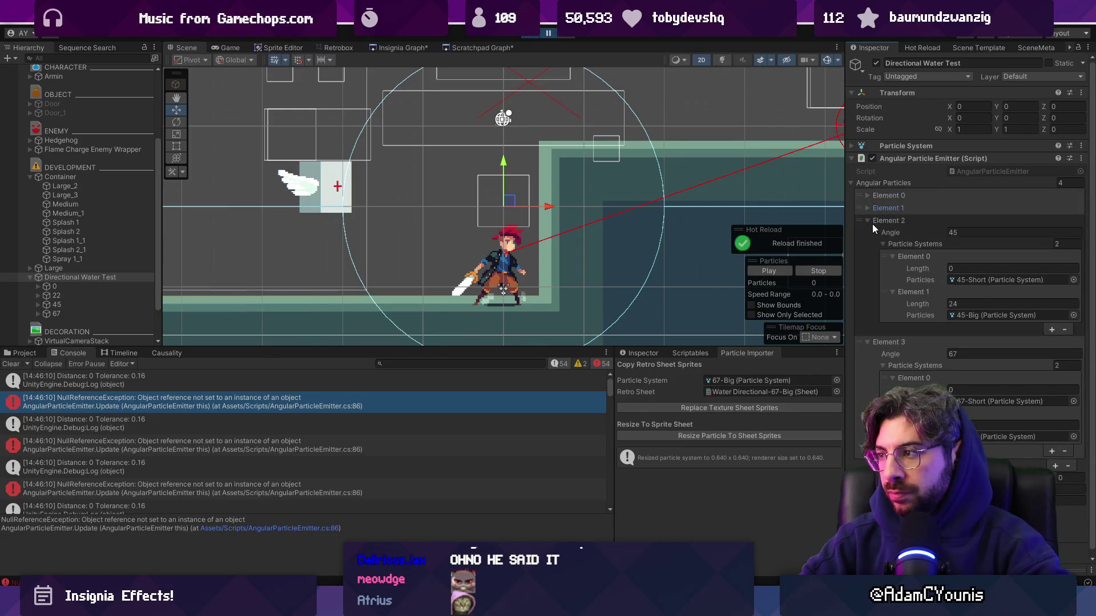
{"action": "left_click", "coordinate": [872, 222]}
{"action": "left_click", "coordinate": [872, 233]}
Review the 'Distance: 0 Tolerance: 0.16' log and open AngularParticleEmitter.cs at line 86.
{"action": "left_click", "coordinate": [578, 364]}
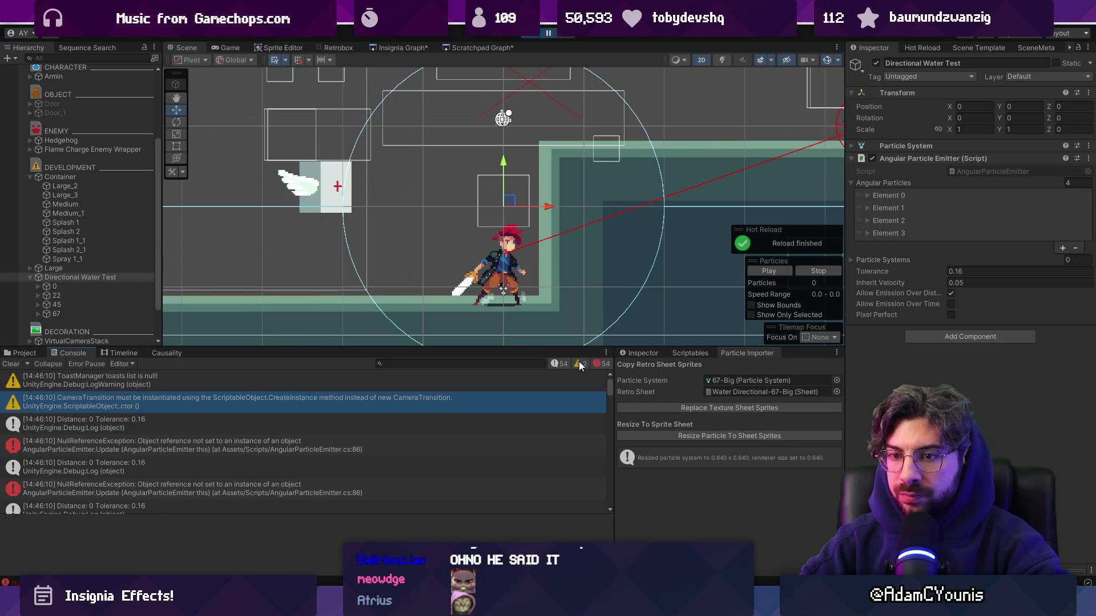
{"action": "left_click", "coordinate": [580, 361]}
{"action": "left_click", "coordinate": [286, 384]}
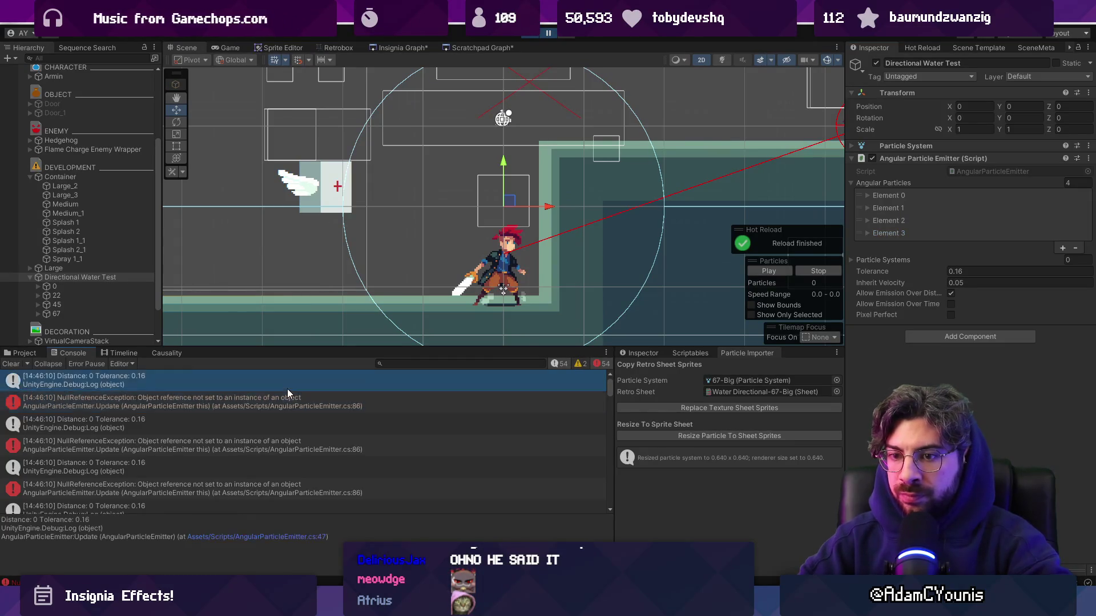
{"action": "left_click", "coordinate": [288, 398]}
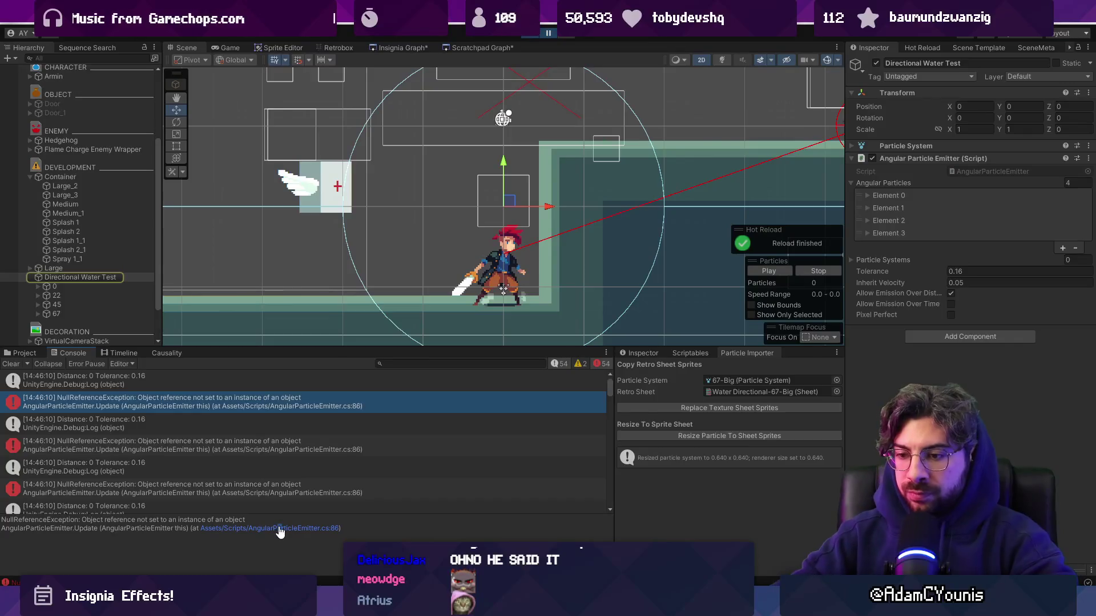
{"action": "left_click", "coordinate": [280, 529]}
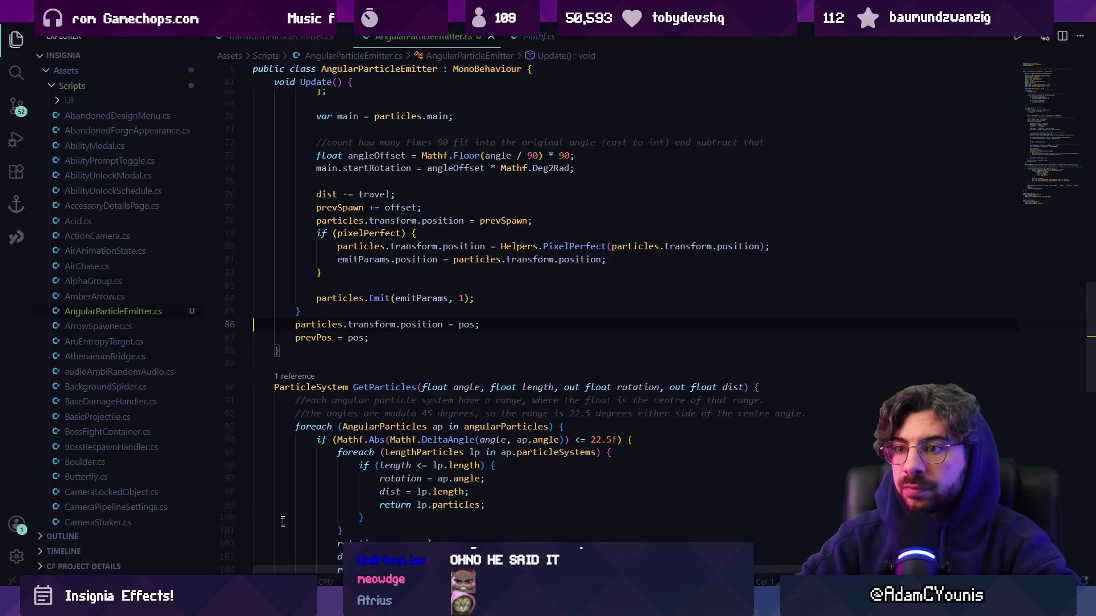
Rewrite line 43's early return as 'tolerance <= 0 || dist <= 0' and run the game in Unity.
{"action": "scroll", "coordinate": [335, 322], "scroll_direction": "up", "scroll_amount": 4}
{"action": "scroll", "coordinate": [335, 322], "scroll_direction": "up", "scroll_amount": 9}
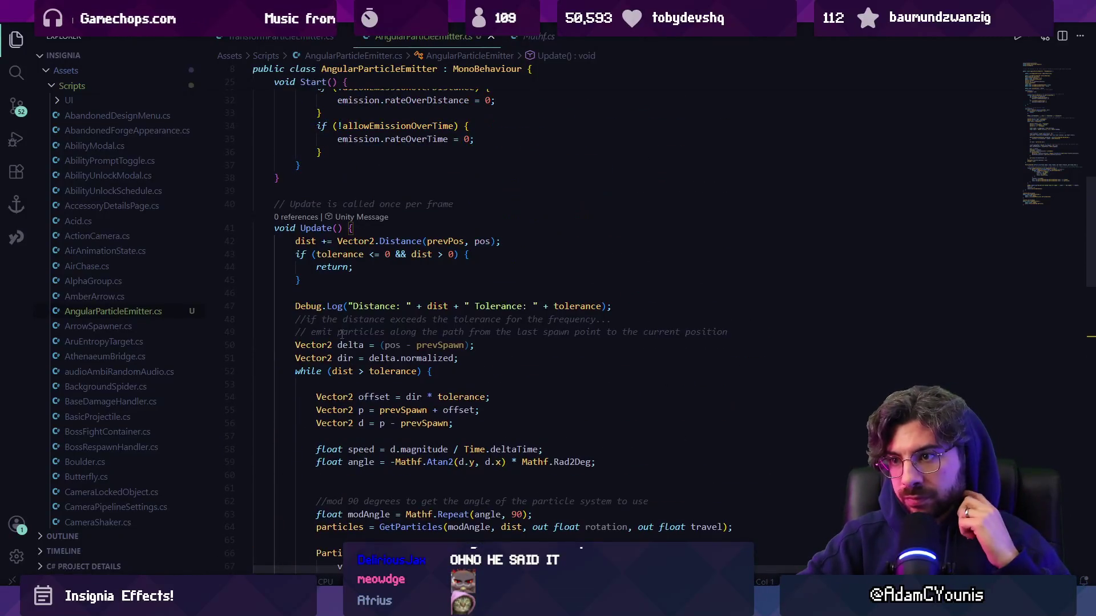
{"action": "left_click", "coordinate": [401, 254]}
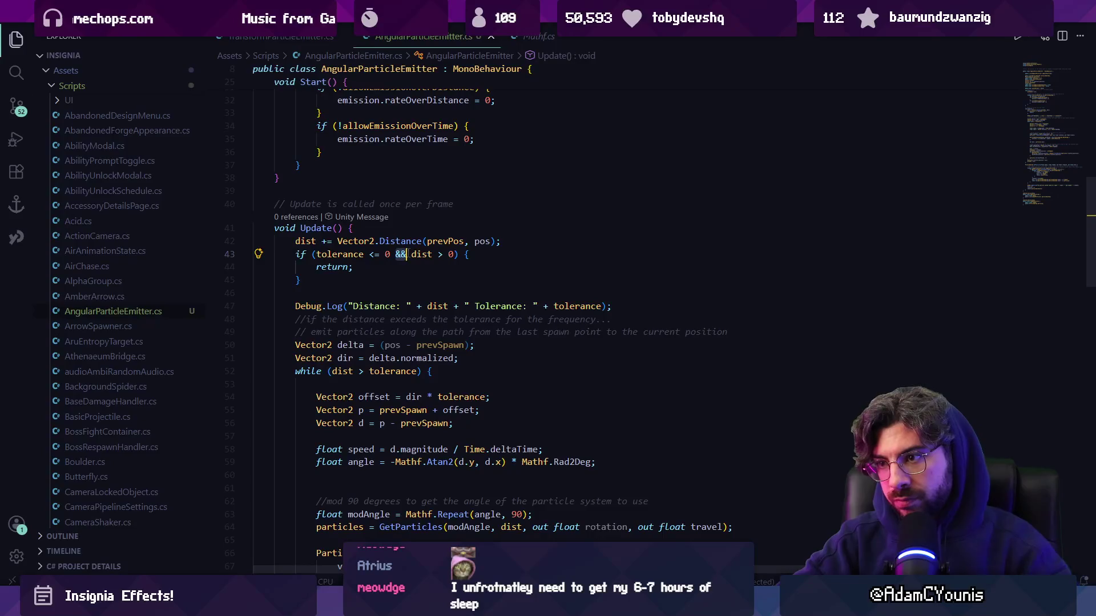
{"action": "type", "text": "||"}
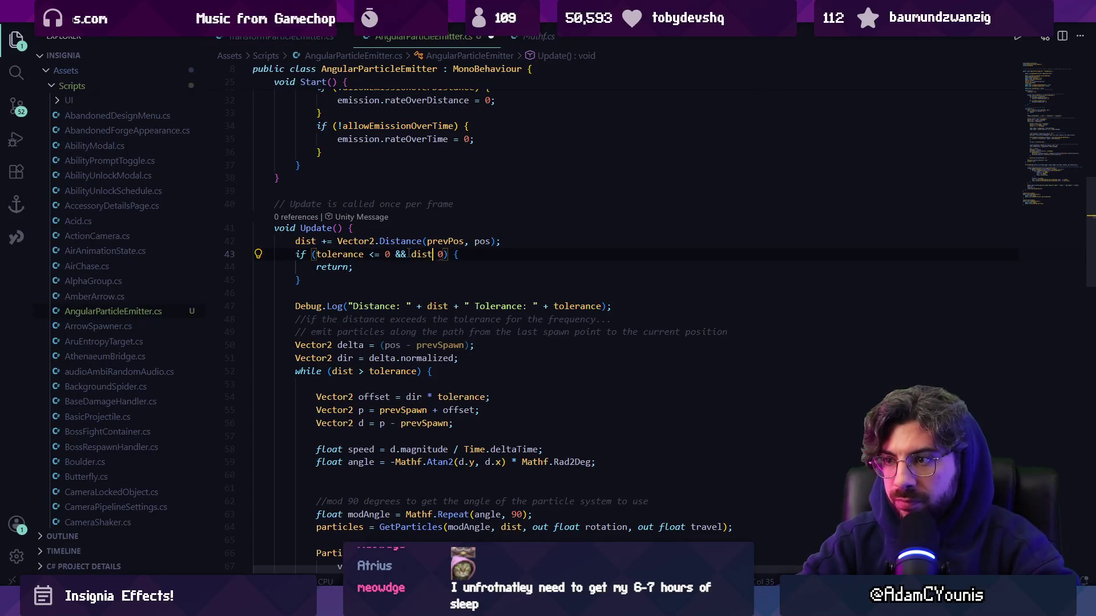
{"action": "key", "text": "ctrl+Left"}
{"action": "key", "text": "ctrl+Left"}
{"action": "key", "text": "ctrl+Left"}
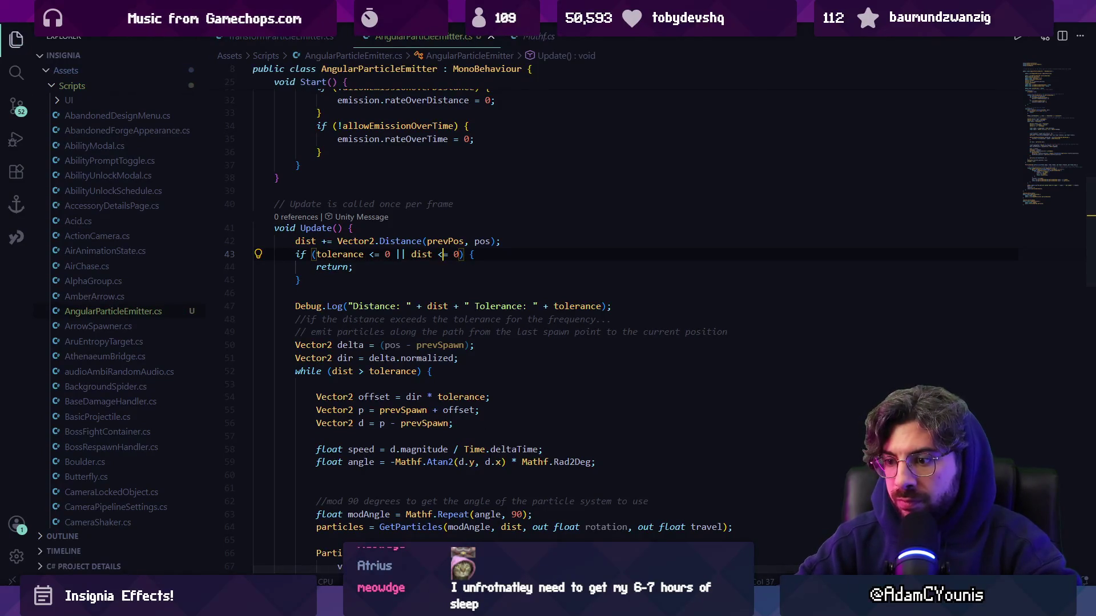
{"action": "key", "text": "alt+Tab"}
{"action": "left_click", "coordinate": [546, 32]}
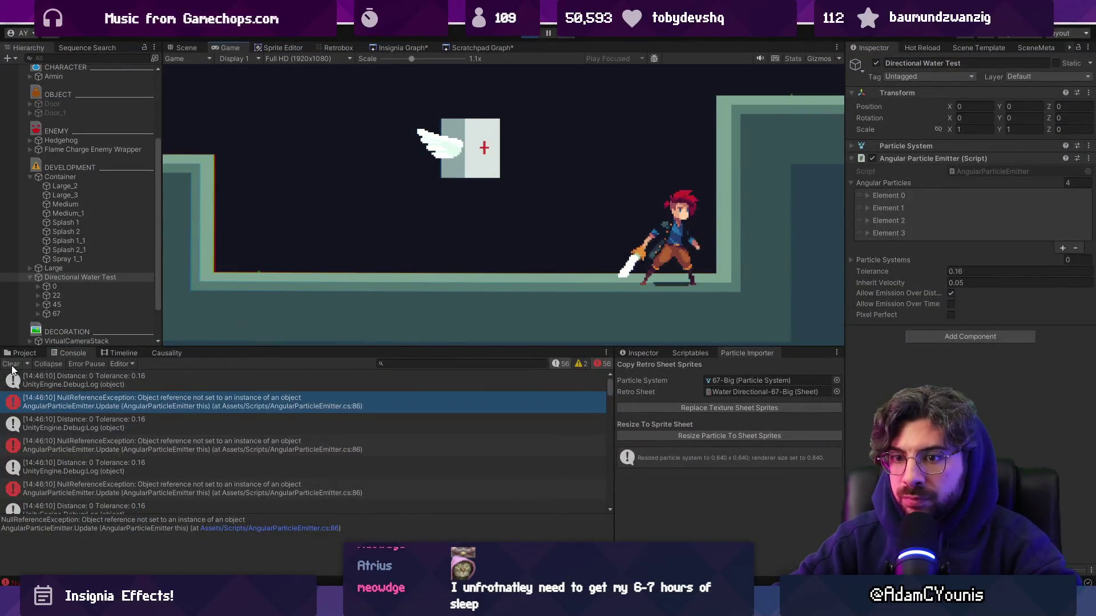
In Play mode, drag Directional Water Test up-left in the Scene view so it sprays water.
{"action": "left_click", "coordinate": [80, 277]}
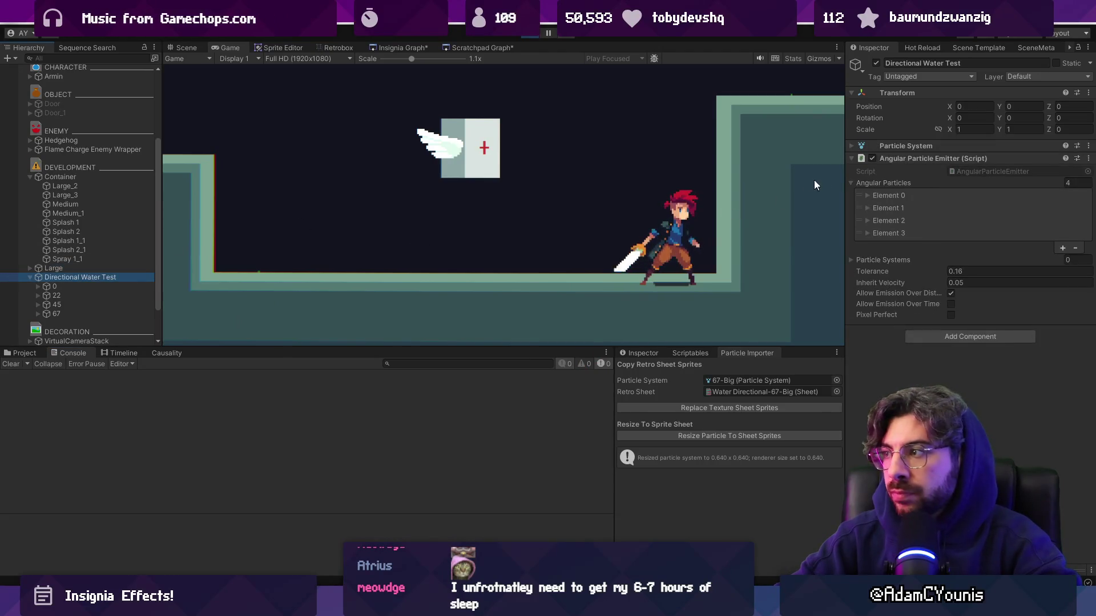
{"action": "key", "text": "ctrl+1"}
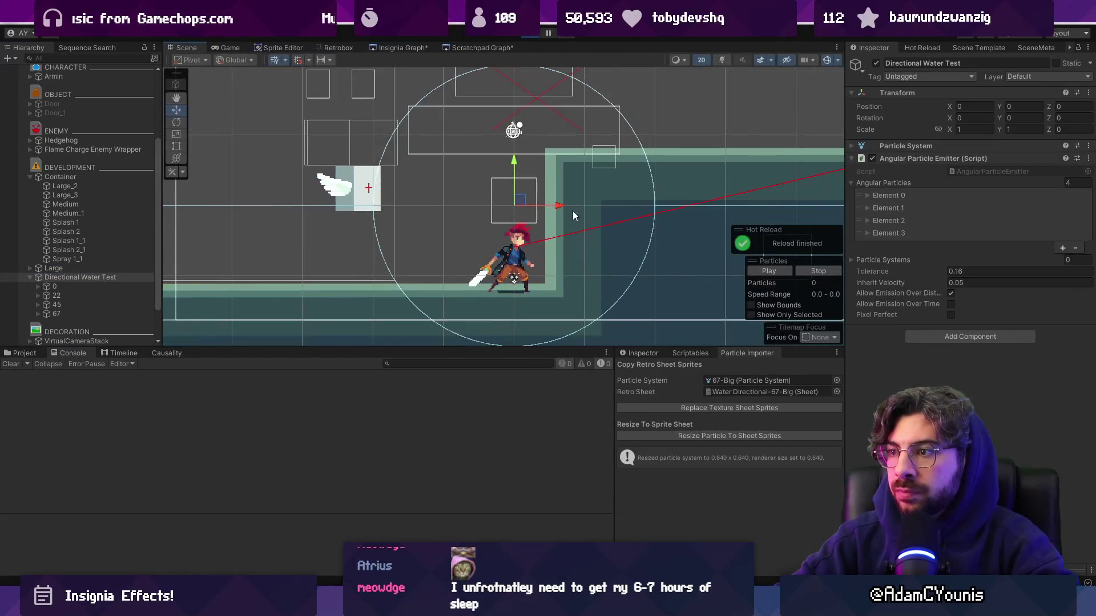
{"action": "mouse_move", "coordinate": [522, 200]}
{"action": "left_mouse_down"}
{"action": "mouse_move", "coordinate": [428, 114]}
{"action": "mouse_move", "coordinate": [498, 187]}
{"action": "mouse_move", "coordinate": [445, 205]}
{"action": "mouse_move", "coordinate": [491, 208]}
{"action": "mouse_move", "coordinate": [602, 111]}
{"action": "mouse_move", "coordinate": [489, 103]}
{"action": "mouse_move", "coordinate": [367, 215]}
{"action": "mouse_move", "coordinate": [460, 281]}
{"action": "mouse_move", "coordinate": [542, 182]}
{"action": "mouse_move", "coordinate": [430, 105]}
{"action": "mouse_move", "coordinate": [298, 159]}
{"action": "mouse_move", "coordinate": [317, 264]}
{"action": "mouse_move", "coordinate": [450, 297]}
{"action": "mouse_move", "coordinate": [436, 256]}
{"action": "mouse_move", "coordinate": [453, 184]}
{"action": "mouse_move", "coordinate": [465, 232]}
{"action": "mouse_move", "coordinate": [492, 236]}
{"action": "left_mouse_up"}
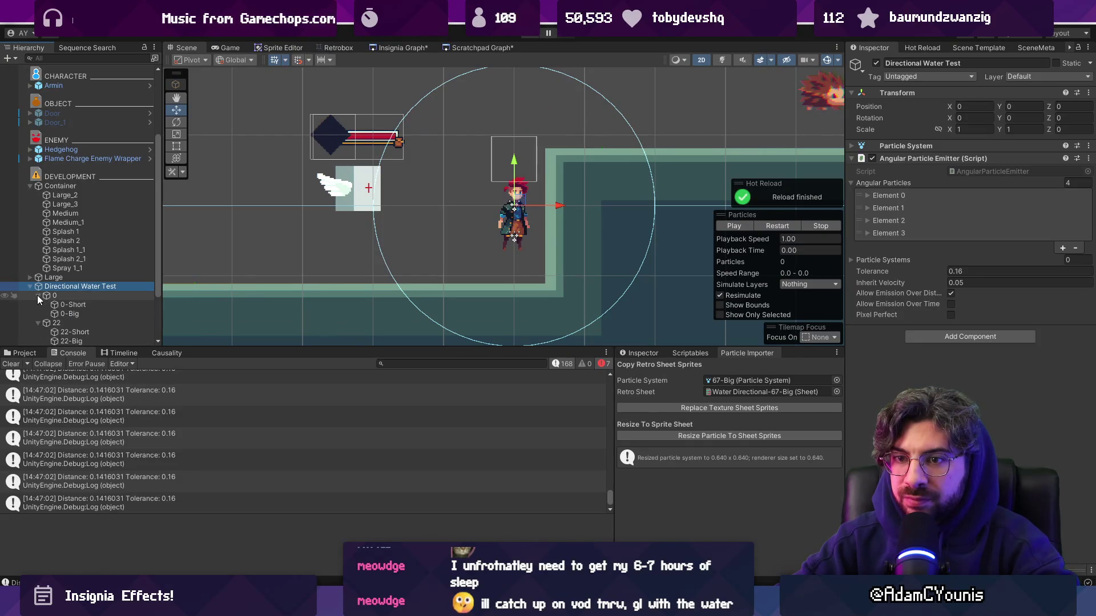
Select all eight child systems (67, 45, 22, 0 Big and Short) and review their shared Particle System settings.
{"action": "left_click", "coordinate": [29, 286], "text": "alt"}
{"action": "left_click", "coordinate": [94, 323]}
{"action": "left_click", "coordinate": [93, 315], "text": "ctrl"}
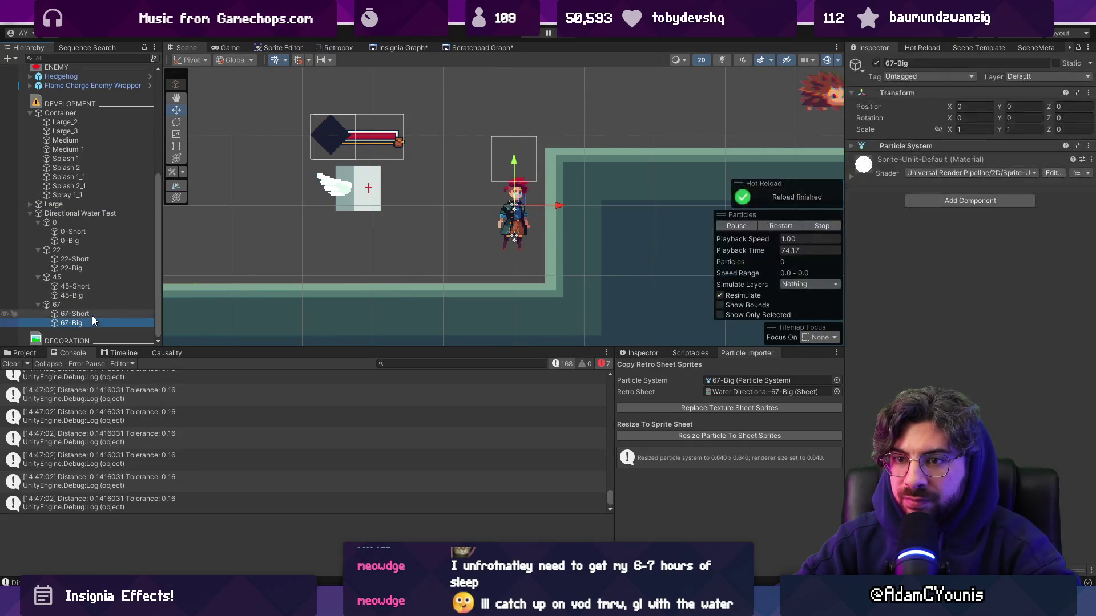
{"action": "left_click", "coordinate": [88, 296], "text": "ctrl"}
{"action": "left_click", "coordinate": [86, 286], "text": "ctrl"}
{"action": "left_click", "coordinate": [87, 269], "text": "ctrl"}
{"action": "left_click", "coordinate": [86, 259], "text": "ctrl"}
{"action": "left_click", "coordinate": [86, 241], "text": "ctrl"}
{"action": "left_click", "coordinate": [85, 232], "text": "ctrl"}
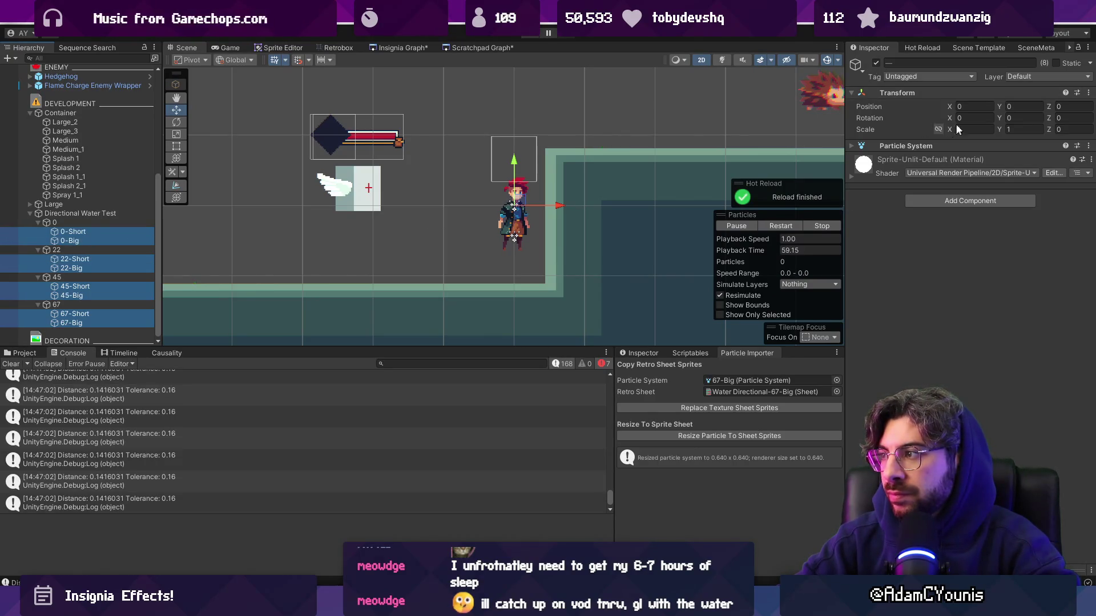
{"action": "left_click", "coordinate": [940, 143]}
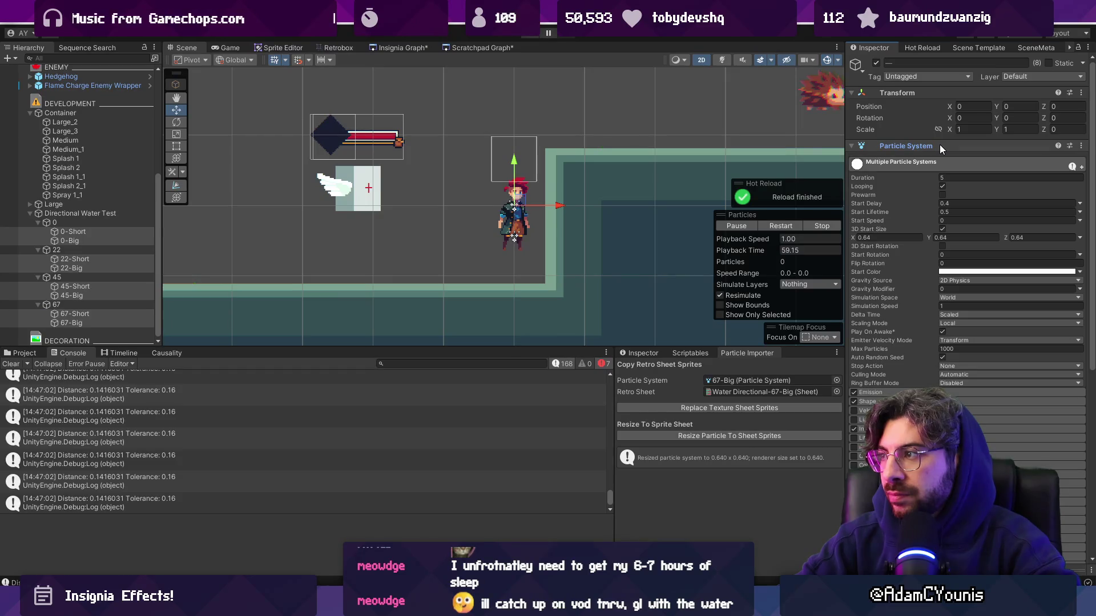
{"action": "left_click", "coordinate": [939, 145]}
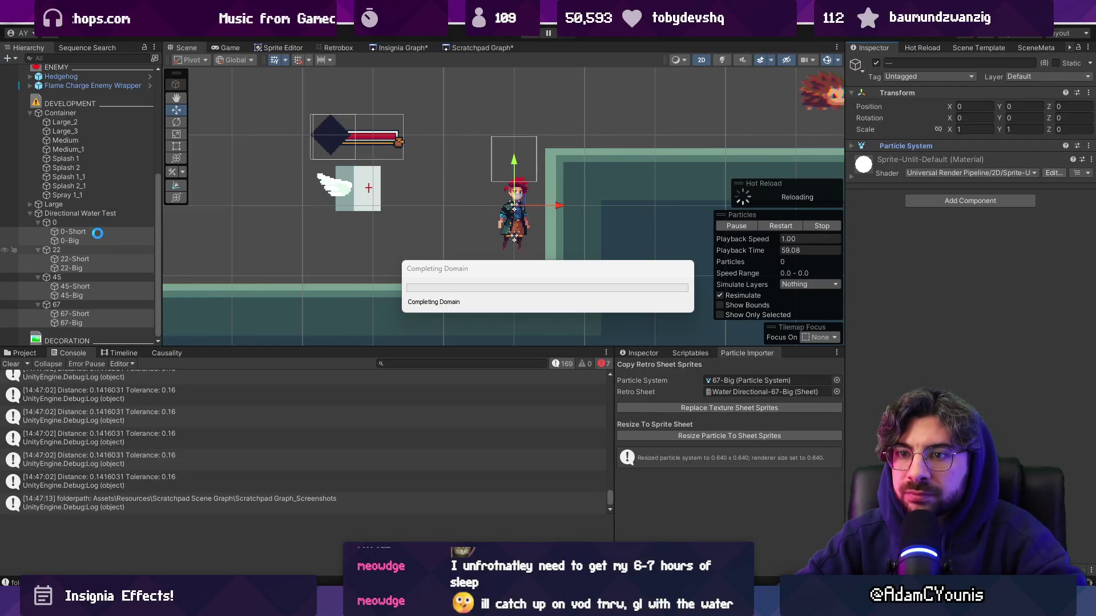
Select the 67, 45, 22 and 0 angle groups, then Directional Water Test, and fold its Particle System settings.
{"action": "left_click", "coordinate": [68, 304]}
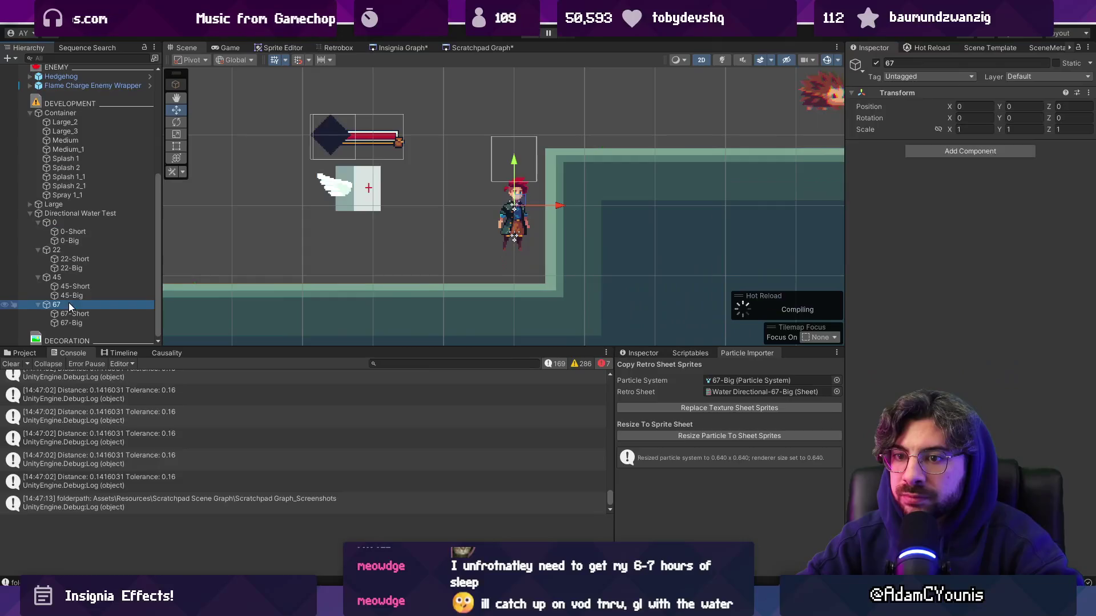
{"action": "left_click", "coordinate": [72, 277], "text": "ctrl"}
{"action": "left_click", "coordinate": [68, 250], "text": "ctrl"}
{"action": "left_click", "coordinate": [78, 222], "text": "ctrl"}
{"action": "left_click", "coordinate": [80, 214]}
{"action": "right_click", "coordinate": [896, 144]}
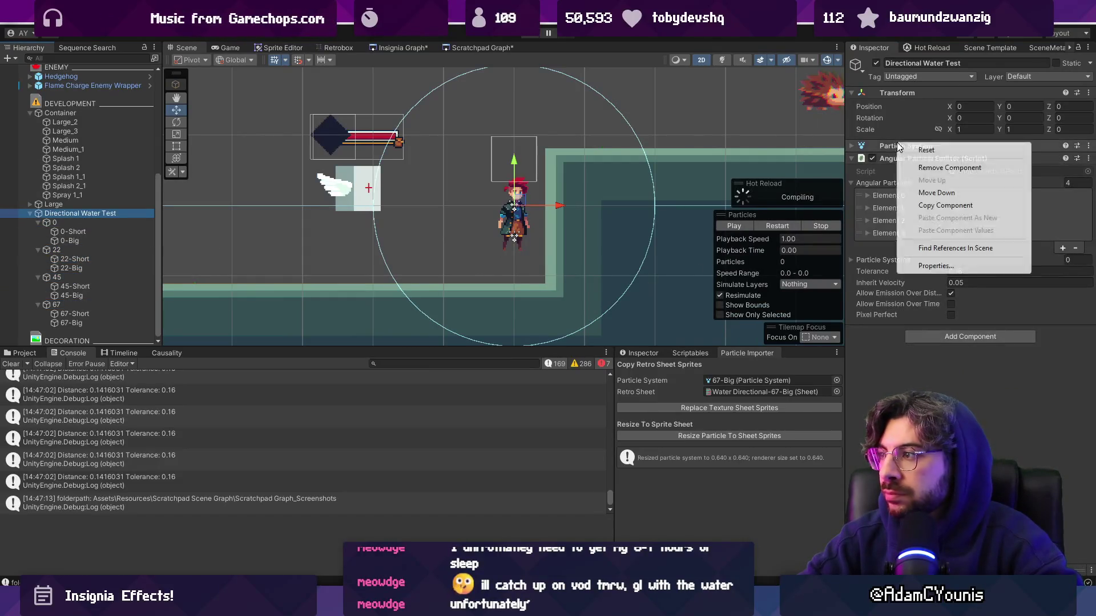
{"action": "left_click", "coordinate": [885, 145]}
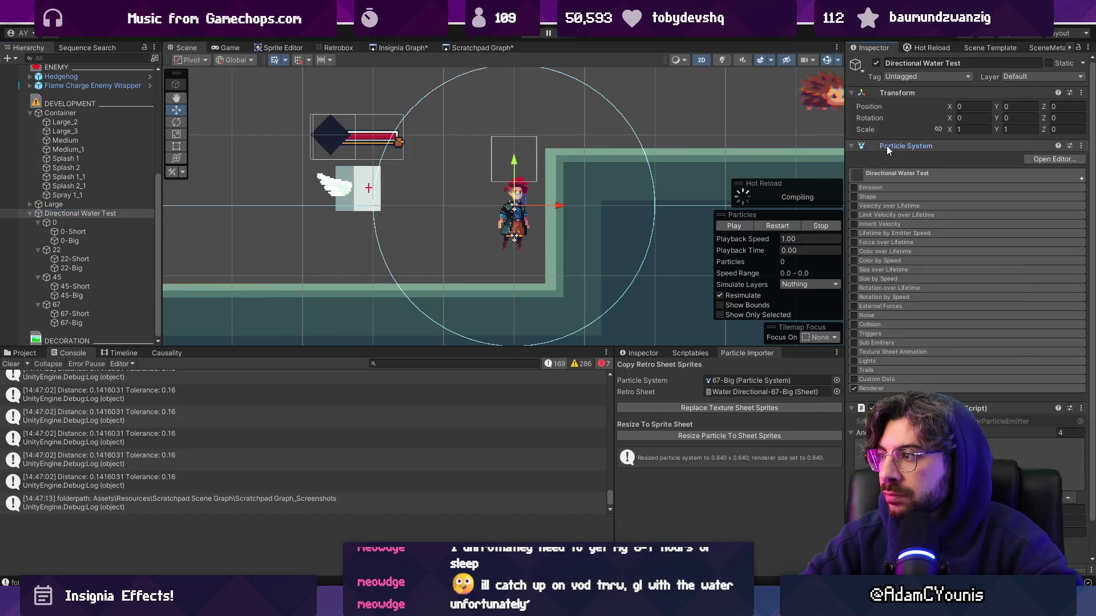
{"action": "left_click", "coordinate": [888, 144]}
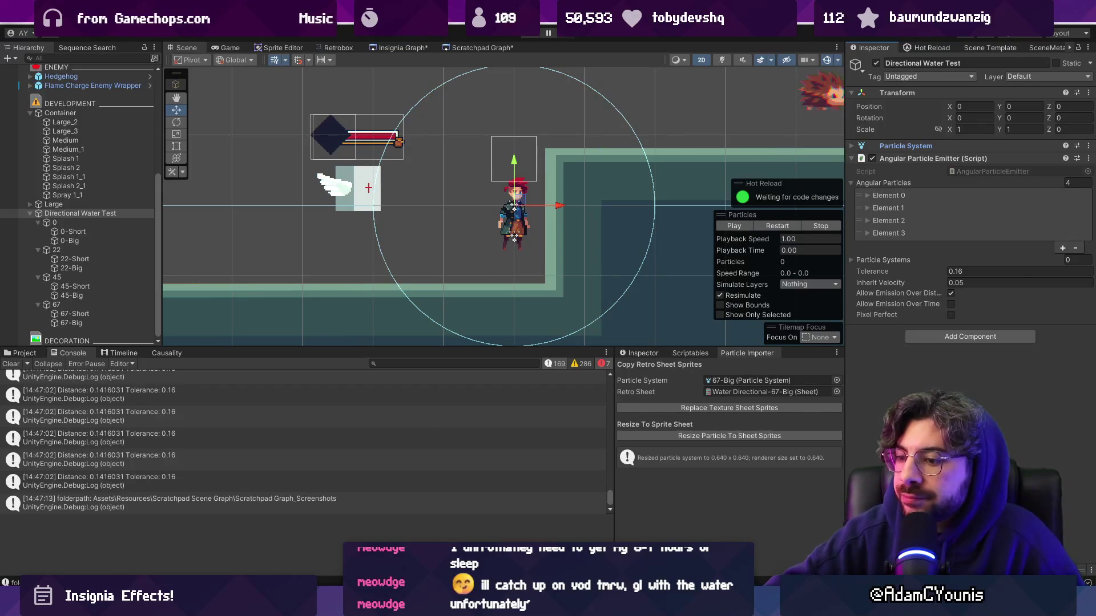
Replay the scene and drag the emitter left to spray a trail of water.
{"action": "key", "text": "alt+Tab"}
{"action": "key", "text": "alt+Tab"}
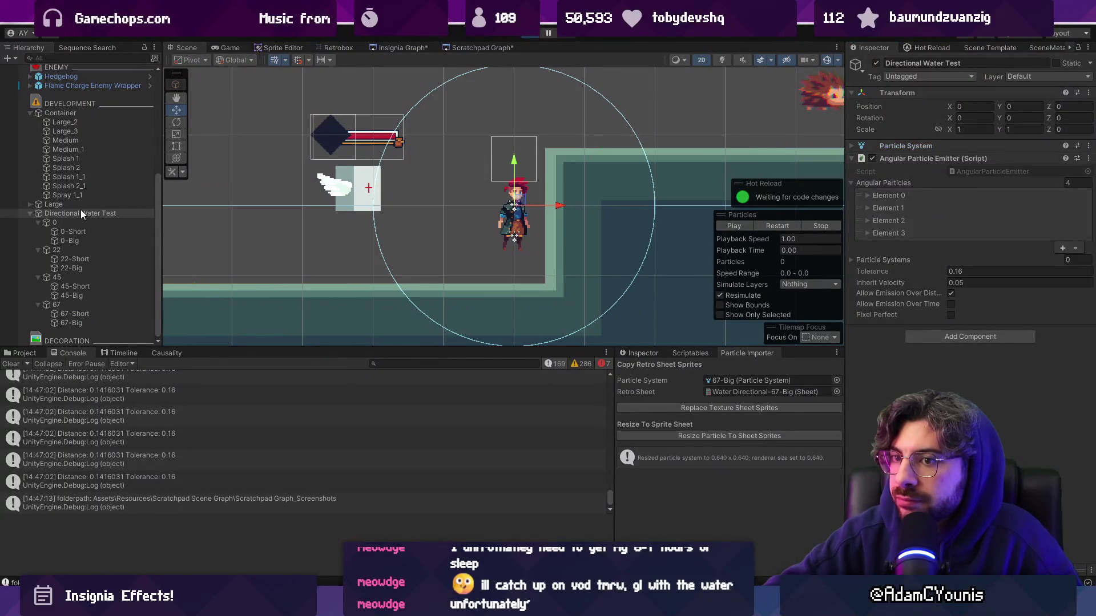
{"action": "left_click", "coordinate": [84, 214]}
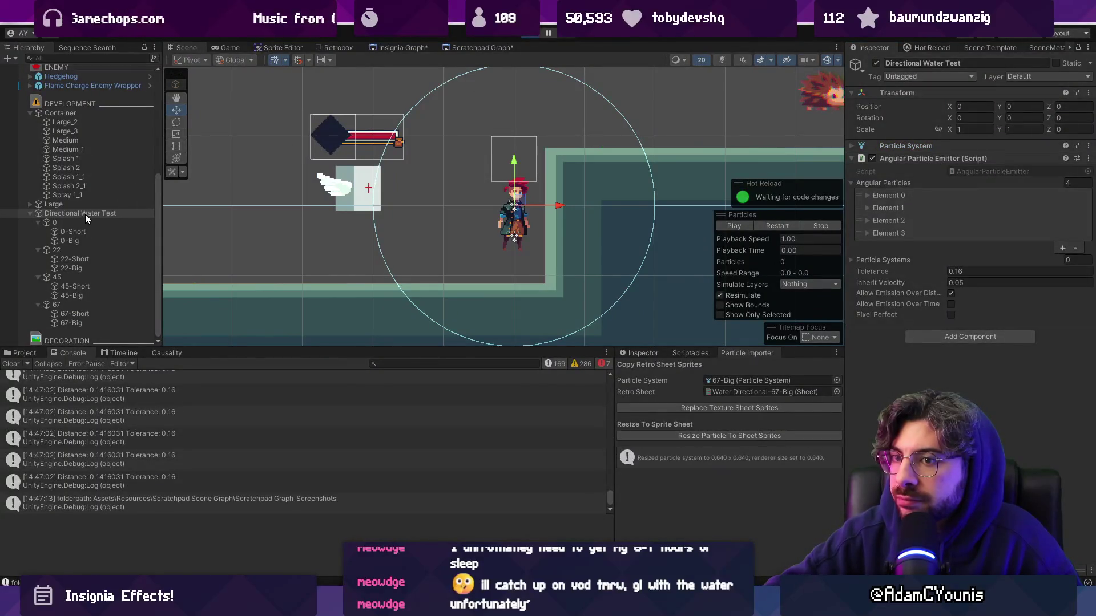
{"action": "key", "text": "ctrl+p"}
{"action": "key", "text": "ctrl+1"}
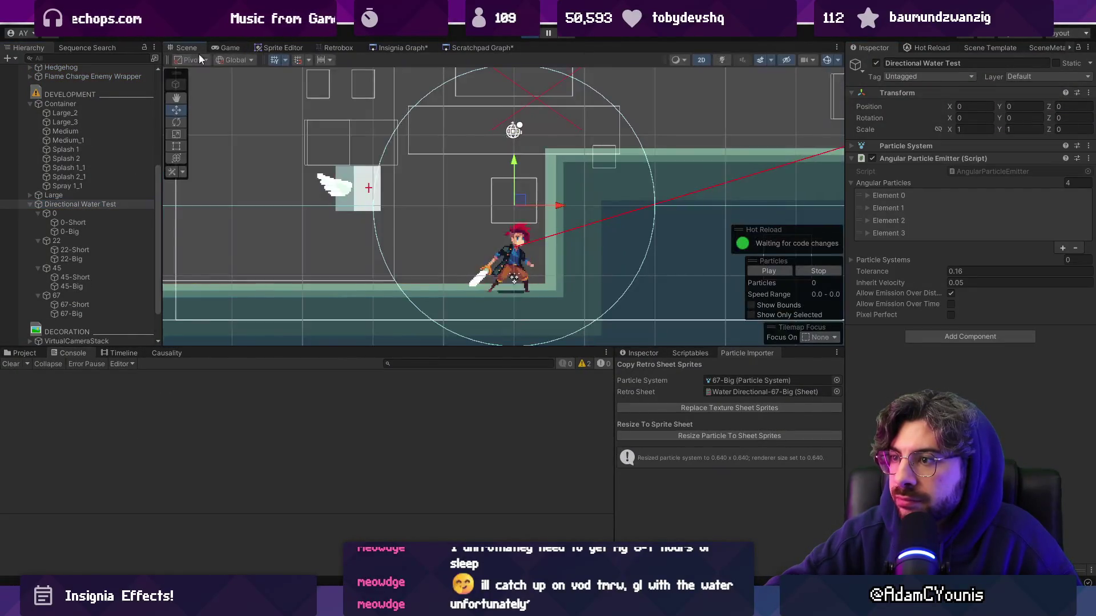
{"action": "mouse_move", "coordinate": [517, 206]}
{"action": "left_mouse_down"}
{"action": "mouse_move", "coordinate": [478, 181]}
{"action": "mouse_move", "coordinate": [343, 214]}
{"action": "mouse_move", "coordinate": [472, 233]}
{"action": "mouse_move", "coordinate": [400, 240]}
{"action": "mouse_move", "coordinate": [628, 217]}
{"action": "mouse_move", "coordinate": [377, 194]}
{"action": "mouse_move", "coordinate": [503, 189]}
{"action": "mouse_move", "coordinate": [463, 194]}
{"action": "left_mouse_up"}
Jump to the distance-logging code and add a '//disa…' comment line above it.
{"action": "double_click", "coordinate": [300, 394]}
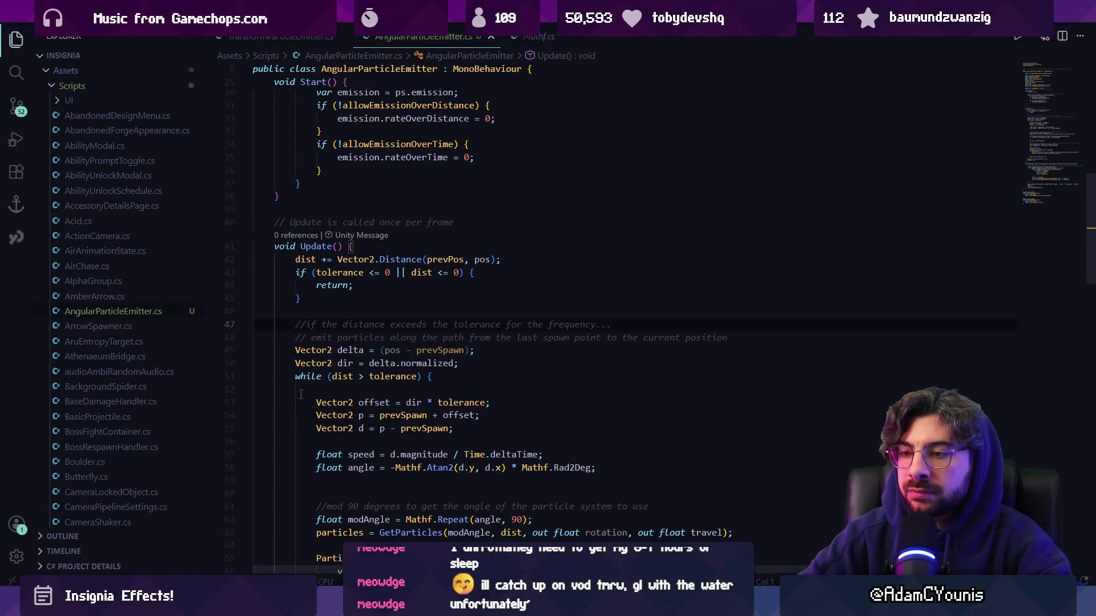
{"action": "scroll", "coordinate": [301, 394], "scroll_direction": "down", "scroll_amount": 10}
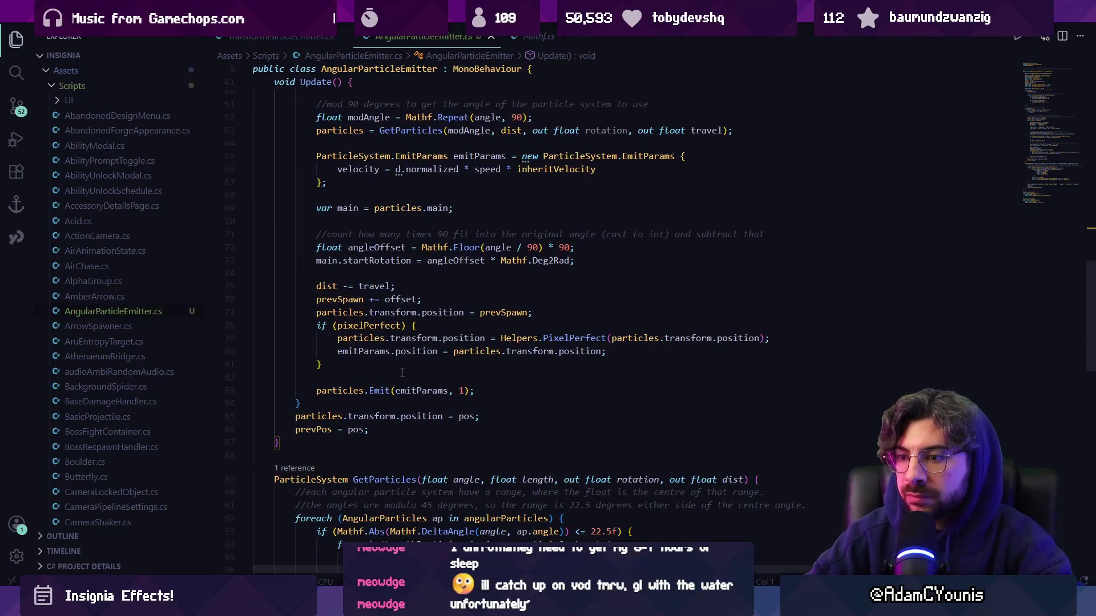
{"action": "scroll", "coordinate": [415, 425], "scroll_direction": "up", "scroll_amount": 10}
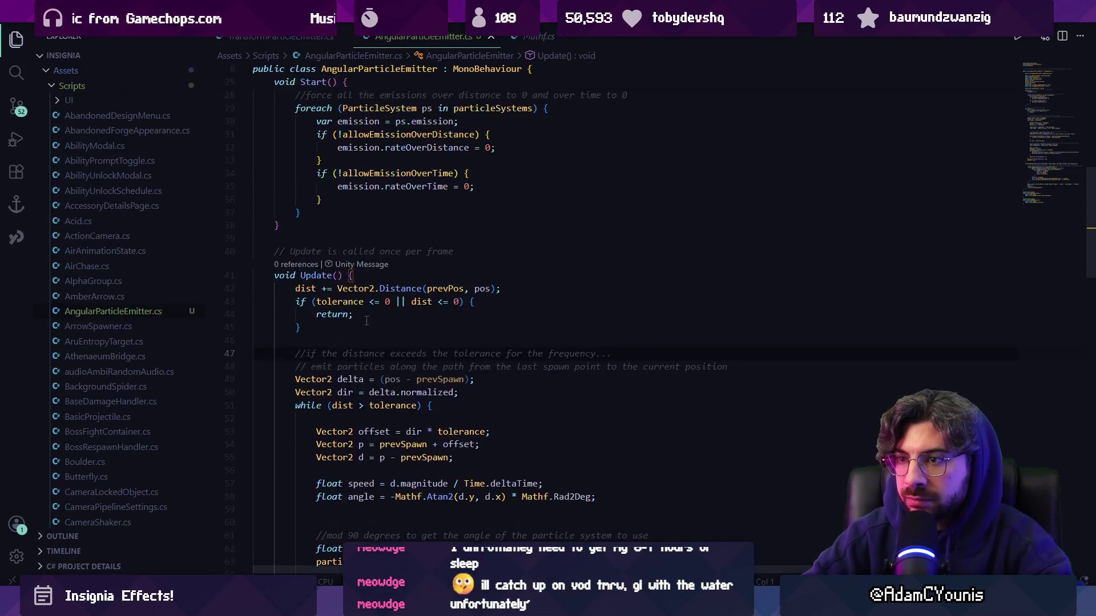
{"action": "key", "text": "Return"}
{"action": "key", "text": "Return"}
{"action": "key", "text": "Up"}
{"action": "type", "text": "//"}
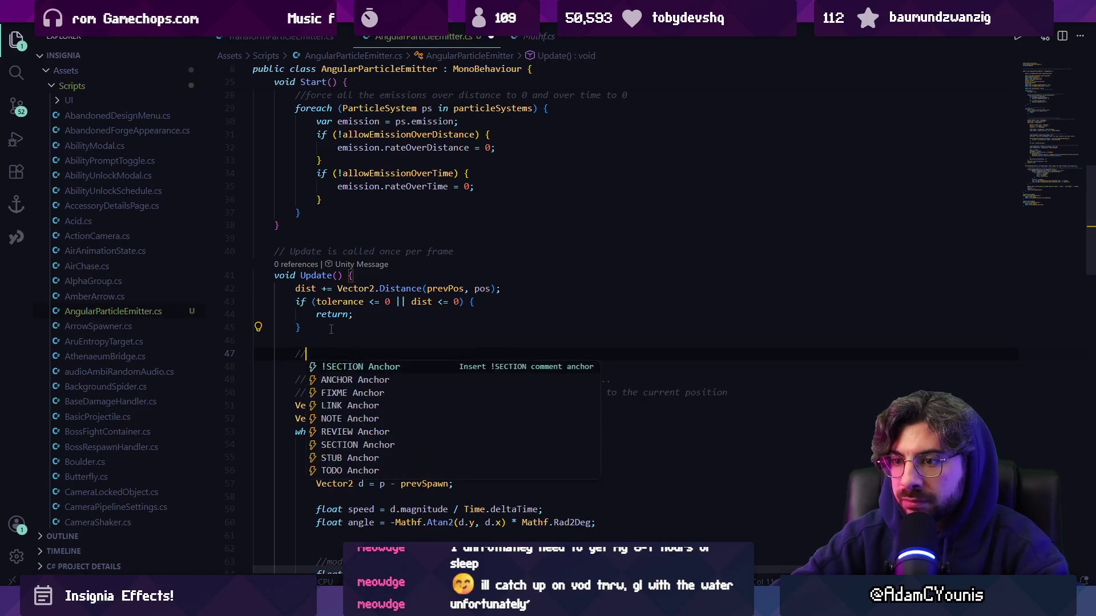
{"action": "type", "text": "disable all other systems"}
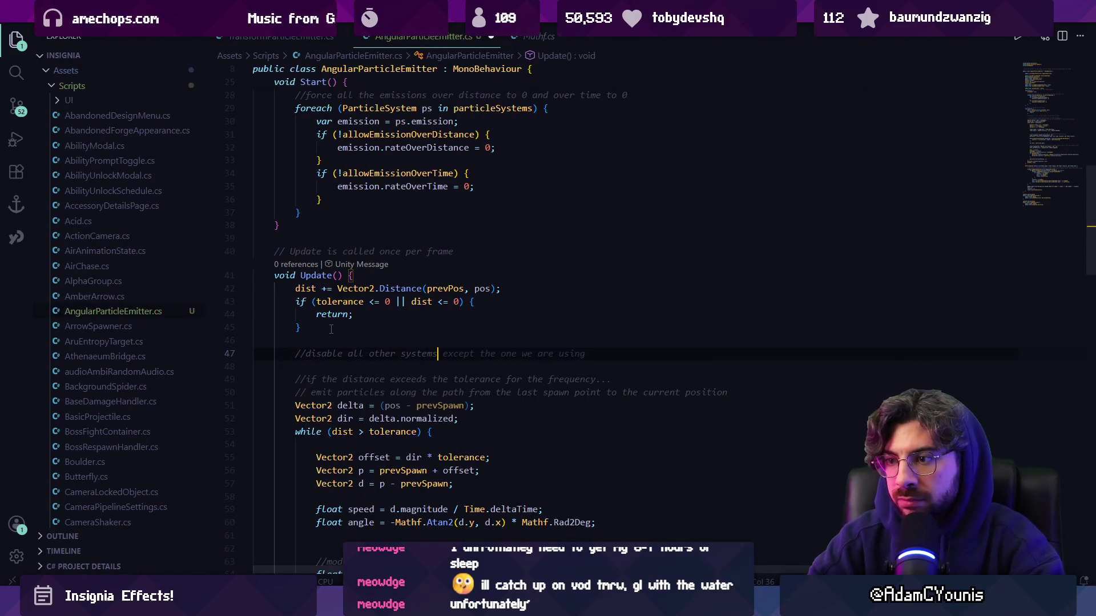
{"action": "key", "text": "Return"}
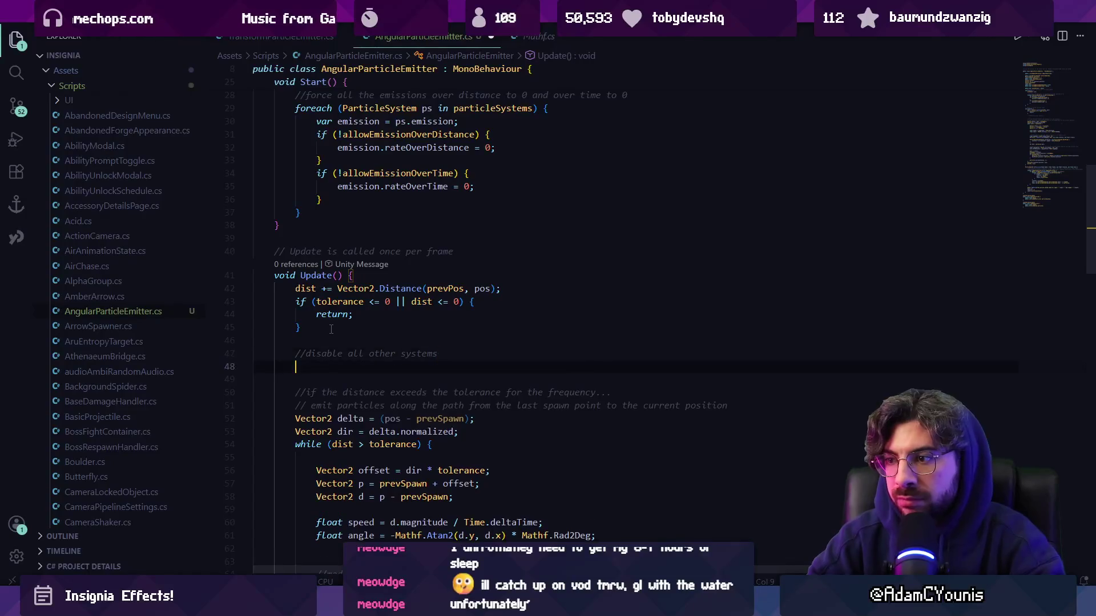
Remove 'other' from the comment and accept the foreach loop calling ps.Stop() on playing systems.
{"action": "key", "text": "Up"}
{"action": "key", "text": "End"}
{"action": "key", "text": "ctrl+Left"}
{"action": "key", "text": "ctrl+BackSpace"}
{"action": "key", "text": "Left"}
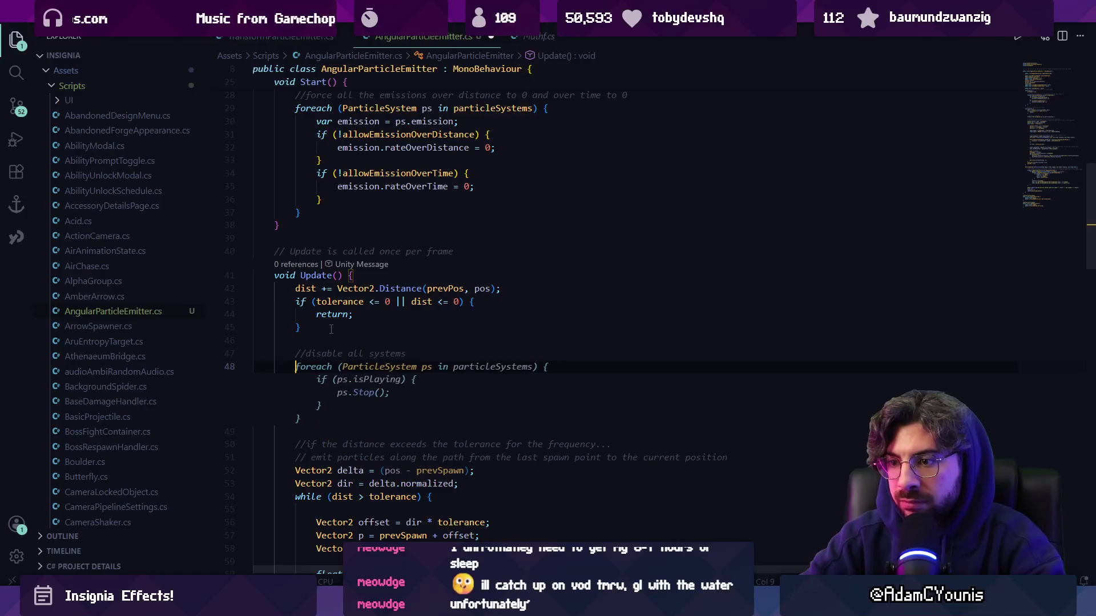
{"action": "key", "text": "Tab"}
Enter Play mode in Unity and open line 92 from the NullReferenceException.
{"action": "key", "text": "alt+Tab"}
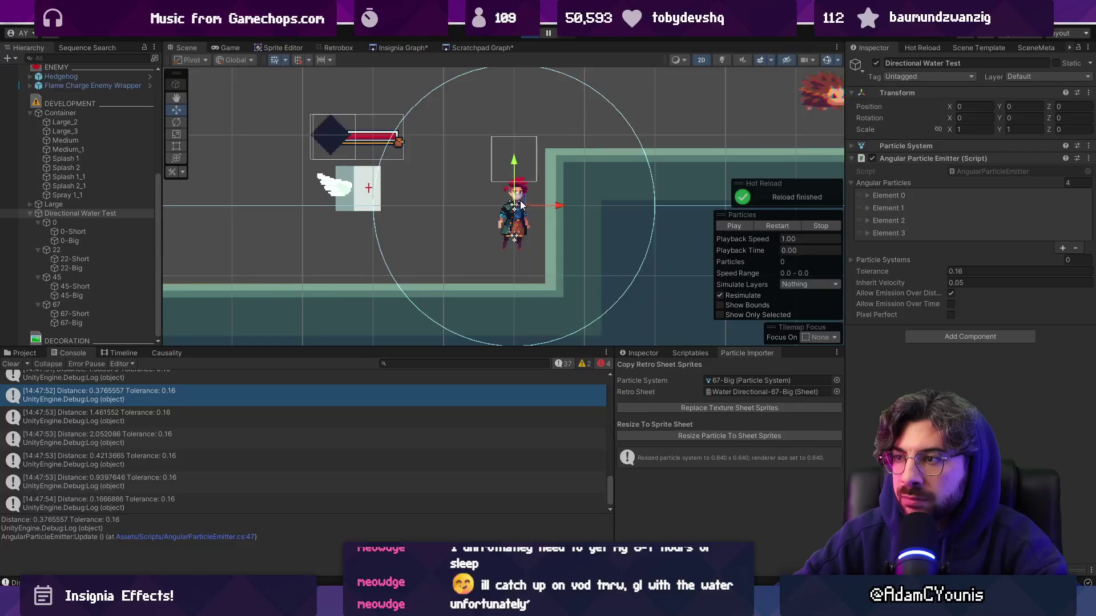
{"action": "key", "text": "ctrl+p"}
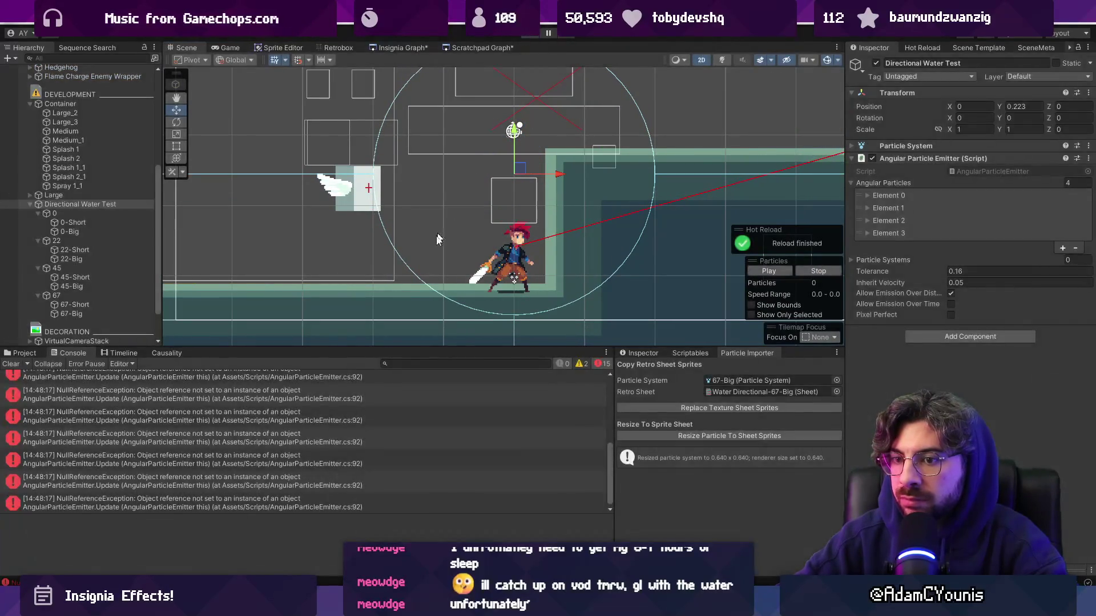
{"action": "double_click", "coordinate": [342, 380]}
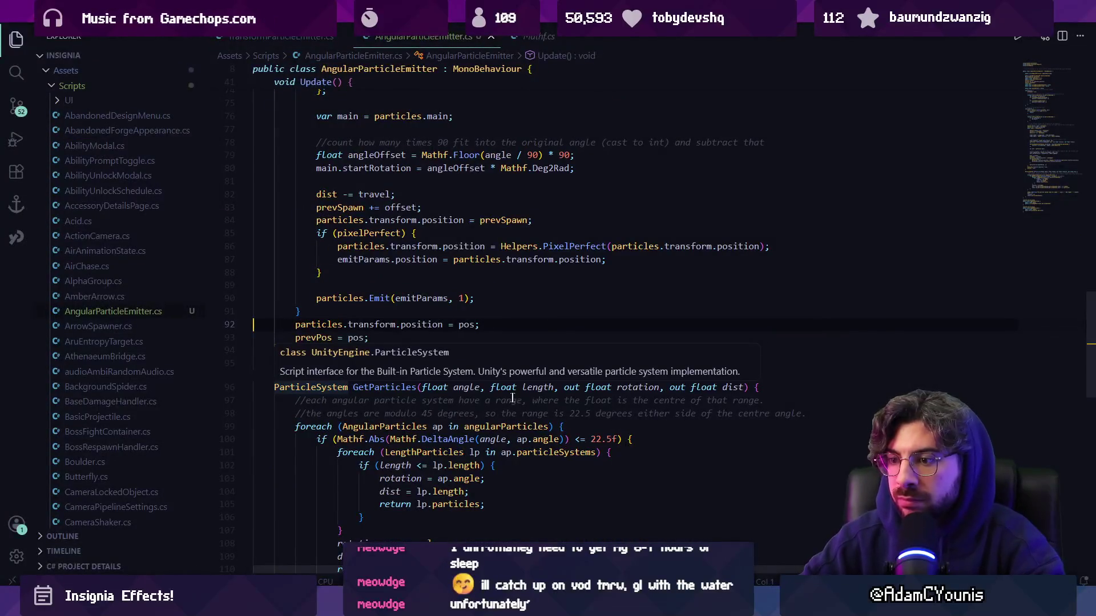
Locate the particleSystems declaration, check its references and edit the declaration line.
{"action": "scroll", "coordinate": [490, 324], "scroll_direction": "up", "scroll_amount": 10}
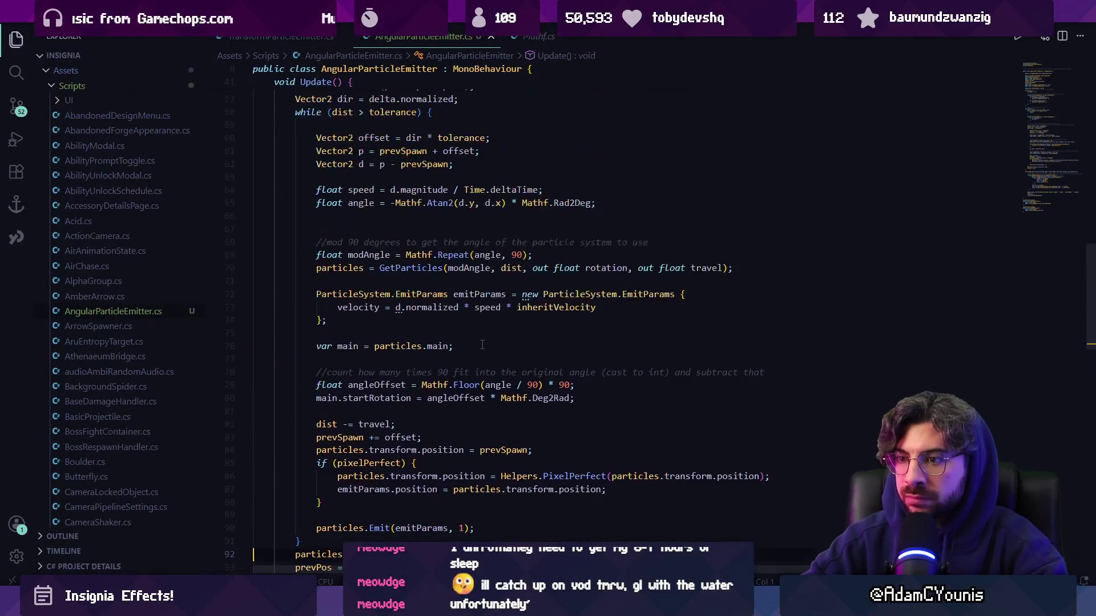
{"action": "scroll", "coordinate": [380, 319], "scroll_direction": "up", "scroll_amount": 2}
{"action": "left_click", "coordinate": [349, 253]}
{"action": "left_click", "coordinate": [502, 241], "text": "ctrl"}
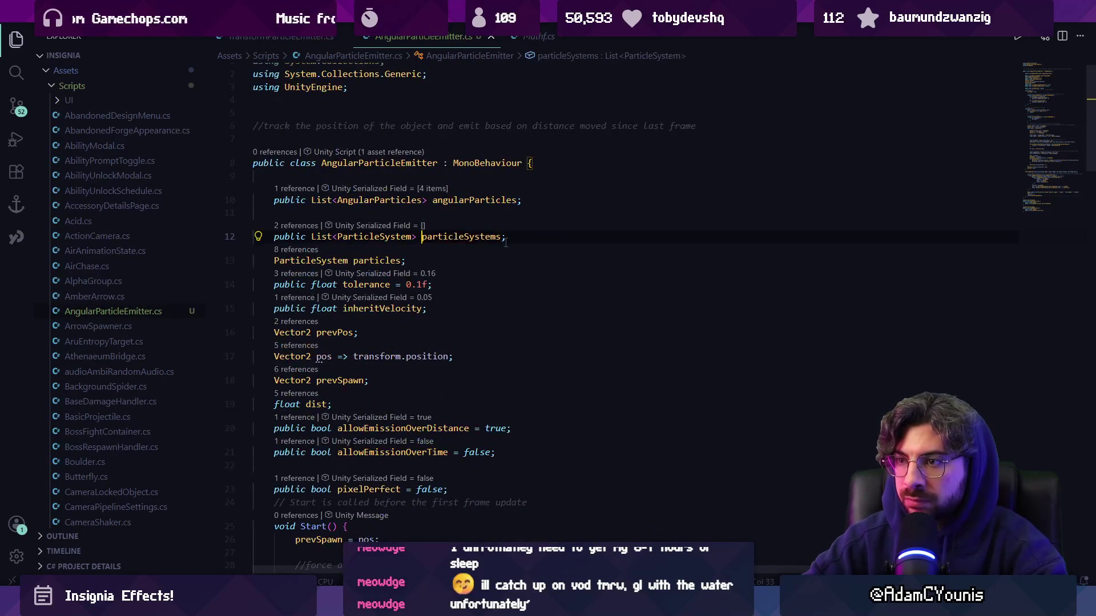
{"action": "triple_click", "coordinate": [471, 242]}
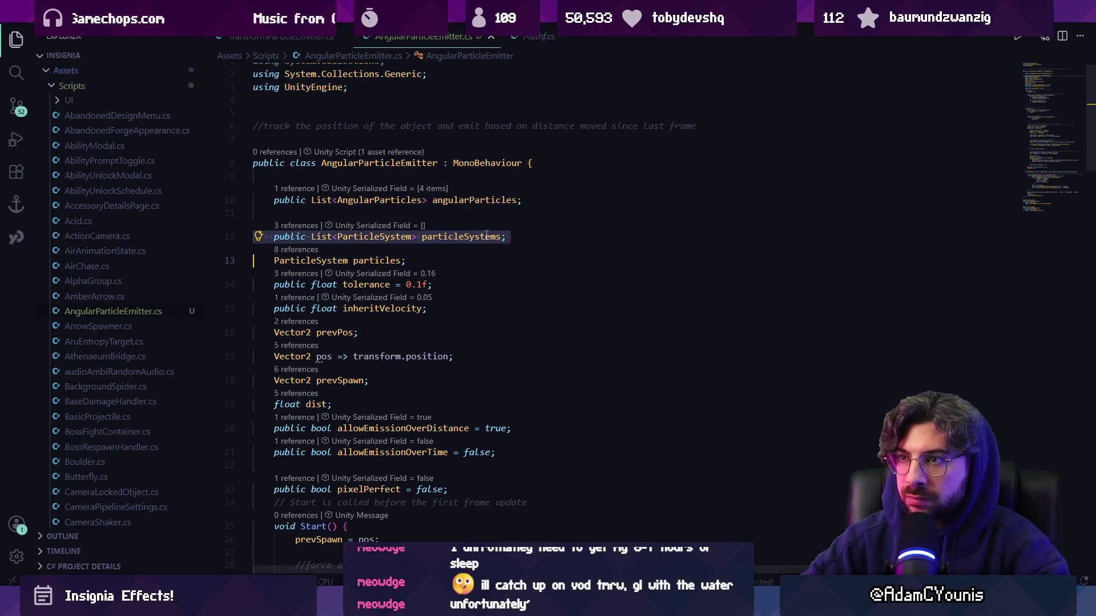
{"action": "left_click", "coordinate": [289, 227]}
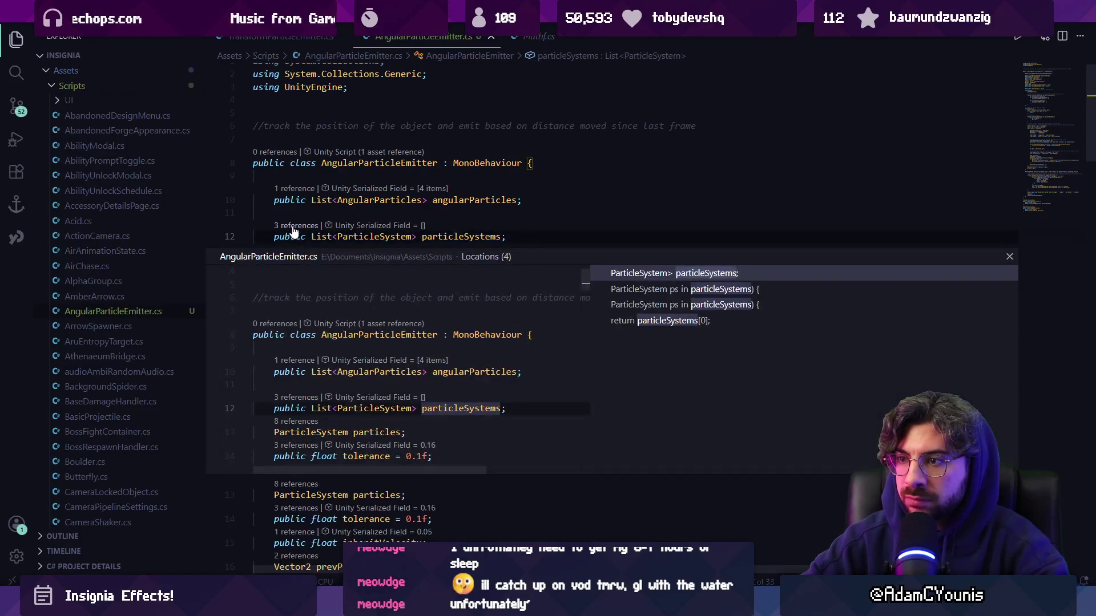
{"action": "key", "text": "Escape"}
{"action": "key", "text": "ctrl+l"}
{"action": "key", "text": "Delete"}
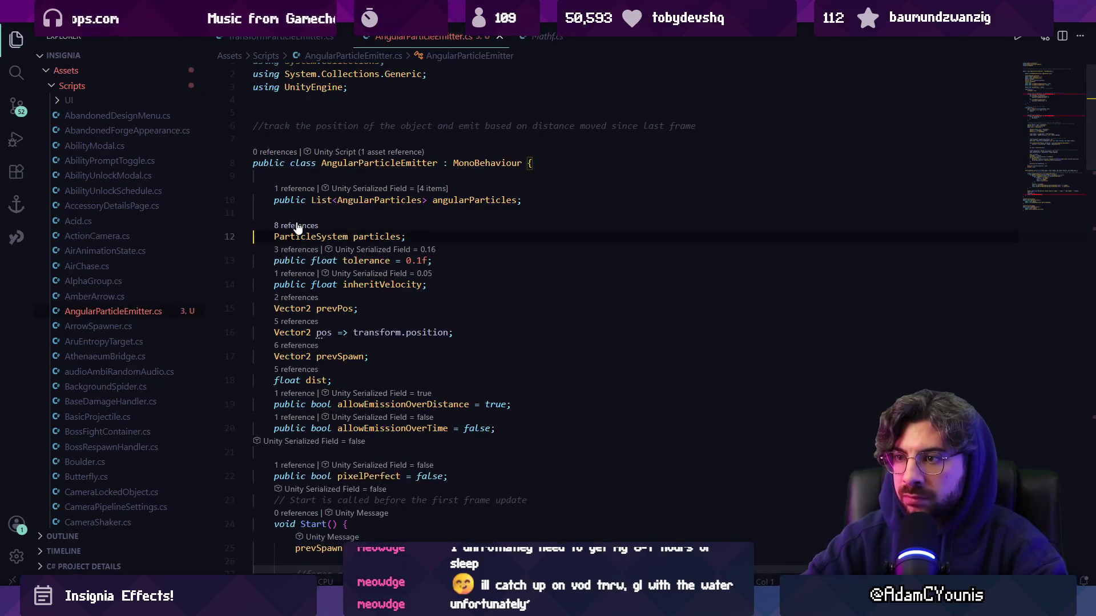
Initialise particleSystems with GetAllParticleSystems() on line 12.
{"action": "scroll", "coordinate": [491, 240], "scroll_direction": "down", "scroll_amount": 8}
{"action": "scroll", "coordinate": [502, 279], "scroll_direction": "up", "scroll_amount": 4}
{"action": "scroll", "coordinate": [485, 284], "scroll_direction": "up", "scroll_amount": 2}
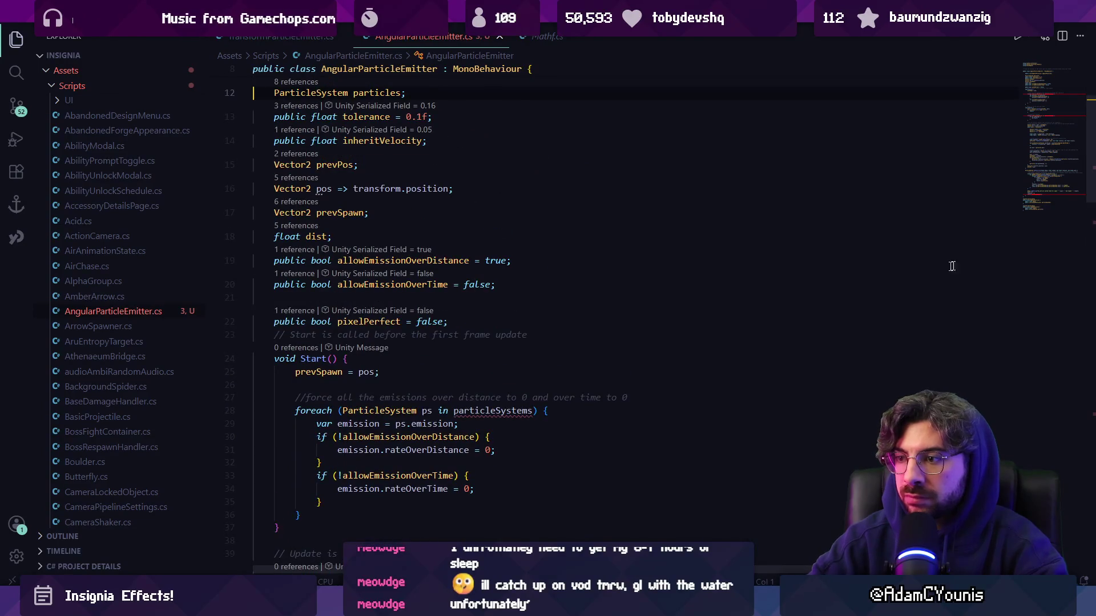
{"action": "scroll", "coordinate": [590, 348], "scroll_direction": "down", "scroll_amount": 2}
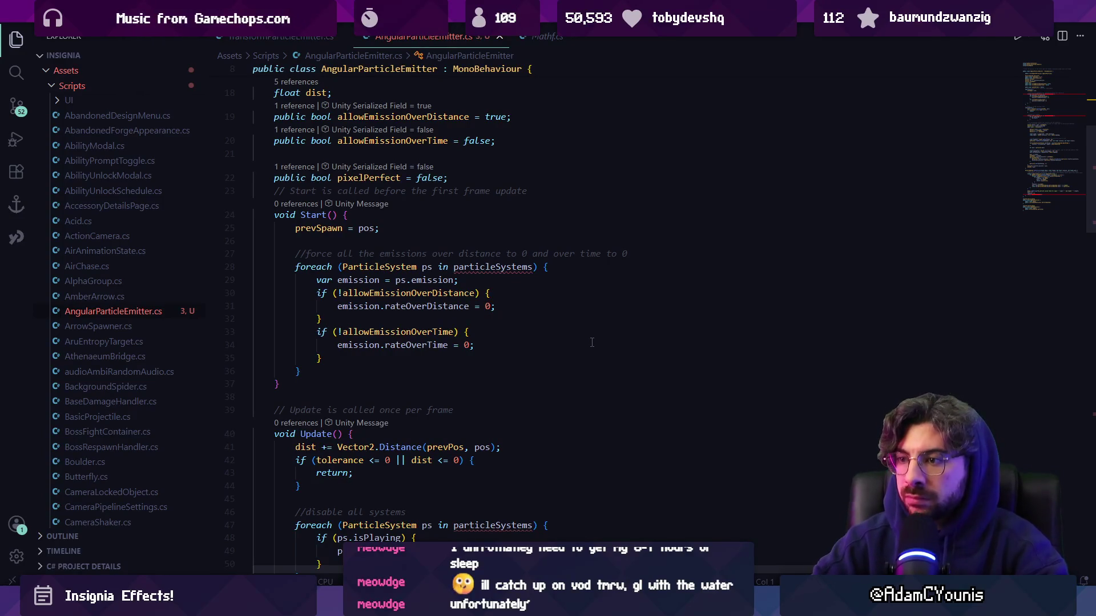
{"action": "scroll", "coordinate": [599, 347], "scroll_direction": "down", "scroll_amount": 2}
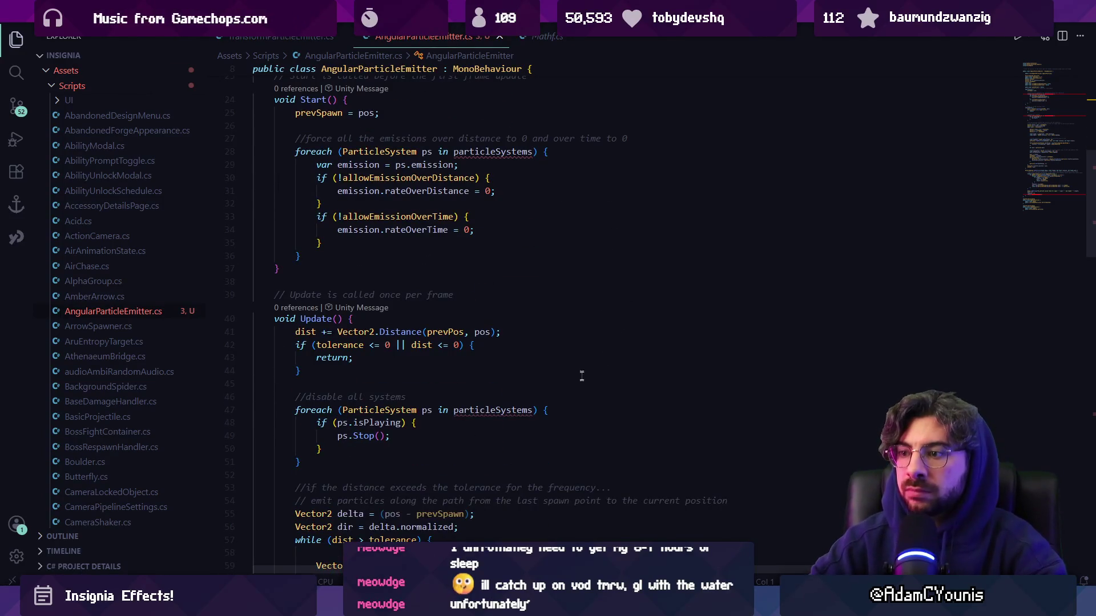
{"action": "scroll", "coordinate": [585, 358], "scroll_direction": "up", "scroll_amount": 8}
{"action": "left_click", "coordinate": [504, 245]}
{"action": "type", "text": "{"}
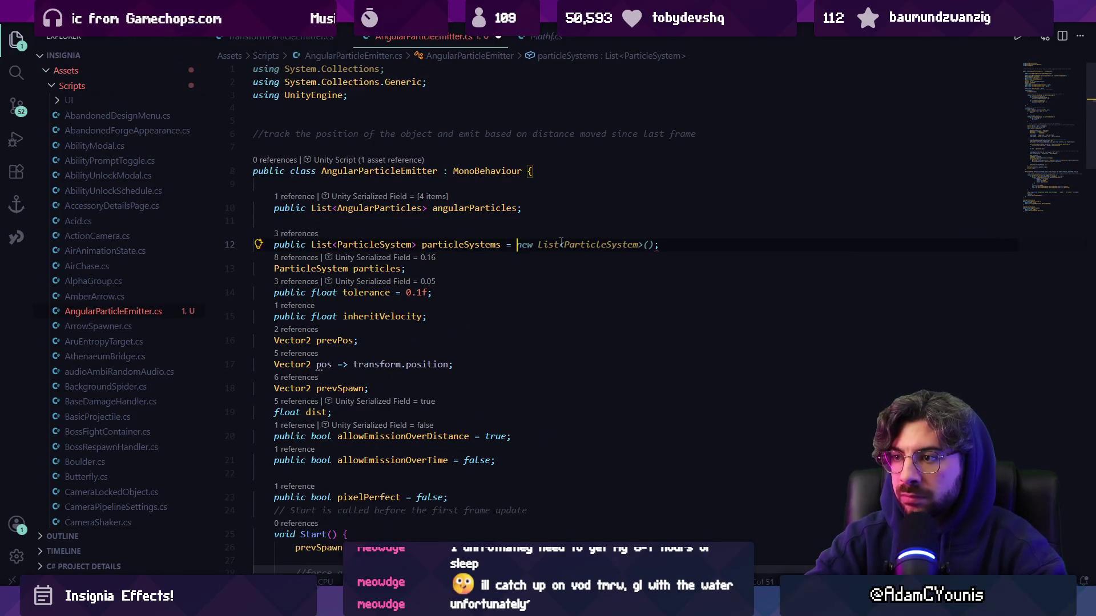
{"action": "key", "text": "Return"}
{"action": "key", "text": "ctrl+z"}
{"action": "key", "text": "ctrl+z"}
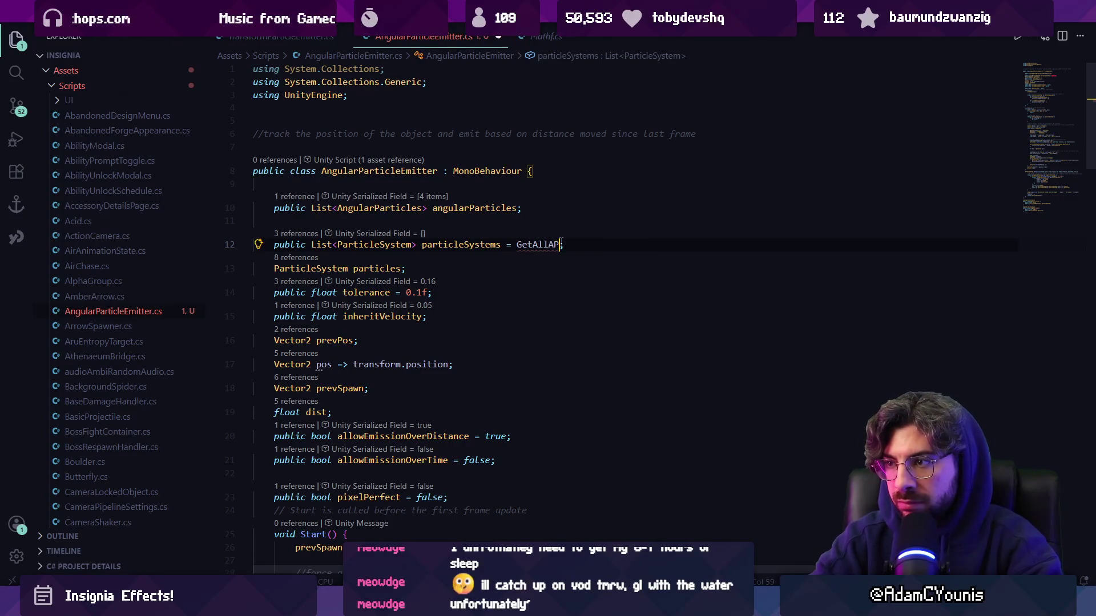
{"action": "key", "text": "Tab"}
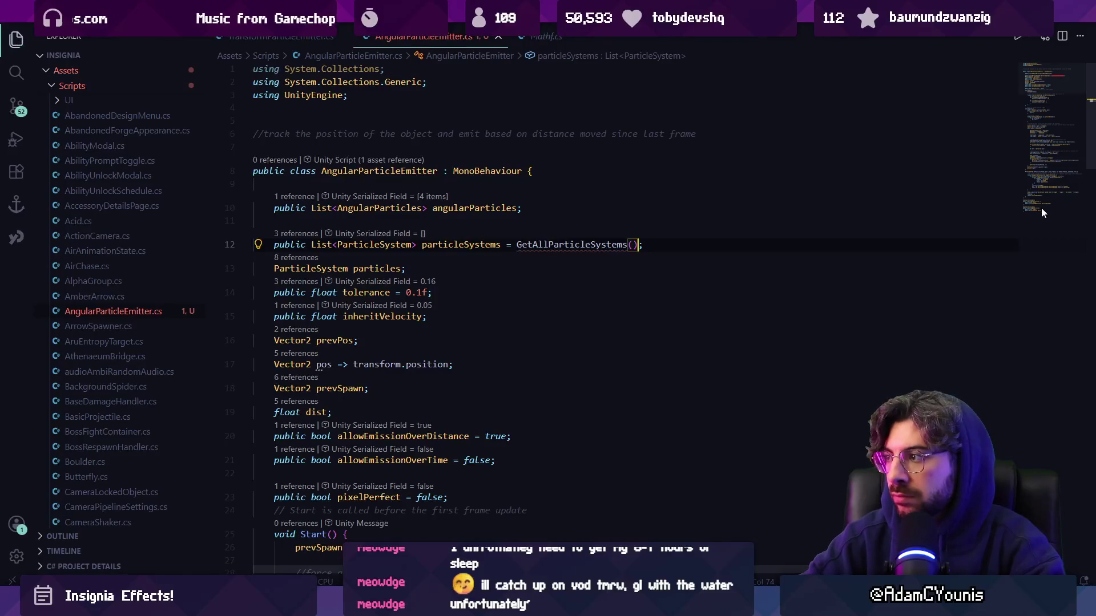
Add a GetAllParticleSystems method after GetParticles, collecting every distinct system in angularParticles.
{"action": "left_click", "coordinate": [1041, 212]}
{"action": "scroll", "coordinate": [1041, 212], "scroll_direction": "up", "scroll_amount": 5}
{"action": "left_click", "coordinate": [476, 380]}
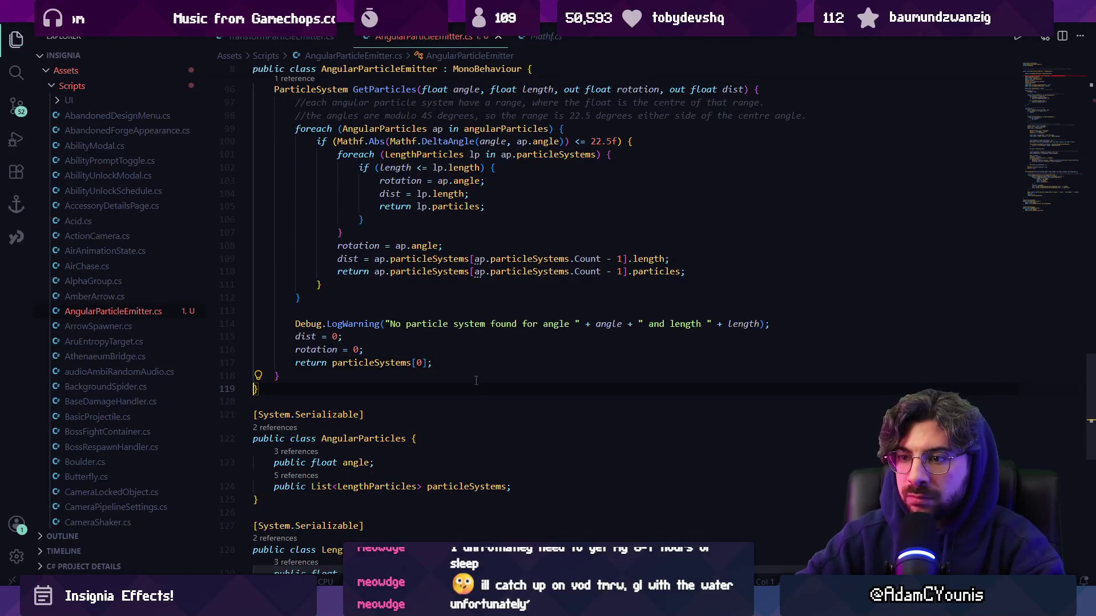
{"action": "key", "text": "Return"}
{"action": "key", "text": "Return"}
{"action": "type", "text": "public"}
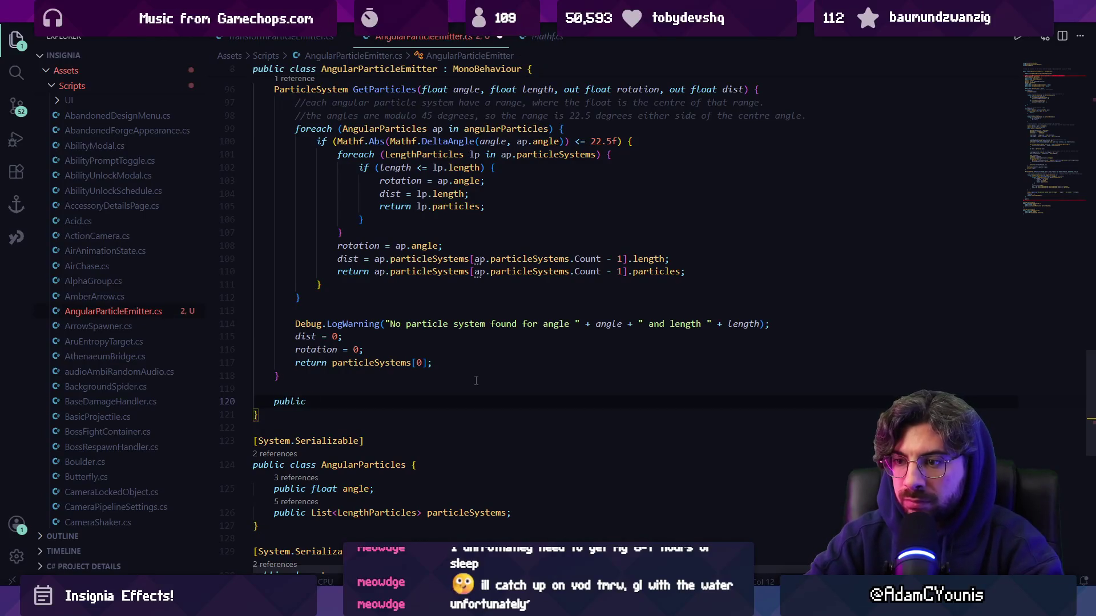
{"action": "type", "text": "List"}
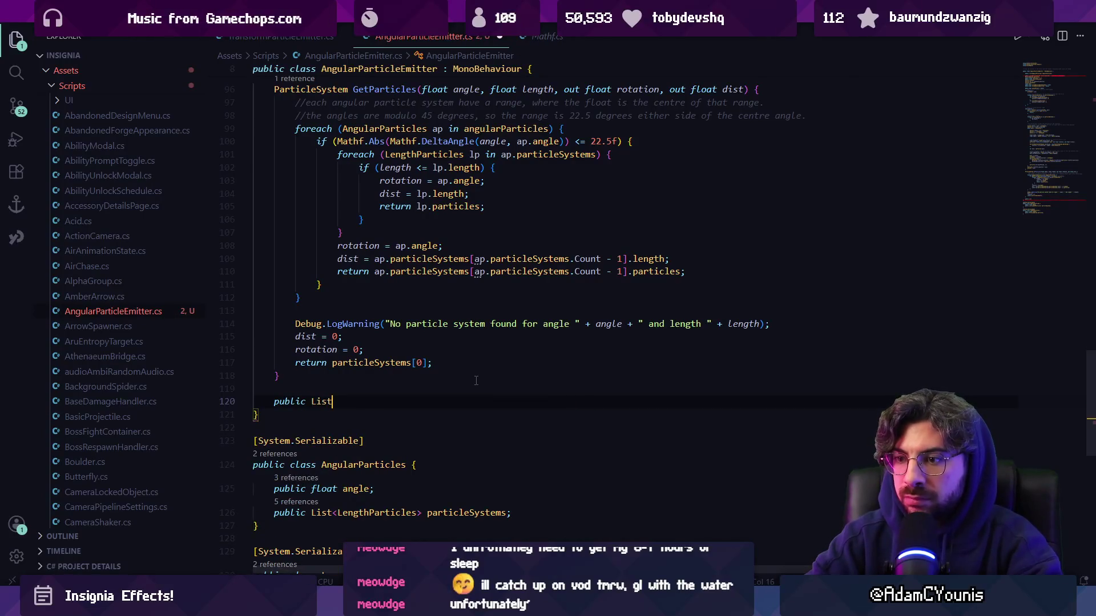
{"action": "key", "text": "Tab"}
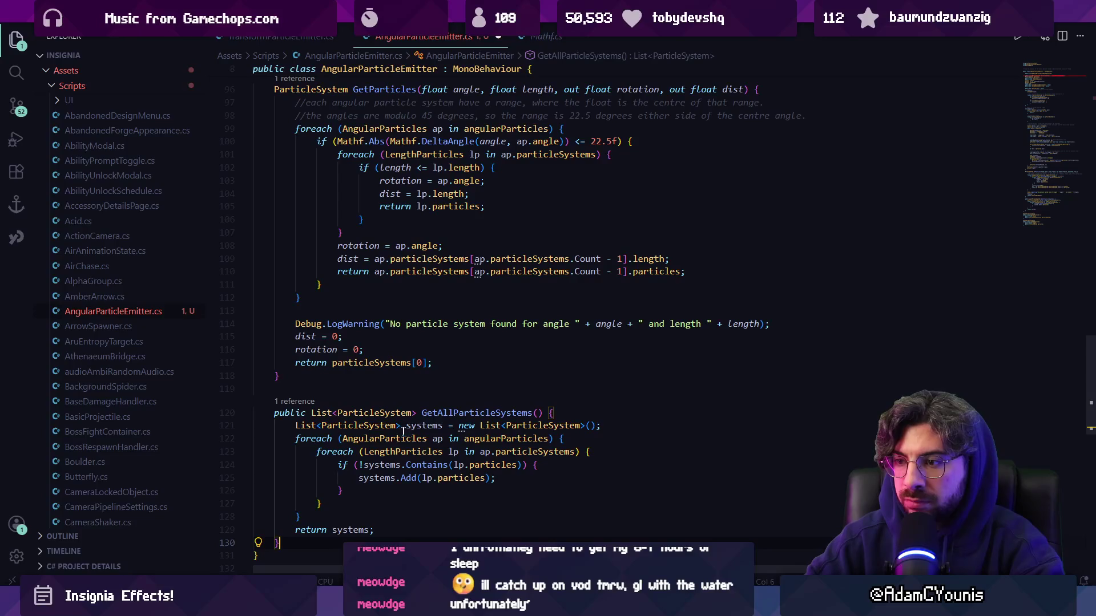
{"action": "key", "text": "alt+Tab"}
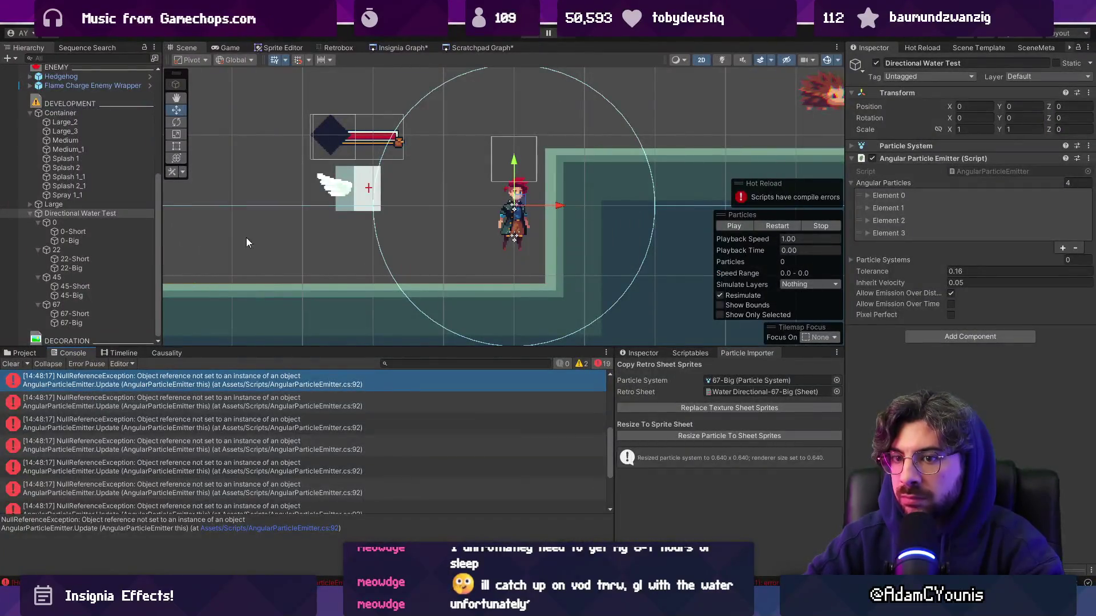
Clear the Console, open the CS0236 error in VS Code, inspect GetAllParticleSystems, and return to Unity.
{"action": "left_click", "coordinate": [11, 365]}
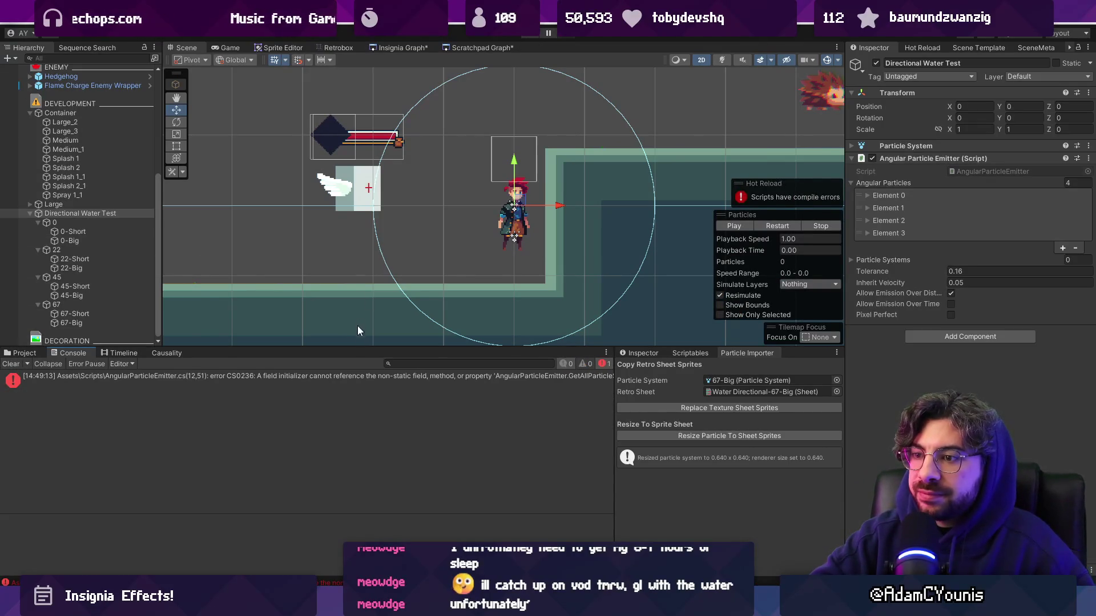
{"action": "left_click", "coordinate": [350, 386]}
{"action": "double_click", "coordinate": [354, 381]}
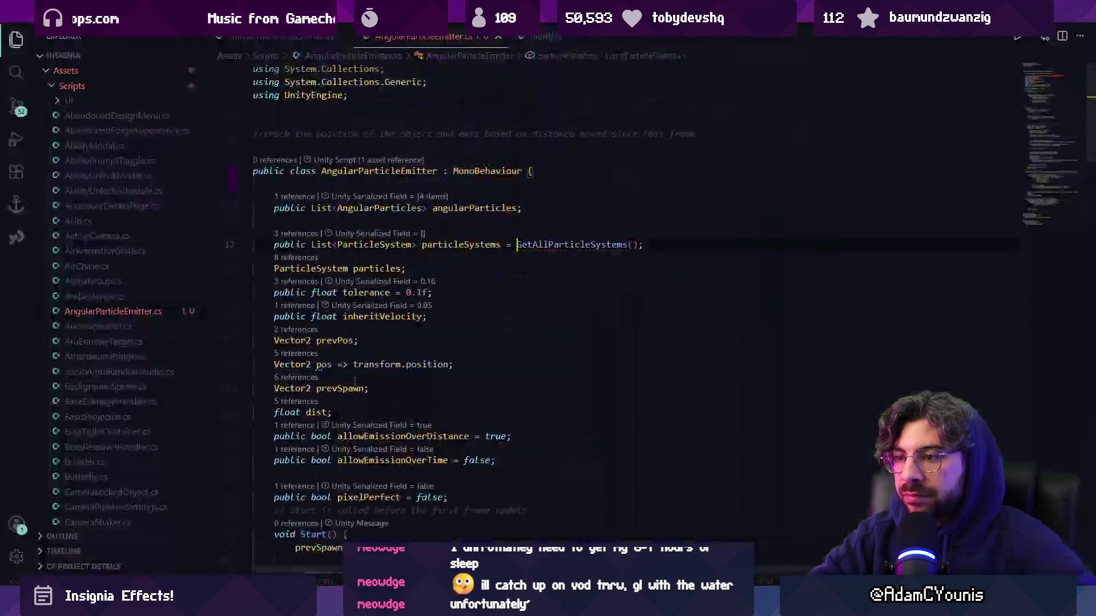
{"action": "left_click", "coordinate": [571, 244], "text": "ctrl"}
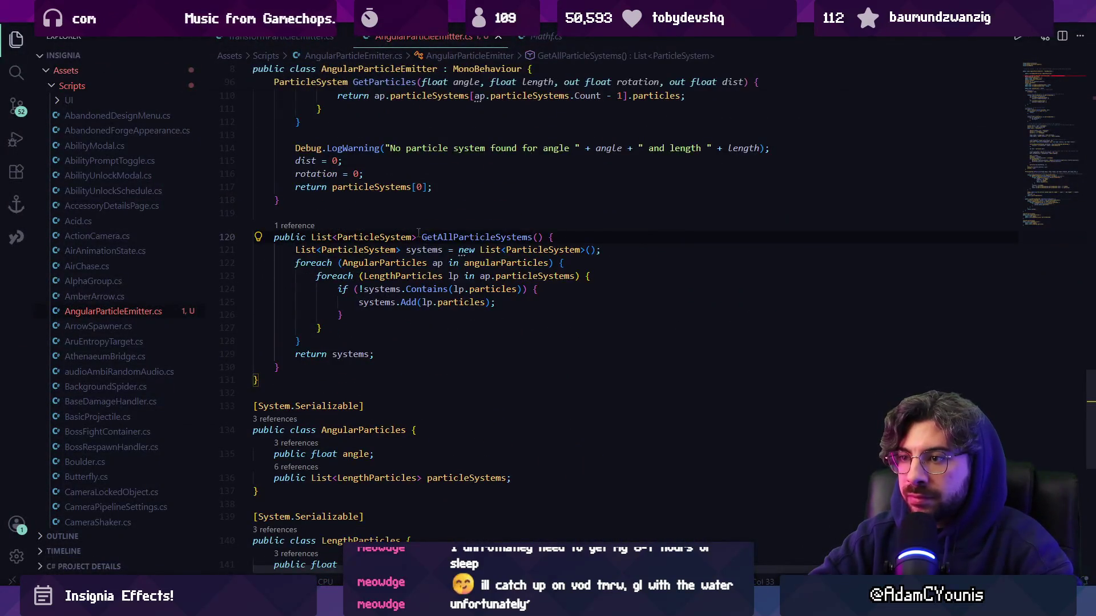
{"action": "scroll", "coordinate": [703, 258], "scroll_direction": "up", "scroll_amount": 15}
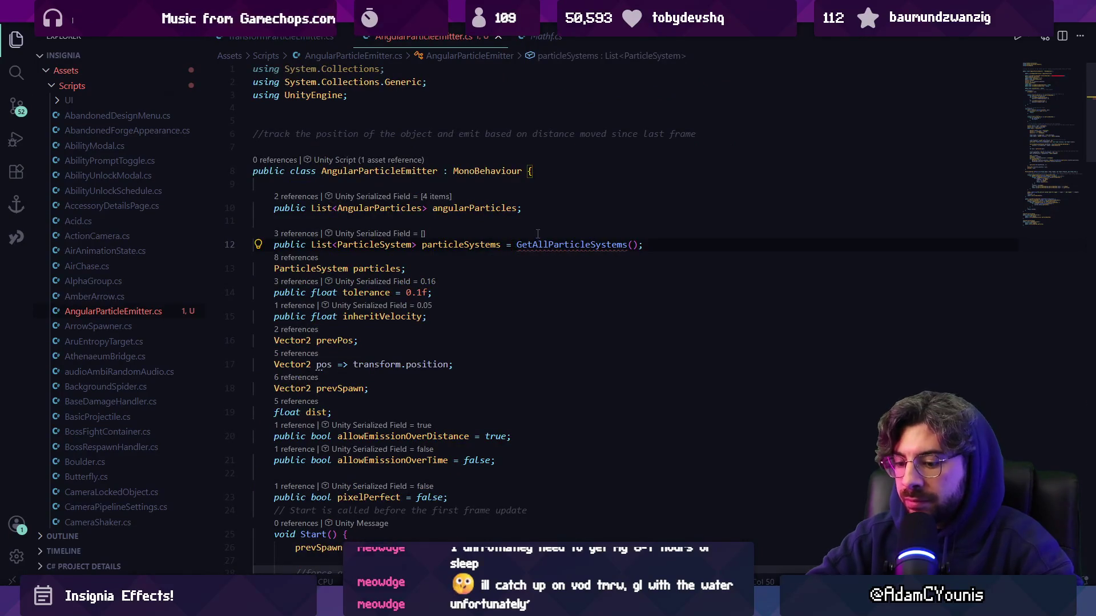
{"action": "key", "text": "alt+Tab"}
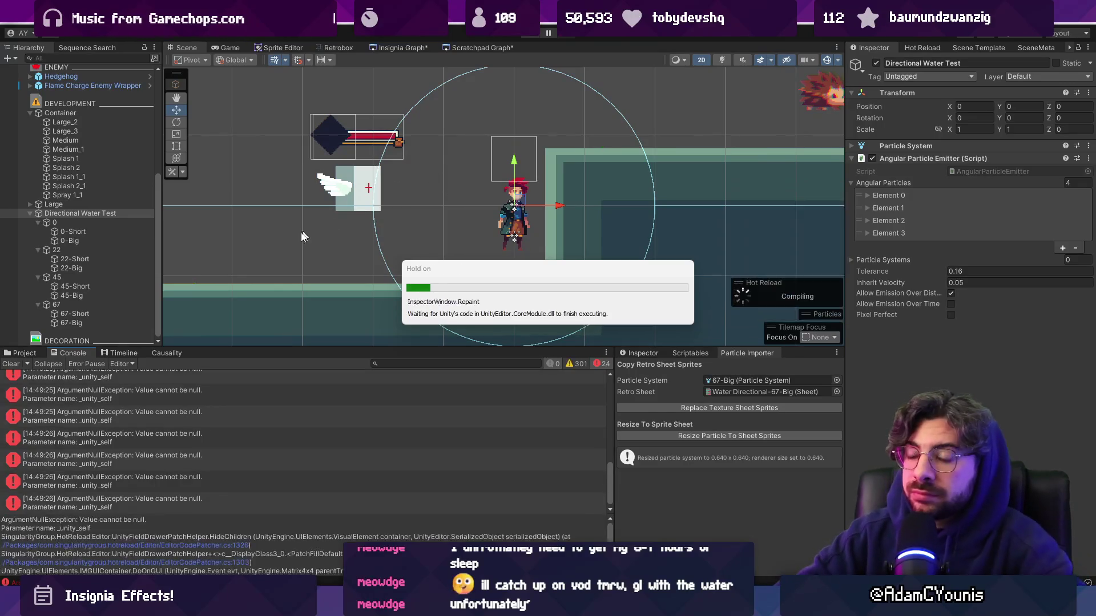
Clear the Console, play and drag the emitter up-left, then open AngularParticleEmitter.cs:92 from the error.
{"action": "left_click", "coordinate": [11, 364]}
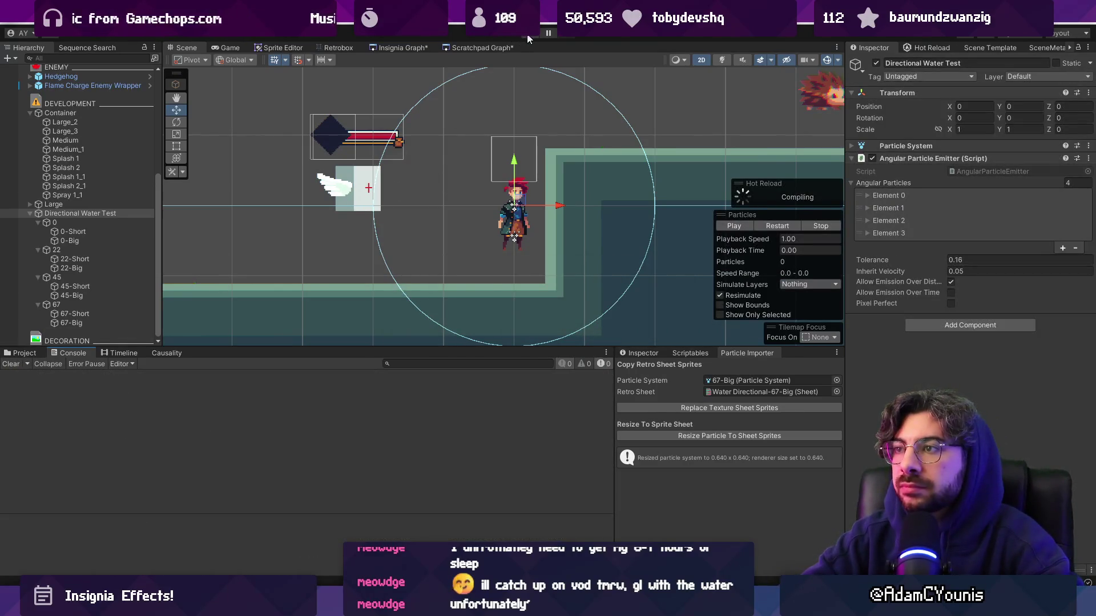
{"action": "key", "text": "ctrl+p"}
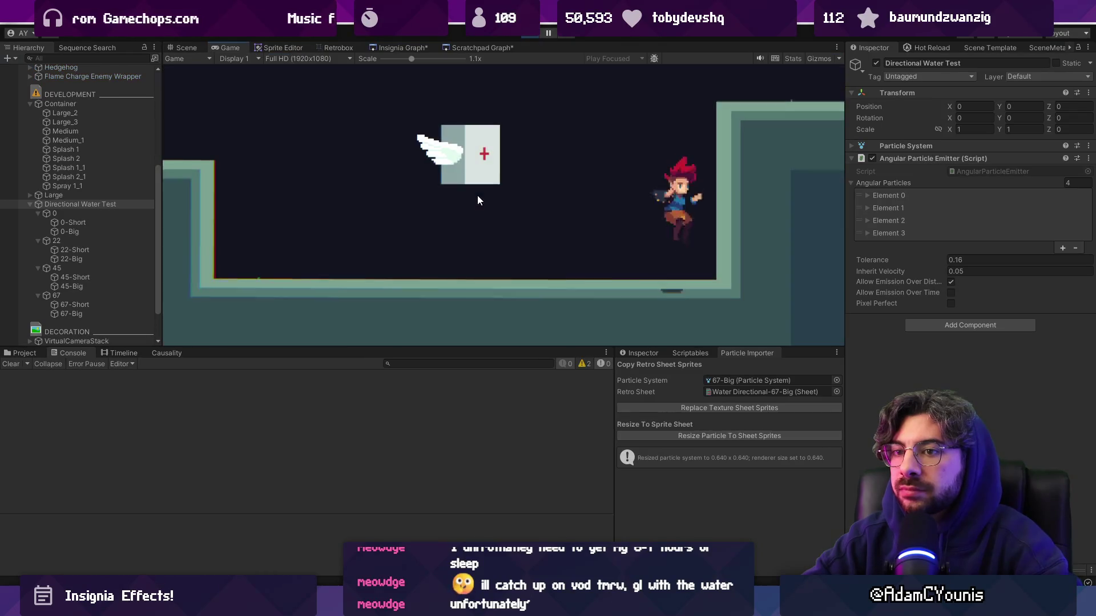
{"action": "key", "text": "ctrl+p"}
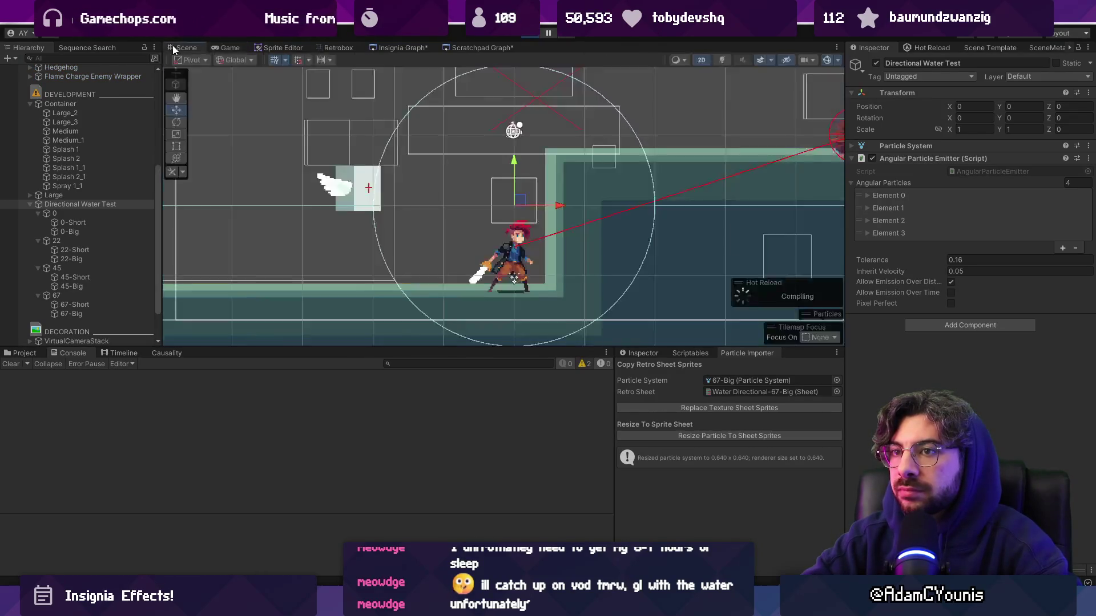
{"action": "mouse_move", "coordinate": [499, 188]}
{"action": "left_mouse_down"}
{"action": "mouse_move", "coordinate": [436, 187]}
{"action": "mouse_move", "coordinate": [319, 103]}
{"action": "mouse_move", "coordinate": [385, 117]}
{"action": "left_mouse_up"}
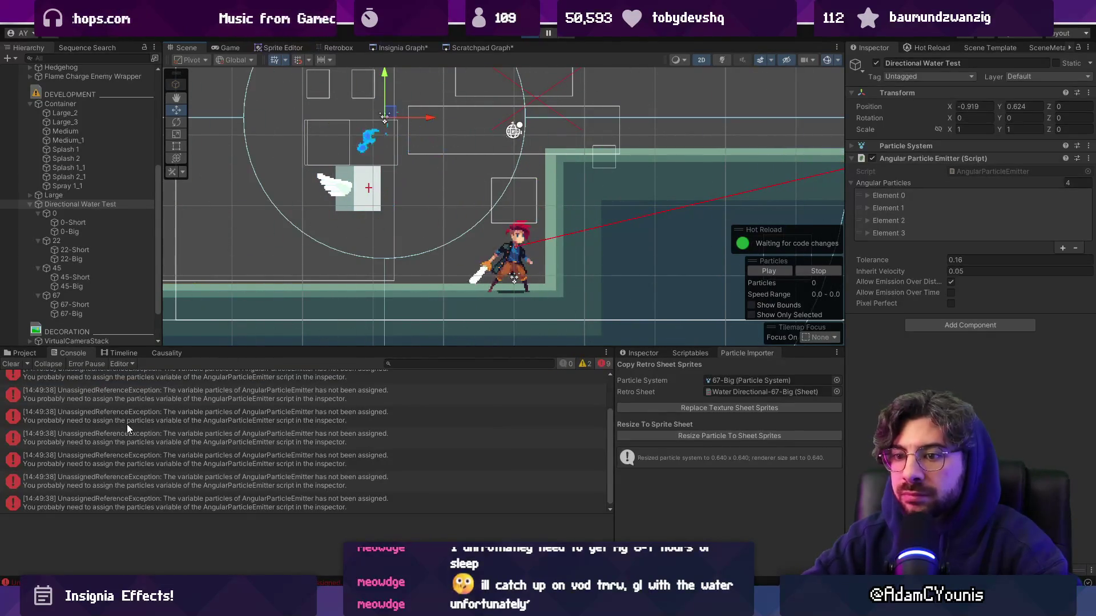
{"action": "left_click", "coordinate": [228, 374]}
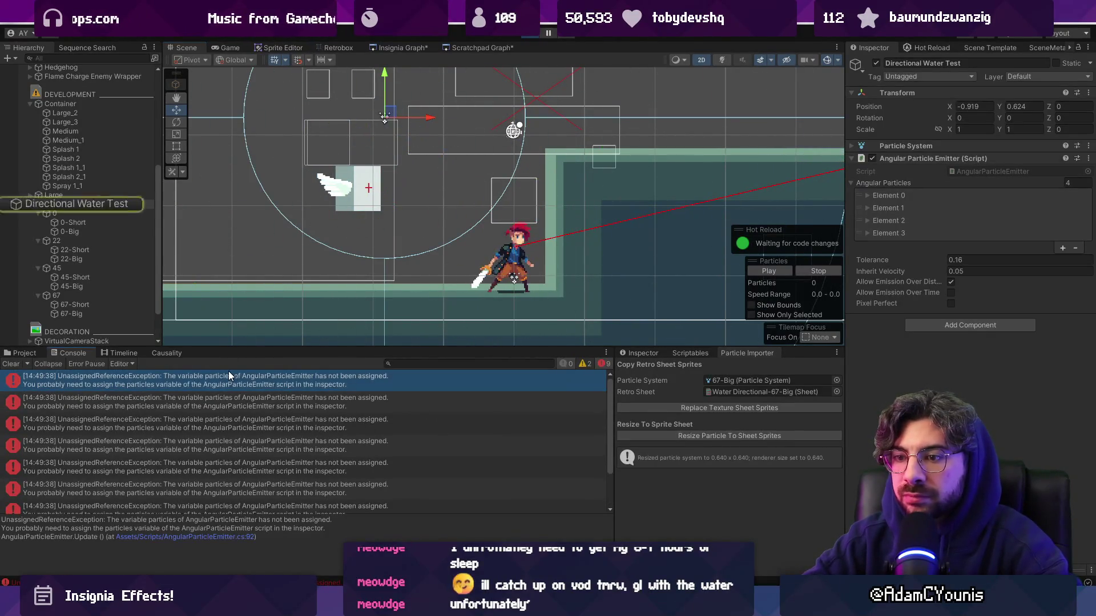
{"action": "left_click", "coordinate": [218, 537]}
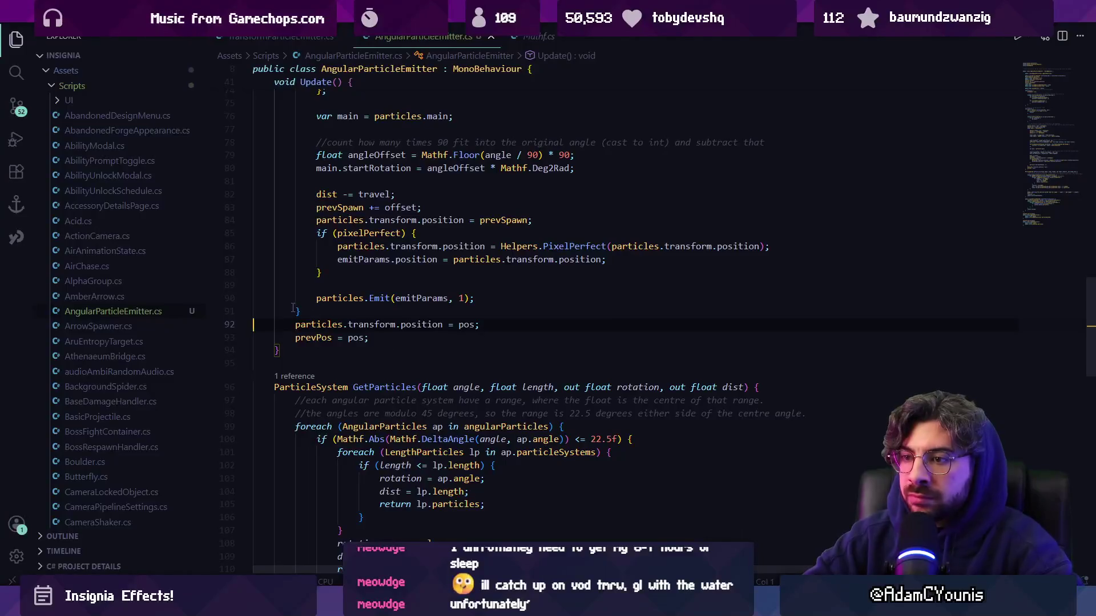
Move the pos and prevPos assignments into the while loop after particles.Emit, then stop Play in Unity.
{"action": "scroll", "coordinate": [387, 371], "scroll_direction": "up", "scroll_amount": 8}
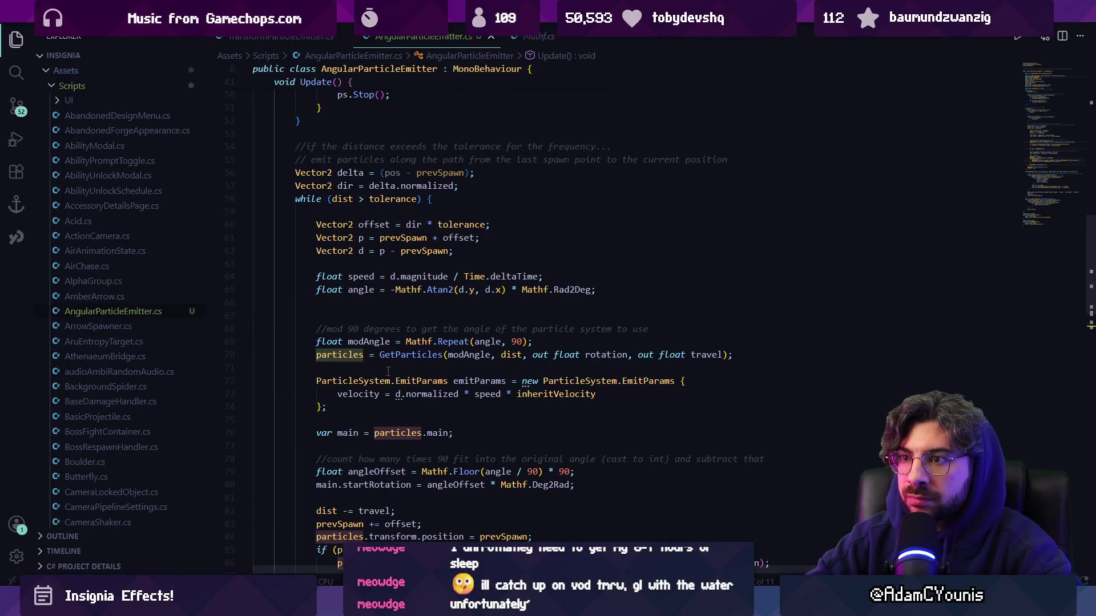
{"action": "scroll", "coordinate": [387, 371], "scroll_direction": "down", "scroll_amount": 7}
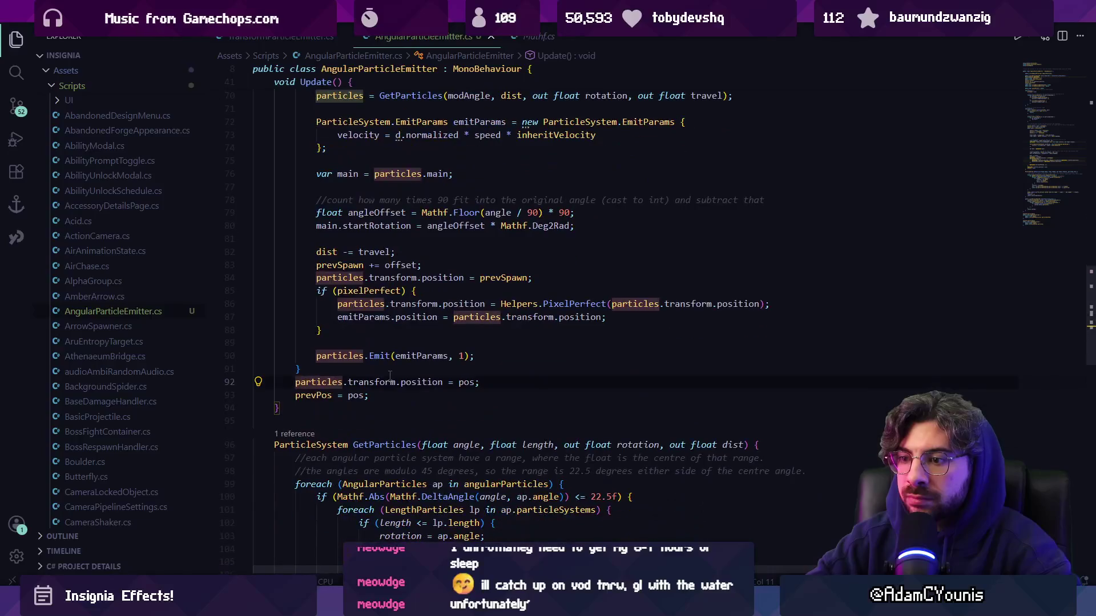
{"action": "key", "text": "Left"}
{"action": "key", "text": "alt+Up"}
{"action": "key", "text": "Down"}
{"action": "key", "text": "Down"}
{"action": "key", "text": "alt+Up"}
{"action": "key", "text": "Up"}
{"action": "key", "text": "Left"}
{"action": "key", "text": "Left"}
{"action": "key", "text": "Left"}
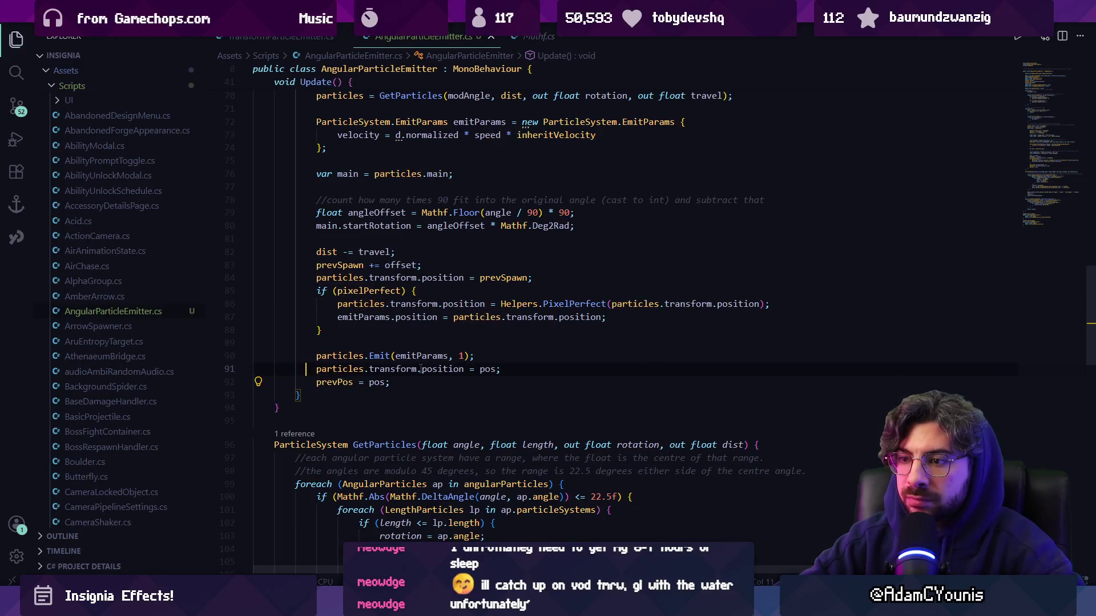
{"action": "key", "text": "Return"}
{"action": "key", "text": "Up"}
{"action": "key", "text": "alt+Tab"}
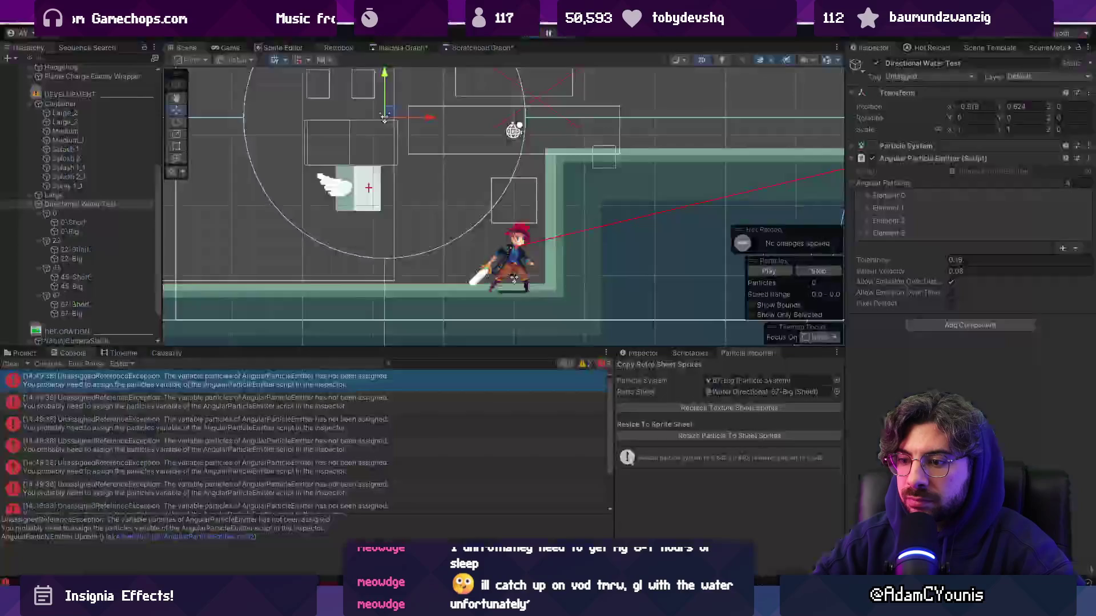
{"action": "left_click", "coordinate": [535, 37]}
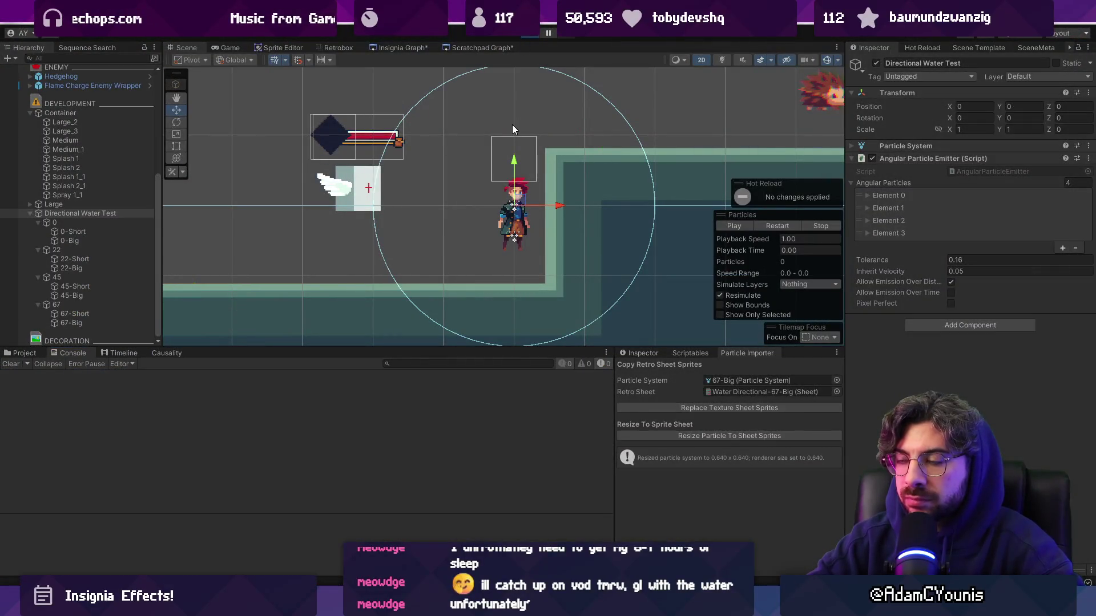
Play the scene and drag the Directional Water Test emitter up and right to watch the splash.
{"action": "key", "text": "ctrl+p"}
{"action": "left_click", "coordinate": [176, 45]}
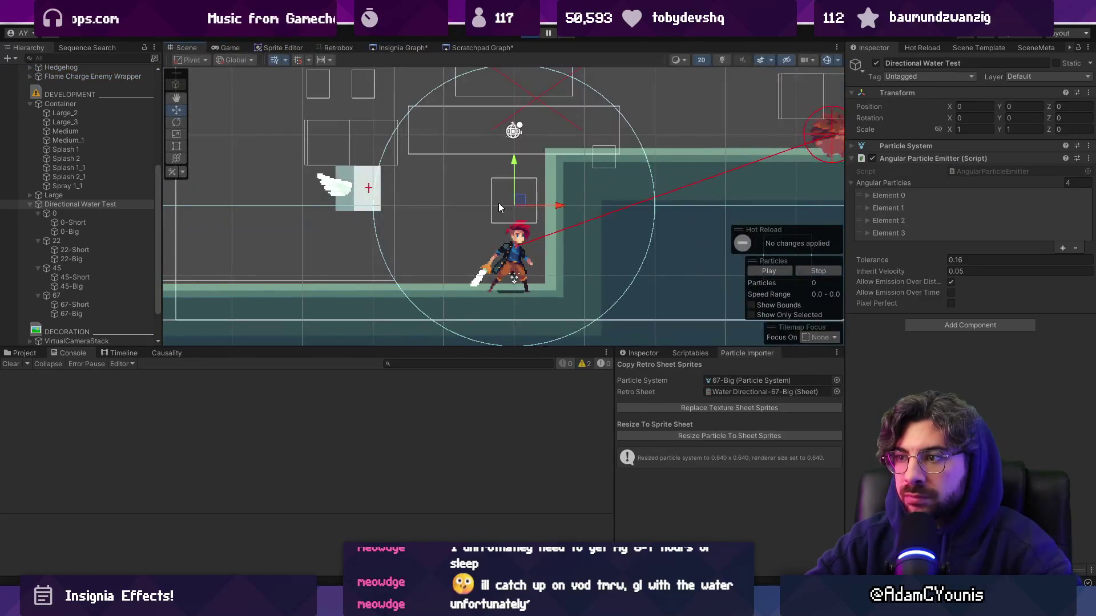
{"action": "mouse_move", "coordinate": [474, 220]}
{"action": "left_mouse_down"}
{"action": "mouse_move", "coordinate": [521, 186]}
{"action": "mouse_move", "coordinate": [211, 184]}
{"action": "mouse_move", "coordinate": [431, 93]}
{"action": "mouse_move", "coordinate": [746, 122]}
{"action": "mouse_move", "coordinate": [514, 132]}
{"action": "mouse_move", "coordinate": [311, 171]}
{"action": "mouse_move", "coordinate": [172, 214]}
{"action": "mouse_move", "coordinate": [770, 103]}
{"action": "mouse_move", "coordinate": [518, 150]}
{"action": "mouse_move", "coordinate": [409, 186]}
{"action": "mouse_move", "coordinate": [371, 303]}
{"action": "mouse_move", "coordinate": [379, 122]}
{"action": "mouse_move", "coordinate": [416, 225]}
{"action": "mouse_move", "coordinate": [391, 208]}
{"action": "mouse_move", "coordinate": [386, 232]}
{"action": "mouse_move", "coordinate": [395, 139]}
{"action": "mouse_move", "coordinate": [519, 128]}
{"action": "mouse_move", "coordinate": [502, 188]}
{"action": "mouse_move", "coordinate": [528, 225]}
{"action": "mouse_move", "coordinate": [399, 255]}
{"action": "mouse_move", "coordinate": [317, 194]}
{"action": "mouse_move", "coordinate": [322, 150]}
{"action": "mouse_move", "coordinate": [367, 129]}
{"action": "mouse_move", "coordinate": [437, 134]}
{"action": "mouse_move", "coordinate": [462, 211]}
{"action": "mouse_move", "coordinate": [479, 219]}
{"action": "mouse_move", "coordinate": [455, 245]}
{"action": "mouse_move", "coordinate": [454, 271]}
{"action": "mouse_move", "coordinate": [440, 165]}
{"action": "mouse_move", "coordinate": [517, 177]}
{"action": "mouse_move", "coordinate": [439, 176]}
{"action": "mouse_move", "coordinate": [526, 183]}
{"action": "mouse_move", "coordinate": [406, 178]}
{"action": "mouse_move", "coordinate": [499, 174]}
{"action": "mouse_move", "coordinate": [450, 177]}
{"action": "mouse_move", "coordinate": [521, 168]}
{"action": "mouse_move", "coordinate": [519, 155]}
{"action": "mouse_move", "coordinate": [453, 185]}
{"action": "mouse_move", "coordinate": [550, 184]}
{"action": "mouse_move", "coordinate": [534, 174]}
{"action": "mouse_move", "coordinate": [548, 183]}
{"action": "mouse_move", "coordinate": [449, 181]}
{"action": "mouse_move", "coordinate": [519, 200]}
{"action": "mouse_move", "coordinate": [449, 186]}
{"action": "mouse_move", "coordinate": [530, 203]}
{"action": "left_mouse_up"}
{"action": "key", "text": "alt+Tab"}
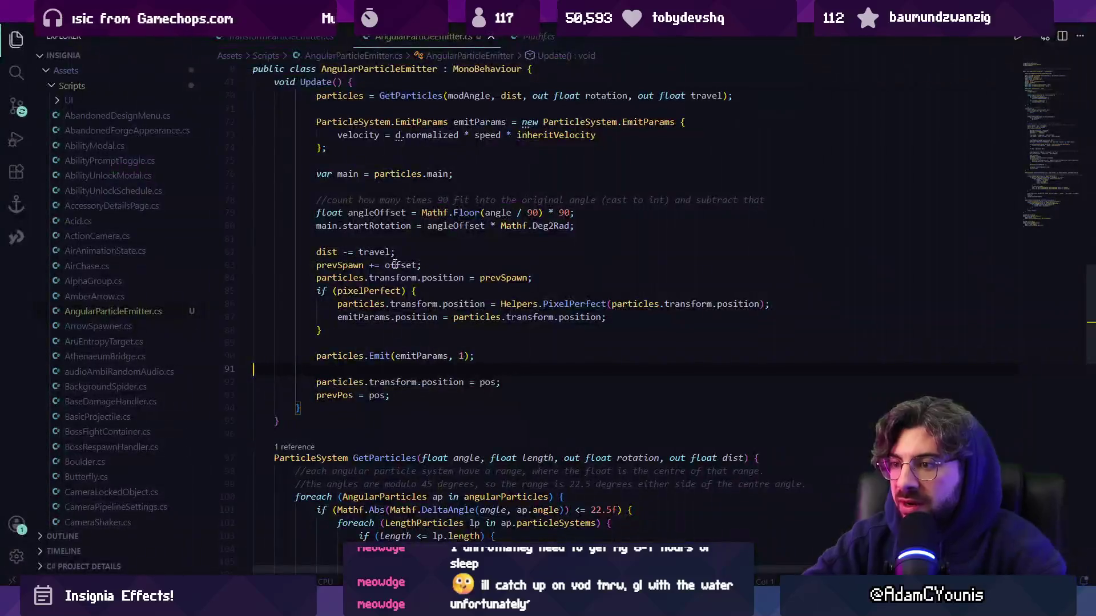
Insert a new main.startRotation line set to 90 above the existing startRotation line.
{"action": "left_click", "coordinate": [466, 243]}
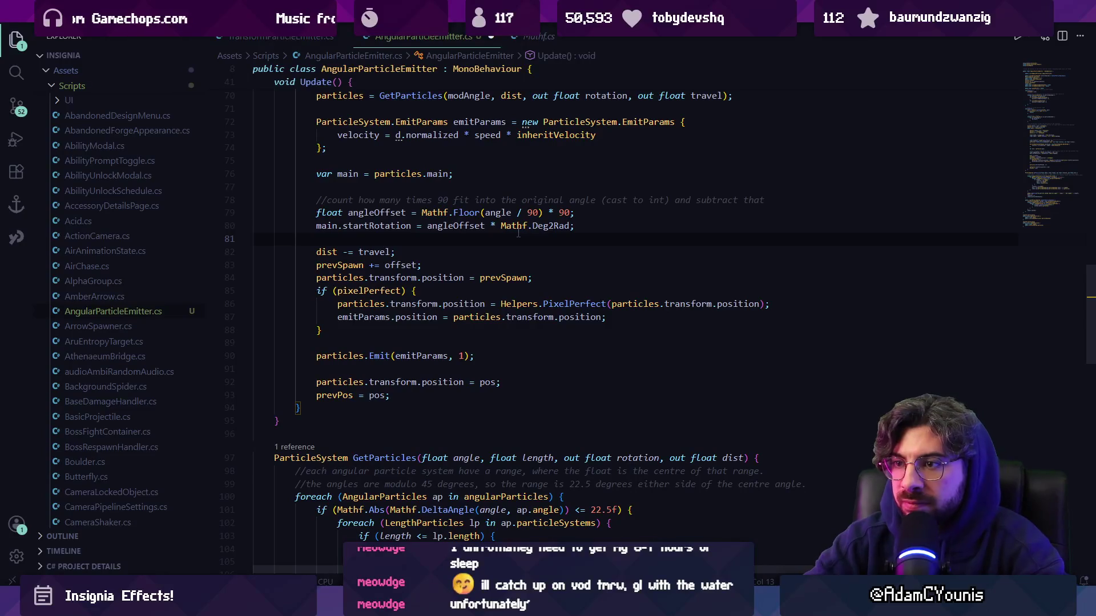
{"action": "key", "text": "ctrl+shift+Return"}
{"action": "type", "text": "mainj."}
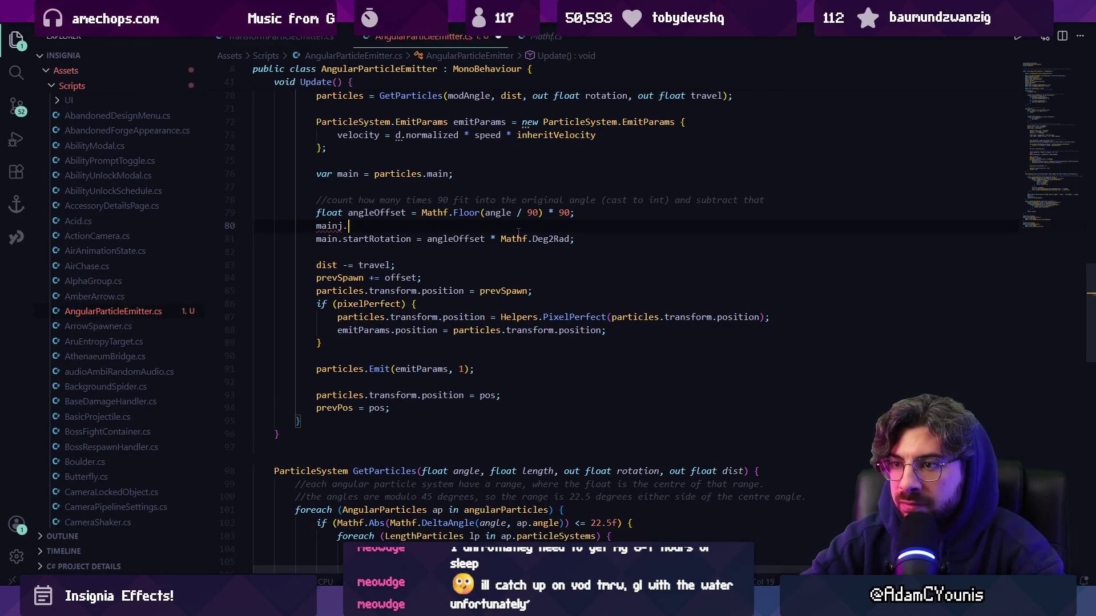
{"action": "key", "text": "BackSpace"}
{"action": "key", "text": "BackSpace"}
{"action": "type", "text": "."}
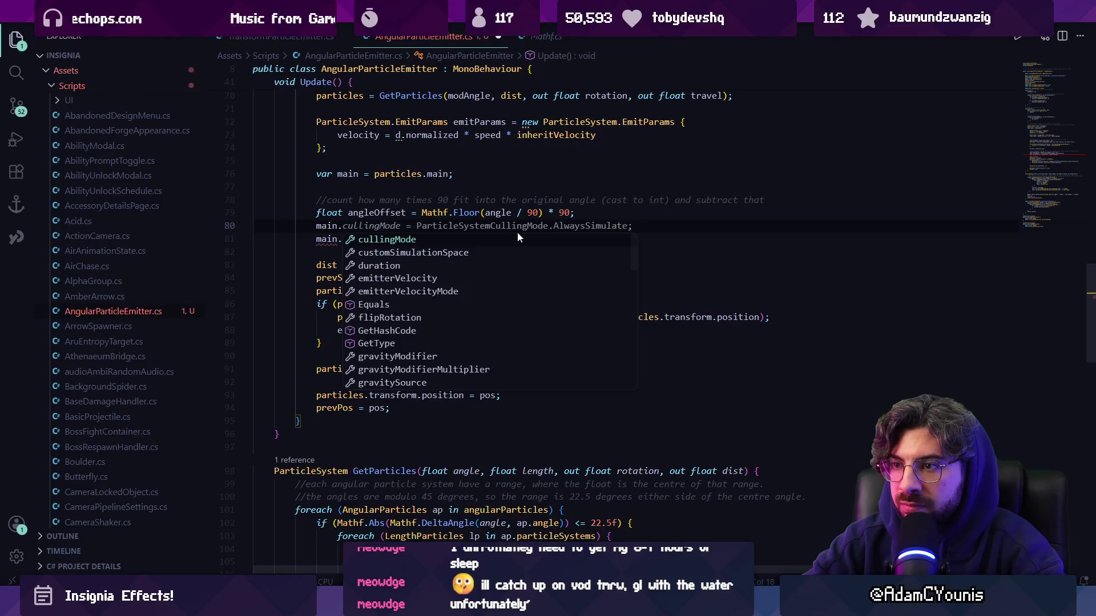
{"action": "type", "text": "sta"}
{"action": "key", "text": "Tab"}
{"action": "key", "text": "ctrl+z"}
{"action": "key", "text": "ctrl+z"}
{"action": "key", "text": "ctrl+z"}
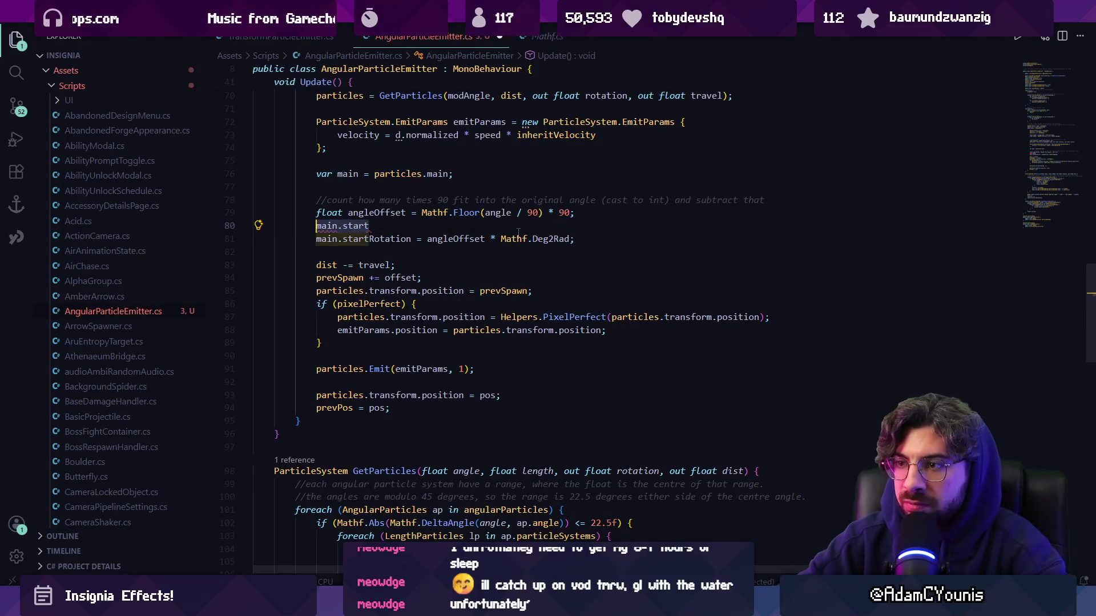
{"action": "type", "text": "main"}
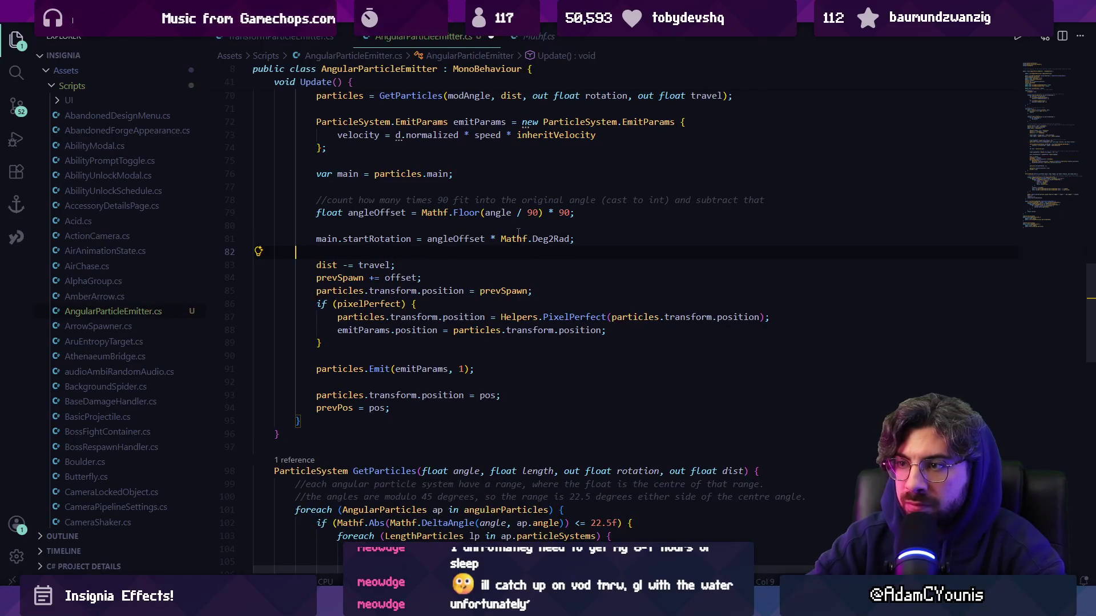
{"action": "type", "text": ".startr"}
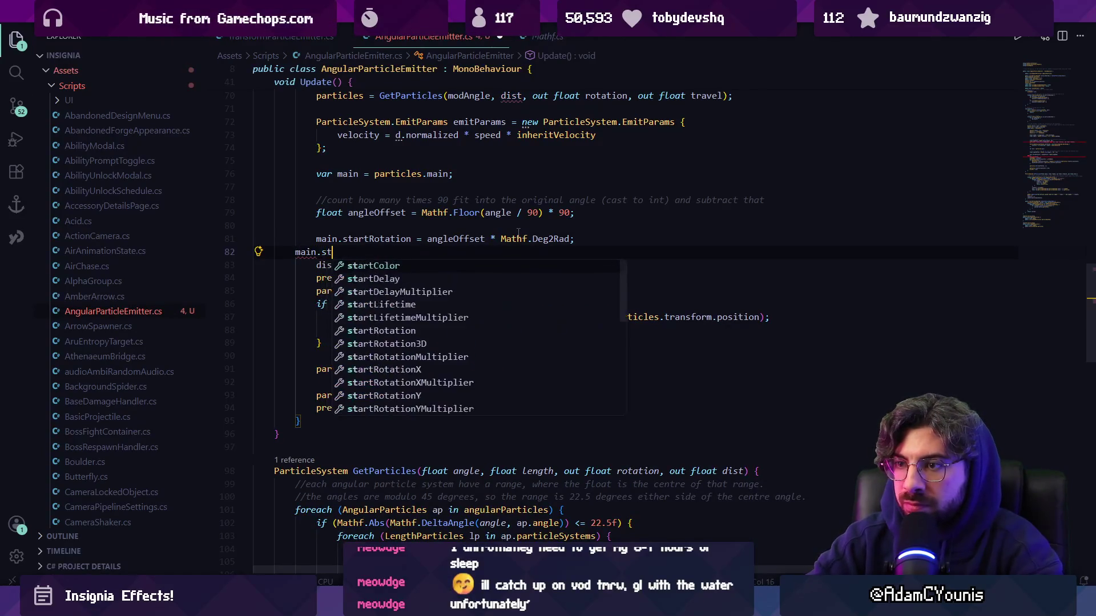
{"action": "key", "text": "Tab"}
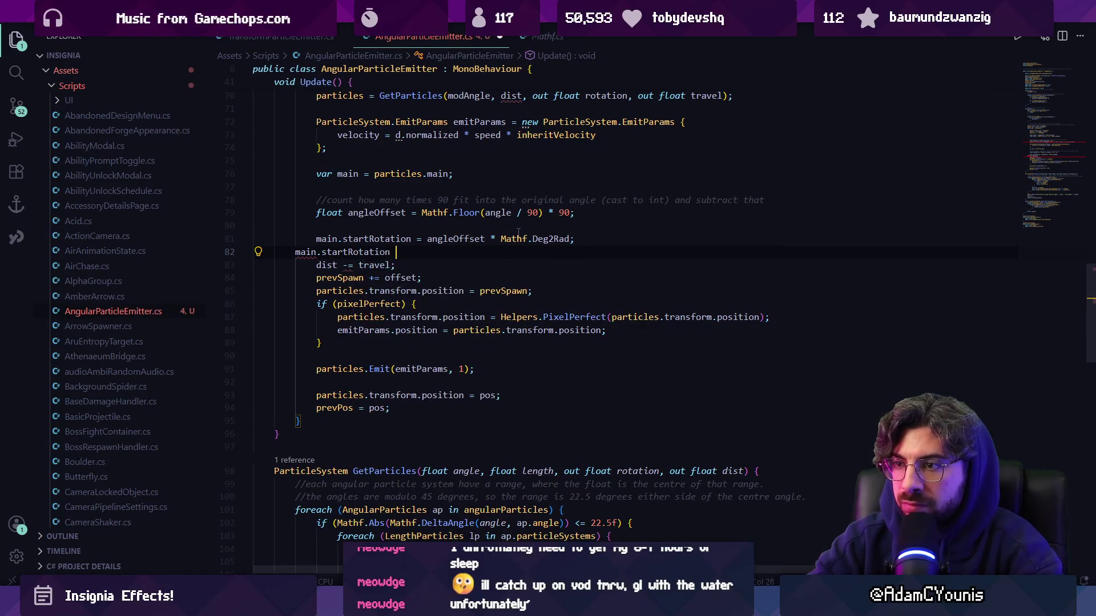
{"action": "type", "text": "90"}
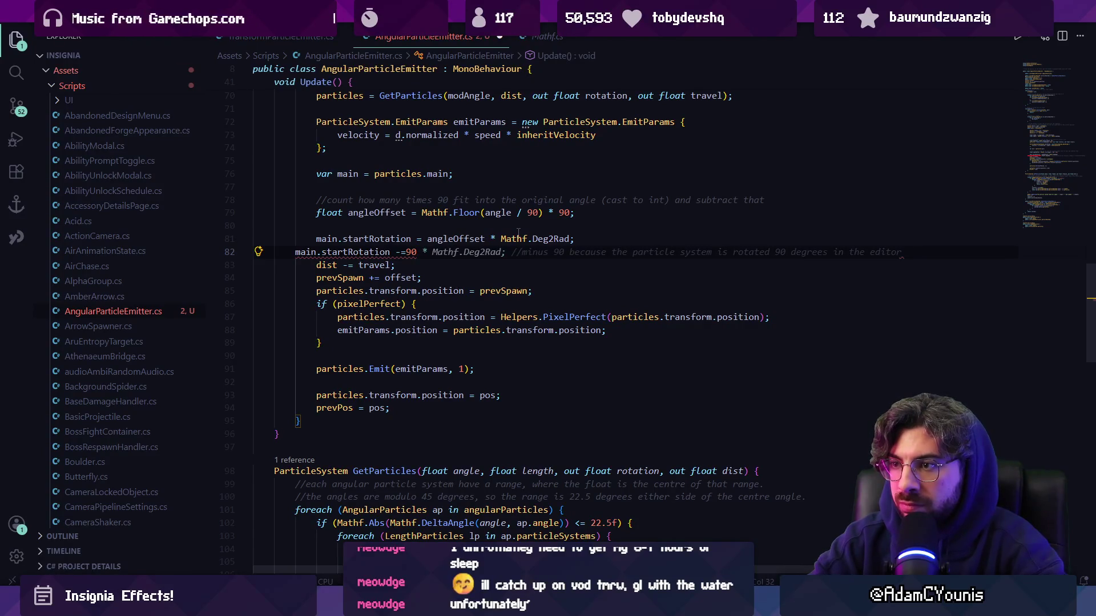
Delete the extra startRotation line and remove the trailing minus from the remaining one.
{"action": "key", "text": "Home"}
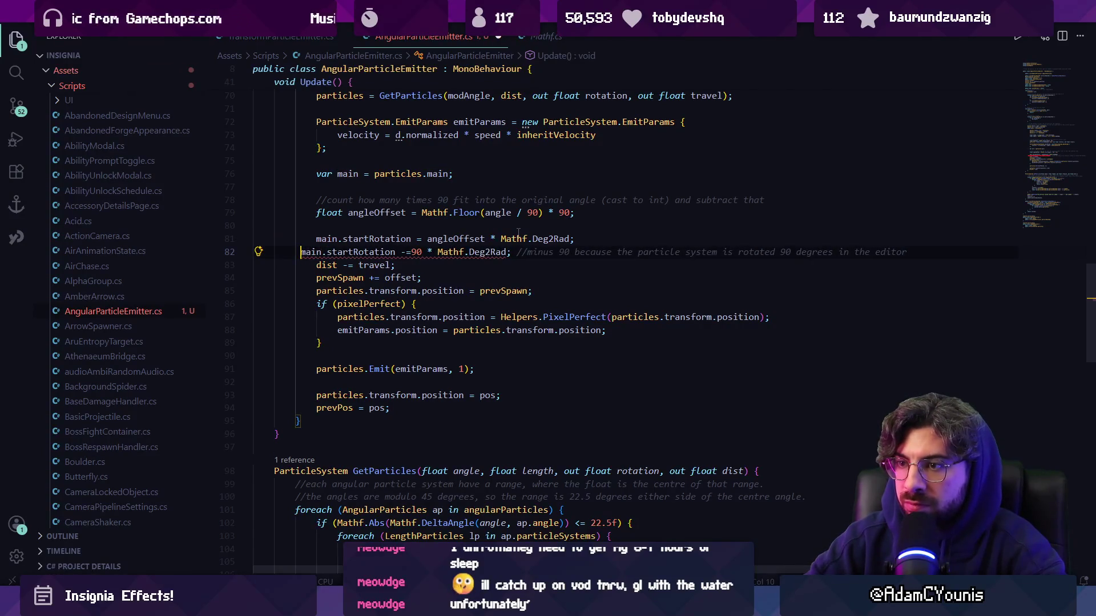
{"action": "key", "text": "ctrl+Right"}
{"action": "key", "text": "ctrl+Right"}
{"action": "key", "text": "ctrl+Right"}
{"action": "key", "text": "Right"}
{"action": "key", "text": "shift+Up"}
{"action": "key", "text": "BackSpace"}
{"action": "key", "text": "Left"}
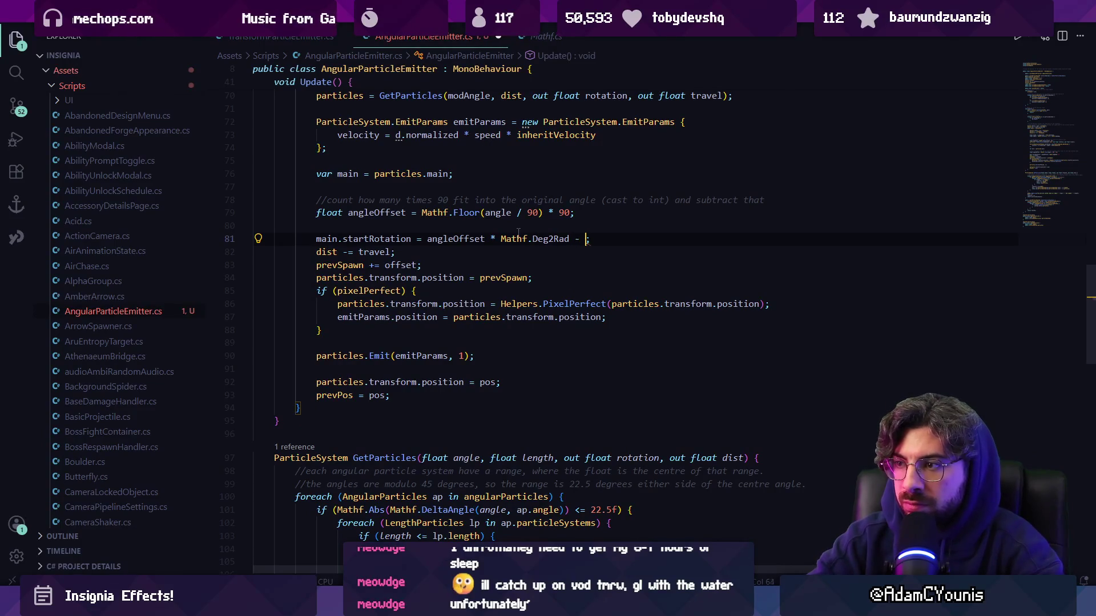
{"action": "key", "text": "BackSpace"}
{"action": "key", "text": "BackSpace"}
{"action": "key", "text": "Left"}
{"action": "key", "text": "Left"}
{"action": "key", "text": "Left"}
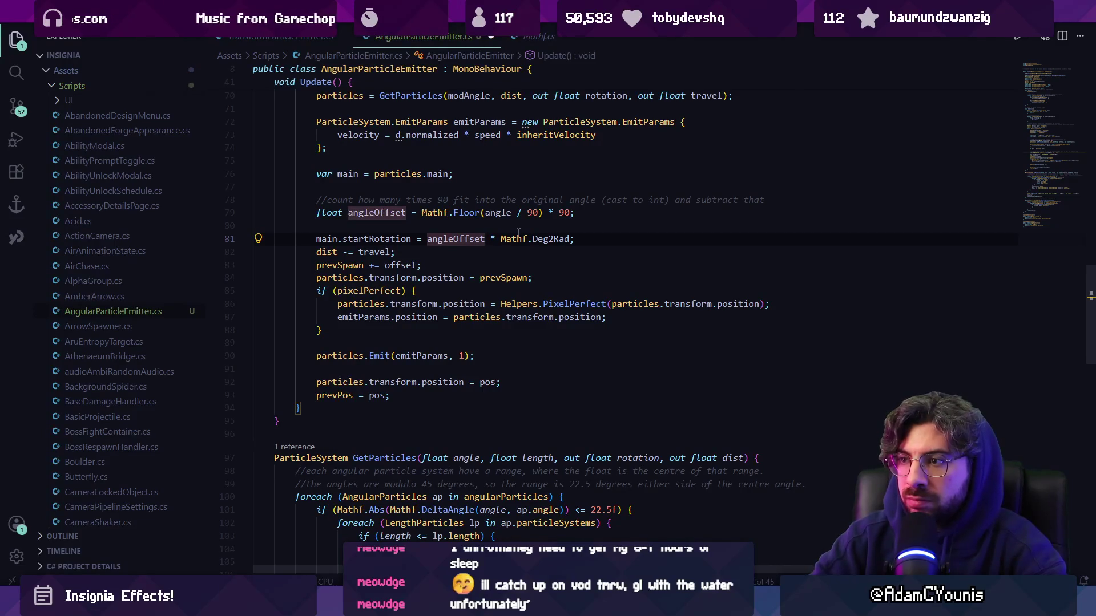
Add 'angleOffset -= 90' after the angleOffset calculation and test the emitter in Unity.
{"action": "key", "text": "Up"}
{"action": "key", "text": "Up"}
{"action": "key", "text": "End"}
{"action": "key", "text": "Left"}
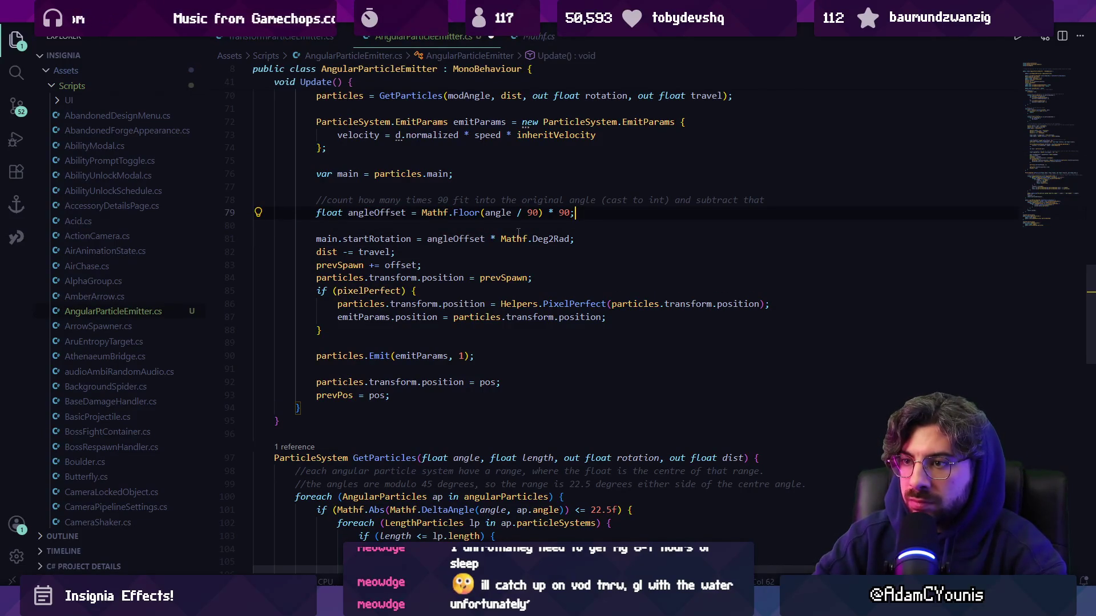
{"action": "key", "text": "Return"}
{"action": "type", "text": "angleOffs"}
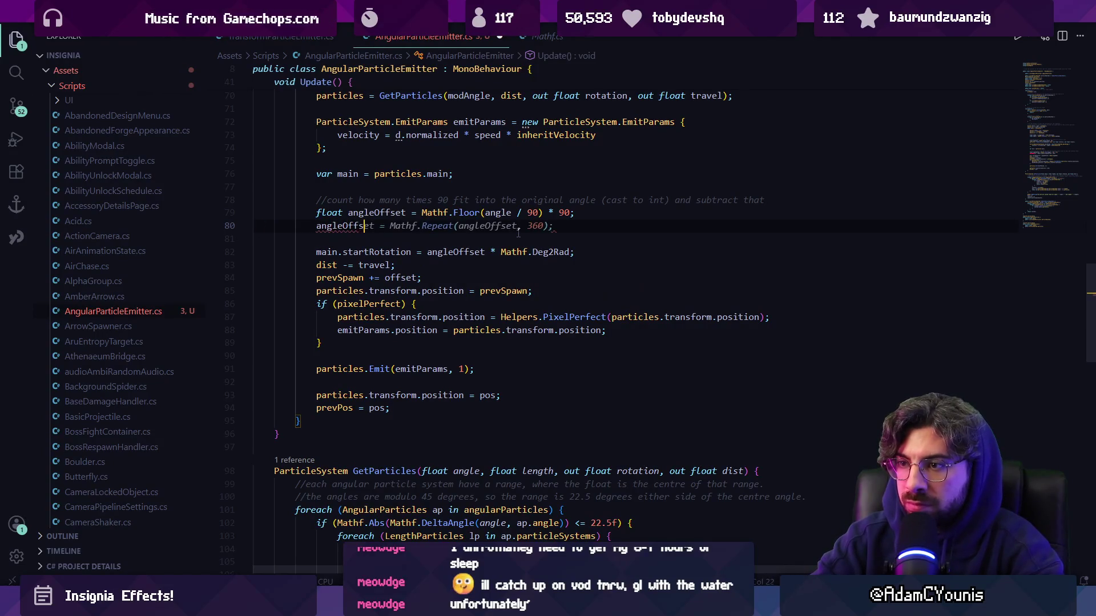
{"action": "type", "text": "et -= 90;"}
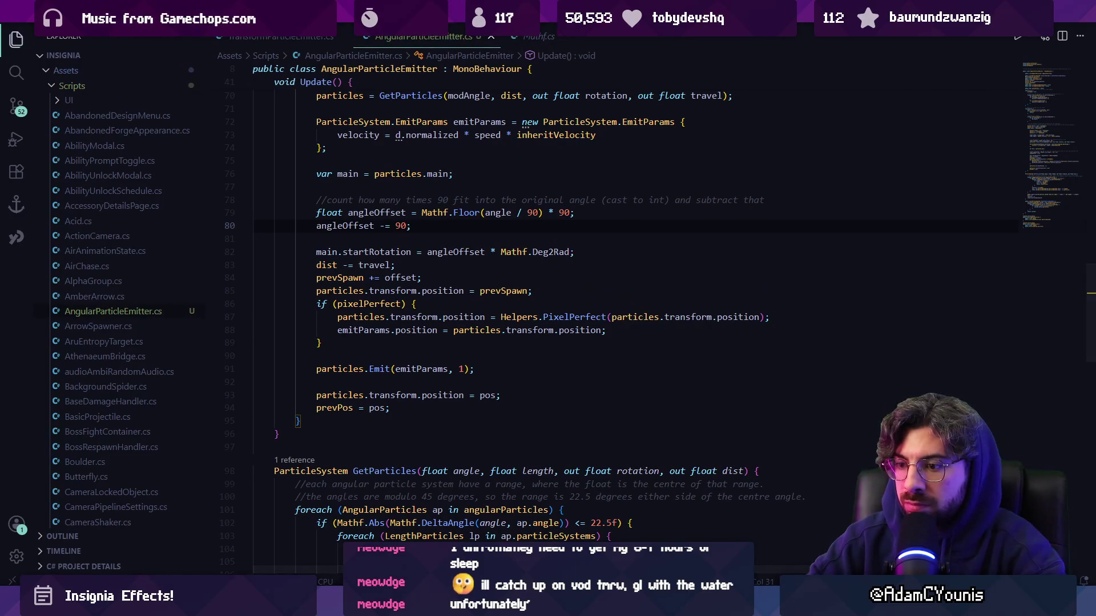
{"action": "key", "text": "alt+Tab"}
{"action": "mouse_move", "coordinate": [526, 194]}
{"action": "left_mouse_down"}
{"action": "mouse_move", "coordinate": [374, 203]}
{"action": "mouse_move", "coordinate": [489, 203]}
{"action": "left_mouse_up"}
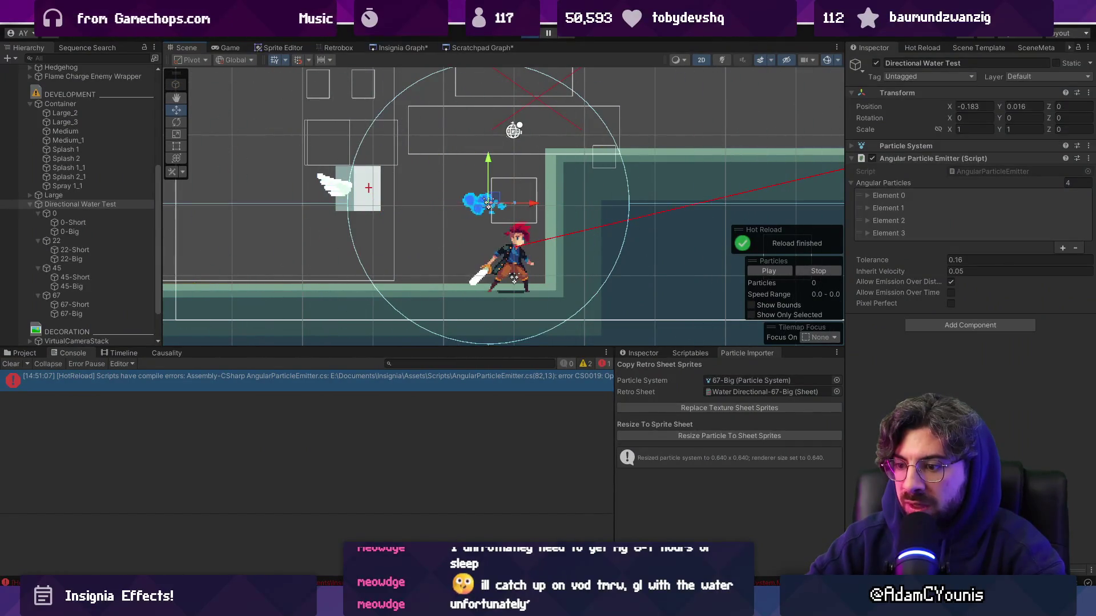
Change it to 'angleOffset += 90' and drag the emitter upward to test again.
{"action": "key", "text": "alt+Tab"}
{"action": "key", "text": "BackSpace"}
{"action": "type", "text": "+"}
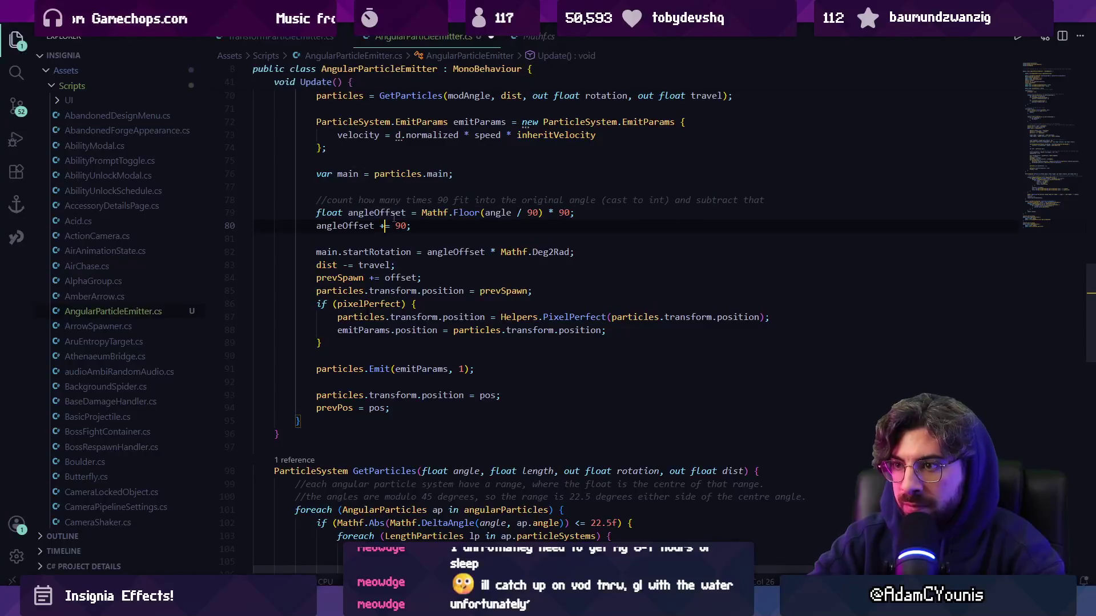
{"action": "key", "text": "alt+Tab"}
{"action": "mouse_move", "coordinate": [493, 200]}
{"action": "left_mouse_down"}
{"action": "mouse_move", "coordinate": [490, 125]}
{"action": "mouse_move", "coordinate": [399, 233]}
{"action": "mouse_move", "coordinate": [502, 269]}
{"action": "mouse_move", "coordinate": [656, 166]}
{"action": "mouse_move", "coordinate": [452, 79]}
{"action": "mouse_move", "coordinate": [320, 122]}
{"action": "mouse_move", "coordinate": [354, 171]}
{"action": "mouse_move", "coordinate": [428, 189]}
{"action": "mouse_move", "coordinate": [504, 151]}
{"action": "mouse_move", "coordinate": [331, 104]}
{"action": "mouse_move", "coordinate": [228, 245]}
{"action": "mouse_move", "coordinate": [534, 240]}
{"action": "mouse_move", "coordinate": [254, 182]}
{"action": "mouse_move", "coordinate": [576, 188]}
{"action": "mouse_move", "coordinate": [475, 194]}
{"action": "left_mouse_up"}
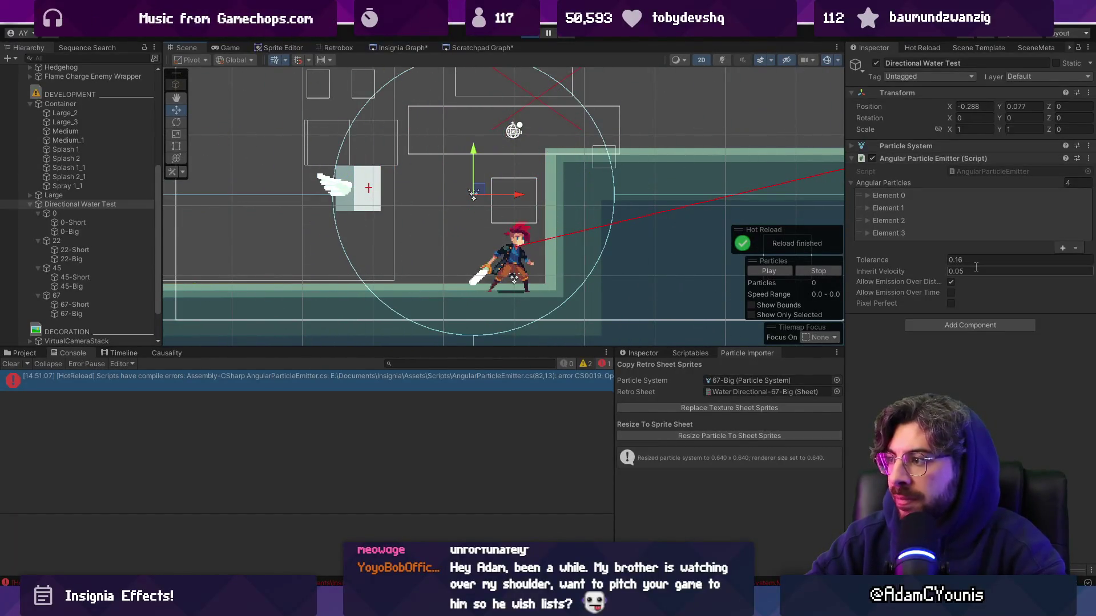
Lower the Tolerance to 0.04, drag the emitter around to test, clear the Console and stop Play.
{"action": "type", "text": "0.0"}
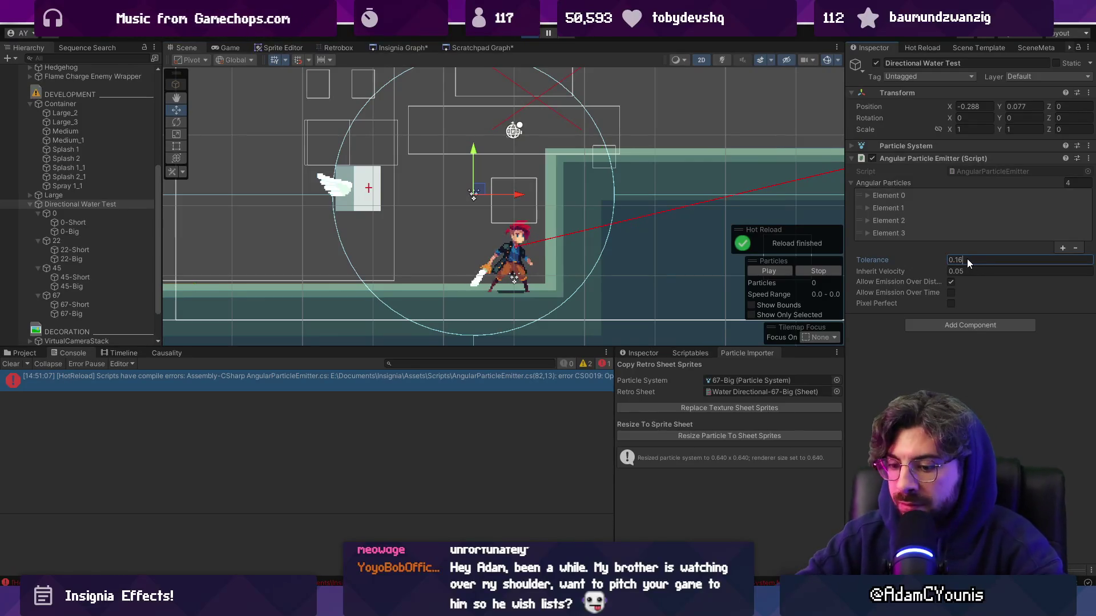
{"action": "type", "text": "4"}
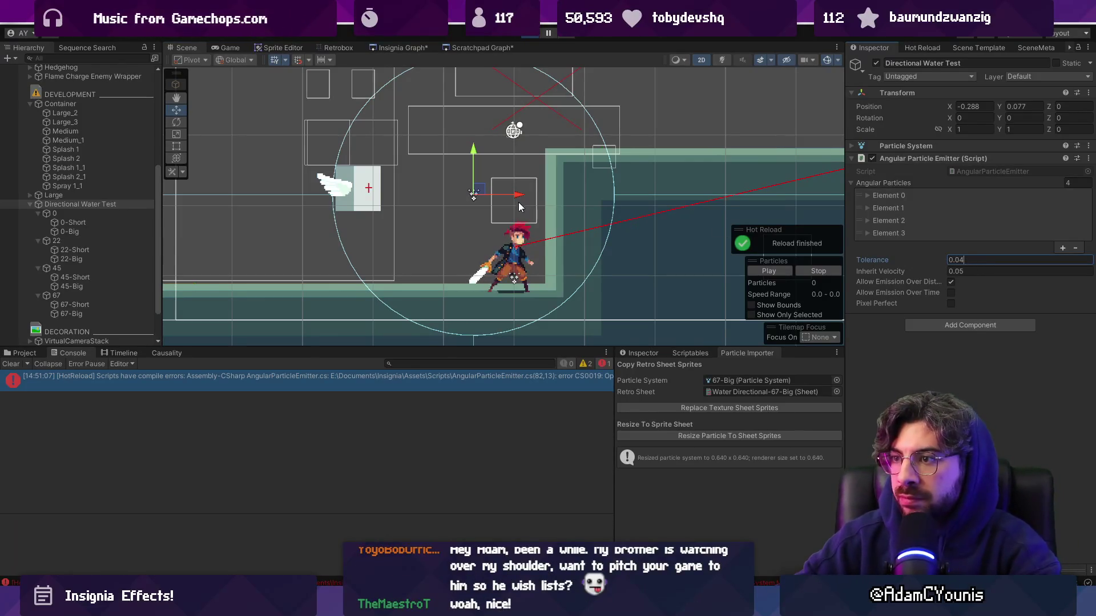
{"action": "mouse_move", "coordinate": [480, 190]}
{"action": "left_mouse_down"}
{"action": "mouse_move", "coordinate": [481, 106]}
{"action": "mouse_move", "coordinate": [445, 188]}
{"action": "mouse_move", "coordinate": [502, 171]}
{"action": "mouse_move", "coordinate": [215, 191]}
{"action": "mouse_move", "coordinate": [498, 294]}
{"action": "mouse_move", "coordinate": [374, 206]}
{"action": "left_mouse_up"}
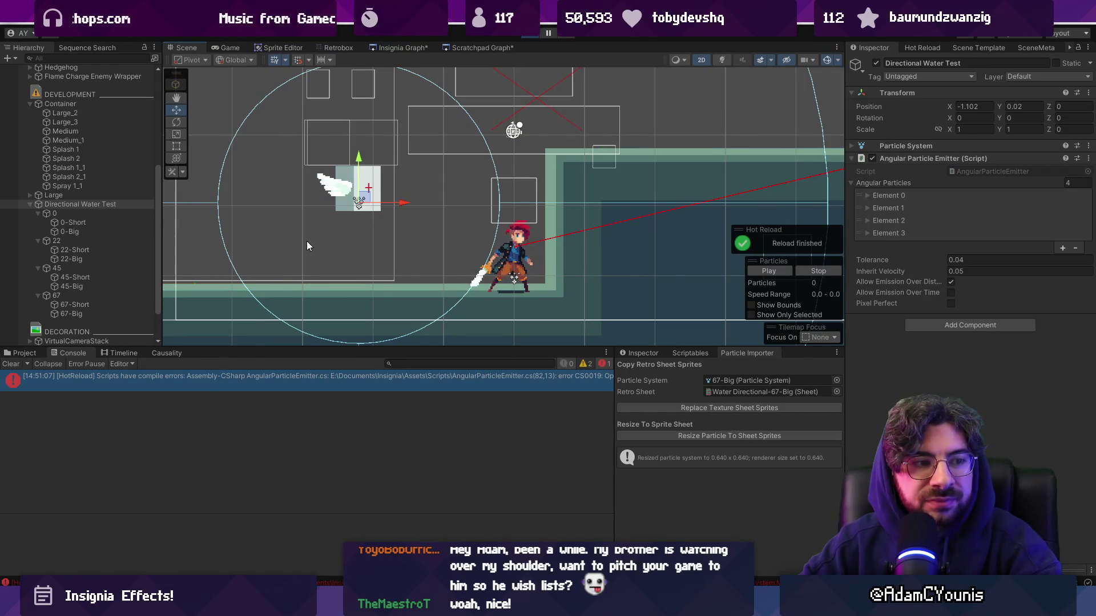
{"action": "mouse_move", "coordinate": [364, 198]}
{"action": "left_mouse_down"}
{"action": "mouse_move", "coordinate": [491, 229]}
{"action": "mouse_move", "coordinate": [368, 251]}
{"action": "mouse_move", "coordinate": [441, 110]}
{"action": "mouse_move", "coordinate": [420, 120]}
{"action": "left_mouse_up"}
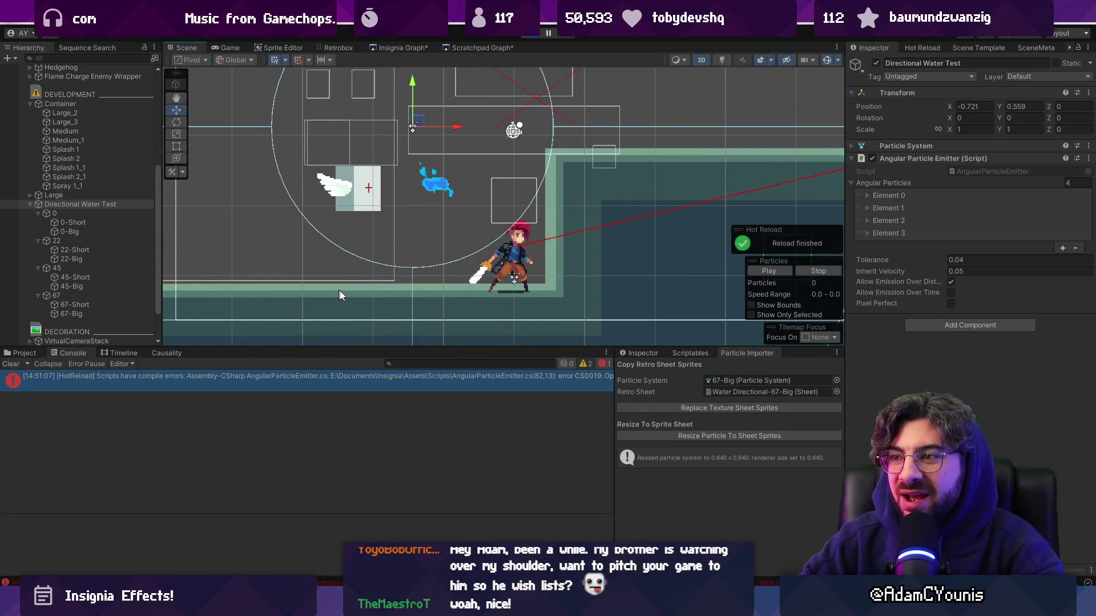
{"action": "left_click", "coordinate": [17, 365]}
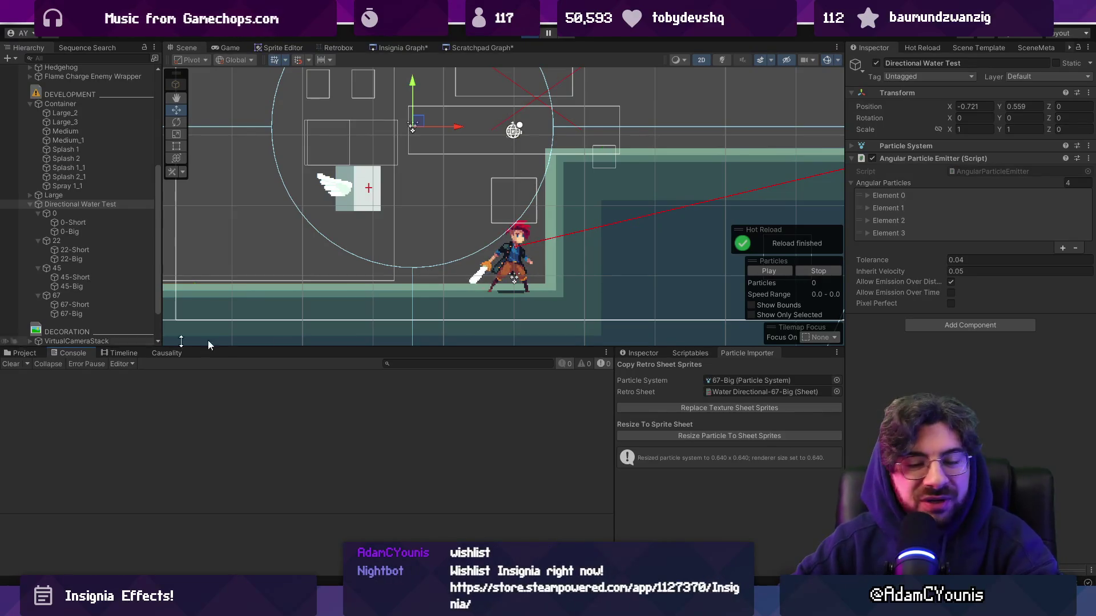
{"action": "left_click", "coordinate": [529, 37]}
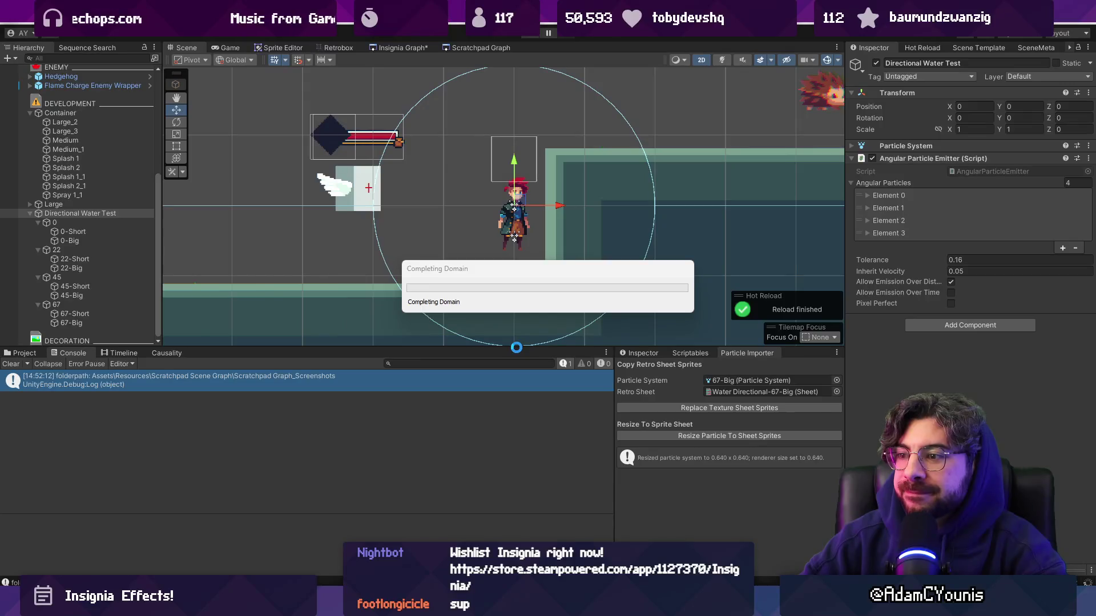
Open the Scratchpad Graph, return to the Scene view and bring AngularParticleEmitter.cs to the front.
{"action": "left_click", "coordinate": [462, 50]}
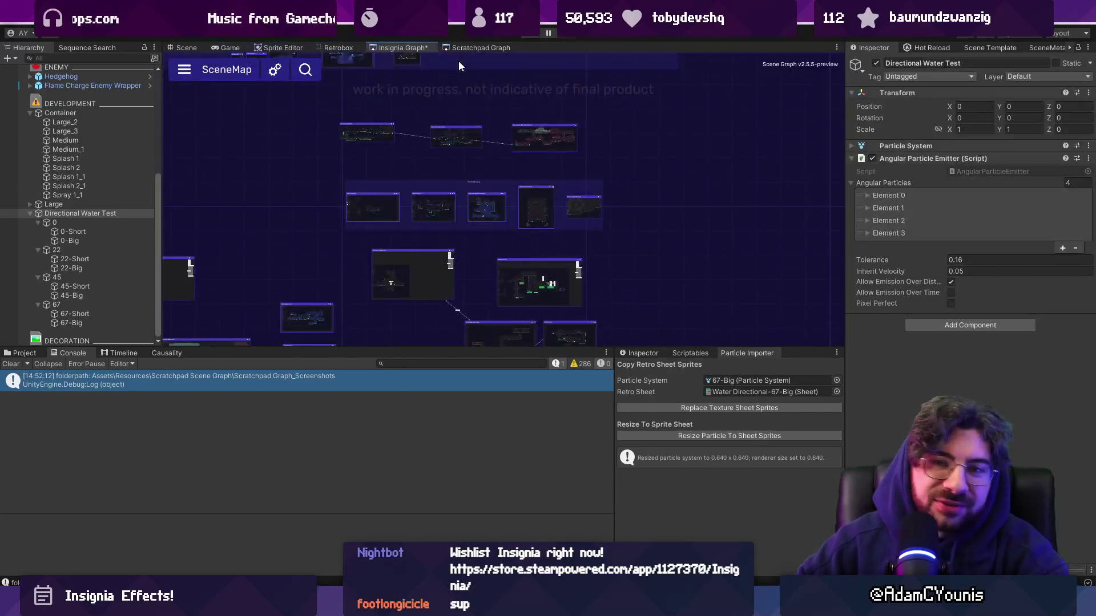
{"action": "left_click", "coordinate": [467, 48]}
{"action": "left_click", "coordinate": [197, 46]}
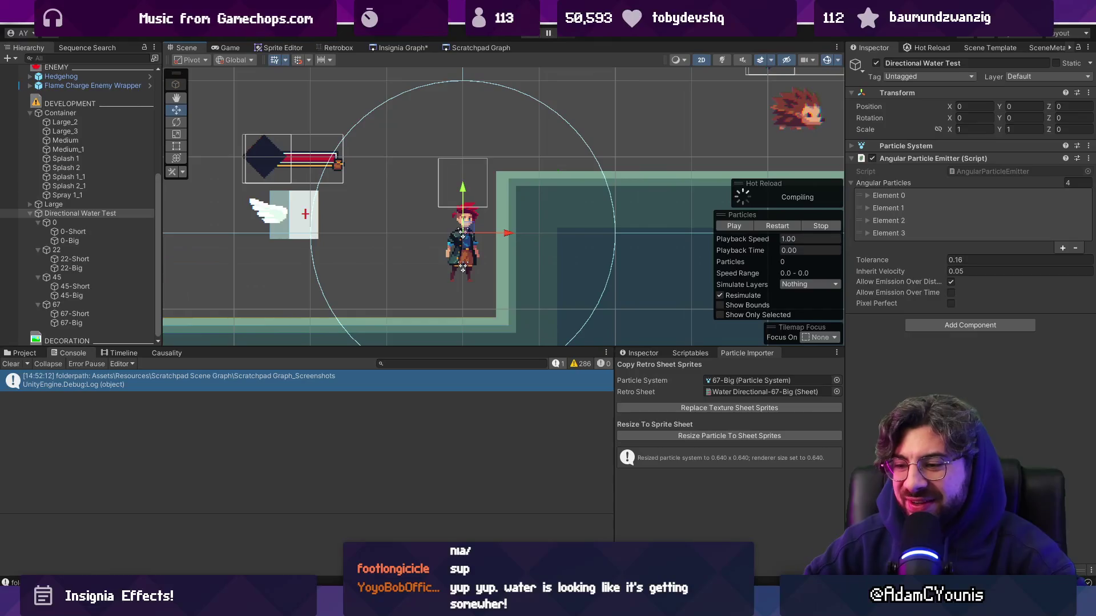
{"action": "left_click", "coordinate": [398, 606]}
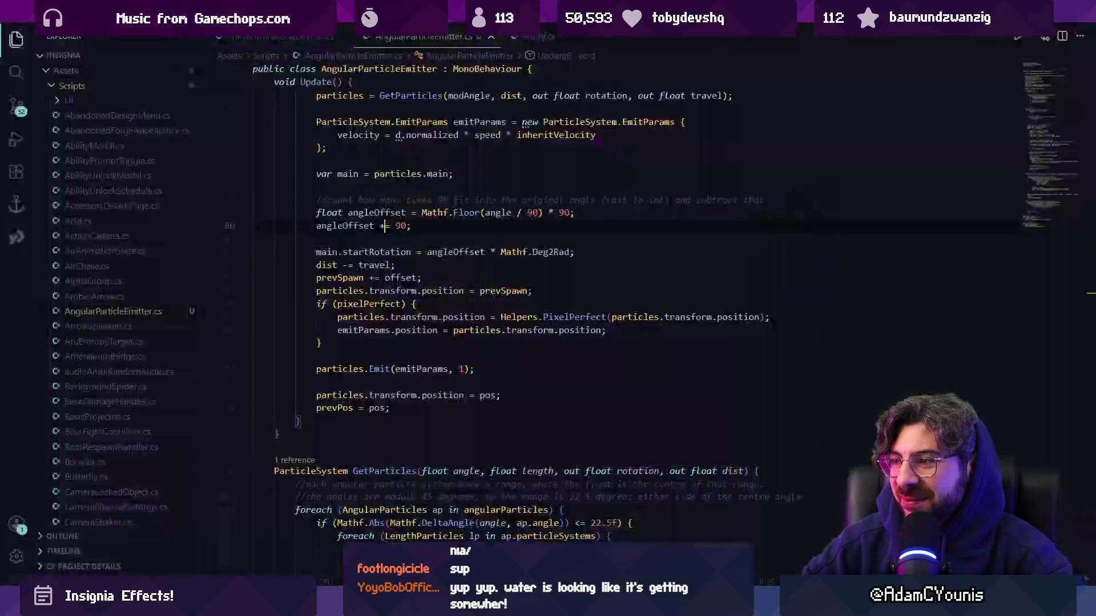
Insert a new blank line inside the GetParticles method.
{"action": "scroll", "coordinate": [487, 375], "scroll_direction": "up", "scroll_amount": 5}
{"action": "scroll", "coordinate": [488, 375], "scroll_direction": "down", "scroll_amount": 9}
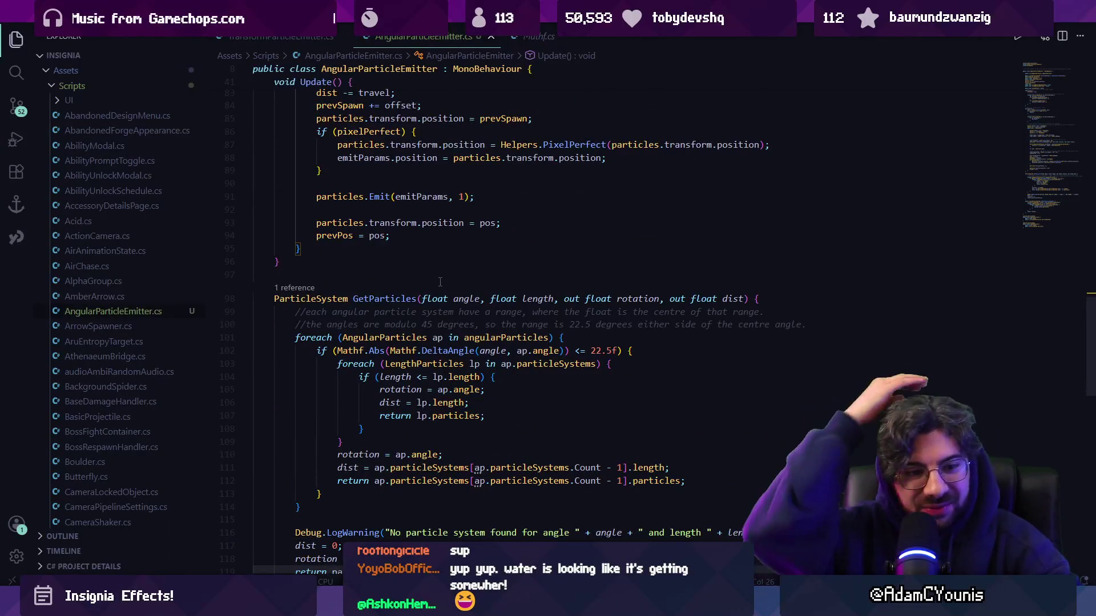
{"action": "scroll", "coordinate": [433, 285], "scroll_direction": "down", "scroll_amount": 2}
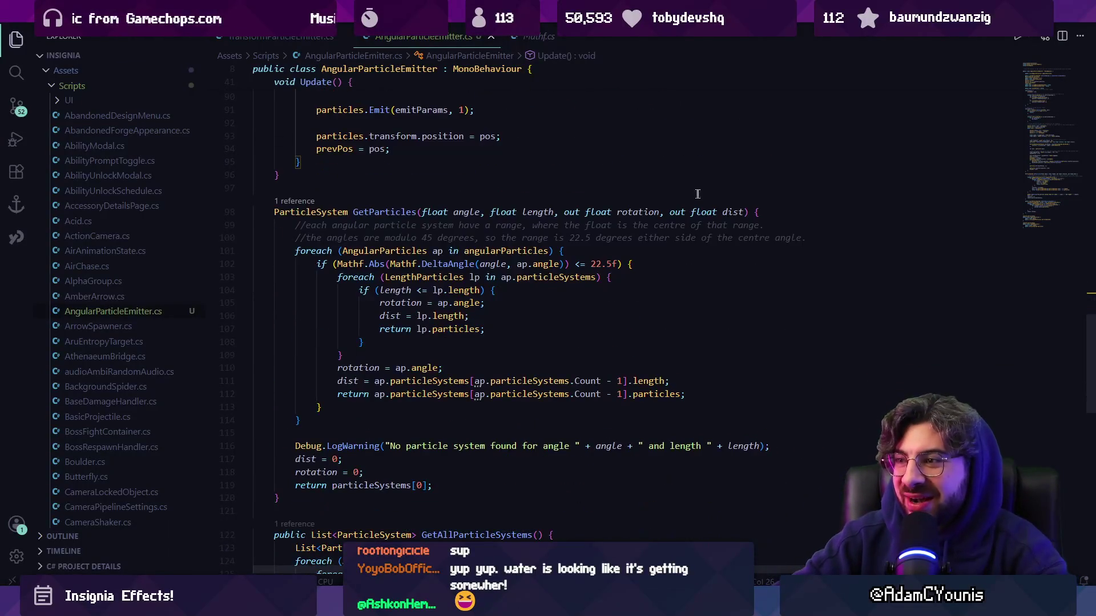
{"action": "left_click", "coordinate": [787, 207]}
{"action": "key", "text": "Return"}
{"action": "key", "text": "Return"}
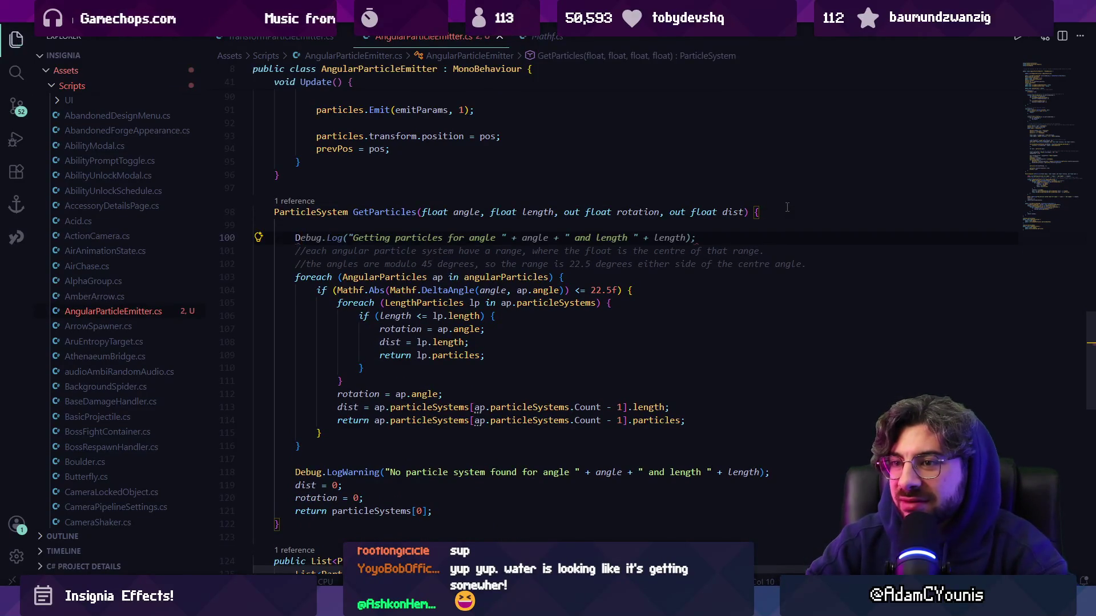
Add Debug.Log("Emitting particle at distance " + dist) in Update's while loop and save the script.
{"action": "scroll", "coordinate": [451, 304], "scroll_direction": "up", "scroll_amount": 15}
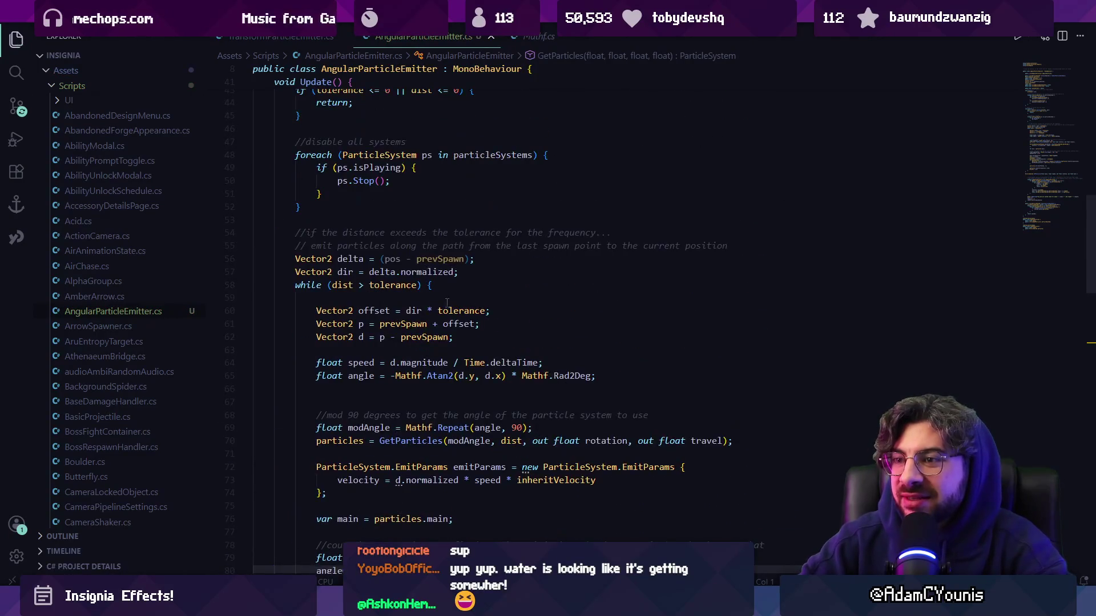
{"action": "left_click", "coordinate": [493, 283]}
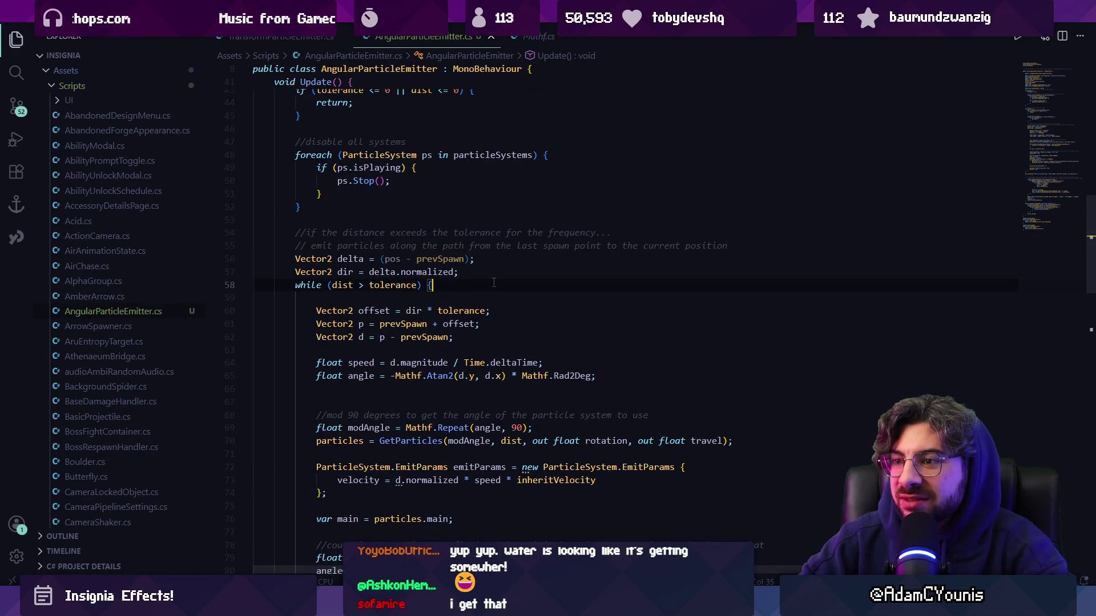
{"action": "scroll", "coordinate": [396, 325], "scroll_direction": "up", "scroll_amount": 2}
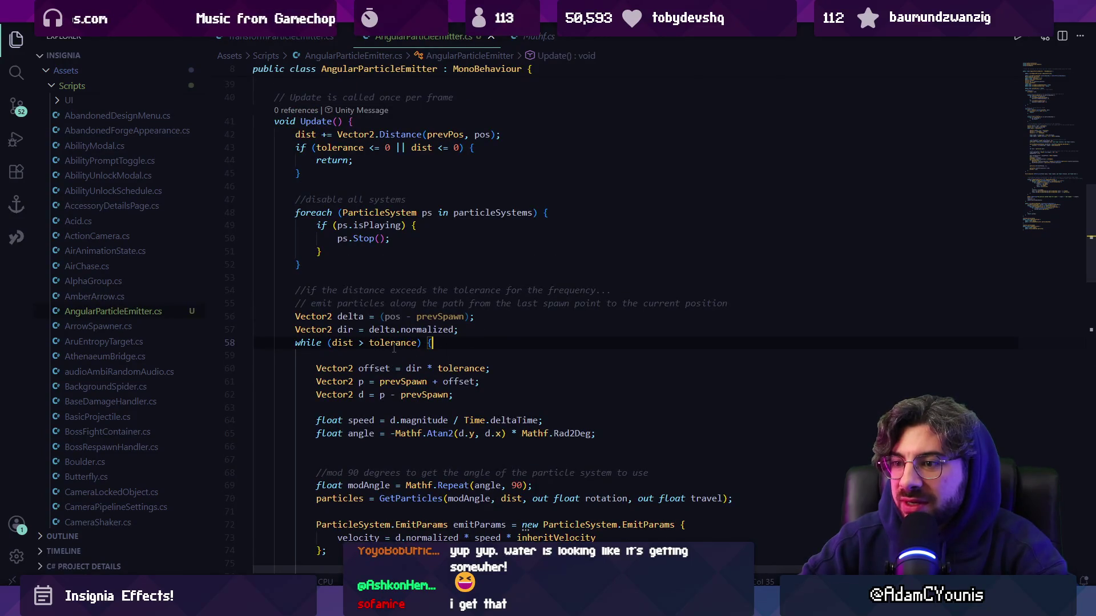
{"action": "key", "text": "Down"}
{"action": "type", "text": "Debug"}
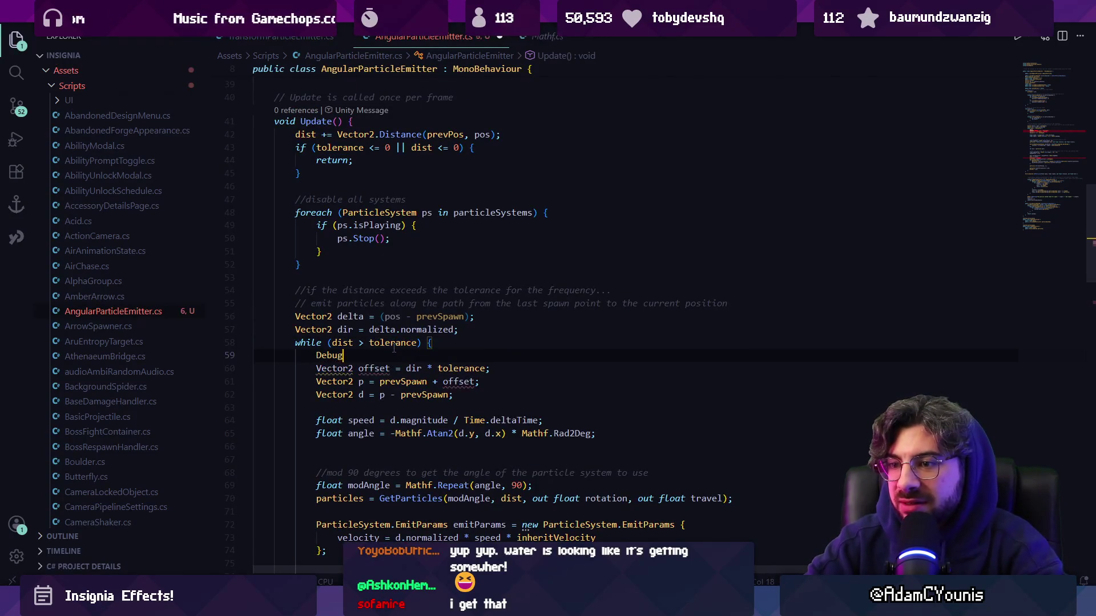
{"action": "type", "text": ".Log"}
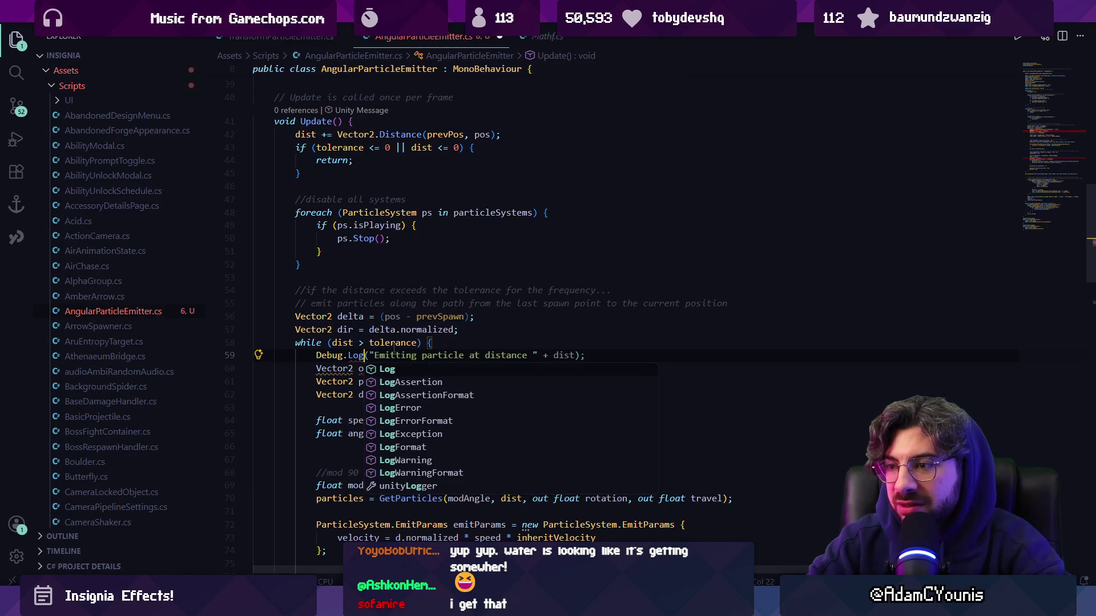
{"action": "key", "text": "Tab"}
{"action": "key", "text": "ctrl+s"}
{"action": "key", "text": "alt+Tab"}
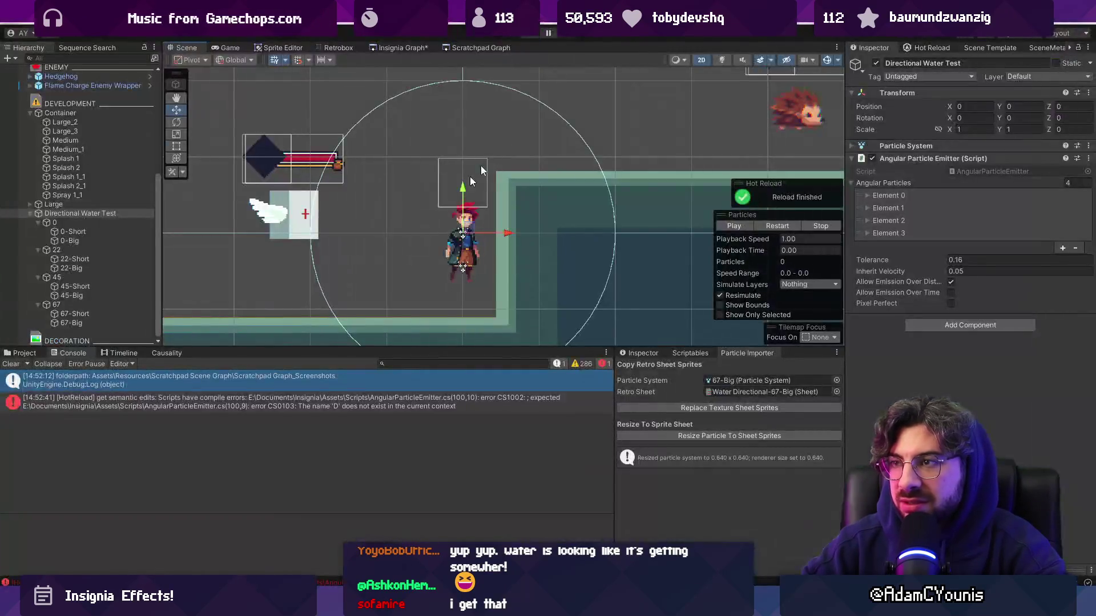
Enter Play mode and drag the Directional Water Test emitter in the Scene view.
{"action": "key", "text": "ctrl+p"}
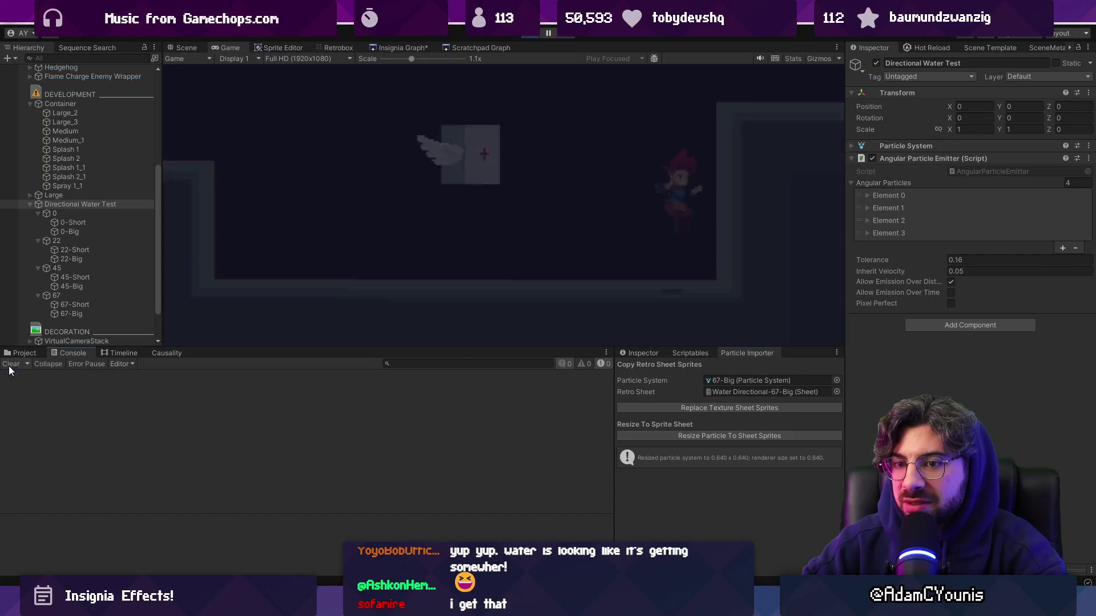
{"action": "left_click", "coordinate": [184, 47]}
{"action": "mouse_move", "coordinate": [472, 229]}
{"action": "left_mouse_down"}
{"action": "mouse_move", "coordinate": [493, 216]}
{"action": "mouse_move", "coordinate": [320, 255]}
{"action": "mouse_move", "coordinate": [461, 229]}
{"action": "mouse_move", "coordinate": [530, 247]}
{"action": "mouse_move", "coordinate": [182, 254]}
{"action": "left_mouse_up"}
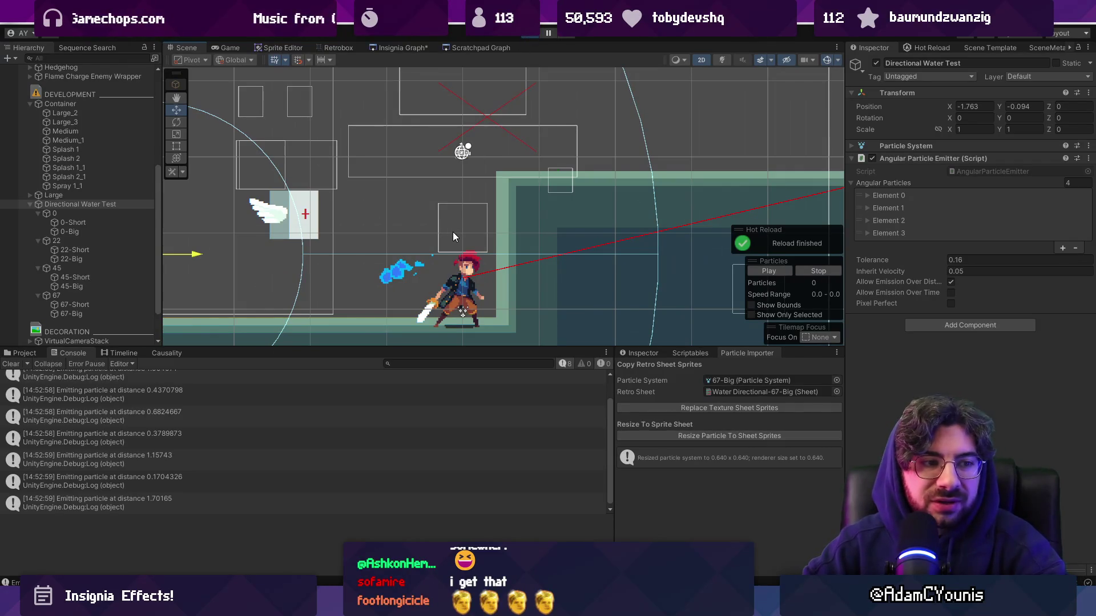
Check the speed calculation on line 64 in the code editor, then bring up Task Manager.
{"action": "key", "text": "alt+Tab"}
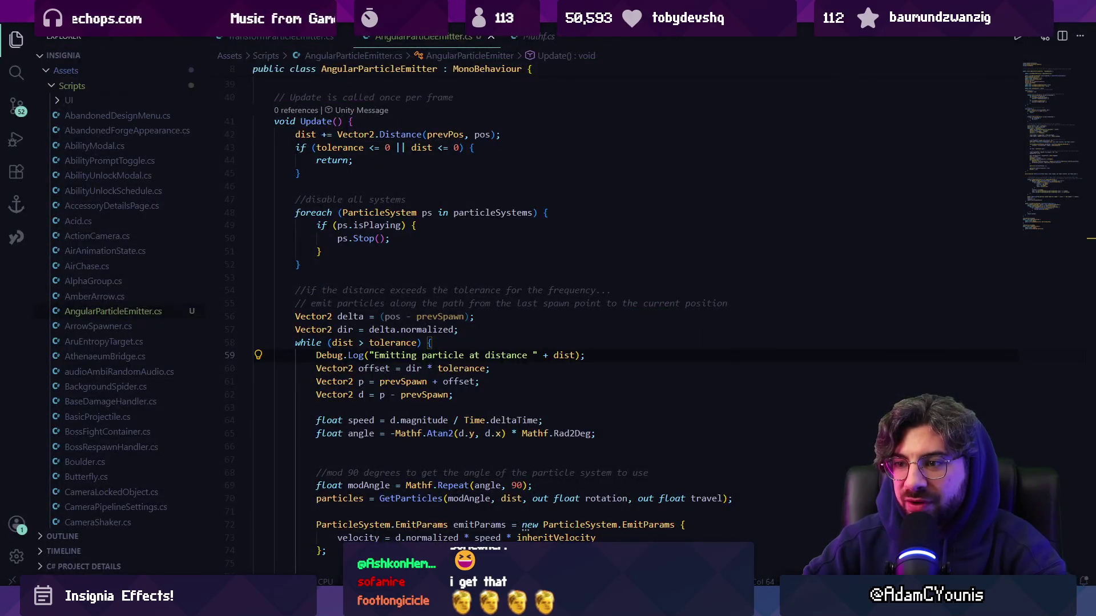
{"action": "key", "text": "alt+Tab"}
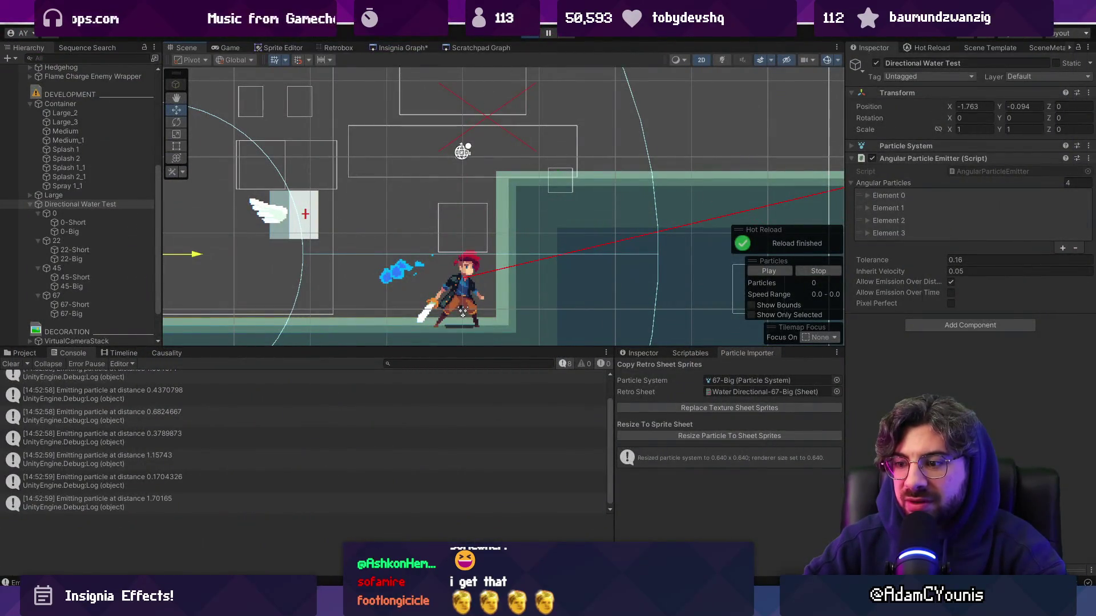
{"action": "key", "text": "alt+Tab"}
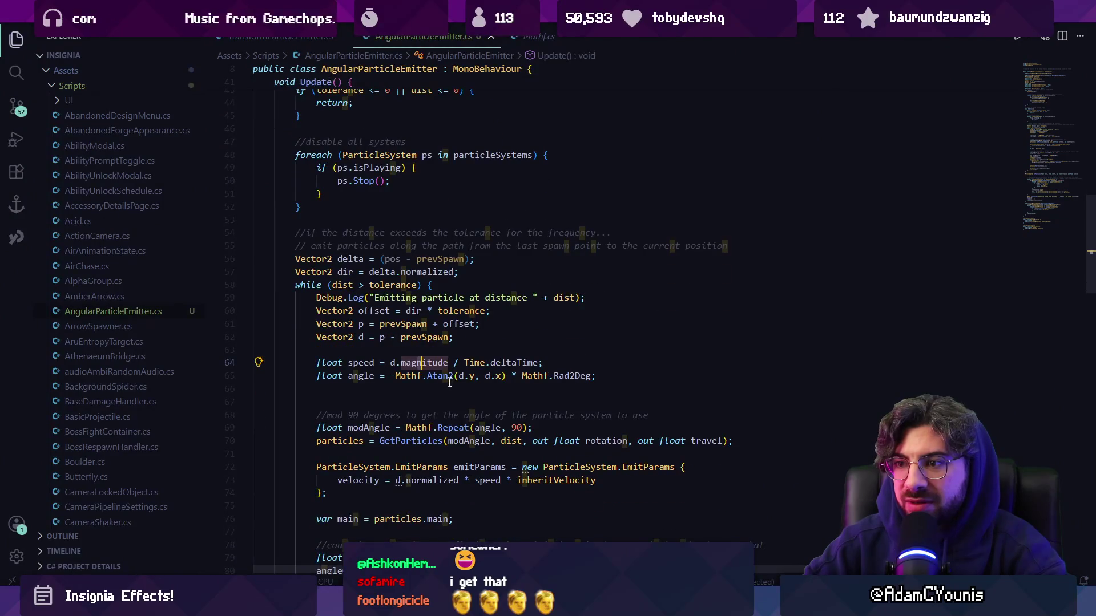
{"action": "left_click", "coordinate": [428, 363]}
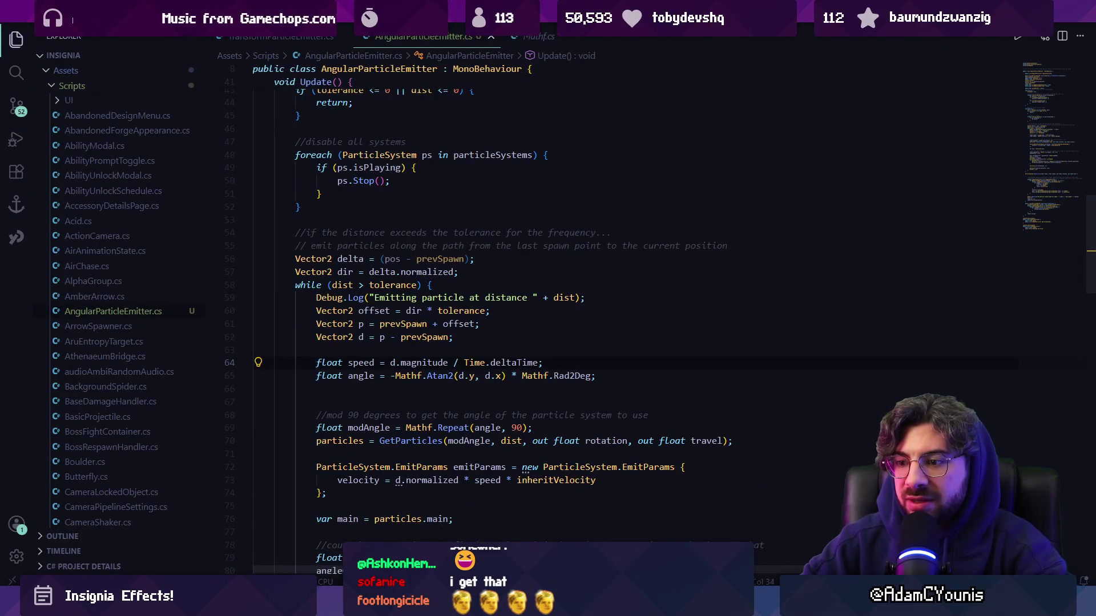
{"action": "key", "text": "alt+Tab"}
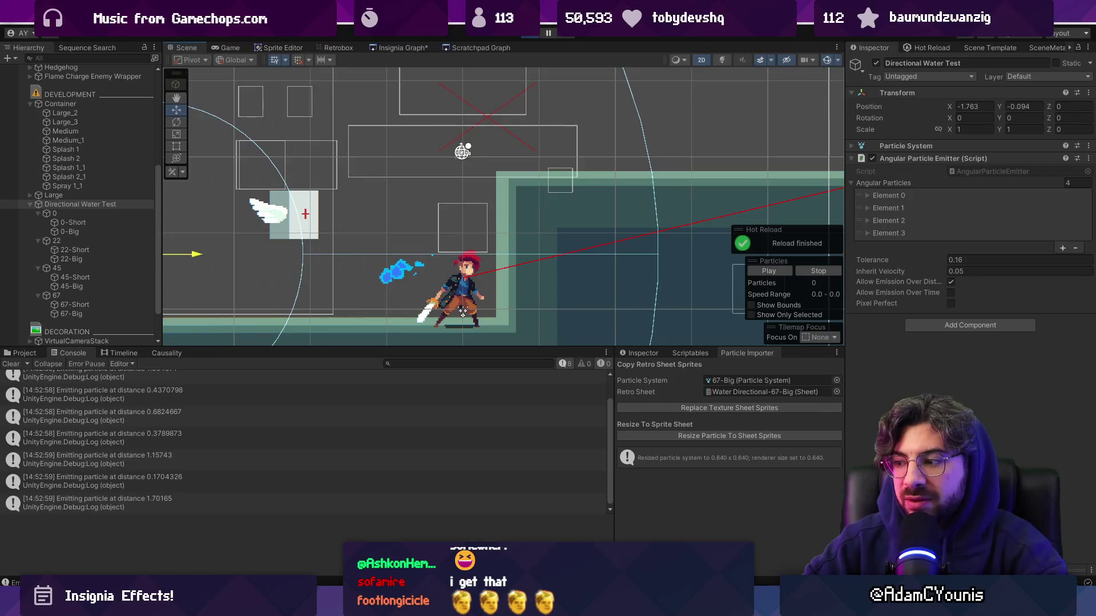
{"action": "key", "text": "ctrl+shift+Escape"}
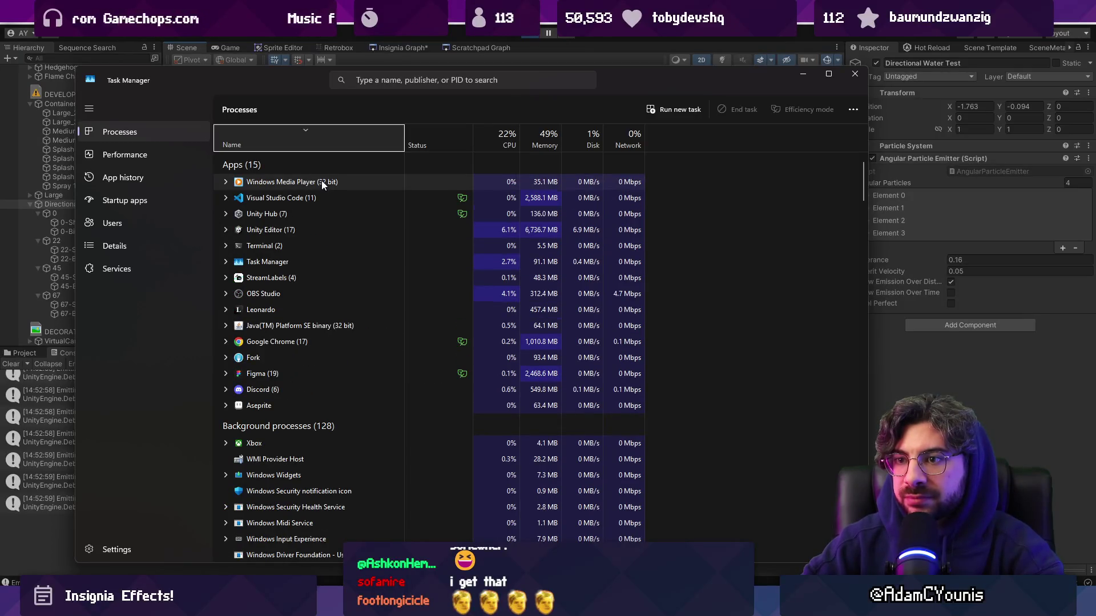
End the Unity Editor process, minimize Task Manager, and close Unity Hub.
{"action": "left_click", "coordinate": [325, 230]}
{"action": "key", "text": "Delete"}
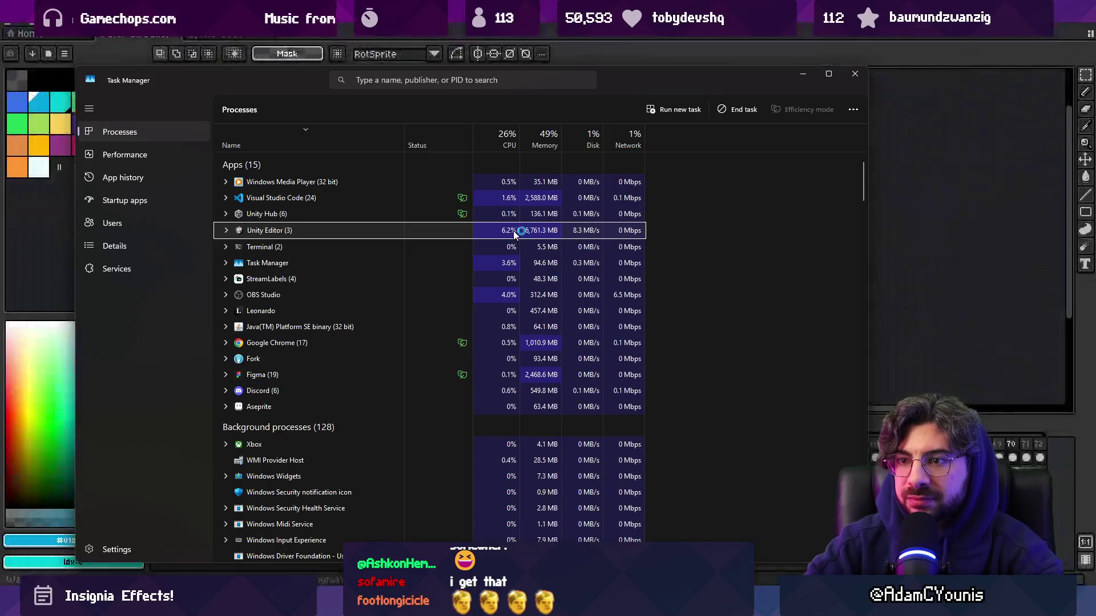
{"action": "left_click", "coordinate": [790, 73]}
{"action": "left_click", "coordinate": [802, 74]}
{"action": "left_click", "coordinate": [774, 135]}
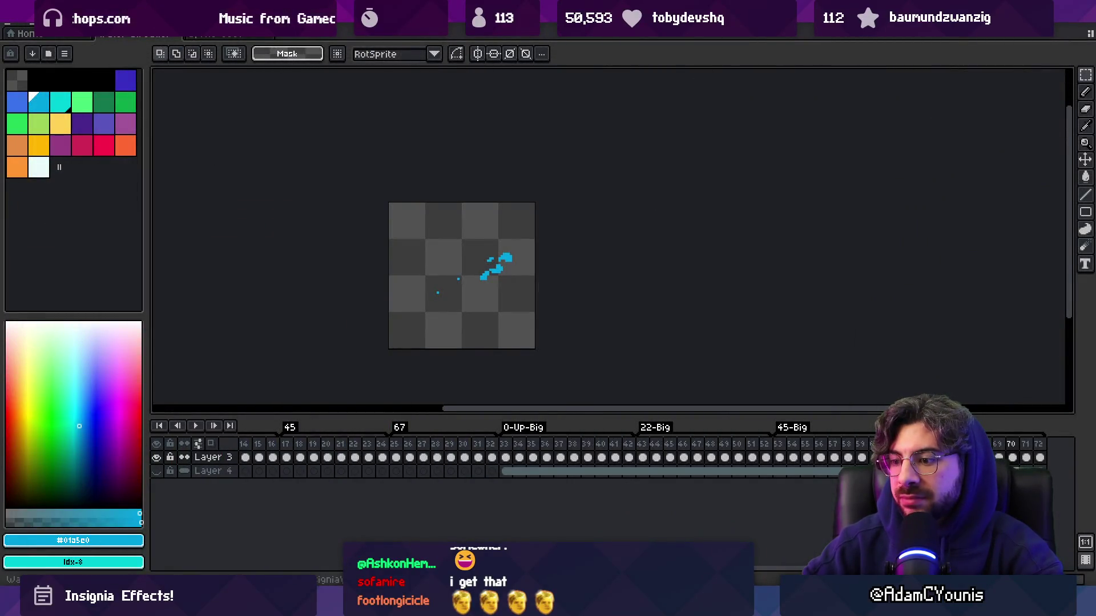
{"action": "key", "text": "alt+Tab"}
{"action": "scroll", "coordinate": [479, 298], "scroll_direction": "down", "scroll_amount": 3}
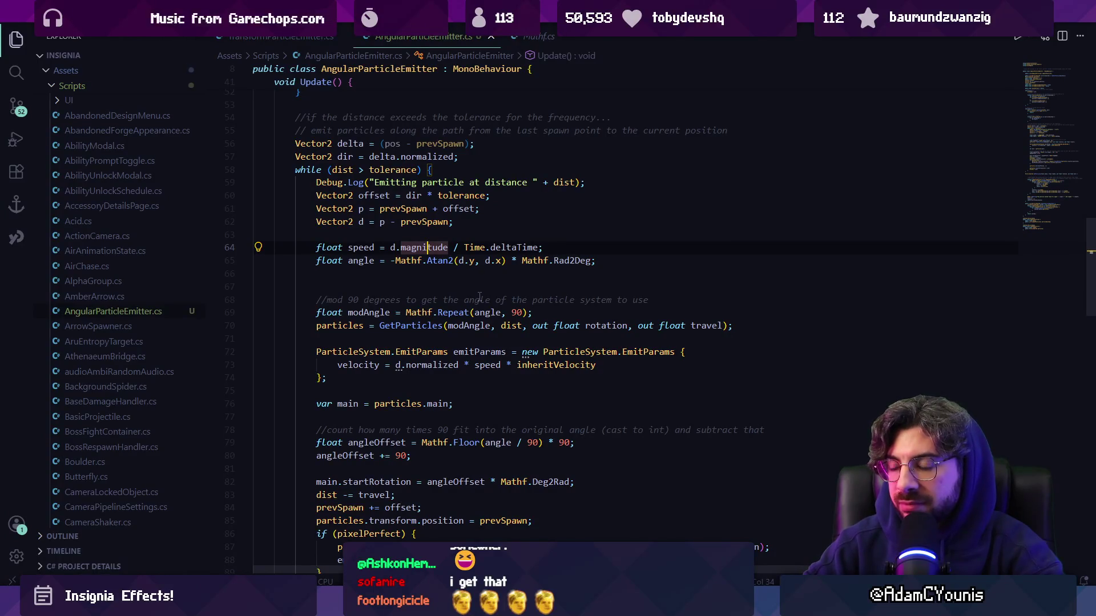
Jump to the GetParticles definition and retype the fallback dist = 0 on line 119.
{"action": "left_click", "coordinate": [424, 326], "text": "ctrl"}
{"action": "scroll", "coordinate": [454, 313], "scroll_direction": "down", "scroll_amount": 3}
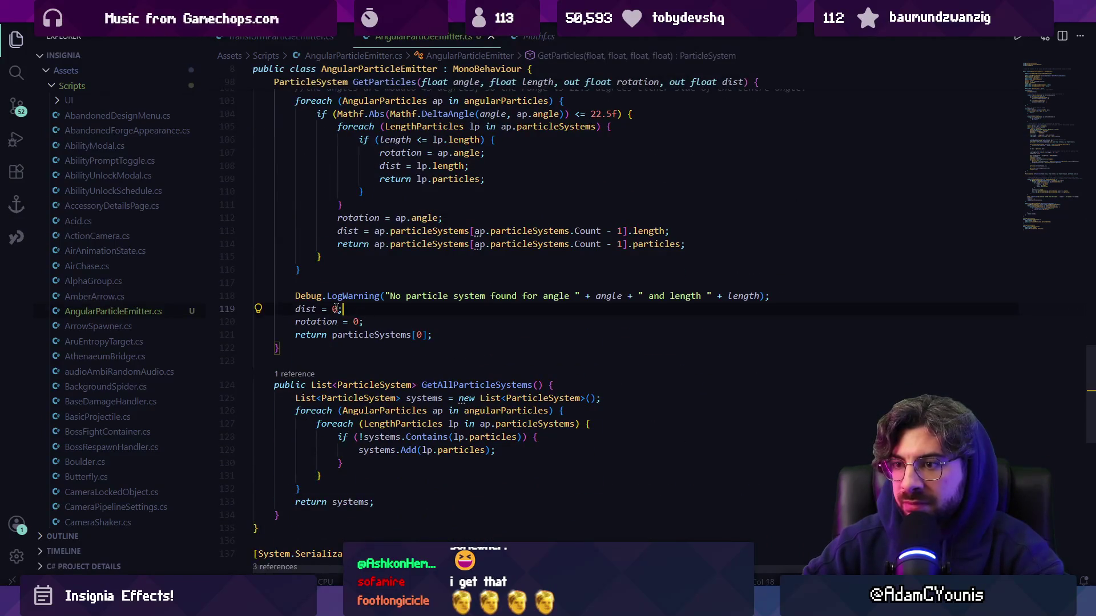
{"action": "key", "text": "BackSpace"}
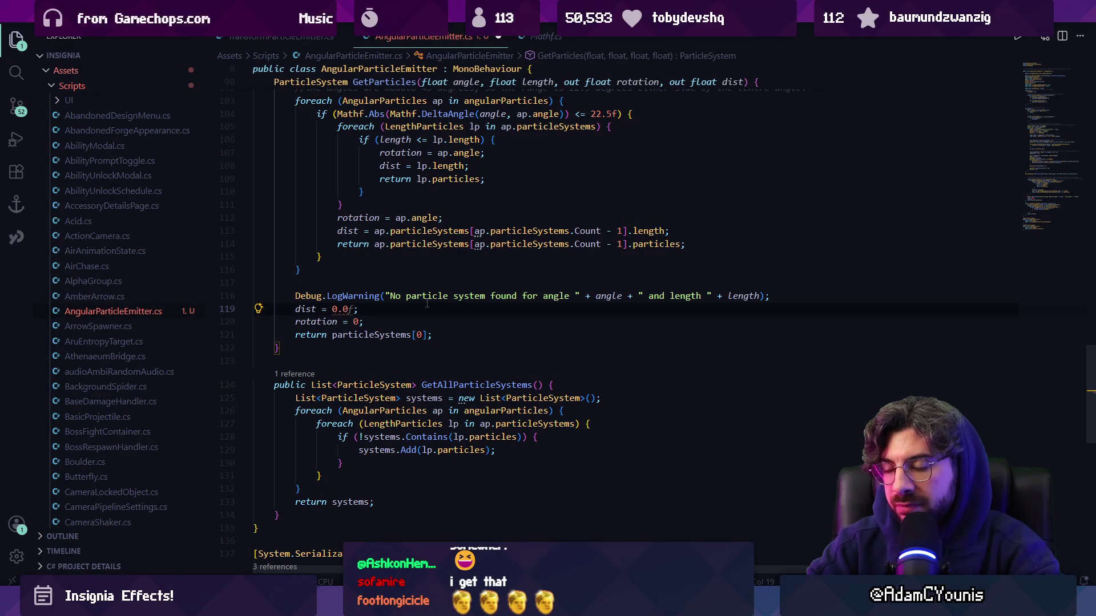
{"action": "scroll", "coordinate": [427, 303], "scroll_direction": "up", "scroll_amount": 4}
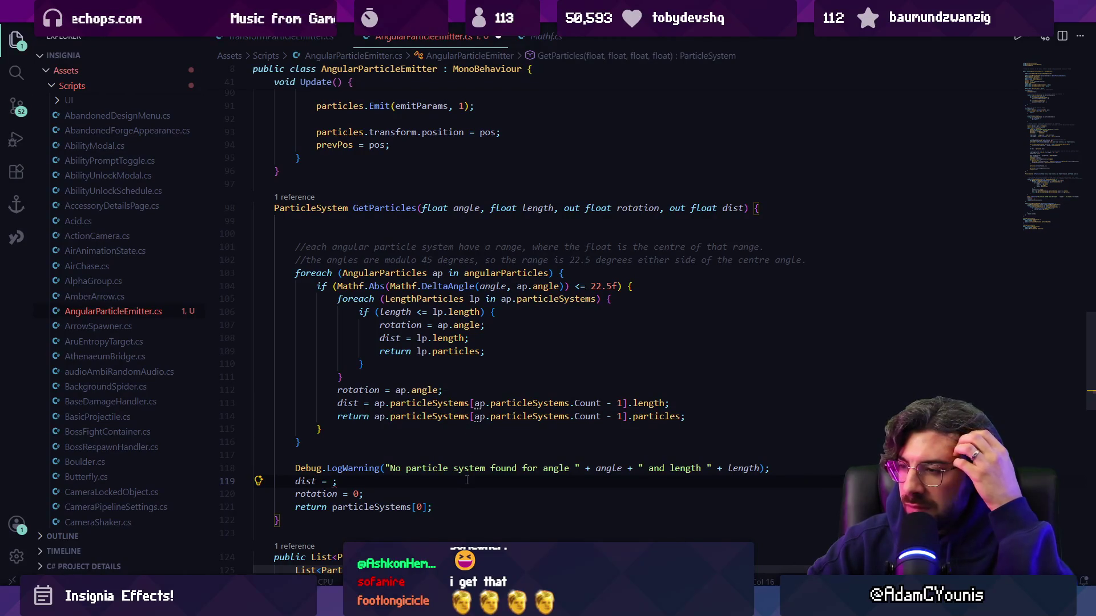
{"action": "type", "text": "0"}
{"action": "left_click", "coordinate": [458, 506]}
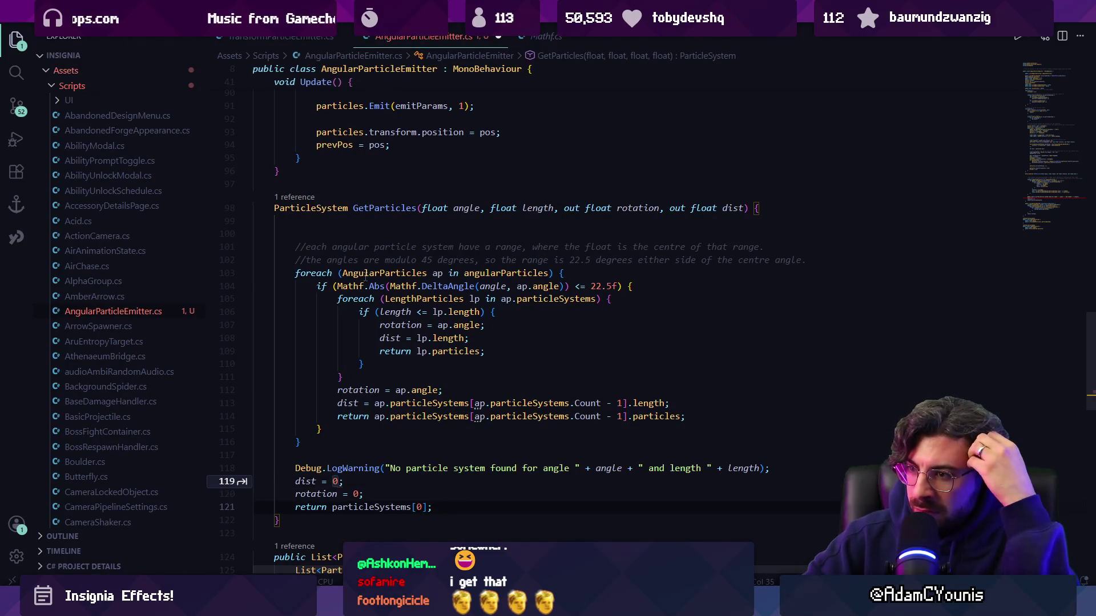
Read the Mathf.DeltaAngle documentation in the angle check on line 104.
{"action": "left_click", "coordinate": [464, 274]}
{"action": "left_click", "coordinate": [337, 286]}
{"action": "left_click", "coordinate": [390, 285]}
{"action": "left_click", "coordinate": [443, 286]}
{"action": "mouse_move", "coordinate": [467, 281]}
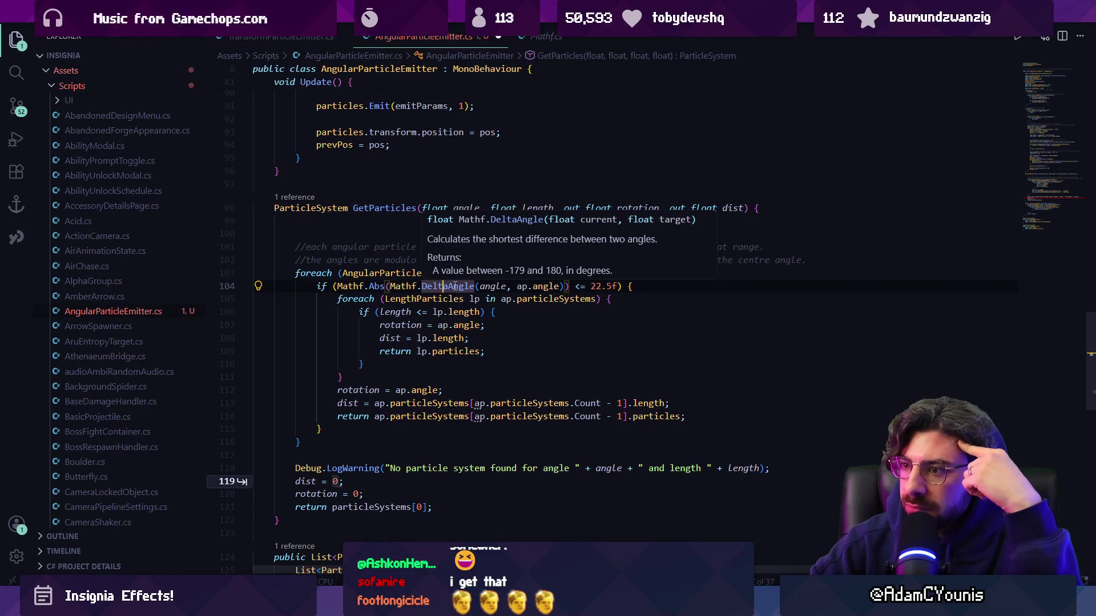
{"action": "left_click", "coordinate": [395, 447]}
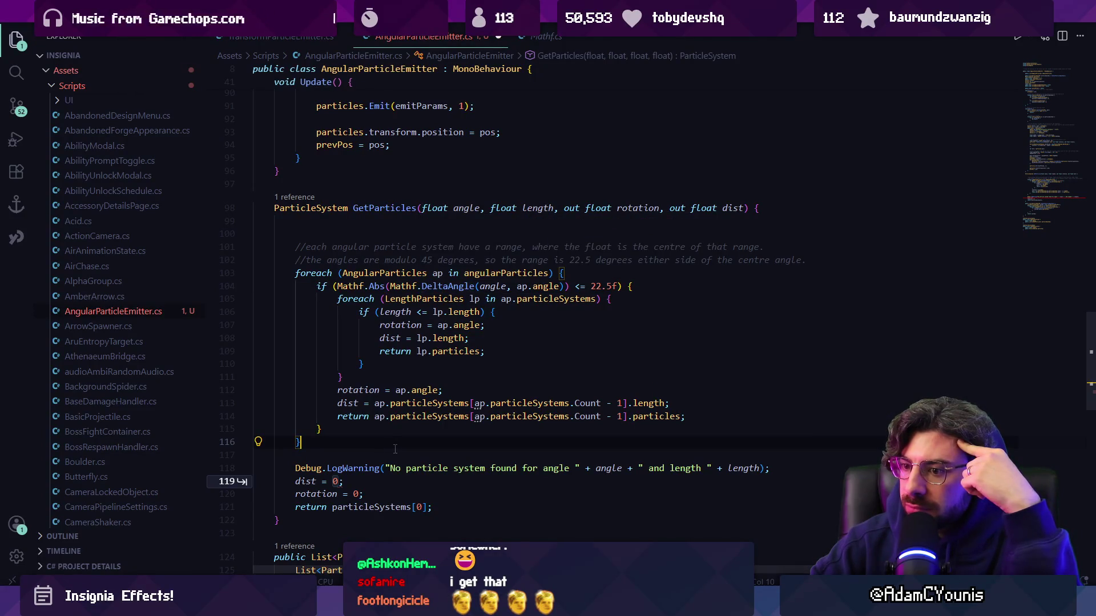
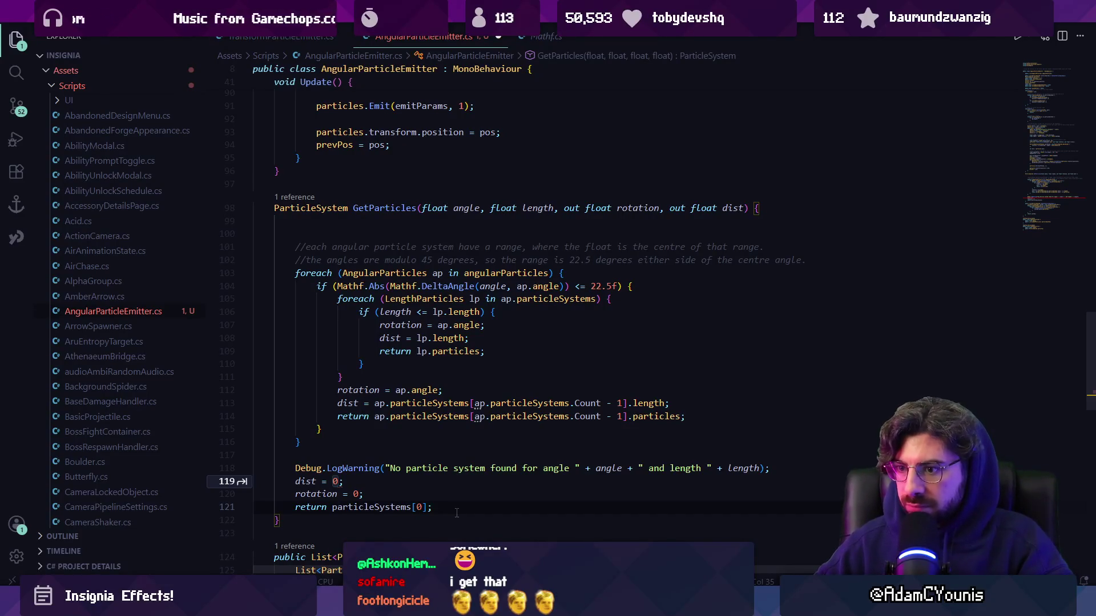
Change the GetParticles fallback on line 119 to dist = 0.1f and save the script.
{"action": "key", "text": "ctrl+s"}
{"action": "left_click", "coordinate": [337, 482]}
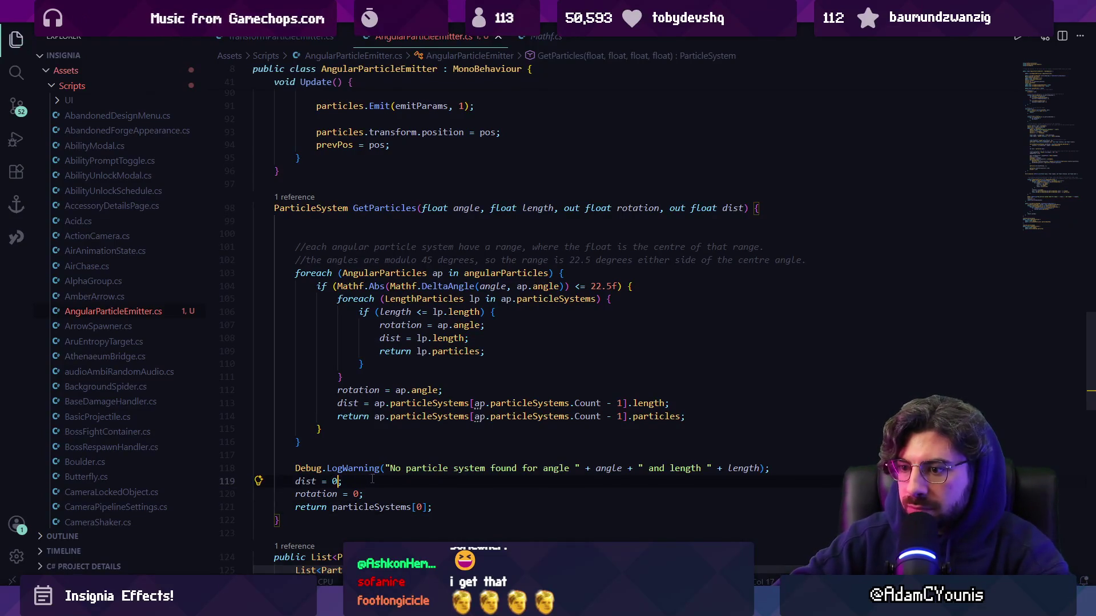
{"action": "type", "text": ".1f"}
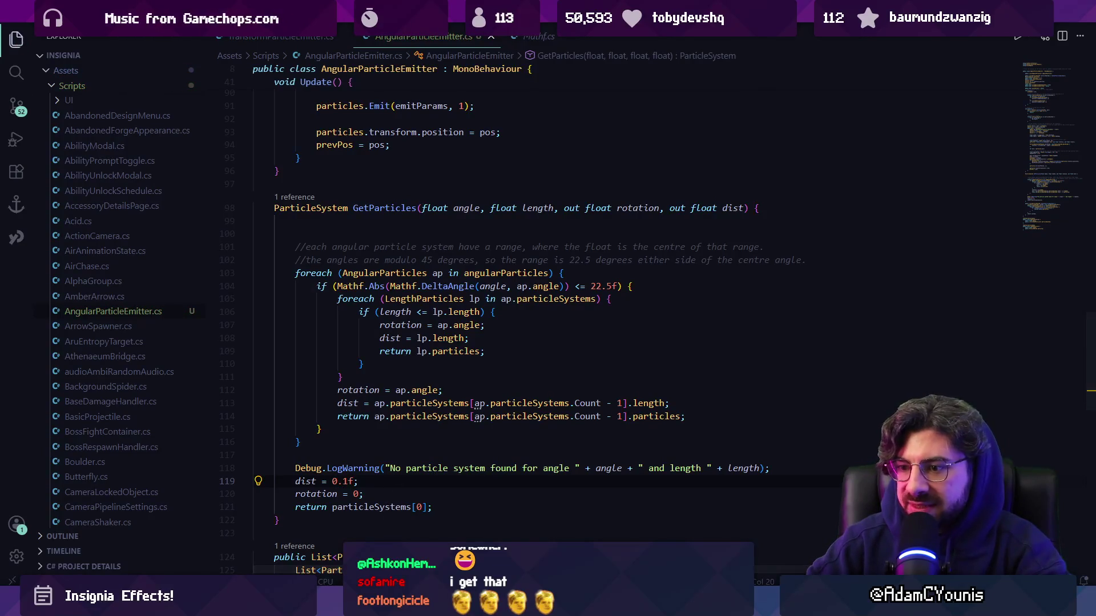
{"action": "key", "text": "alt+Tab"}
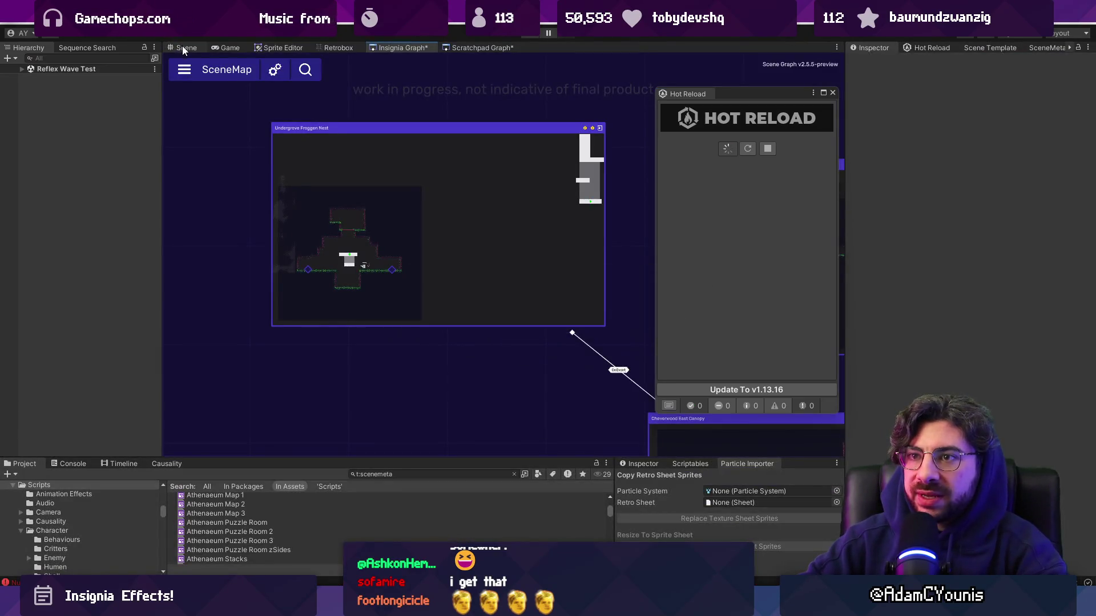
Start play mode in the Scene view and expand the DontDestroyOnLoad and Reflex Wave Test hierarchy.
{"action": "left_click", "coordinate": [184, 47]}
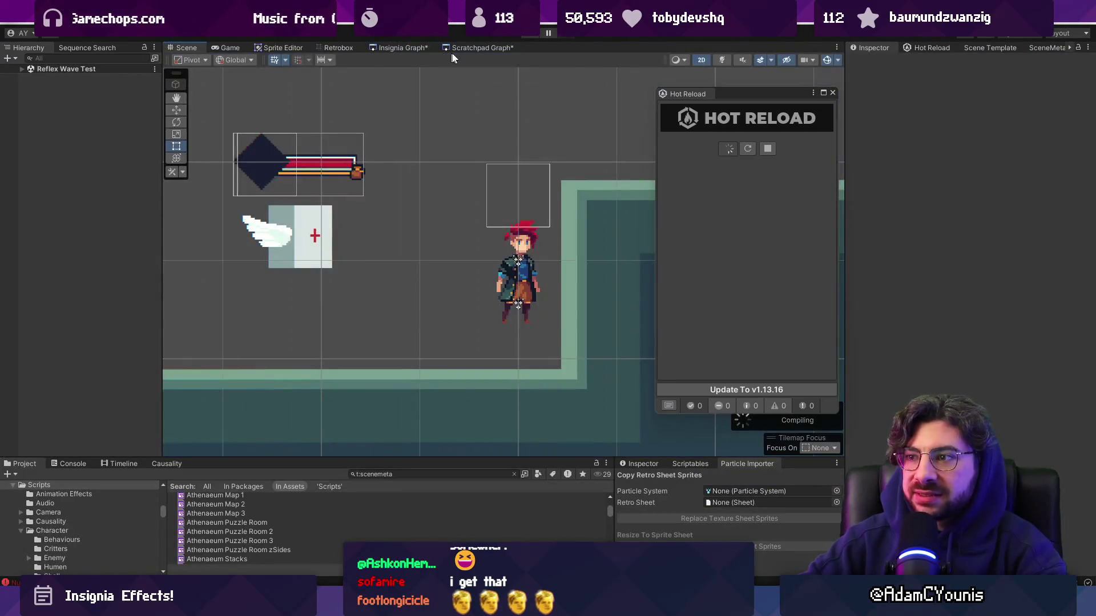
{"action": "left_click", "coordinate": [533, 36]}
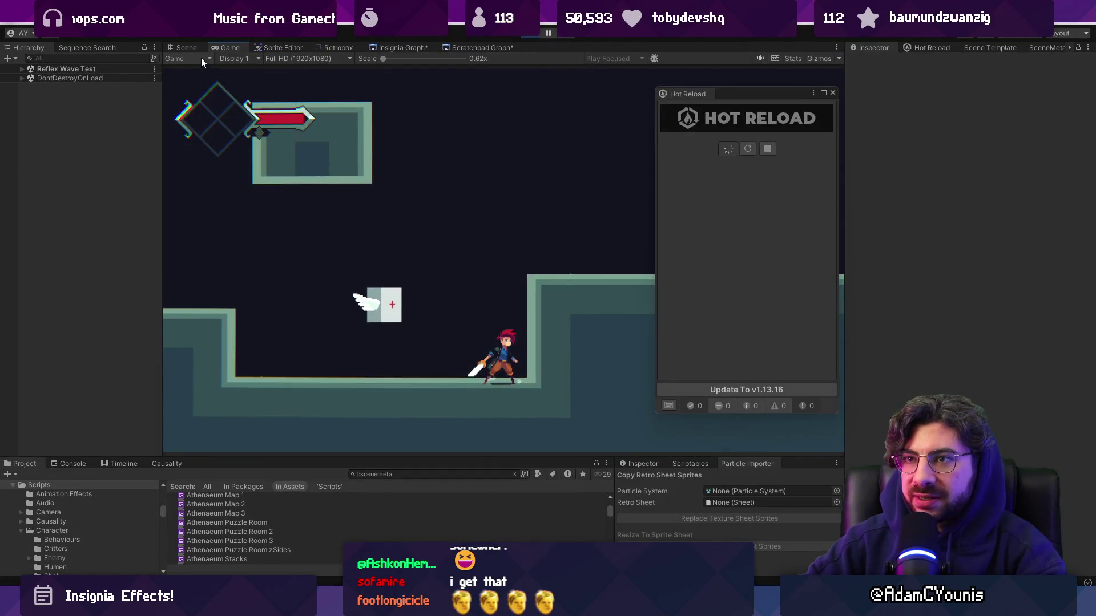
{"action": "left_click", "coordinate": [186, 48]}
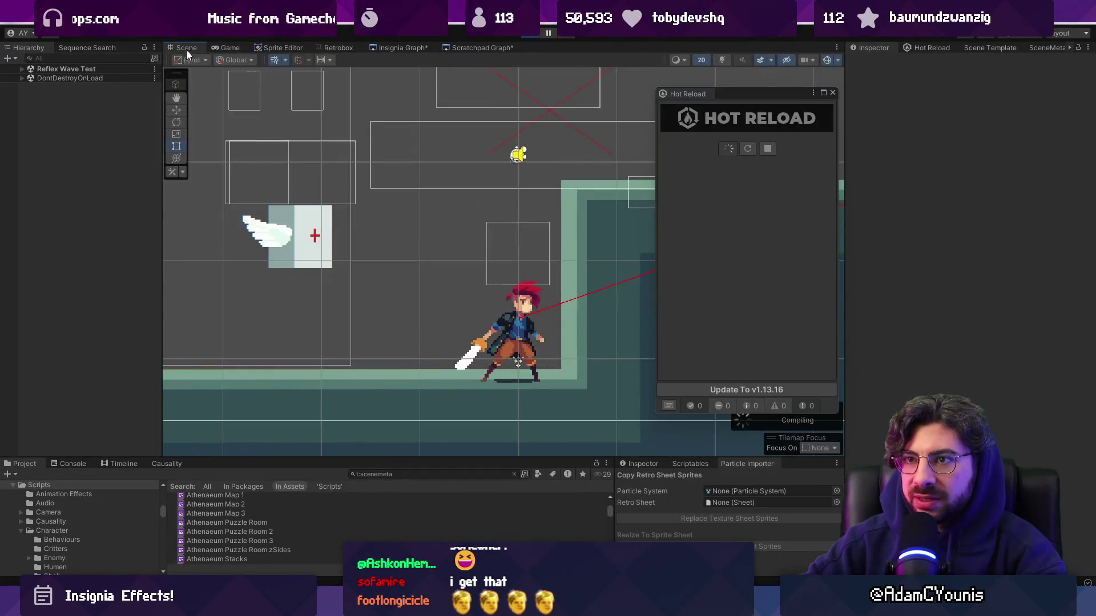
{"action": "left_click", "coordinate": [23, 78]}
{"action": "left_click", "coordinate": [22, 70]}
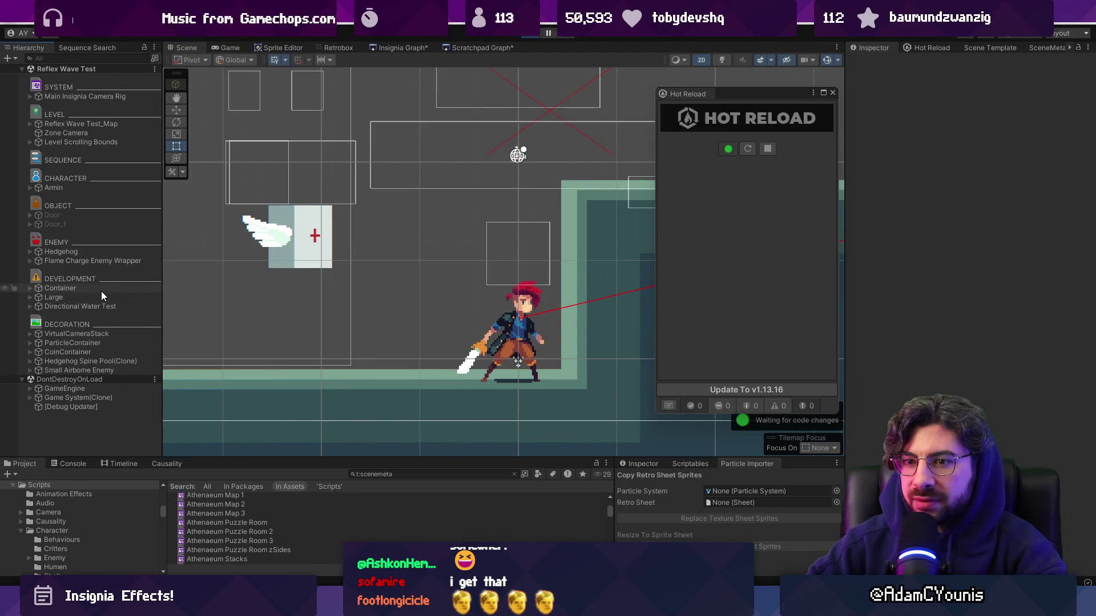
Drag Directional Water Test with the move tool, then open the particle log's source line from the Console.
{"action": "double_click", "coordinate": [106, 307]}
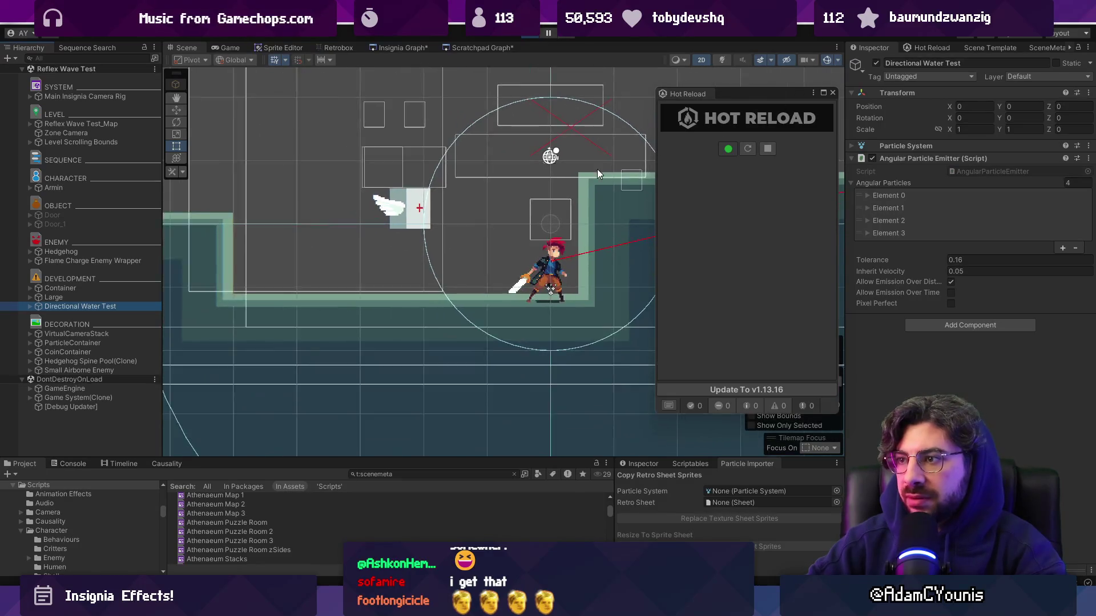
{"action": "key", "text": "w"}
{"action": "mouse_move", "coordinate": [492, 209]}
{"action": "left_mouse_down"}
{"action": "mouse_move", "coordinate": [411, 174]}
{"action": "mouse_move", "coordinate": [546, 156]}
{"action": "mouse_move", "coordinate": [453, 232]}
{"action": "mouse_move", "coordinate": [367, 177]}
{"action": "mouse_move", "coordinate": [455, 225]}
{"action": "left_mouse_up"}
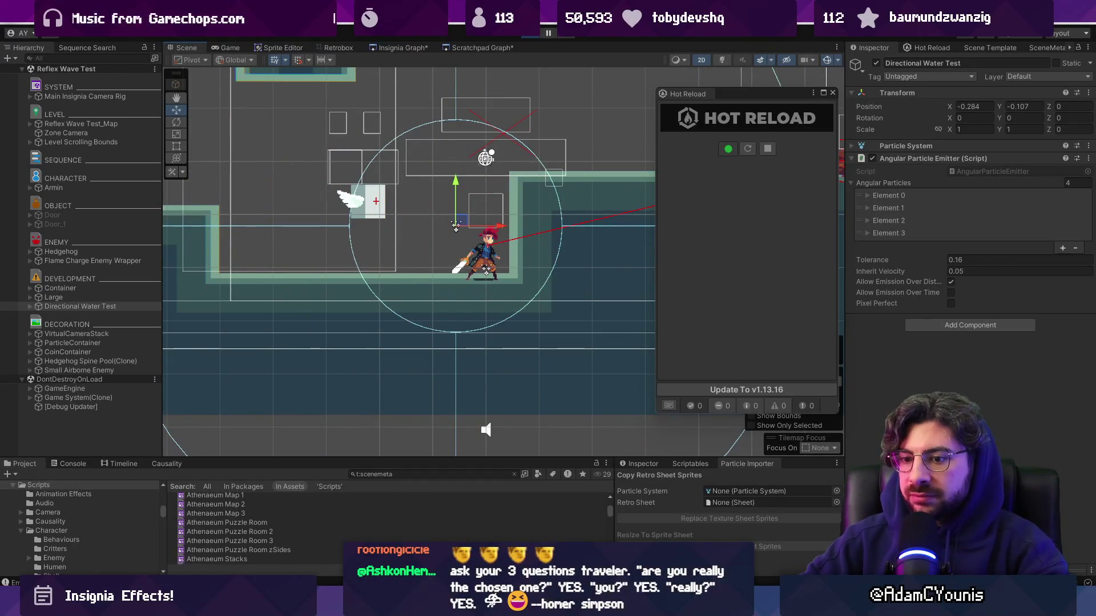
{"action": "key", "text": "ctrl+shift+c"}
{"action": "double_click", "coordinate": [103, 525]}
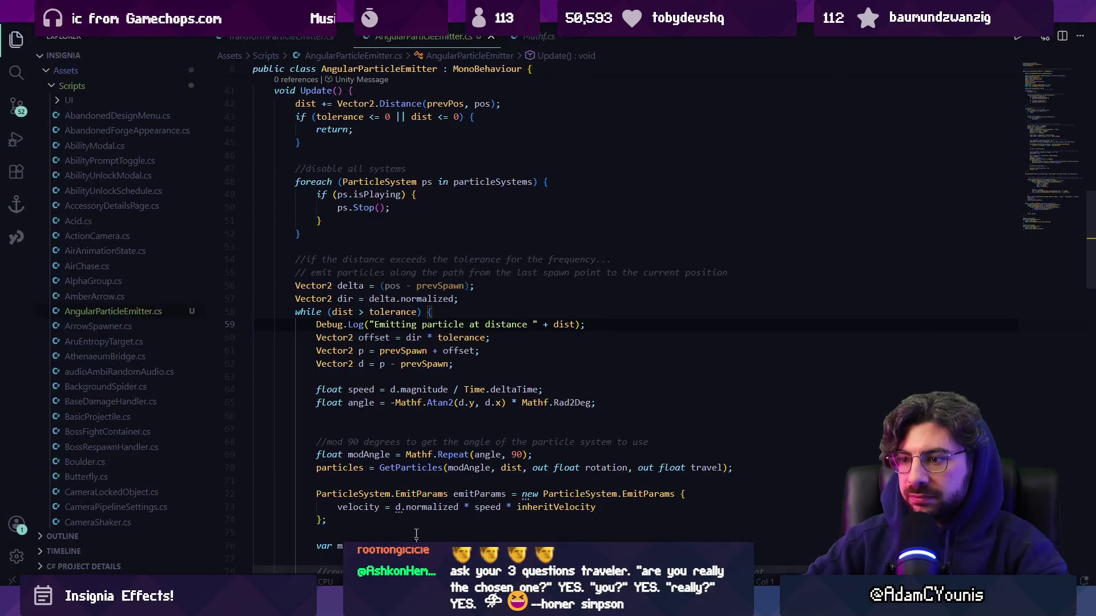
Replace ps.Stop() on line 50 with emission code setting emission.enabled = false.
{"action": "key", "text": "alt+Tab"}
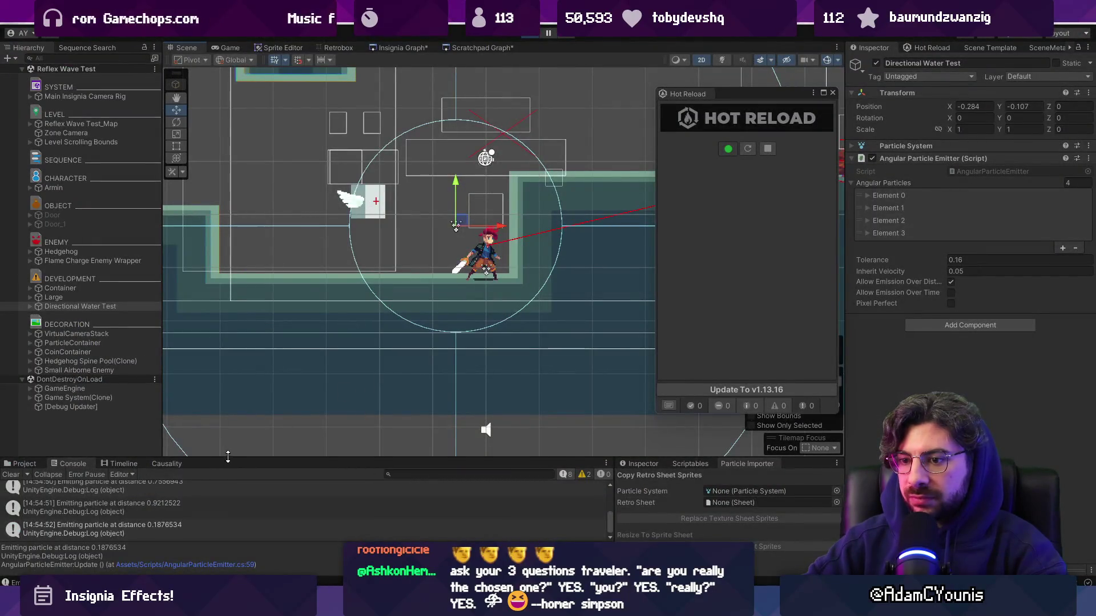
{"action": "key", "text": "alt+Tab"}
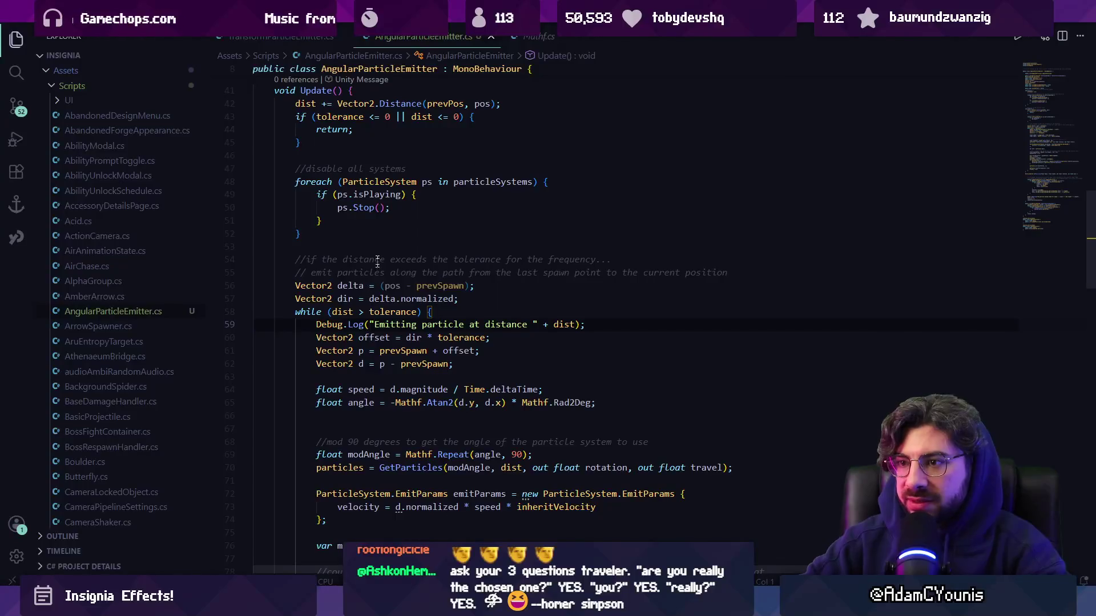
{"action": "left_click", "coordinate": [337, 207]}
{"action": "scroll", "coordinate": [343, 208], "scroll_direction": "up", "scroll_amount": 4}
{"action": "key", "text": "Down"}
{"action": "key", "text": "Down"}
{"action": "key", "text": "ctrl+Right"}
{"action": "key", "text": "ctrl+Right"}
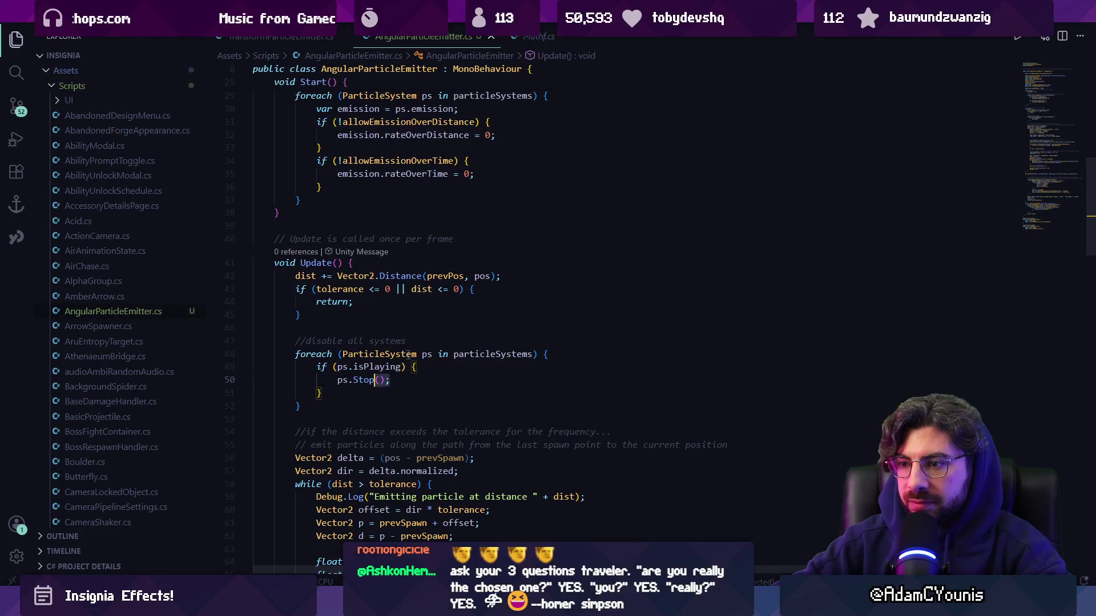
{"action": "type", "text": "mmission.enabled = false"}
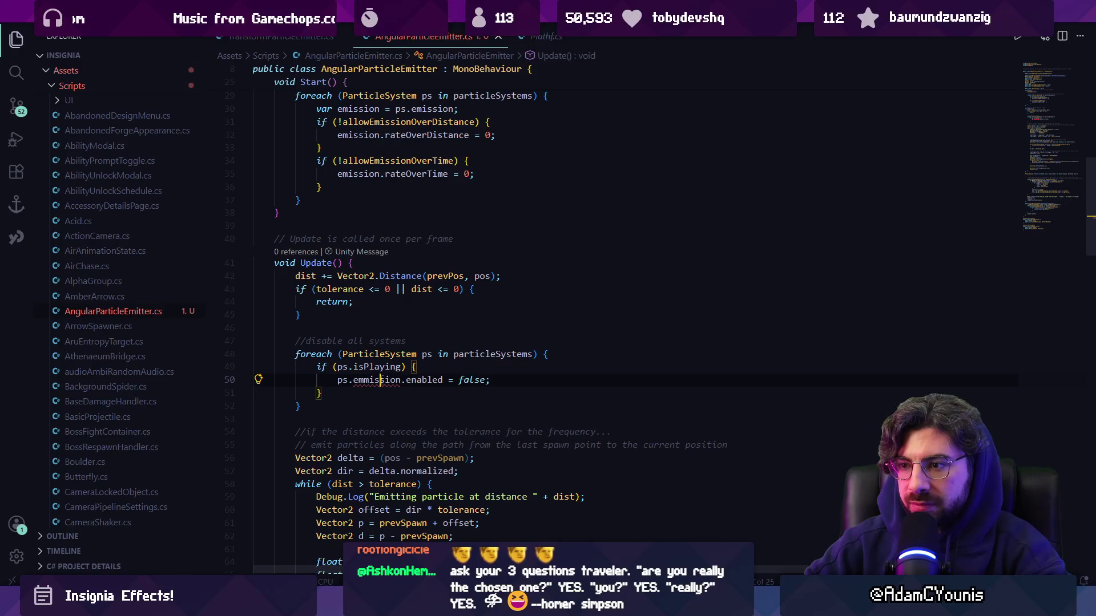
{"action": "type", "text": "m"}
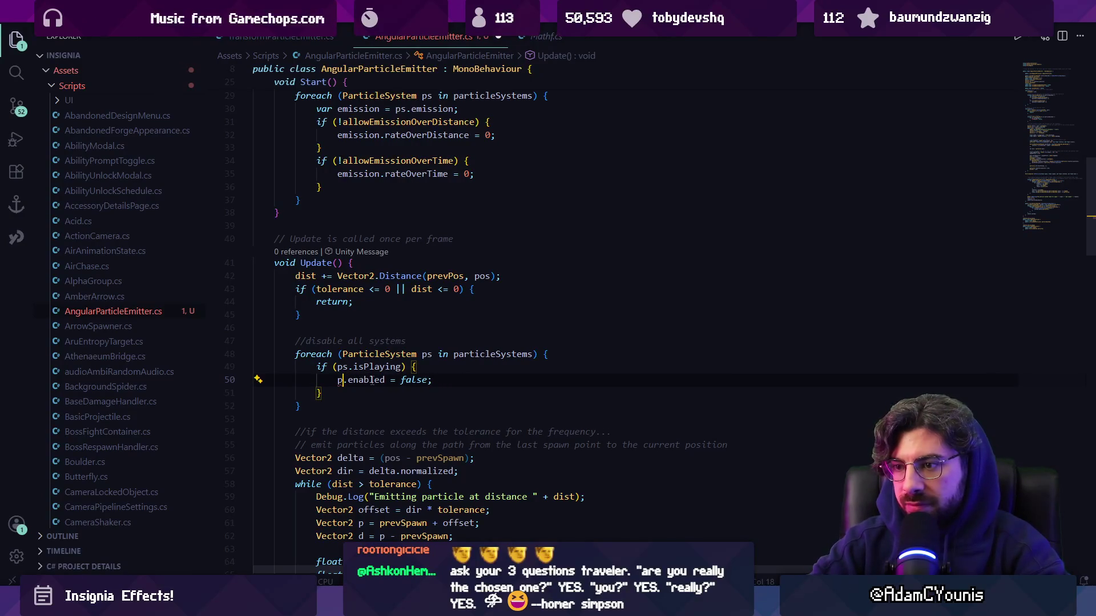
{"action": "key", "text": "ctrl+shift+Right"}
{"action": "key", "text": "ctrl+shift+Right"}
{"action": "key", "text": "ctrl+shift+Right"}
{"action": "type", "text": "Emission"}
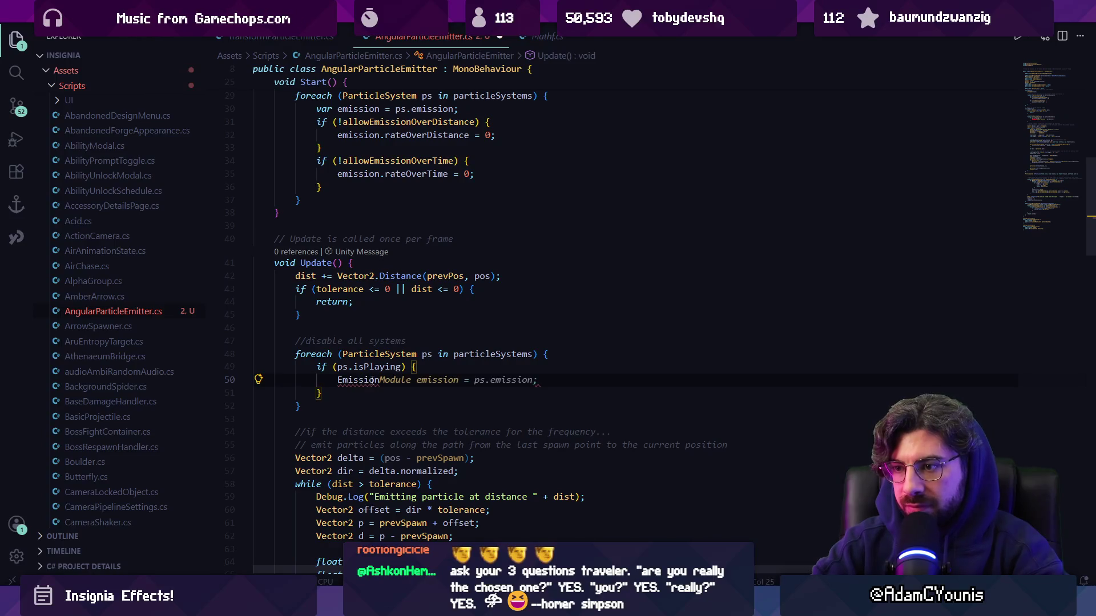
{"action": "key", "text": "Tab"}
{"action": "key", "text": "Return"}
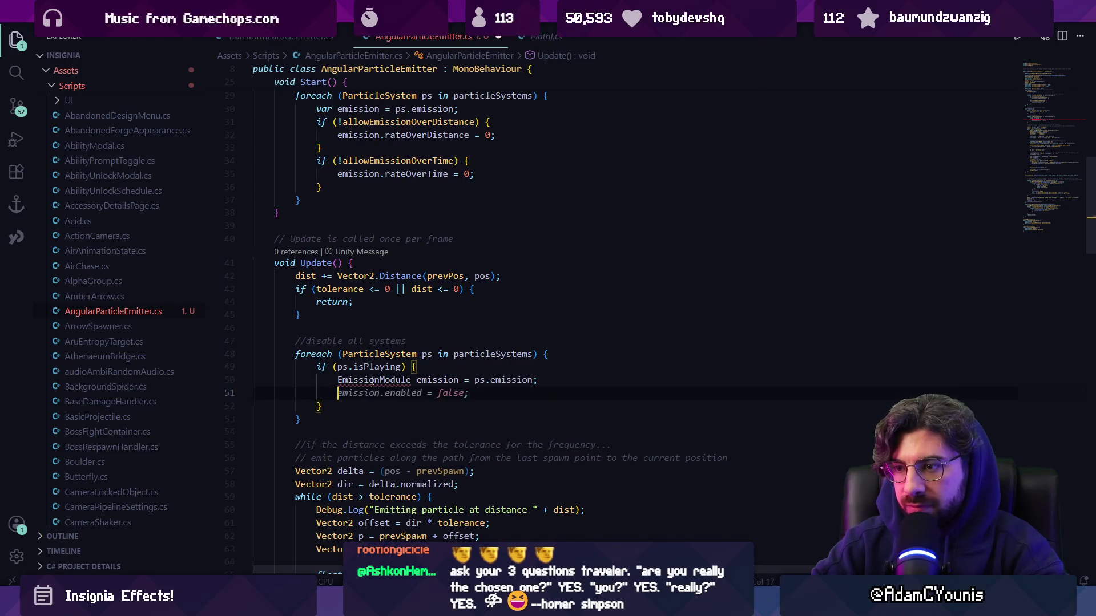
Declare the emission variable as ParticleSystem.EmissionModule and save the script.
{"action": "key", "text": "Up"}
{"action": "key", "text": "Home"}
{"action": "key", "text": "ctrl+shift+Right"}
{"action": "key", "text": "BackSpace"}
{"action": "type", "text": "Partivcl"}
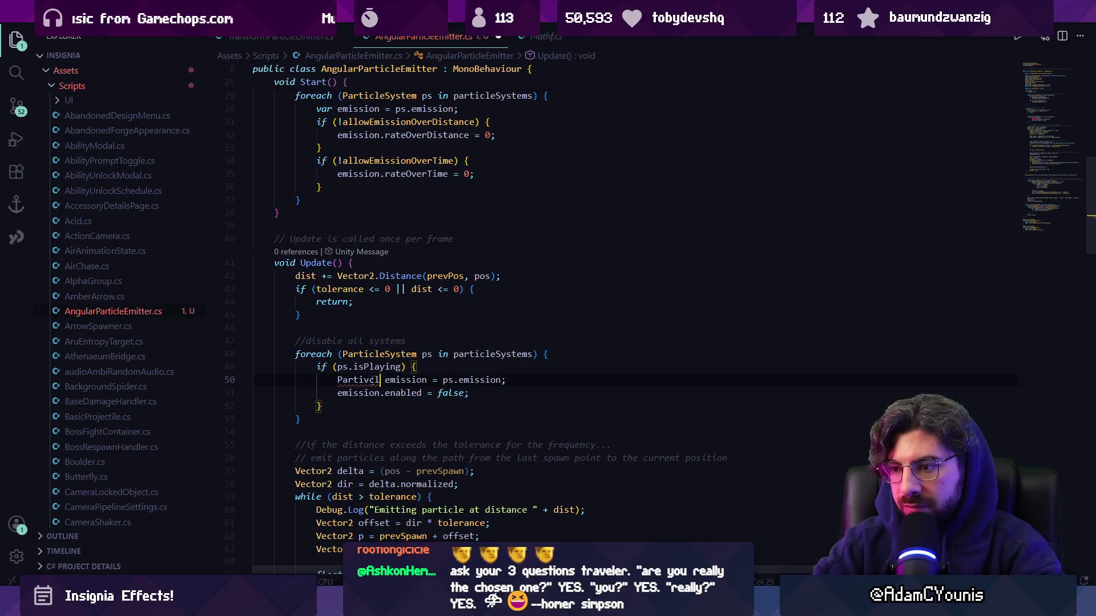
{"action": "key", "text": "BackSpace"}
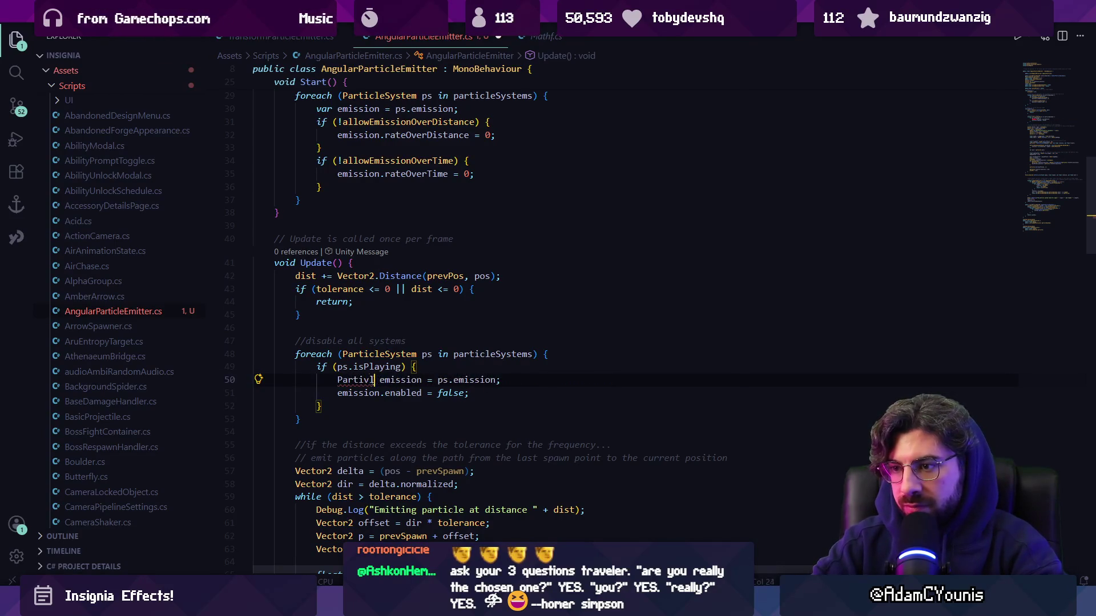
{"action": "key", "text": "Tab"}
{"action": "key", "text": "ctrl+s"}
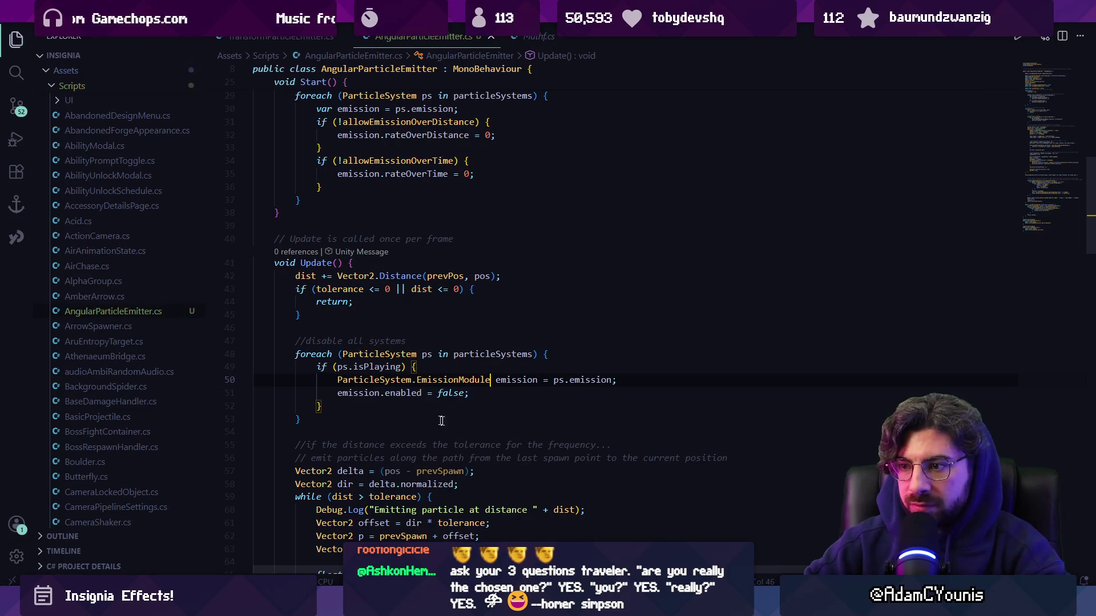
{"action": "scroll", "coordinate": [445, 408], "scroll_direction": "down", "scroll_amount": 10}
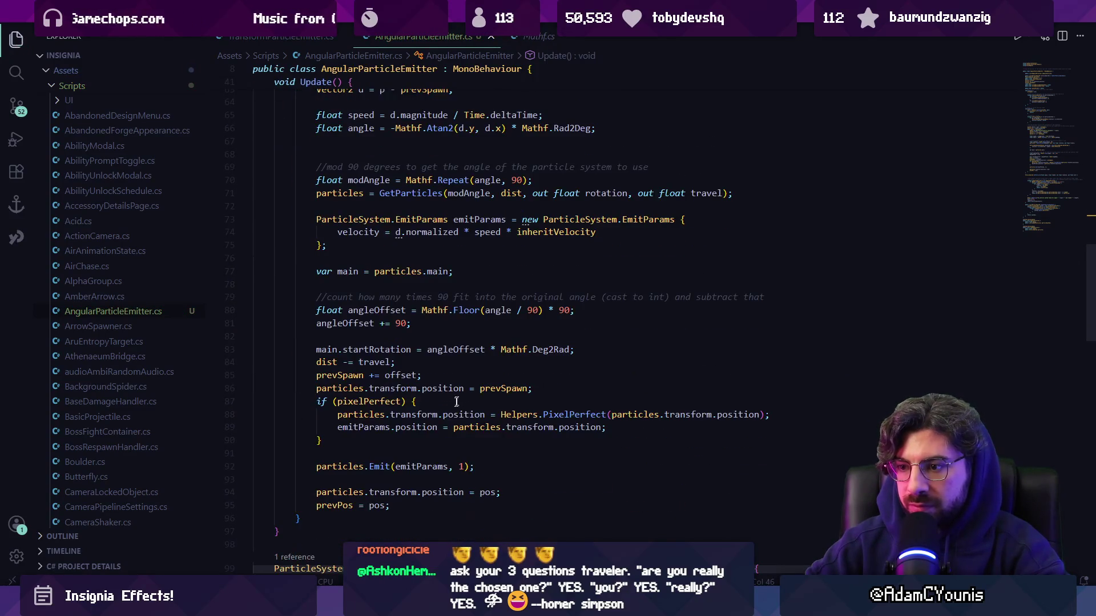
{"action": "scroll", "coordinate": [447, 452], "scroll_direction": "down", "scroll_amount": 5}
{"action": "key", "text": "alt+Tab"}
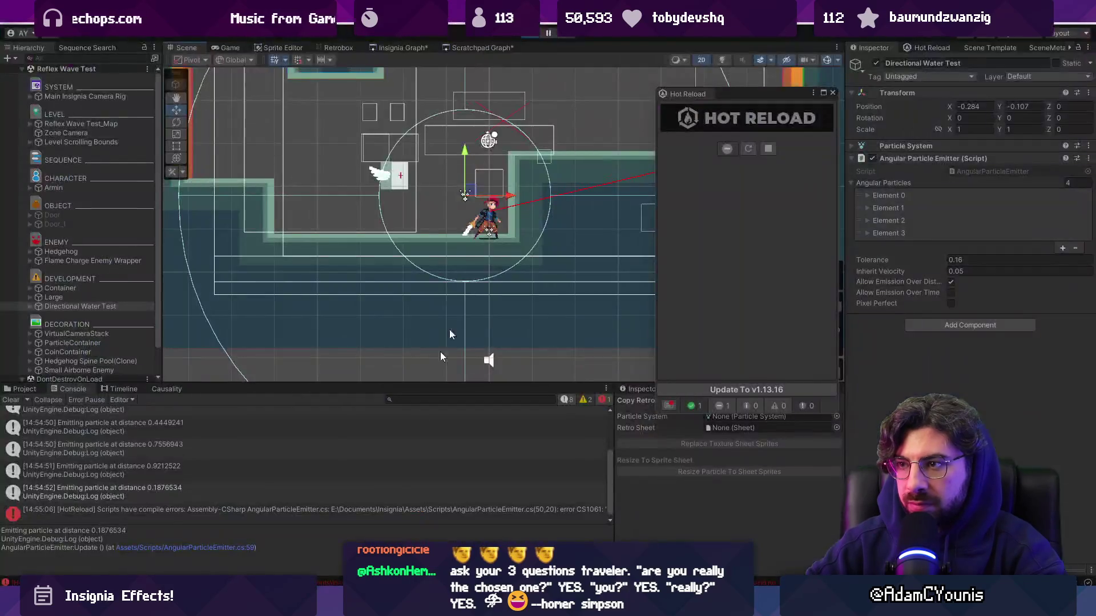
Drag Directional Water Test up and left to test emission, then view TransformParticleEmitter.cs for comparison.
{"action": "mouse_move", "coordinate": [472, 189]}
{"action": "left_mouse_down"}
{"action": "mouse_move", "coordinate": [453, 191]}
{"action": "mouse_move", "coordinate": [446, 139]}
{"action": "mouse_move", "coordinate": [407, 128]}
{"action": "mouse_move", "coordinate": [398, 162]}
{"action": "mouse_move", "coordinate": [488, 171]}
{"action": "mouse_move", "coordinate": [395, 171]}
{"action": "left_mouse_up"}
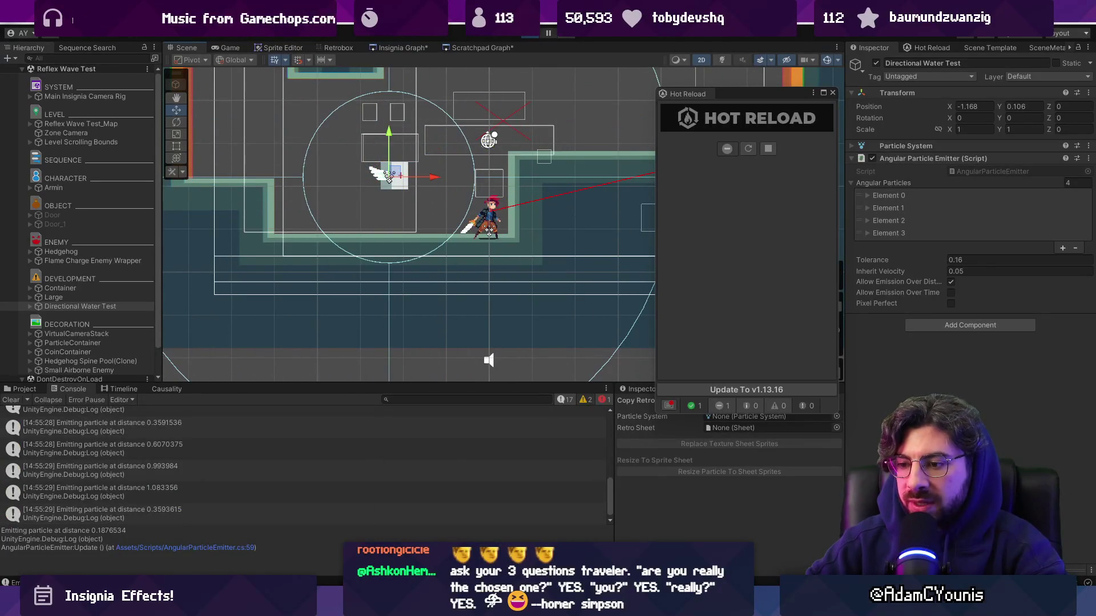
{"action": "key", "text": "alt+Tab"}
{"action": "scroll", "coordinate": [504, 276], "scroll_direction": "up", "scroll_amount": 7}
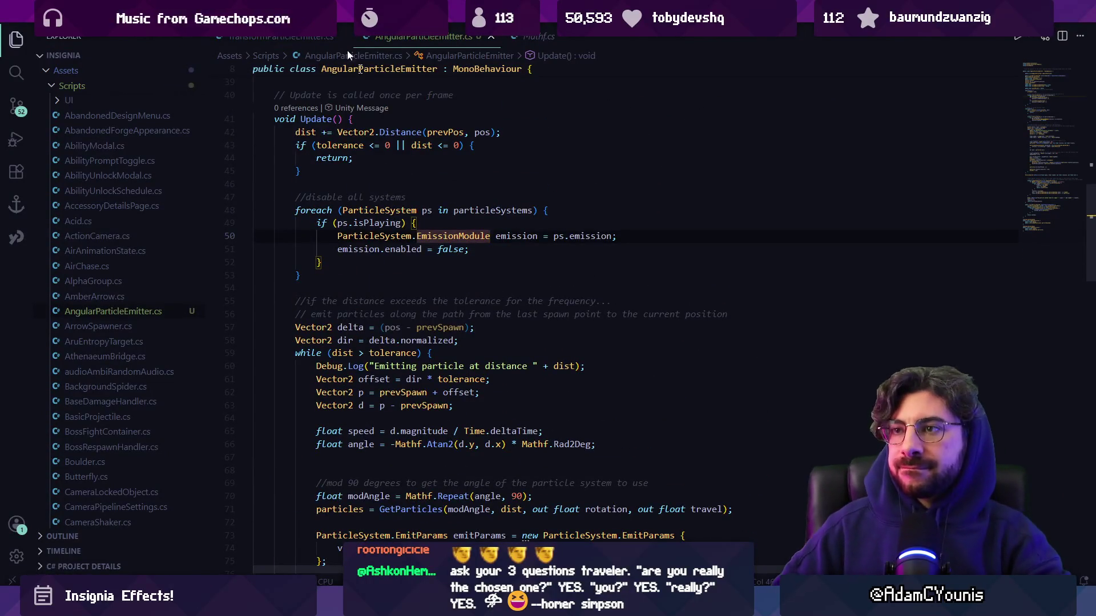
{"action": "left_click", "coordinate": [279, 37]}
Review TransformParticleEmitter, then delete the disable-all-systems loop (lines 47–54) from AngularParticleEmitter's Update.
{"action": "scroll", "coordinate": [450, 216], "scroll_direction": "up", "scroll_amount": 10}
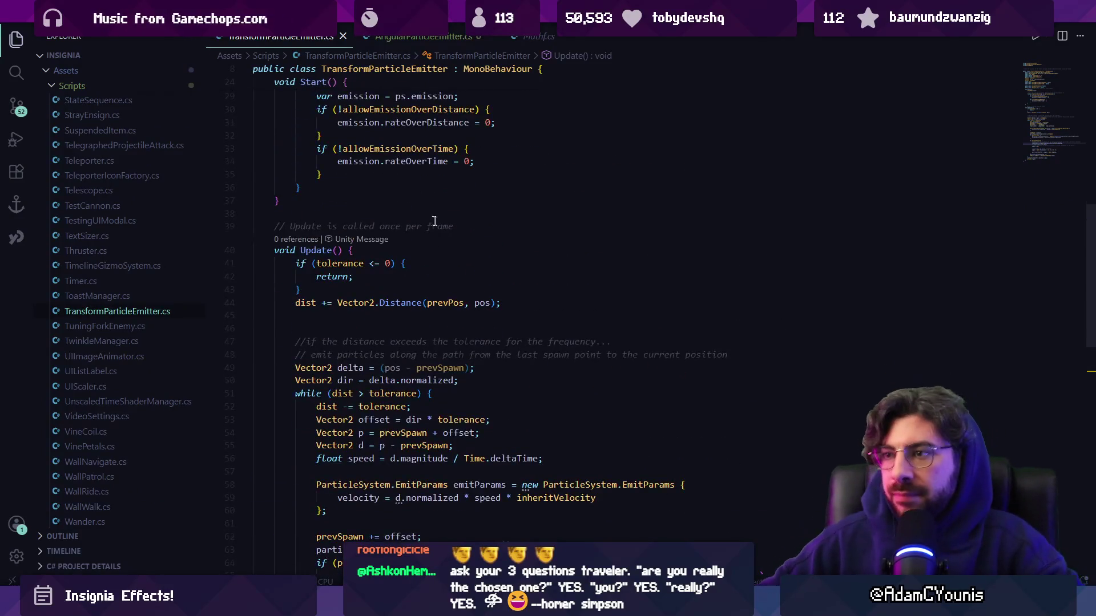
{"action": "scroll", "coordinate": [474, 285], "scroll_direction": "down", "scroll_amount": 4}
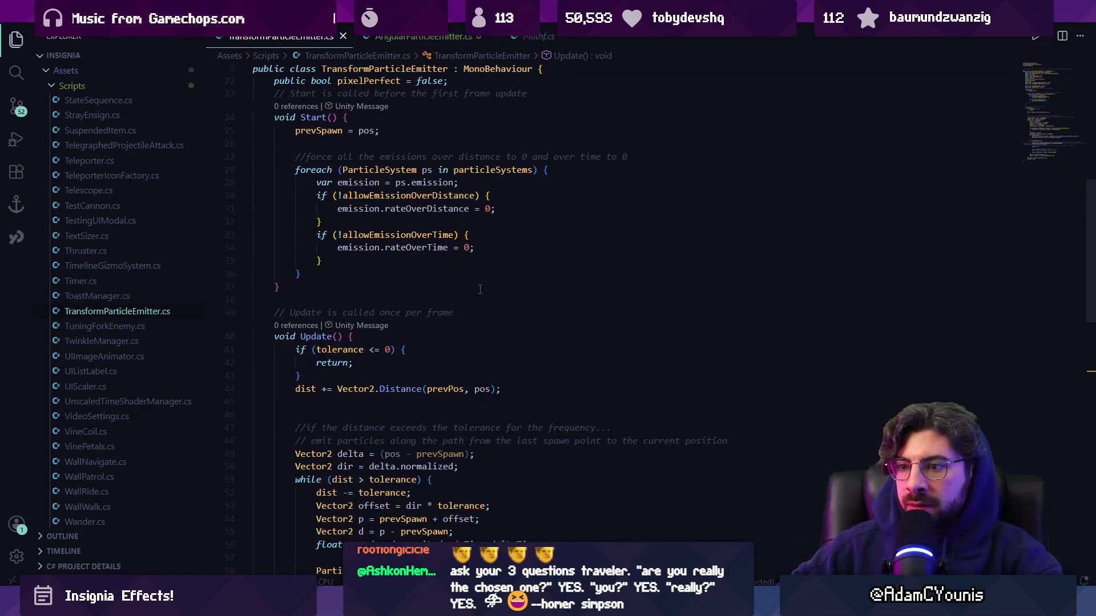
{"action": "scroll", "coordinate": [476, 288], "scroll_direction": "down", "scroll_amount": 6}
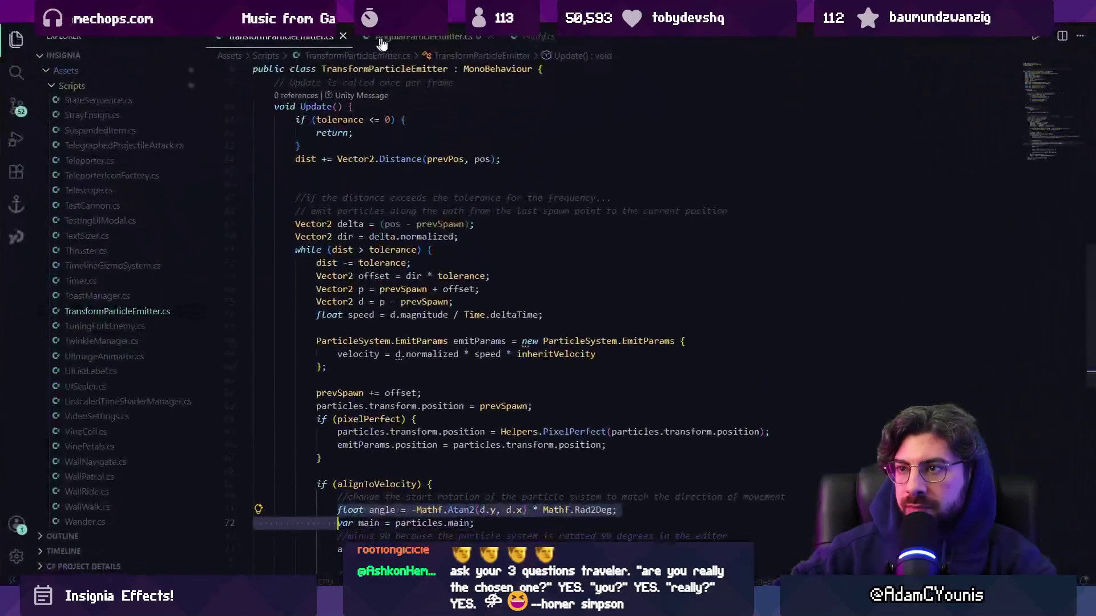
{"action": "key", "text": "ctrl+Tab"}
{"action": "left_click_drag", "start_coordinate": [357, 284], "coordinate": [256, 197]}
{"action": "key", "text": "BackSpace"}
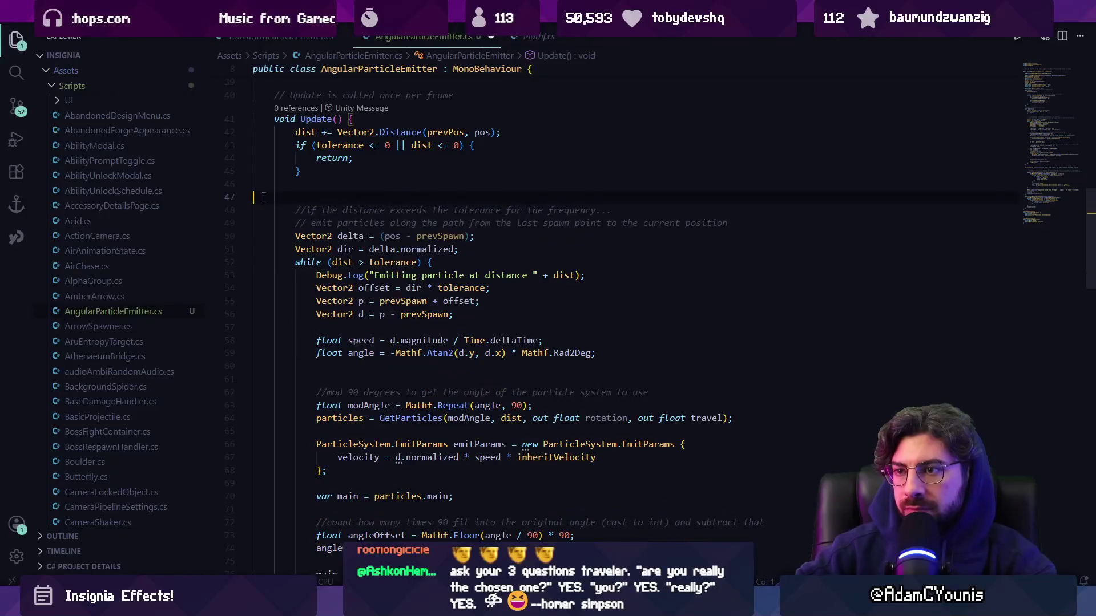
{"action": "key", "text": "alt+Tab"}
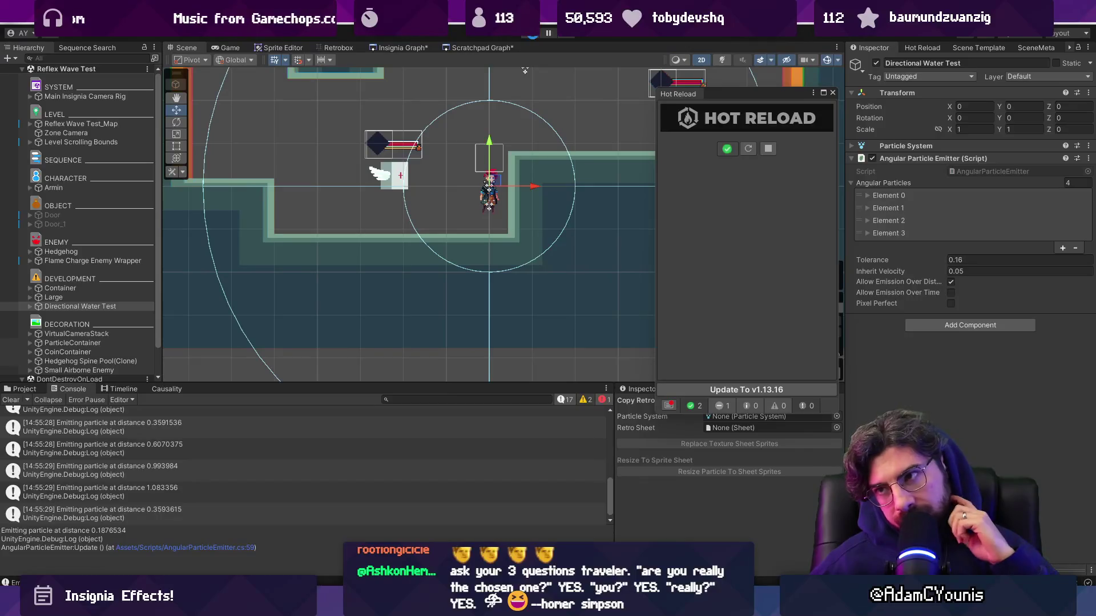
Restart play mode and drag the emitter in the Scene view so it leaves a water-particle trail.
{"action": "left_click", "coordinate": [533, 35]}
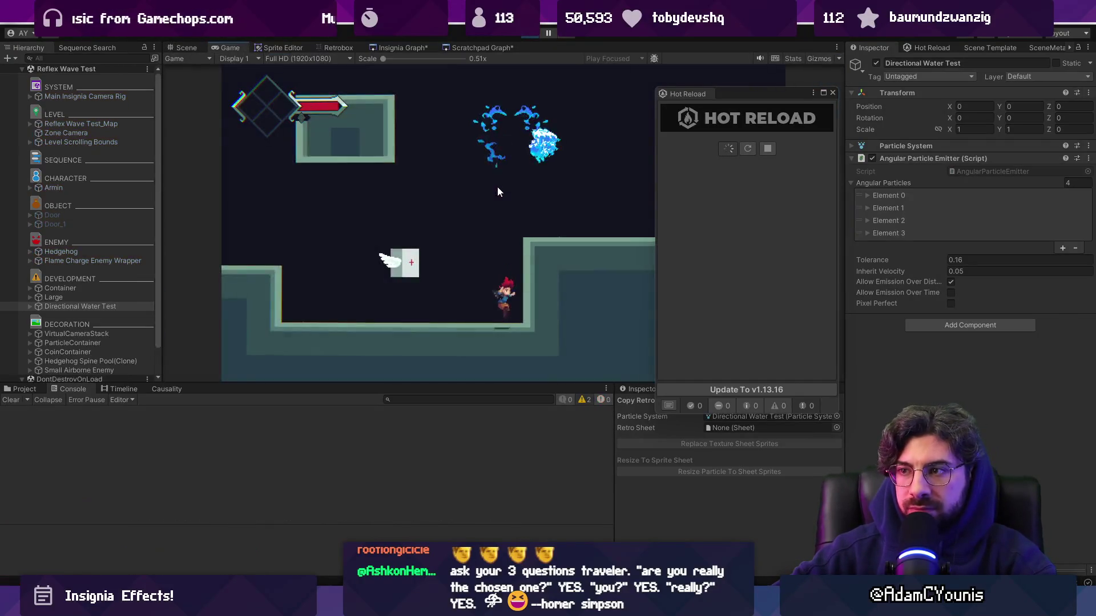
{"action": "key", "text": "ctrl+1"}
{"action": "mouse_move", "coordinate": [601, 107]}
{"action": "left_mouse_down"}
{"action": "mouse_move", "coordinate": [404, 139]}
{"action": "mouse_move", "coordinate": [489, 137]}
{"action": "mouse_move", "coordinate": [333, 154]}
{"action": "mouse_move", "coordinate": [477, 160]}
{"action": "mouse_move", "coordinate": [422, 160]}
{"action": "left_mouse_up"}
{"action": "key", "text": "alt+Tab"}
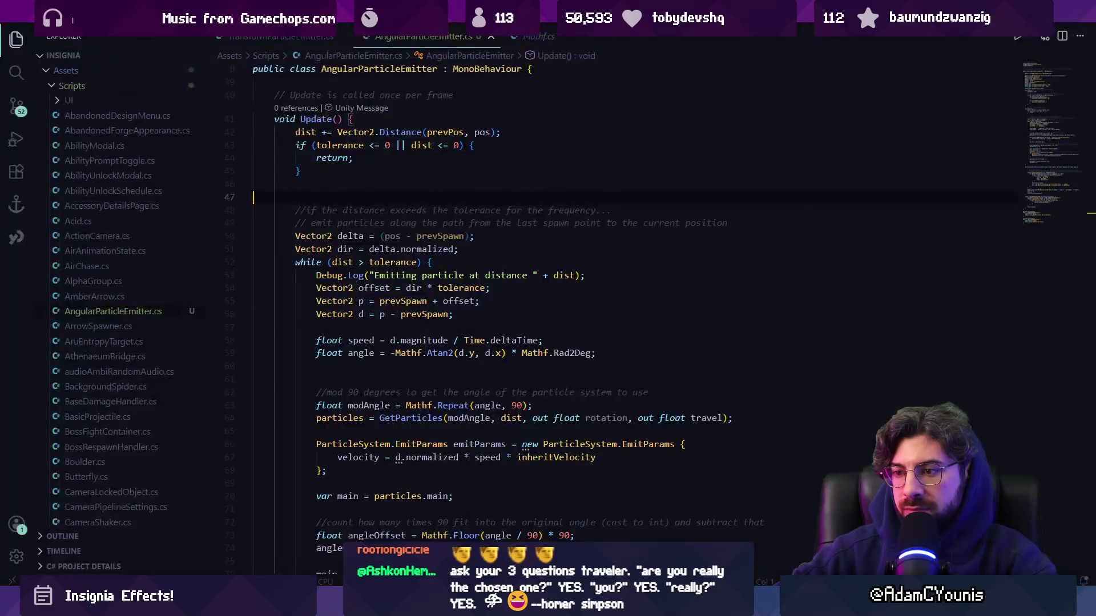
Delete the per-particle distance Debug.Log line and declare an int runs counter.
{"action": "triple_click", "coordinate": [402, 276]}
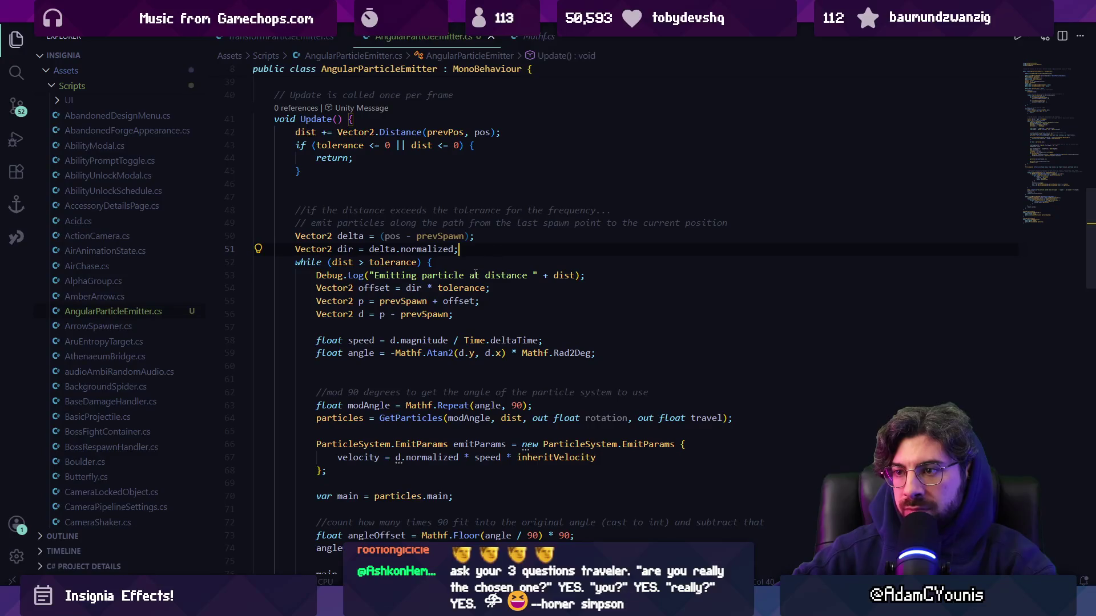
{"action": "key", "text": "BackSpace"}
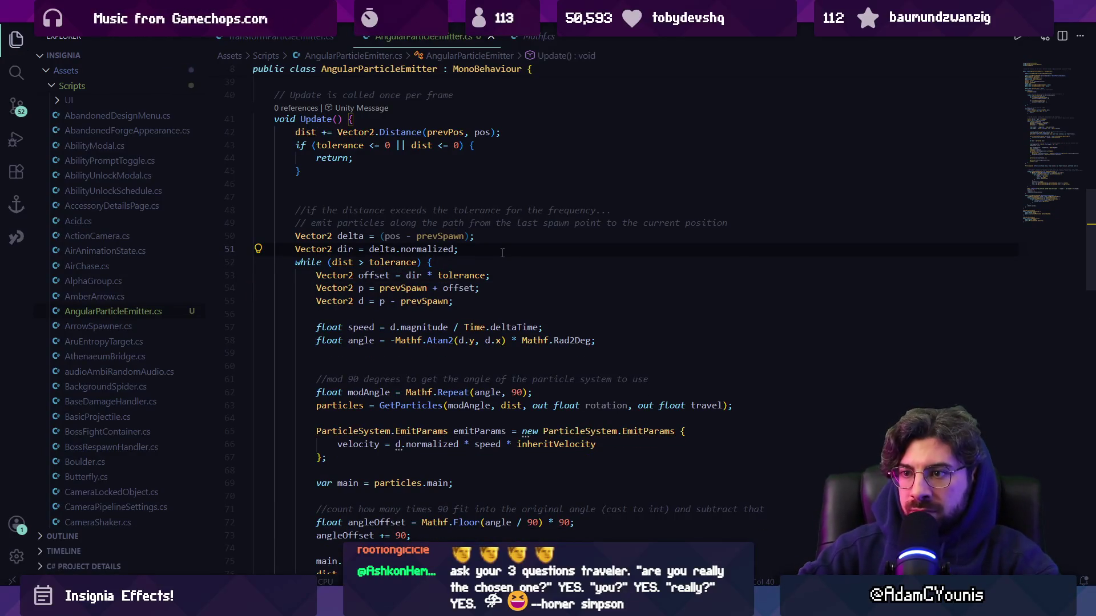
{"action": "key", "text": "Return"}
{"action": "type", "text": "int runs = 0;"}
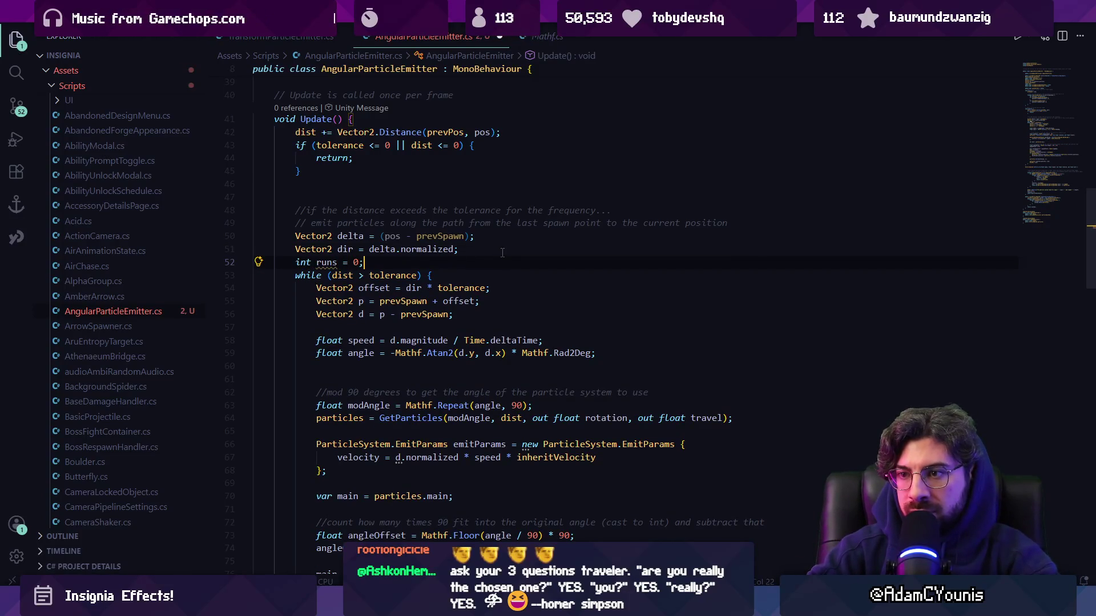
Add runs++ inside the while loop and log "Runs: " + runs after the loop.
{"action": "left_click", "coordinate": [498, 275]}
{"action": "key", "text": "Return"}
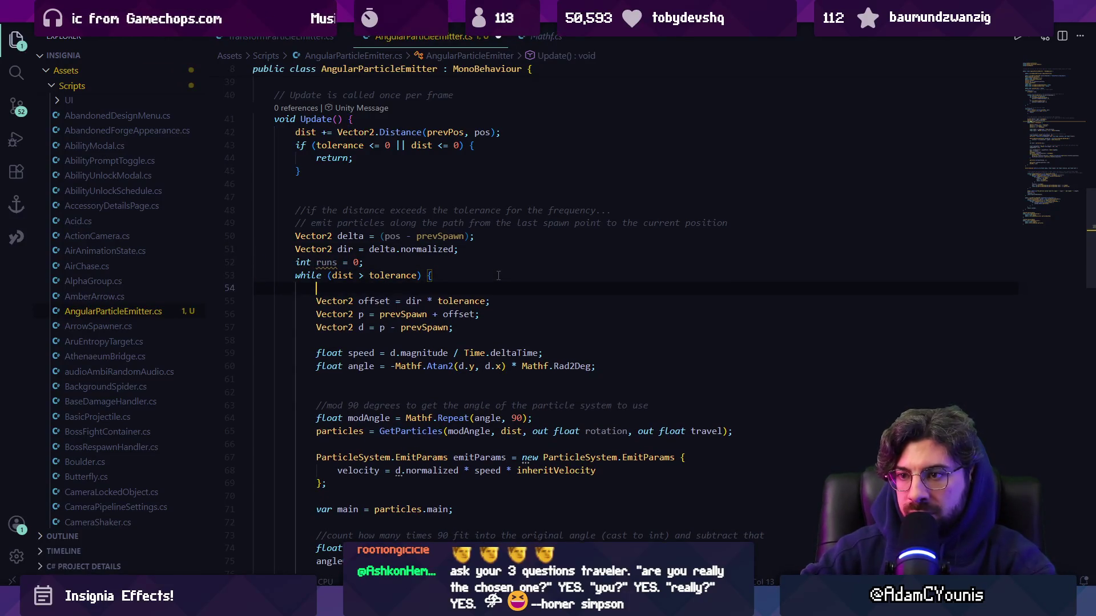
{"action": "type", "text": "runs"}
{"action": "key", "text": "Tab"}
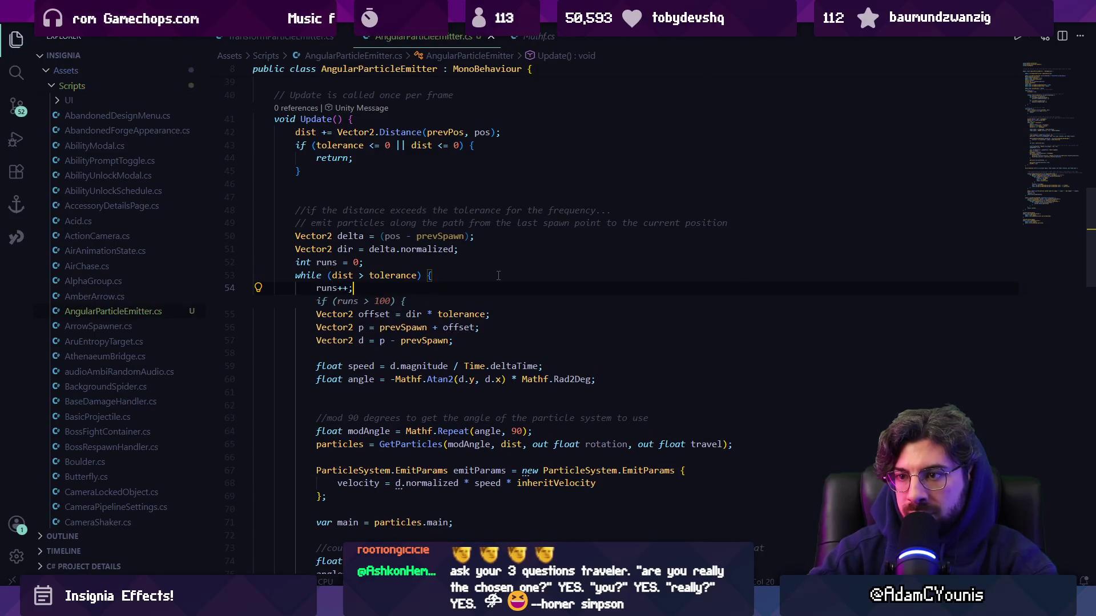
{"action": "scroll", "coordinate": [435, 270], "scroll_direction": "down", "scroll_amount": 6}
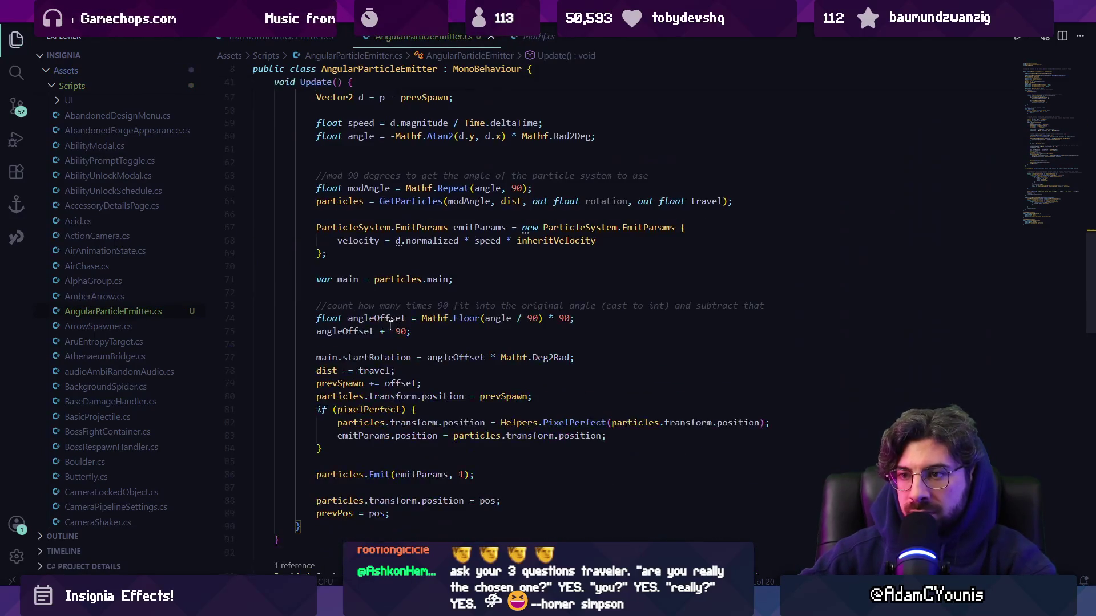
{"action": "scroll", "coordinate": [338, 537], "scroll_direction": "down", "scroll_amount": 1}
{"action": "key", "text": "Return"}
{"action": "type", "text": "Debug.Log(\"Runs: \" + runs);"}
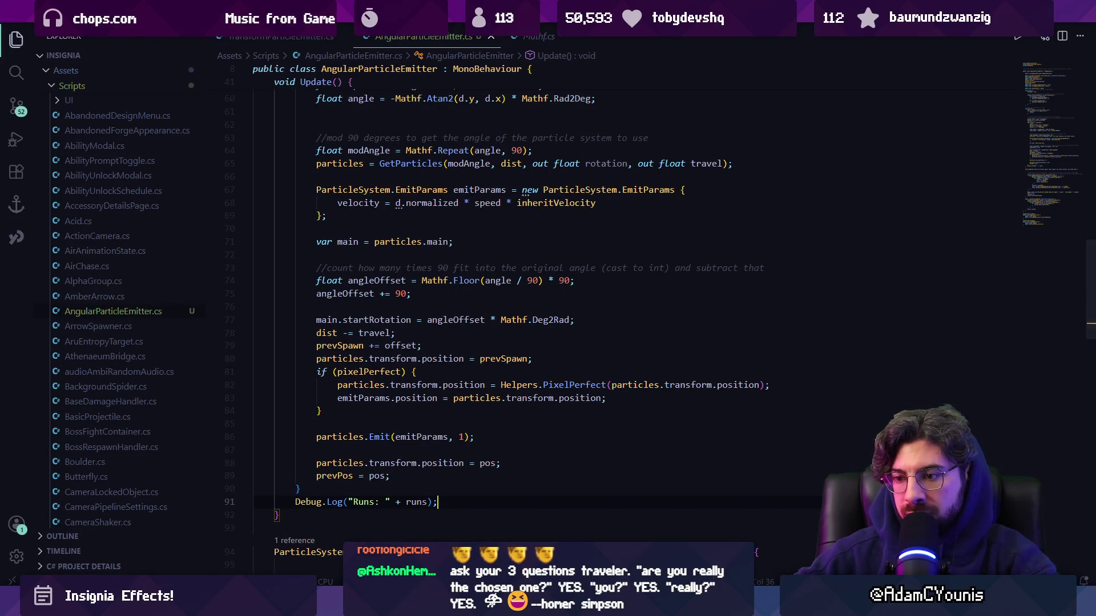
{"action": "key", "text": "alt+Tab"}
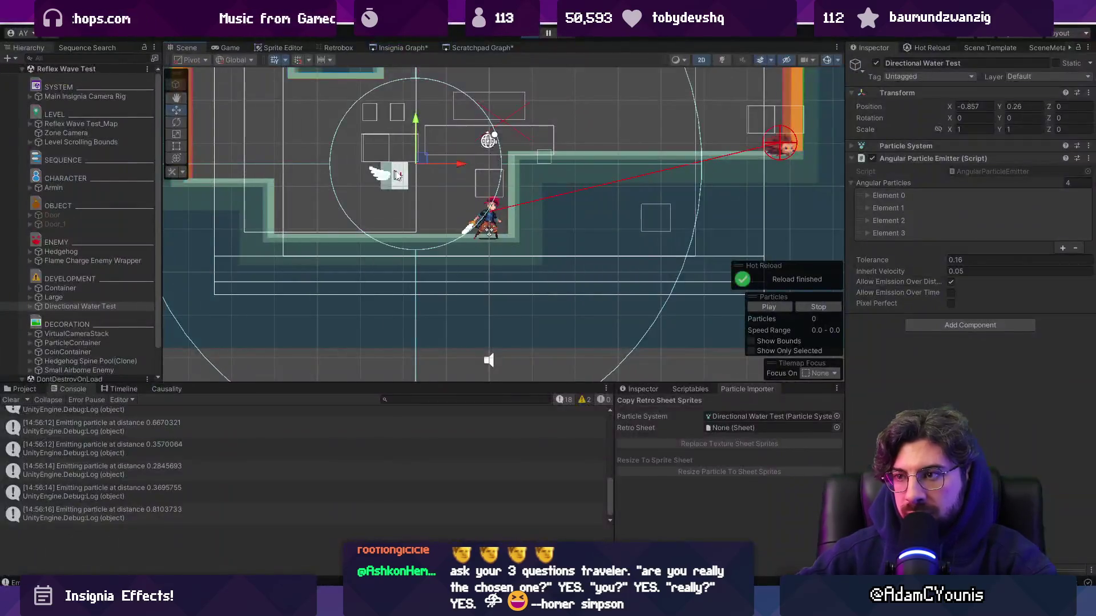
Drag Directional Water Test to the right and clear the Console log.
{"action": "mouse_move", "coordinate": [423, 158]}
{"action": "left_mouse_down"}
{"action": "mouse_move", "coordinate": [485, 155]}
{"action": "mouse_move", "coordinate": [369, 156]}
{"action": "mouse_move", "coordinate": [512, 156]}
{"action": "left_mouse_up"}
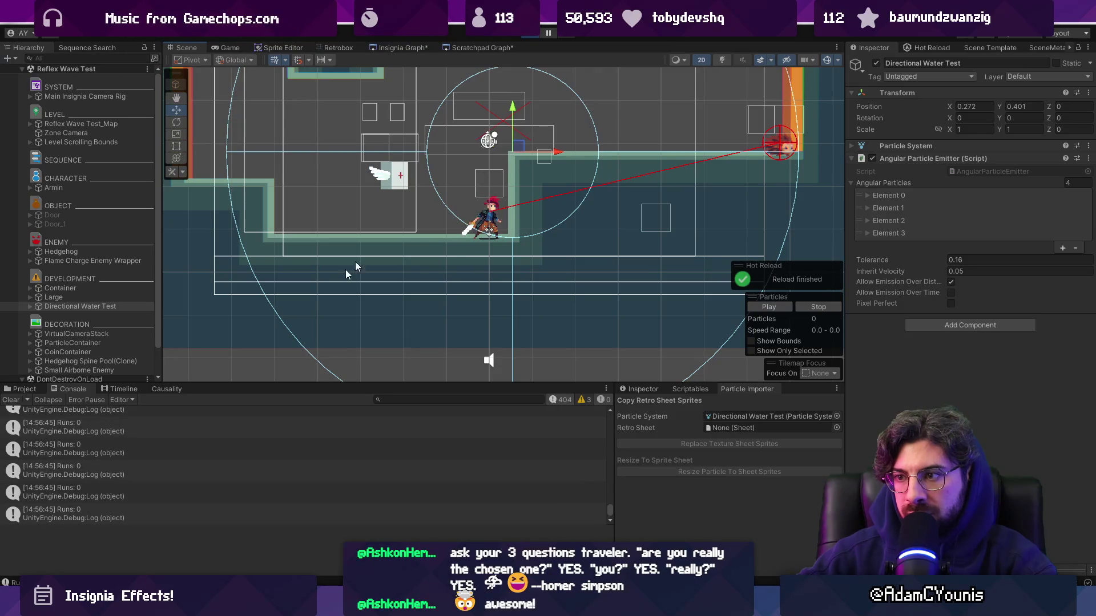
{"action": "left_click", "coordinate": [11, 400]}
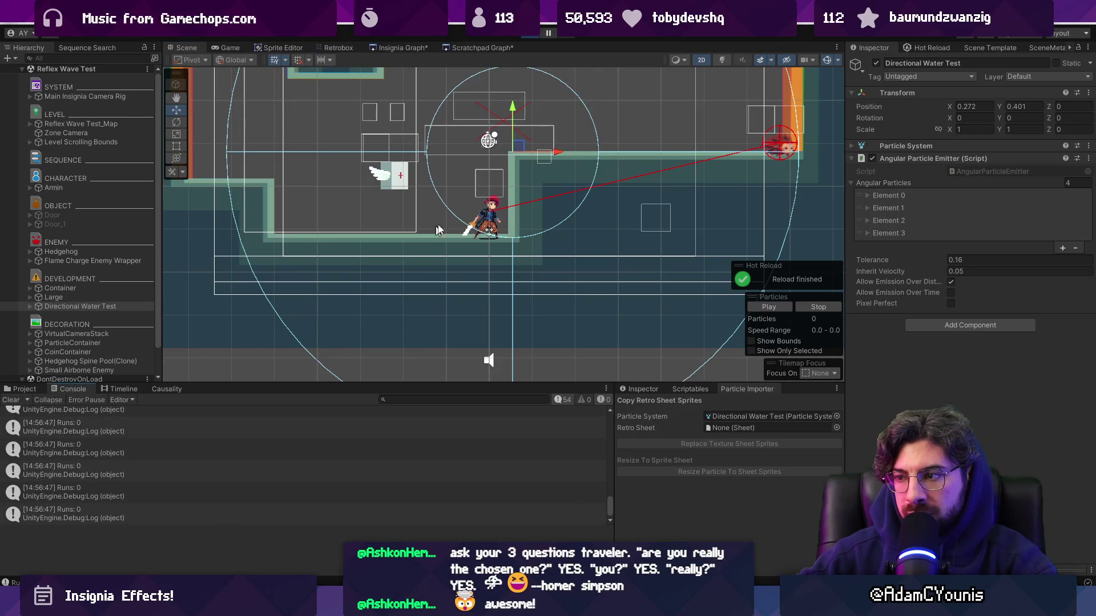
{"action": "key", "text": "alt+Tab"}
Wrap the Runs Debug.Log in if (runs > 0) { } and save the script.
{"action": "left_click", "coordinate": [386, 492]}
{"action": "key", "text": "Return"}
{"action": "type", "text": "if(runs > 0"}
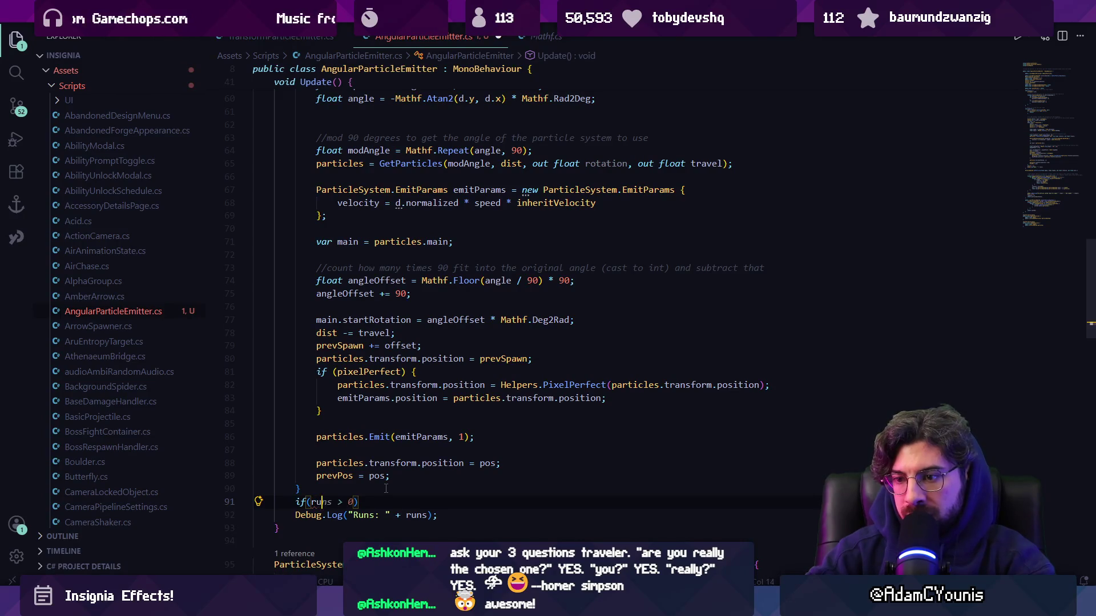
{"action": "type", "text": ") {"}
{"action": "key", "text": "Return"}
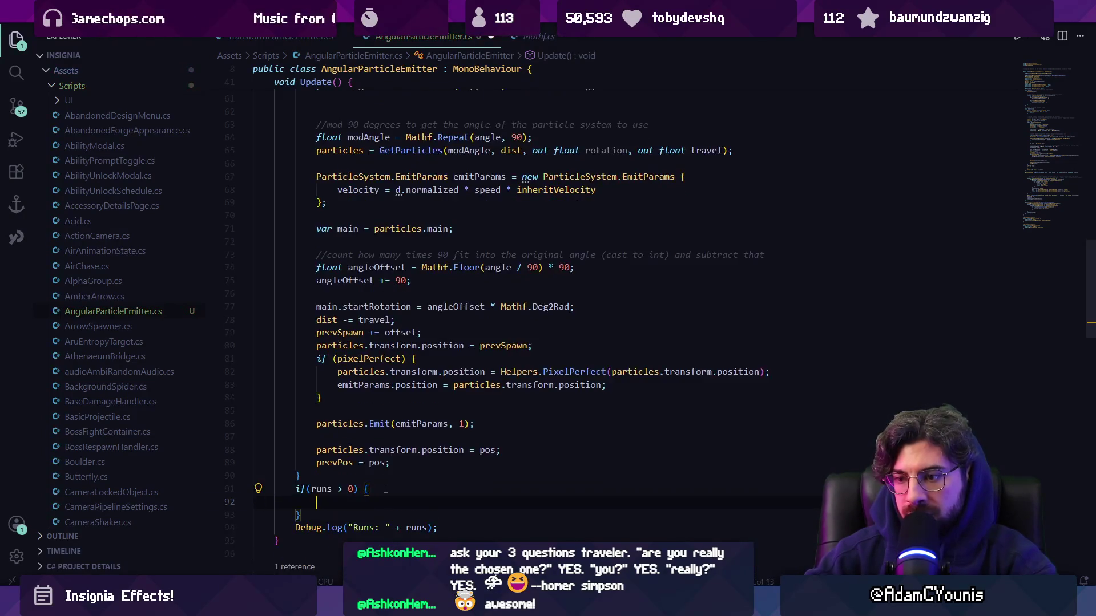
{"action": "key", "text": "ctrl+s"}
{"action": "key", "text": "alt+Tab"}
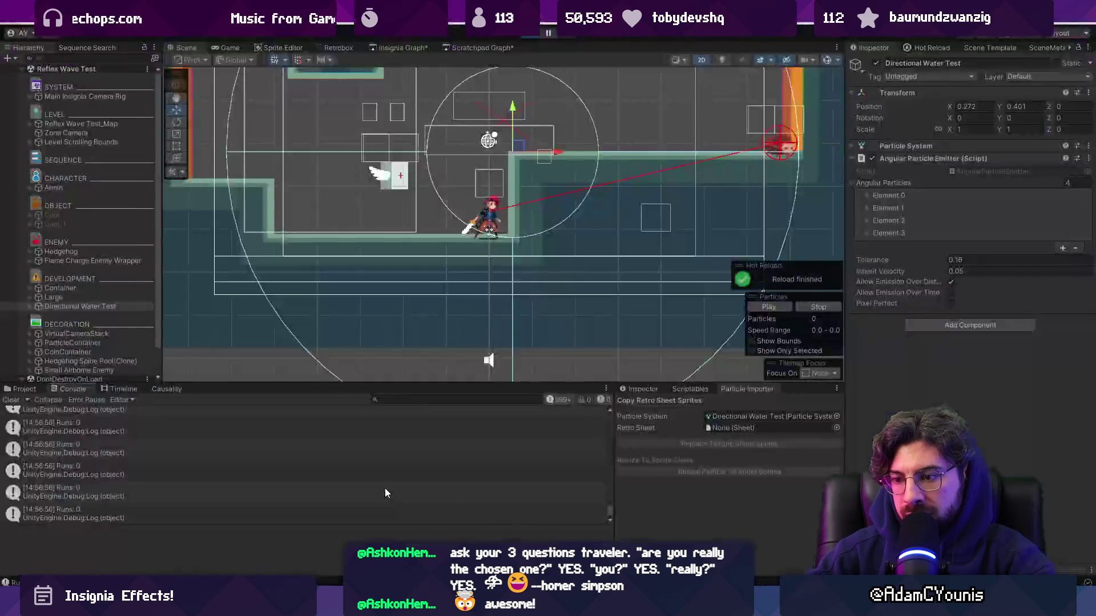
Drag Directional Water Test left and down so it trails particles and logs Runs: 1.
{"action": "mouse_move", "coordinate": [494, 155]}
{"action": "left_mouse_down"}
{"action": "mouse_move", "coordinate": [395, 148]}
{"action": "mouse_move", "coordinate": [518, 129]}
{"action": "mouse_move", "coordinate": [410, 117]}
{"action": "mouse_move", "coordinate": [513, 117]}
{"action": "mouse_move", "coordinate": [455, 166]}
{"action": "mouse_move", "coordinate": [394, 177]}
{"action": "mouse_move", "coordinate": [541, 106]}
{"action": "left_mouse_up"}
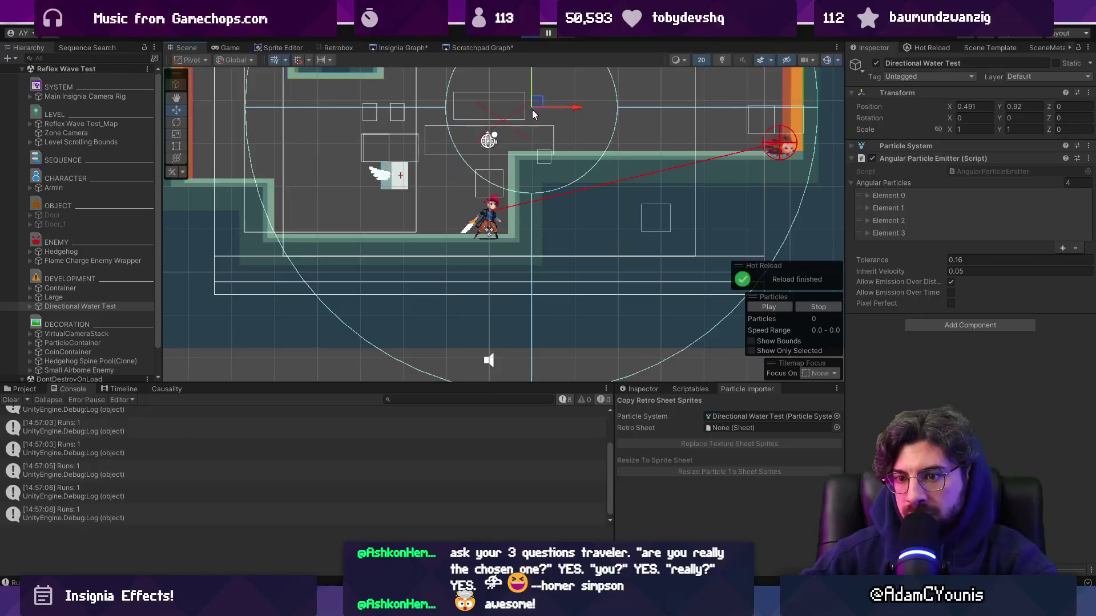
{"action": "mouse_move", "coordinate": [536, 103]}
{"action": "left_mouse_down"}
{"action": "mouse_move", "coordinate": [388, 166]}
{"action": "mouse_move", "coordinate": [399, 139]}
{"action": "left_mouse_up"}
{"action": "key", "text": "alt+Tab"}
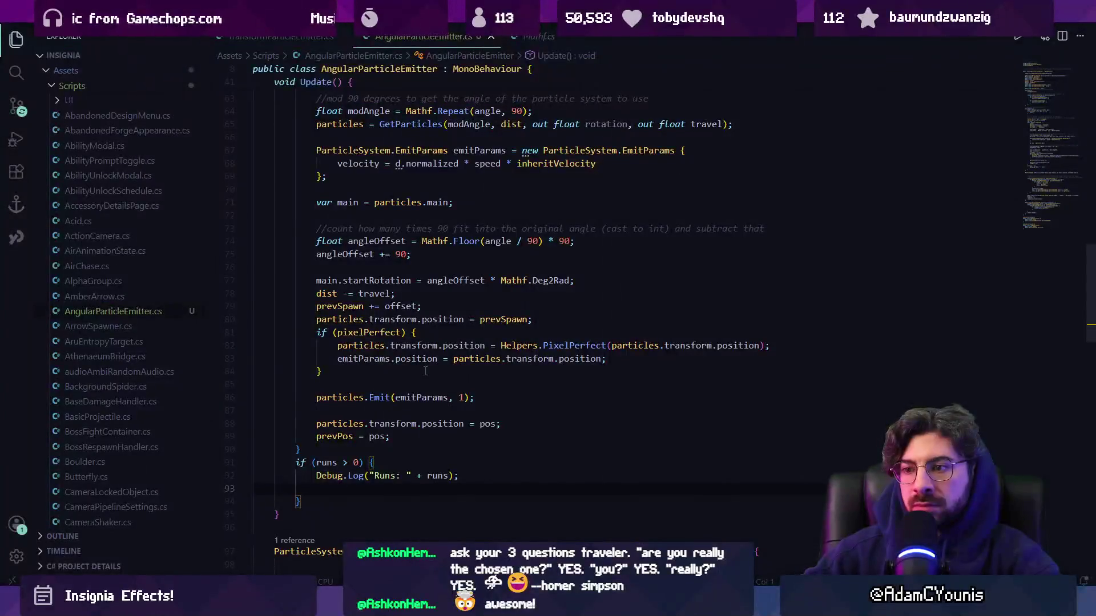
{"action": "key", "text": "alt+Tab"}
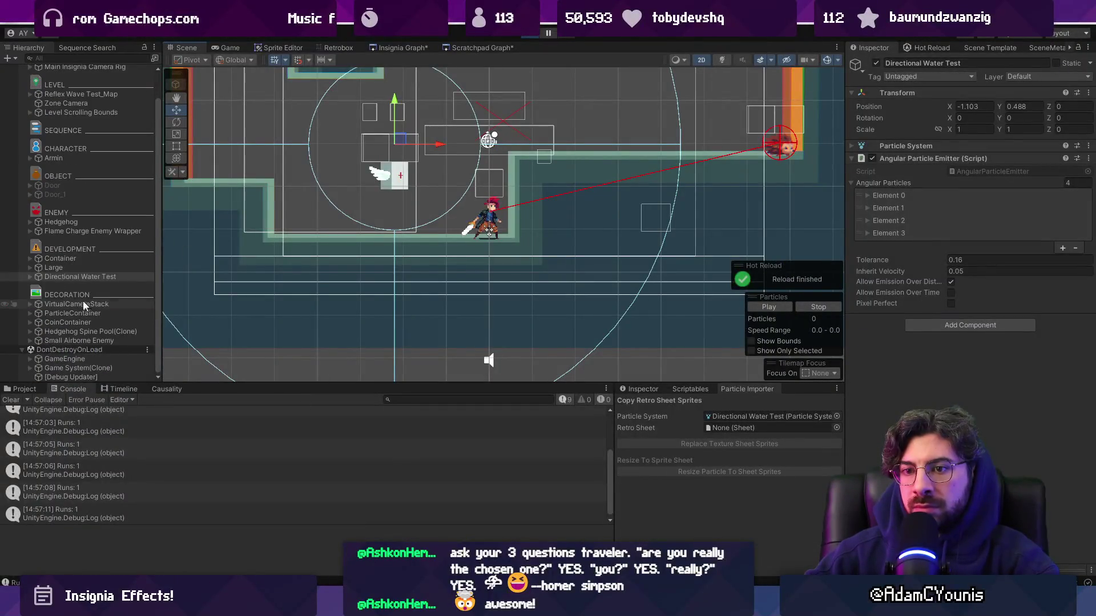
Expand Directional Water Test's angle groups and multi-select their child particle systems, including 67-Short.
{"action": "left_click", "coordinate": [29, 277]}
{"action": "left_click", "coordinate": [53, 286]}
{"action": "left_click", "coordinate": [37, 312]}
{"action": "left_click", "coordinate": [38, 304]}
{"action": "left_click", "coordinate": [37, 295]}
{"action": "left_click", "coordinate": [37, 286]}
{"action": "left_click", "coordinate": [64, 295]}
{"action": "left_click", "coordinate": [70, 305], "text": "ctrl"}
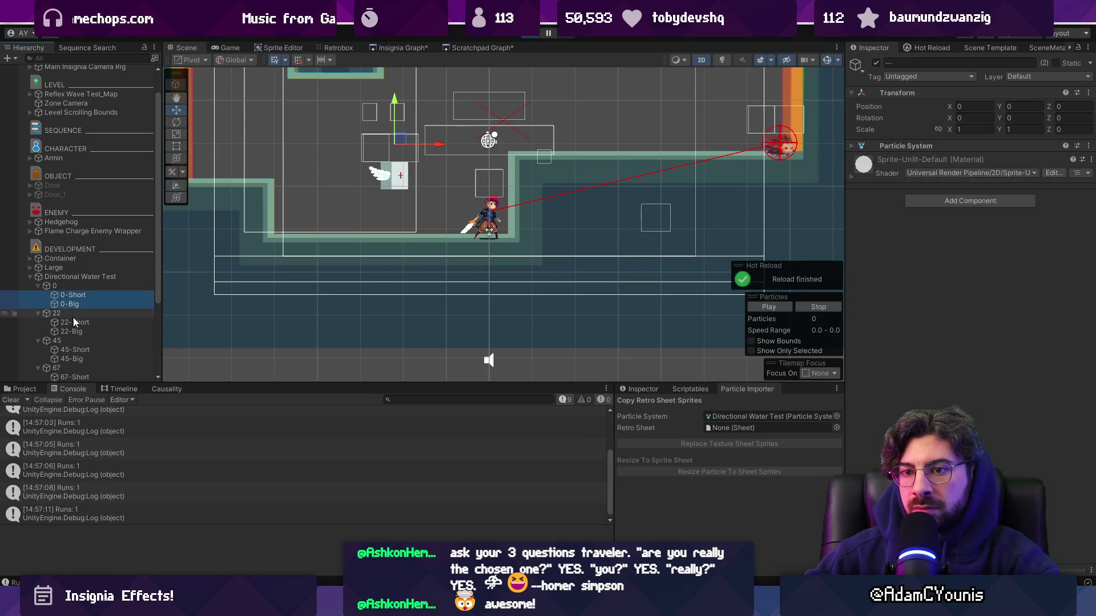
{"action": "left_click", "coordinate": [74, 322], "text": "ctrl"}
{"action": "left_click", "coordinate": [77, 332], "text": "ctrl"}
{"action": "scroll", "coordinate": [89, 358], "scroll_direction": "down", "scroll_amount": 3}
{"action": "left_click", "coordinate": [75, 268], "text": "ctrl"}
Set Emission Rate over Distance to 0 on all selected particle systems.
{"action": "left_click", "coordinate": [970, 146]}
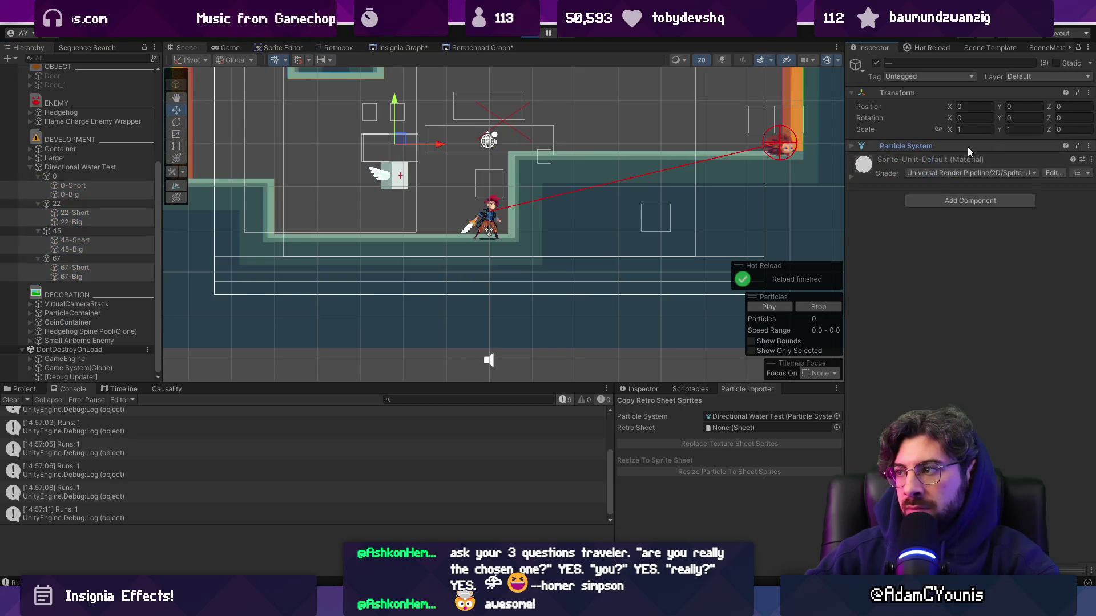
{"action": "left_click", "coordinate": [887, 287]}
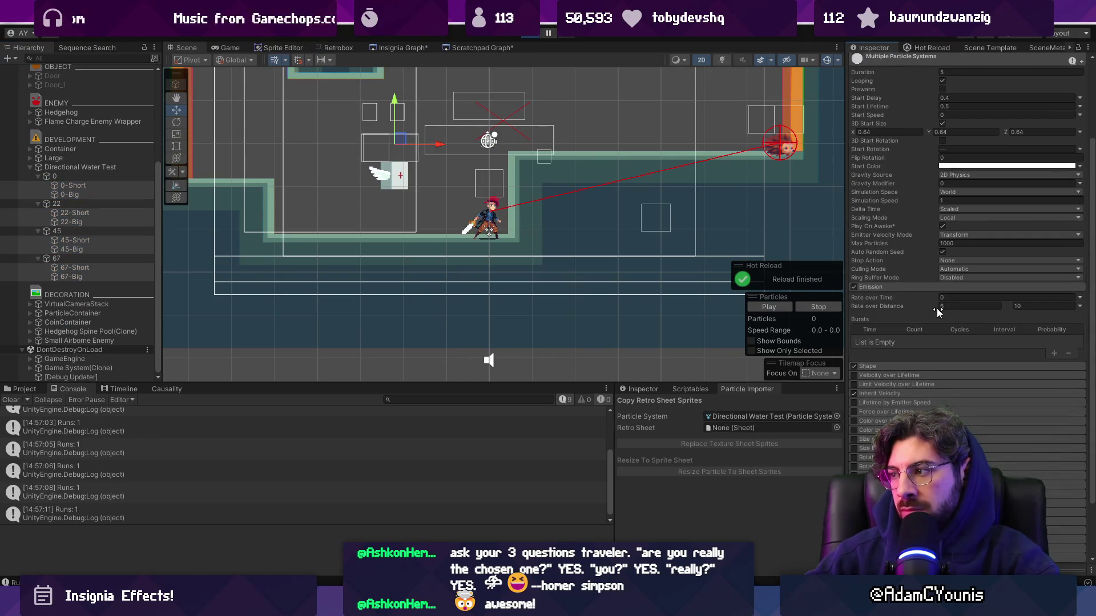
{"action": "left_click", "coordinate": [988, 307]}
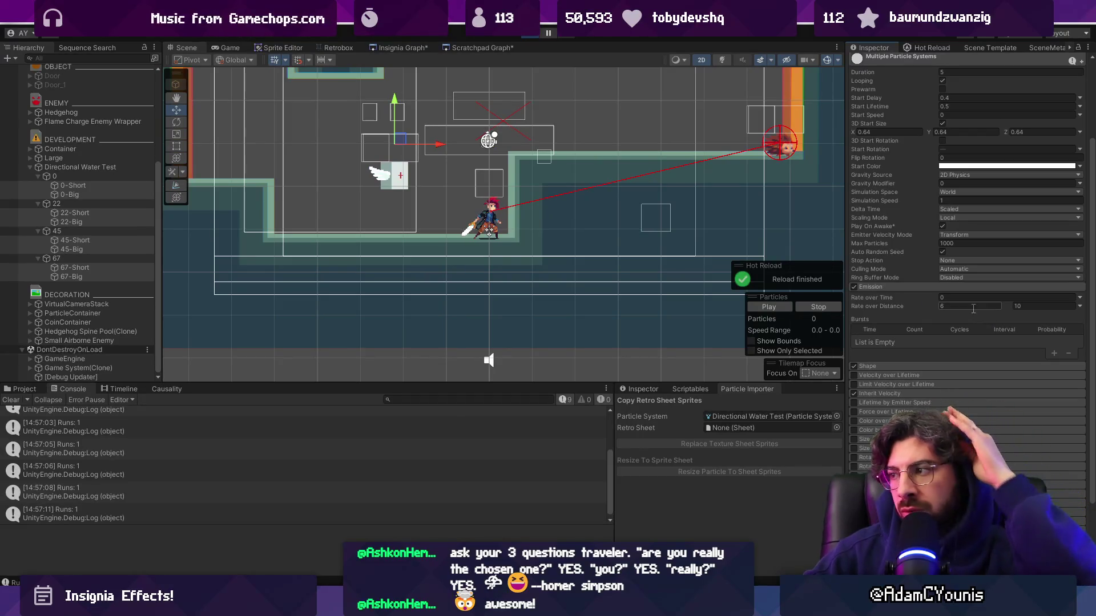
{"action": "type", "text": "0"}
{"action": "key", "text": "Tab"}
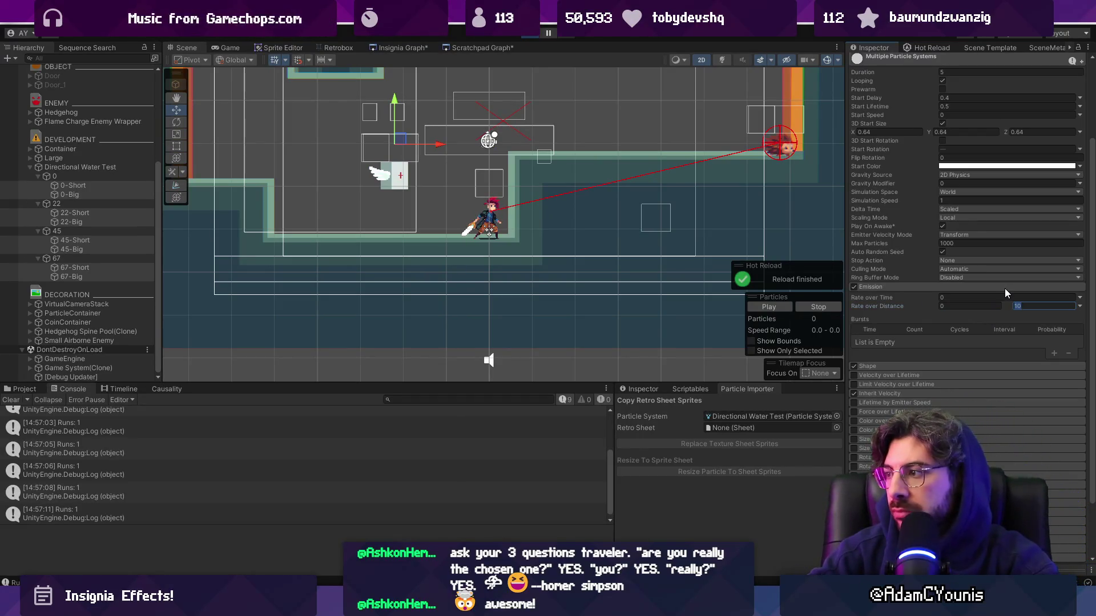
{"action": "type", "text": "0"}
Reselect Directional Water Test, drag it across the scene to test, and stop play mode.
{"action": "left_click_drag", "start_coordinate": [402, 141], "coordinate": [545, 124]}
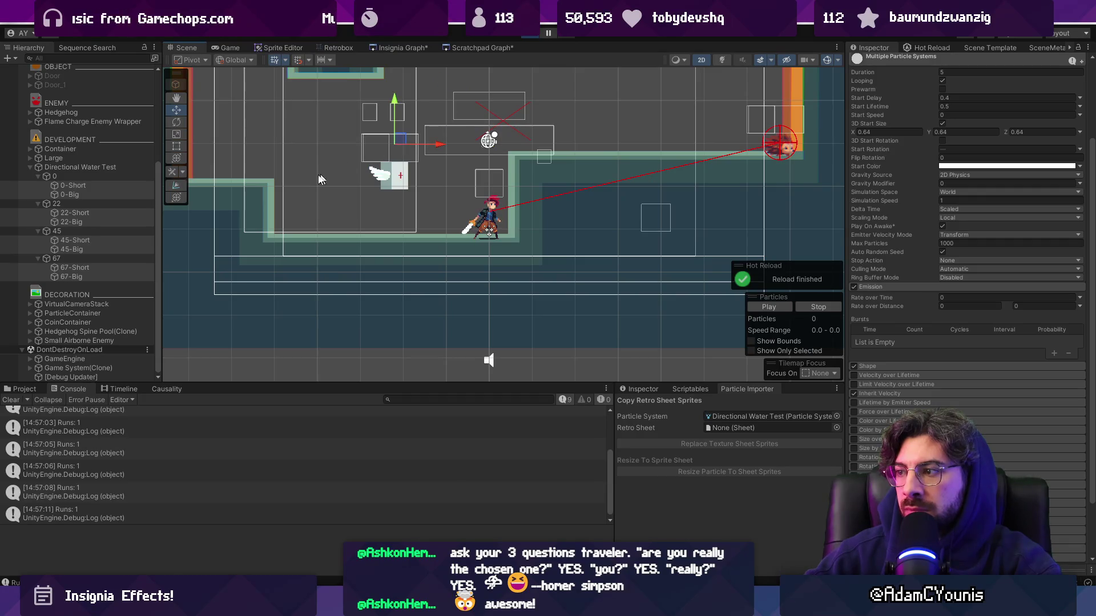
{"action": "left_click", "coordinate": [95, 167]}
{"action": "mouse_move", "coordinate": [400, 141]}
{"action": "left_mouse_down"}
{"action": "mouse_move", "coordinate": [477, 100]}
{"action": "mouse_move", "coordinate": [369, 115]}
{"action": "mouse_move", "coordinate": [457, 96]}
{"action": "mouse_move", "coordinate": [488, 128]}
{"action": "mouse_move", "coordinate": [388, 171]}
{"action": "mouse_move", "coordinate": [317, 172]}
{"action": "mouse_move", "coordinate": [529, 139]}
{"action": "left_mouse_up"}
{"action": "left_click", "coordinate": [522, 36]}
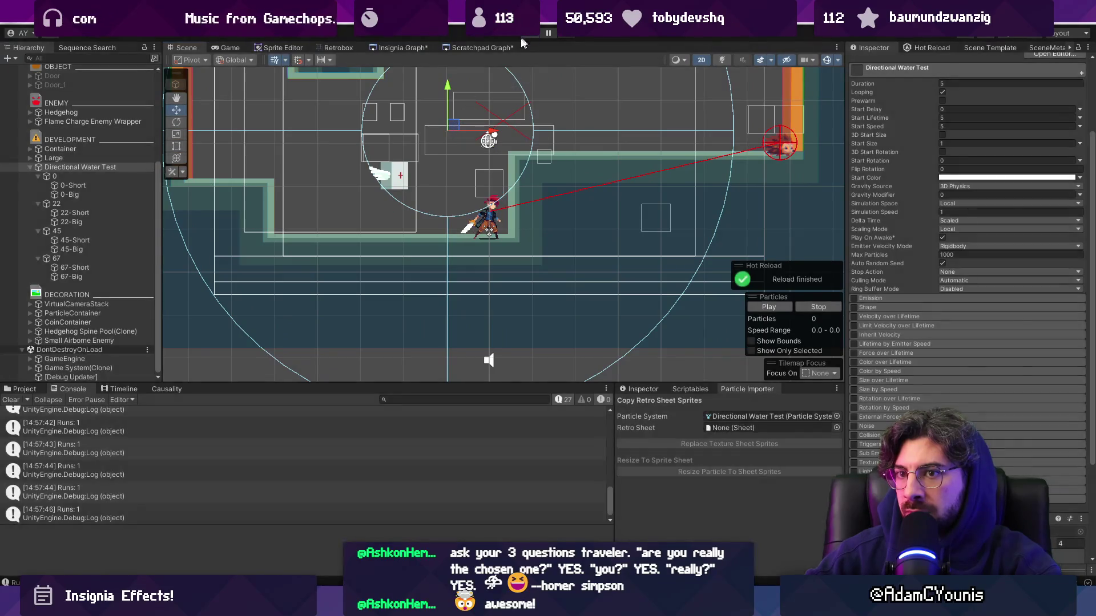
Select the angle child particle systems, up to and including 67-Big.
{"action": "left_click", "coordinate": [85, 268]}
{"action": "left_click", "coordinate": [88, 277], "text": "shift"}
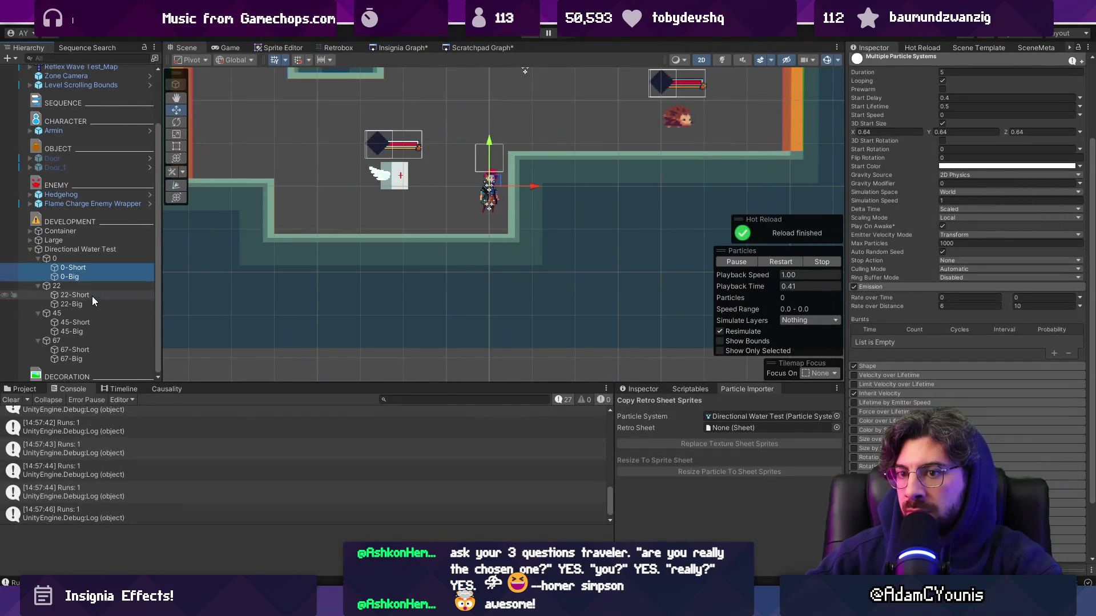
{"action": "left_click", "coordinate": [92, 296], "text": "ctrl"}
{"action": "left_click", "coordinate": [93, 303], "text": "ctrl"}
{"action": "left_click", "coordinate": [95, 358], "text": "ctrl"}
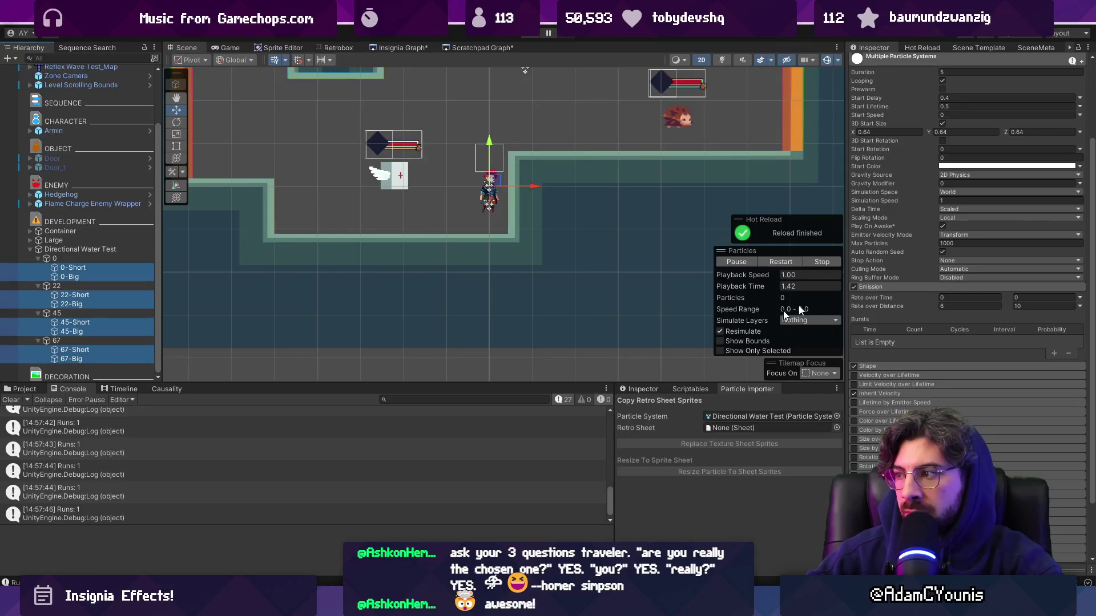
Turn off Emission for the selected systems and review the Emission and Shape modules.
{"action": "left_click", "coordinate": [855, 287]}
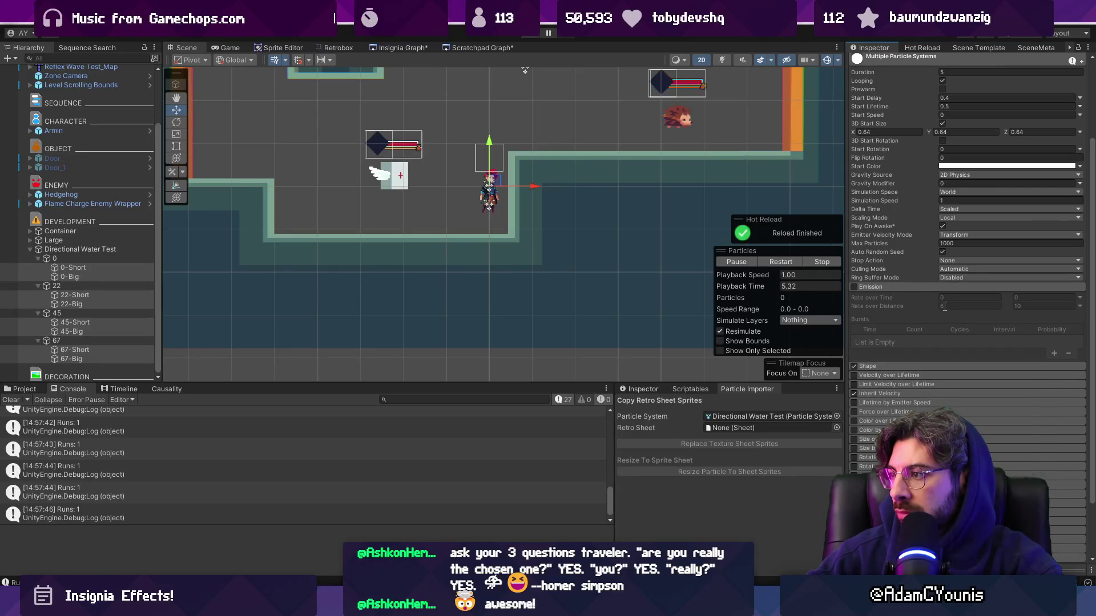
{"action": "left_click", "coordinate": [856, 288]}
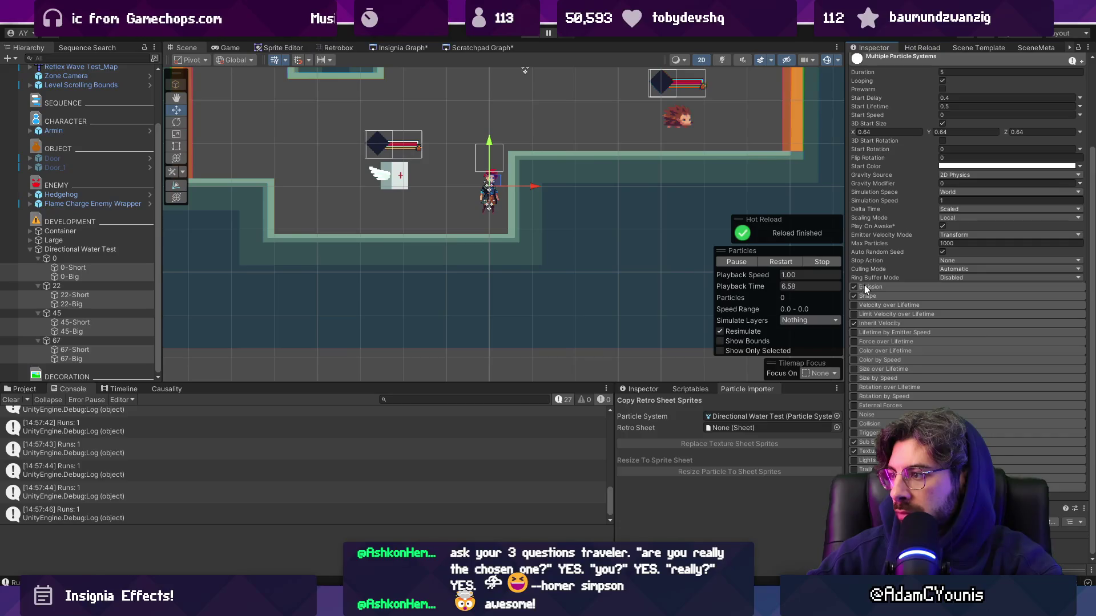
{"action": "left_click", "coordinate": [863, 287]}
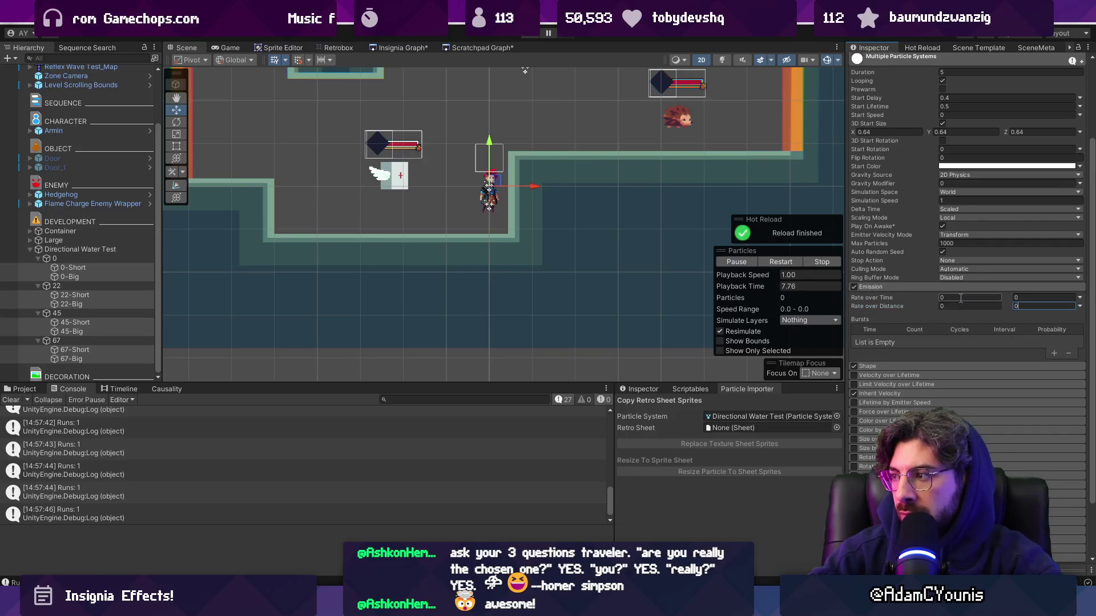
{"action": "left_click", "coordinate": [897, 288]}
{"action": "left_click", "coordinate": [884, 294]}
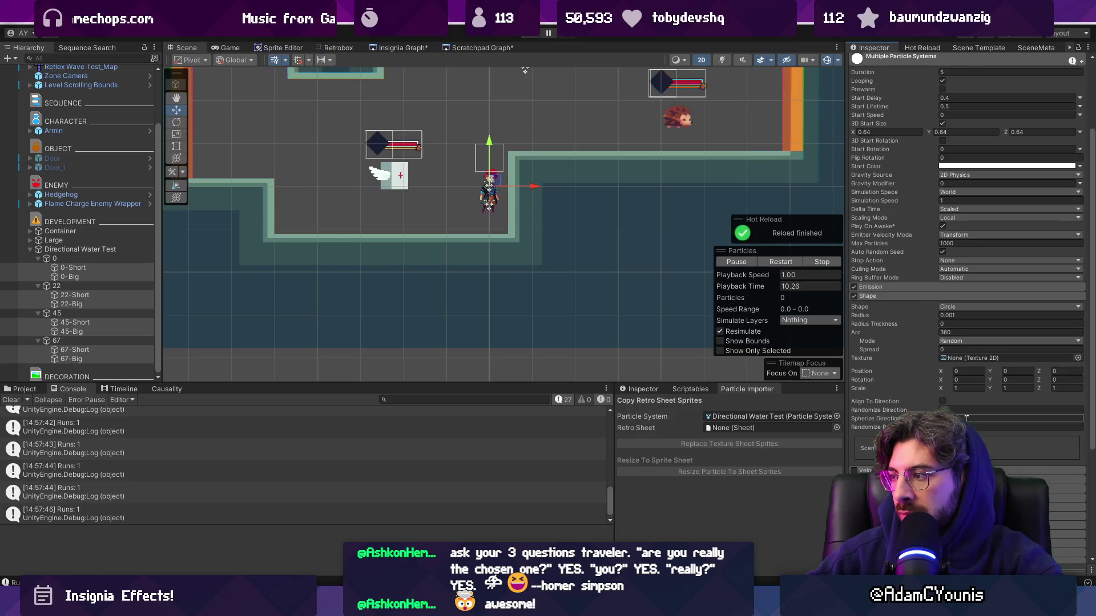
{"action": "left_click", "coordinate": [909, 297]}
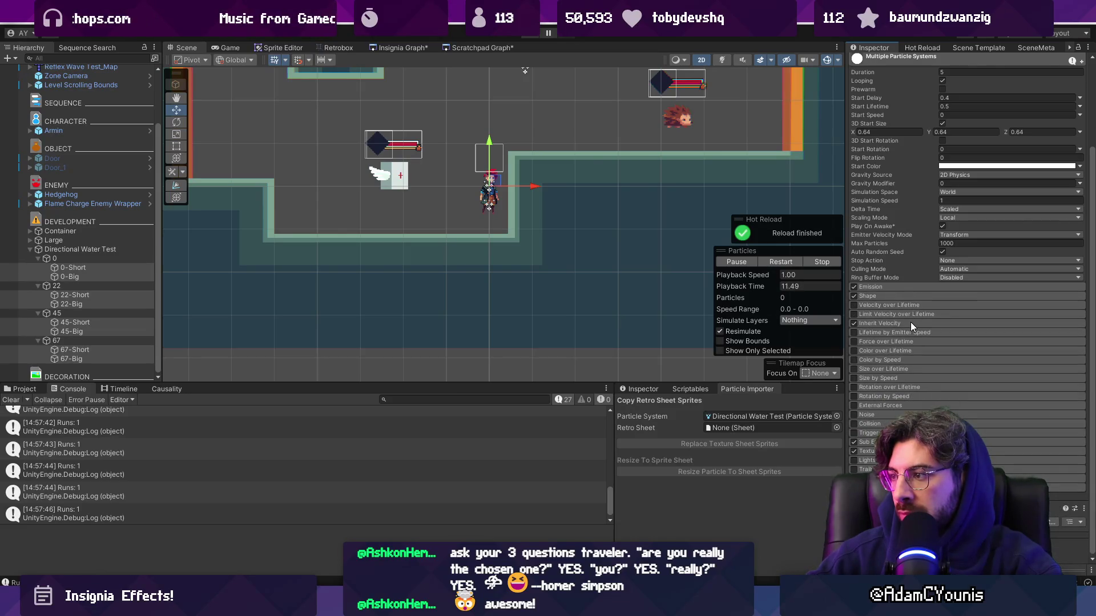
Collapse the Sub Emitters module and expand Texture Sheet Animation.
{"action": "scroll", "coordinate": [905, 326], "scroll_direction": "up", "scroll_amount": 2}
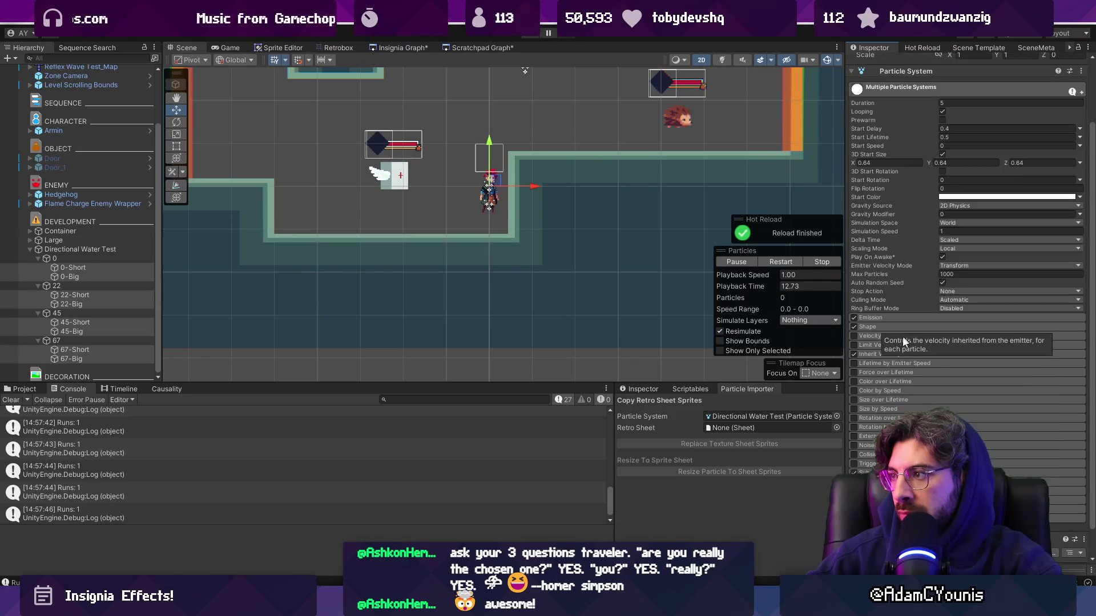
{"action": "scroll", "coordinate": [964, 308], "scroll_direction": "down", "scroll_amount": 2}
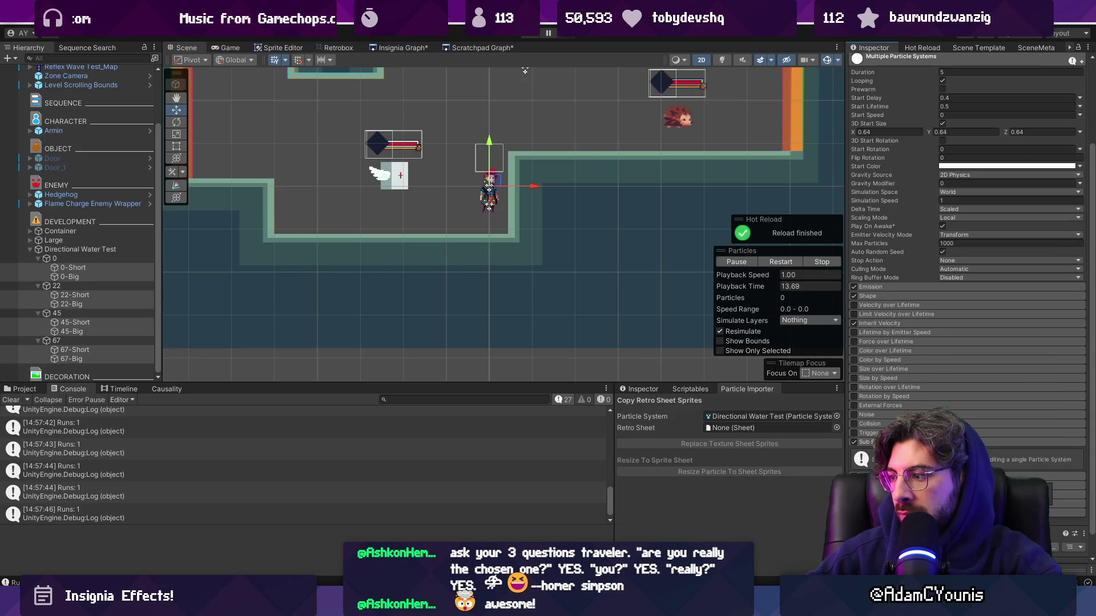
{"action": "left_click", "coordinate": [854, 443]}
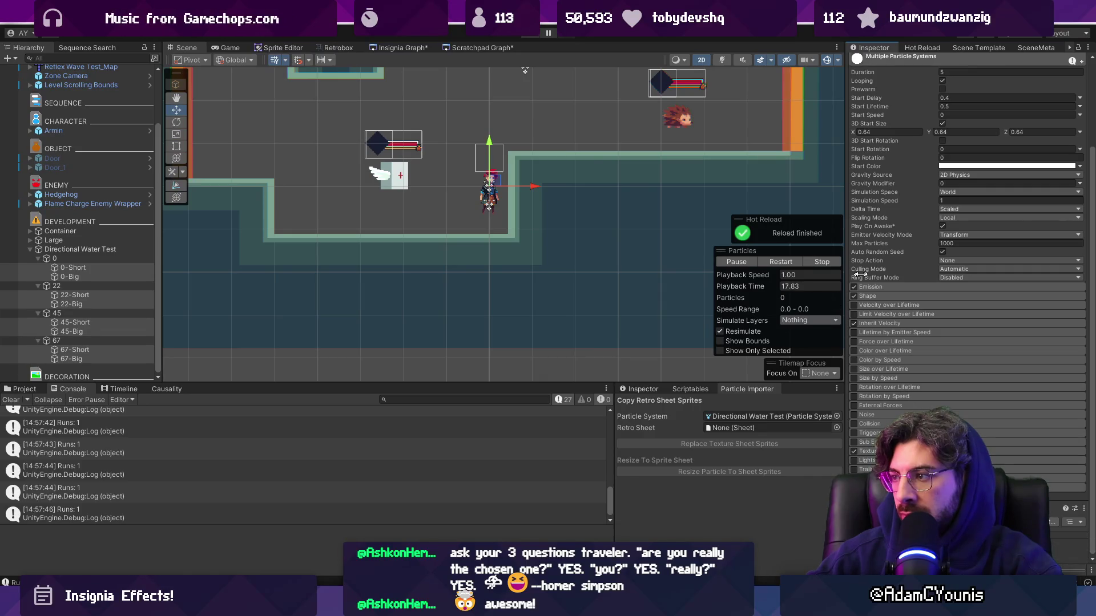
{"action": "left_click", "coordinate": [879, 451]}
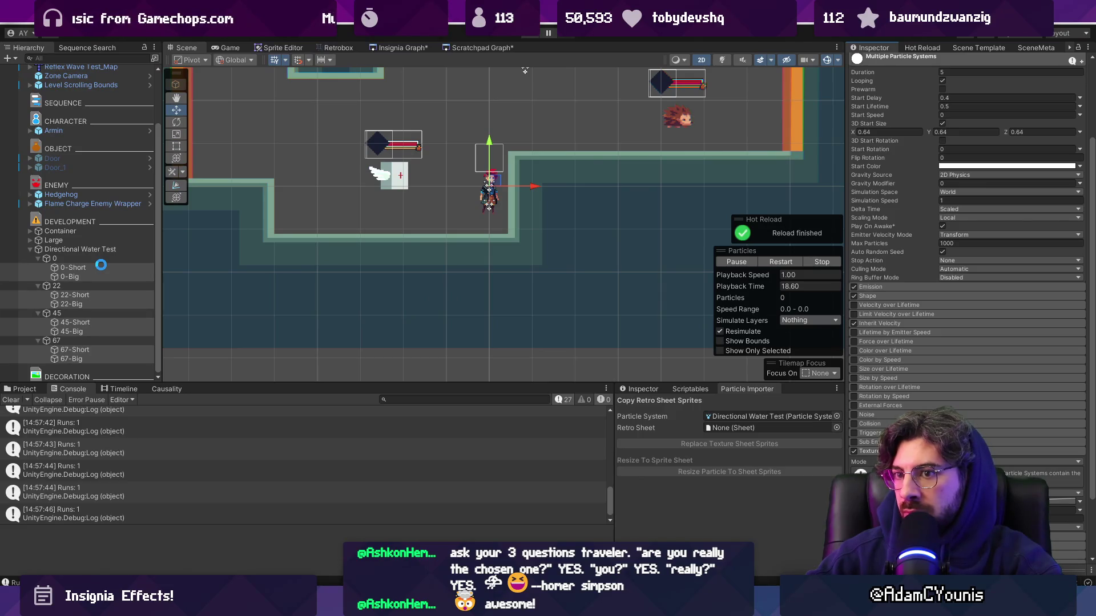
Trial-move 0-Short, undo it, then select Directional Water Test.
{"action": "left_click", "coordinate": [101, 265]}
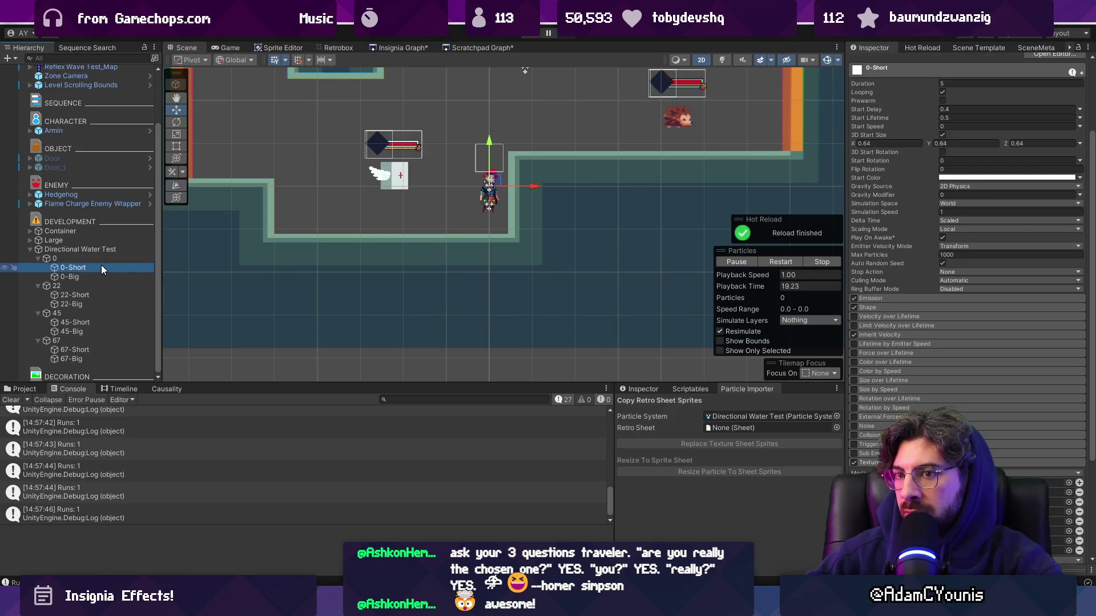
{"action": "left_click_drag", "start_coordinate": [511, 185], "coordinate": [494, 167]}
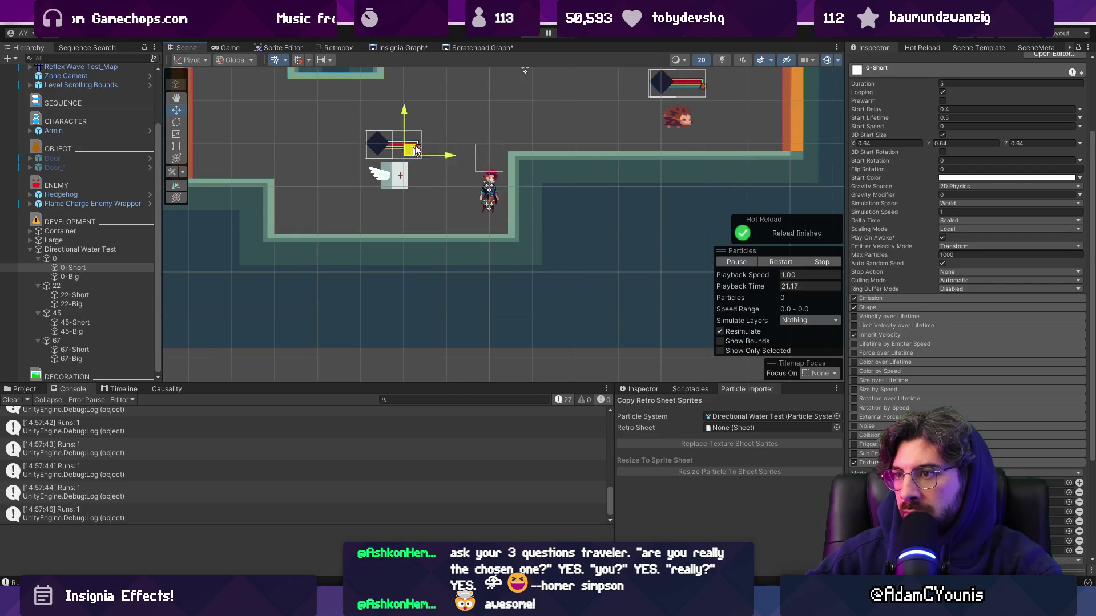
{"action": "key", "text": "ctrl+z"}
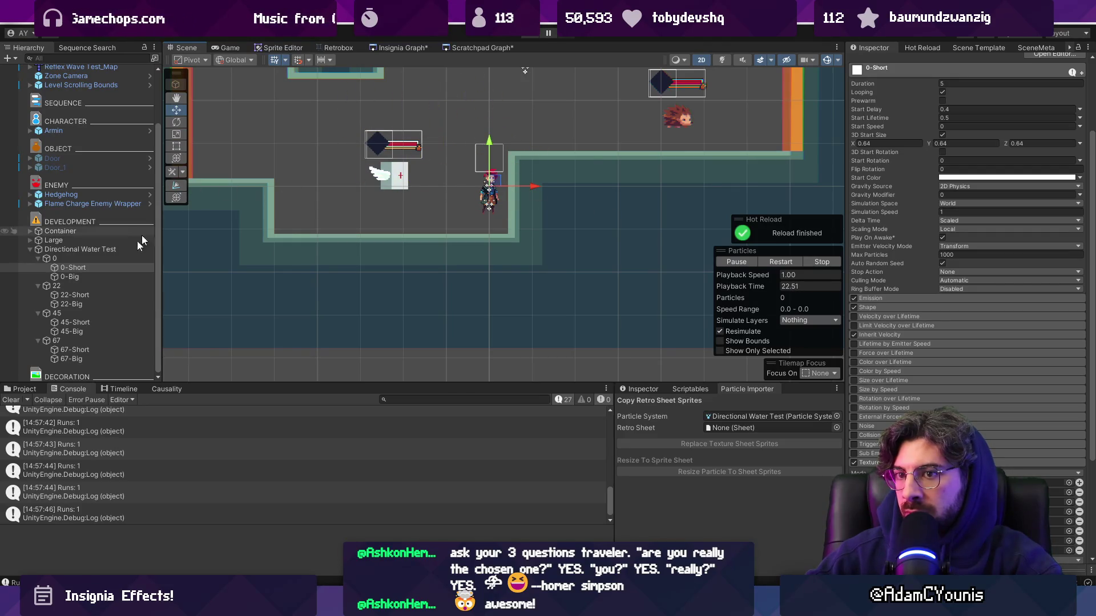
{"action": "left_click", "coordinate": [80, 249]}
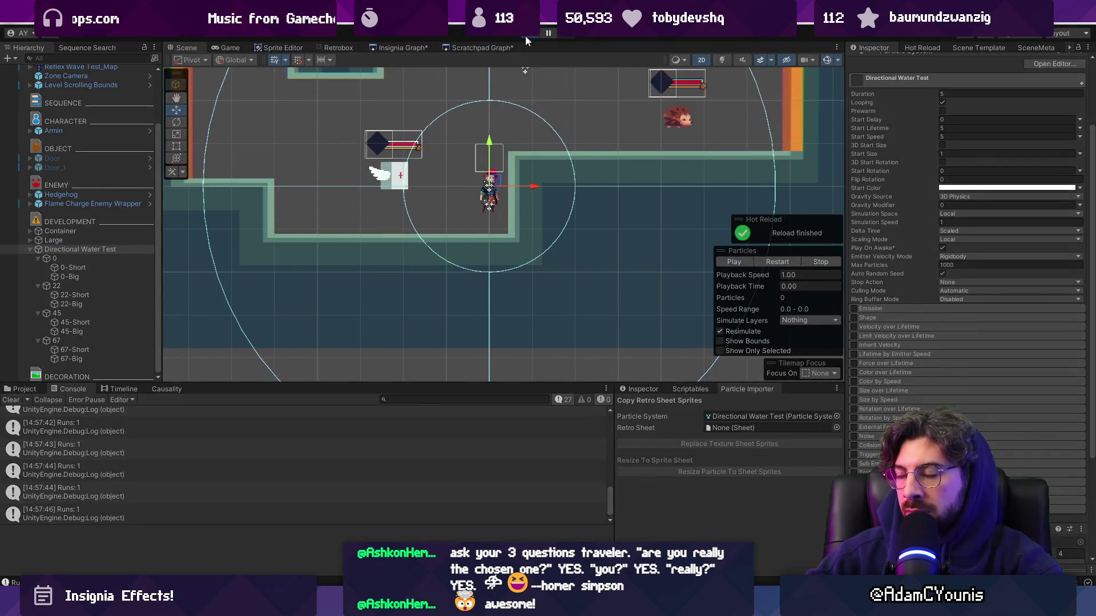
Enter play mode and drag the Directional Water Test emitter sideways in the Scene view.
{"action": "key", "text": "ctrl+p"}
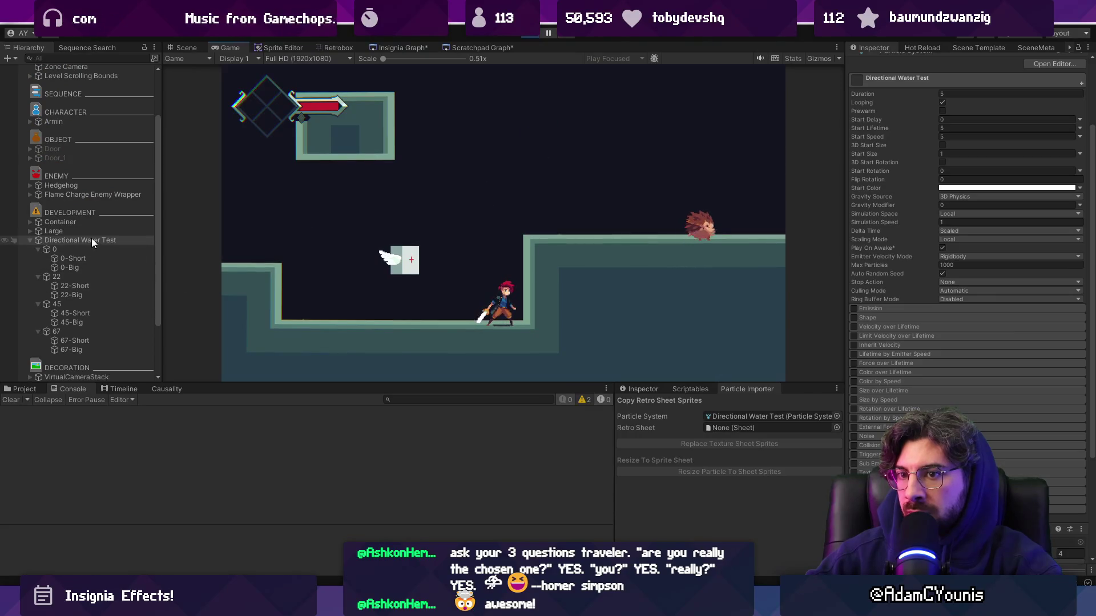
{"action": "left_click", "coordinate": [191, 47]}
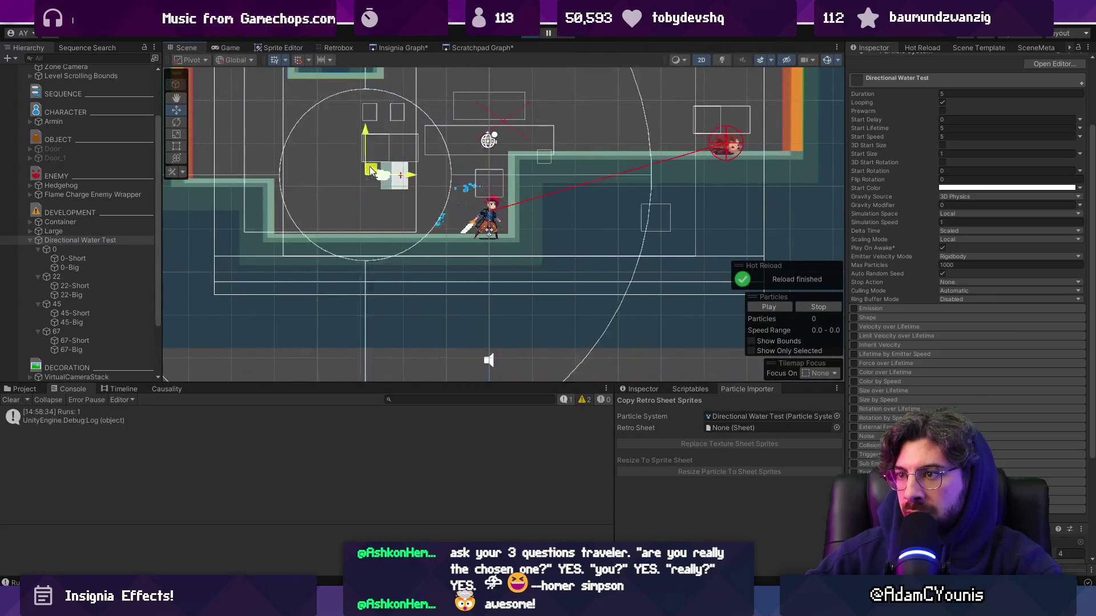
{"action": "mouse_move", "coordinate": [466, 139]}
{"action": "left_mouse_down"}
{"action": "mouse_move", "coordinate": [388, 176]}
{"action": "mouse_move", "coordinate": [296, 195]}
{"action": "mouse_move", "coordinate": [522, 128]}
{"action": "mouse_move", "coordinate": [397, 166]}
{"action": "mouse_move", "coordinate": [310, 117]}
{"action": "mouse_move", "coordinate": [558, 123]}
{"action": "left_mouse_up"}
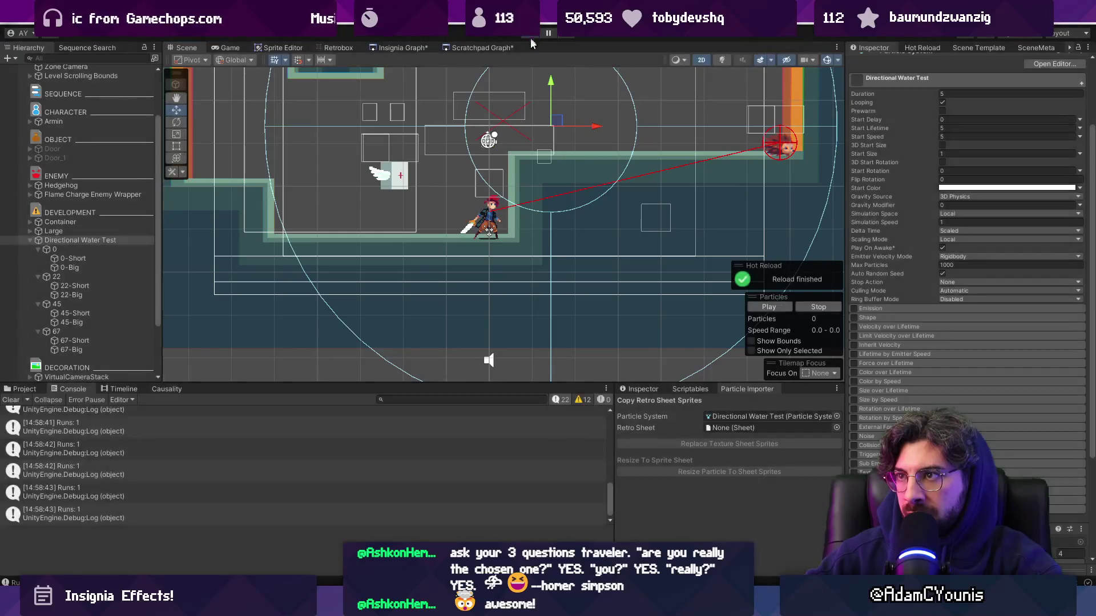
{"action": "key", "text": "alt+Tab"}
Search AngularParticleEmitter for 'transform.position =' to locate the position reset.
{"action": "key", "text": "ctrl+f"}
{"action": "type", "text": "tr"}
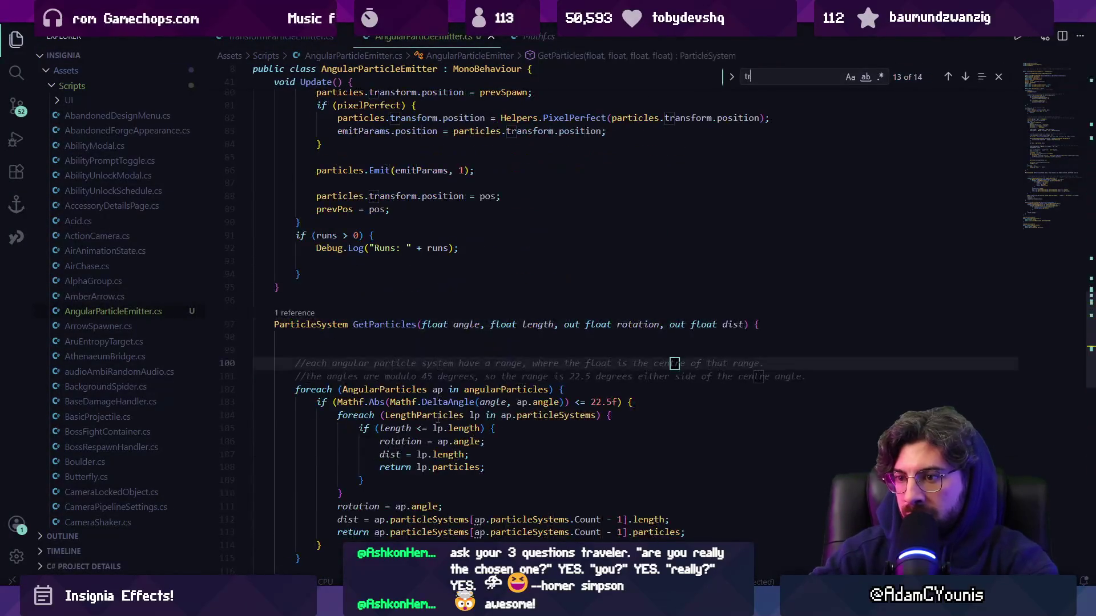
{"action": "type", "text": "ansform.position ="}
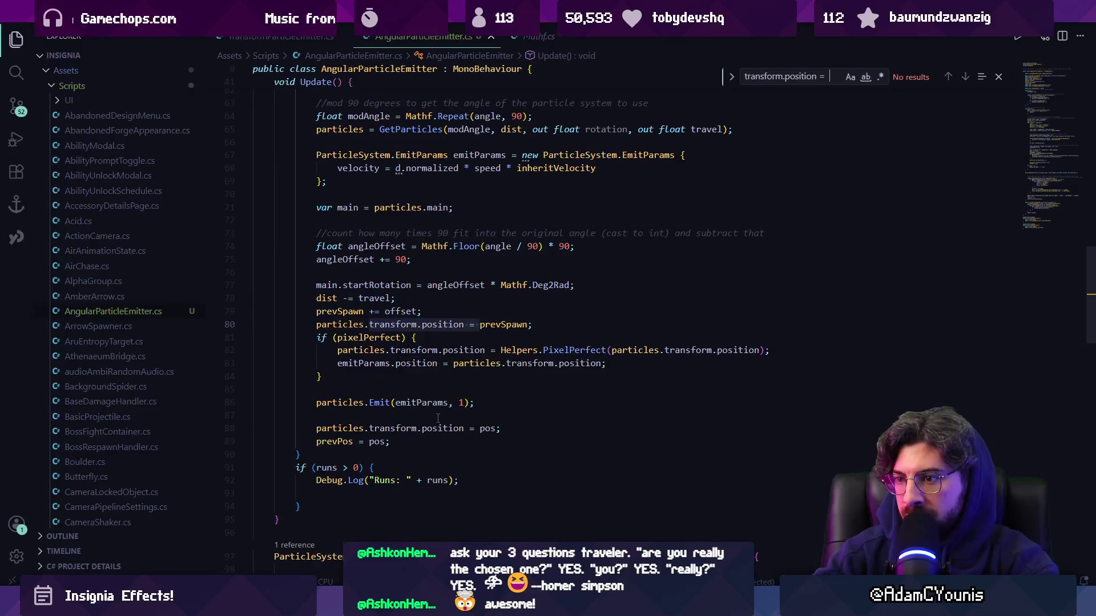
{"action": "key", "text": "Escape"}
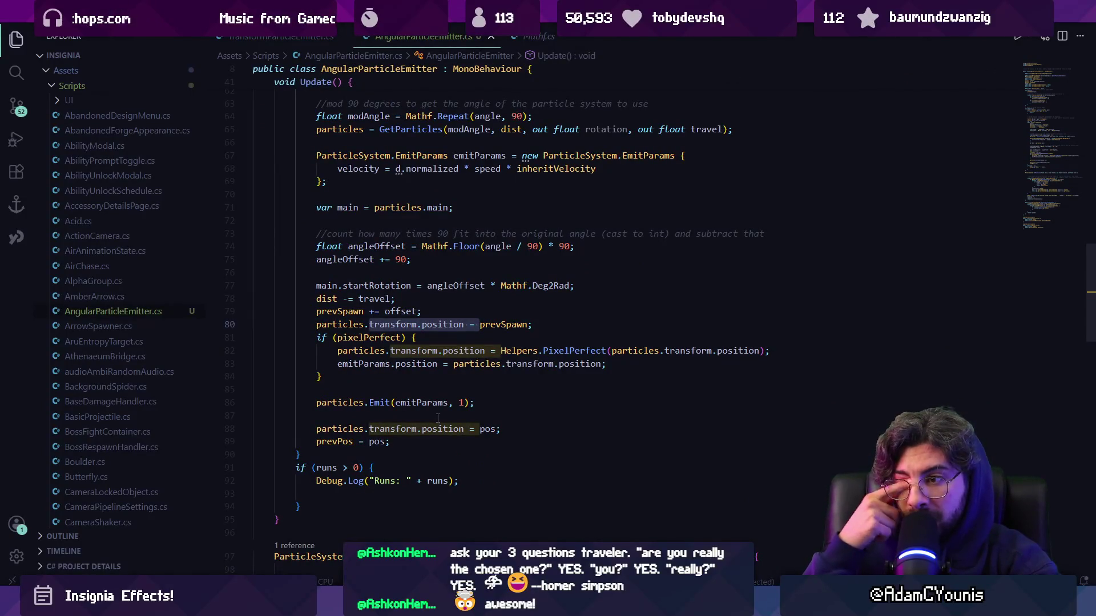
{"action": "key", "text": "Escape"}
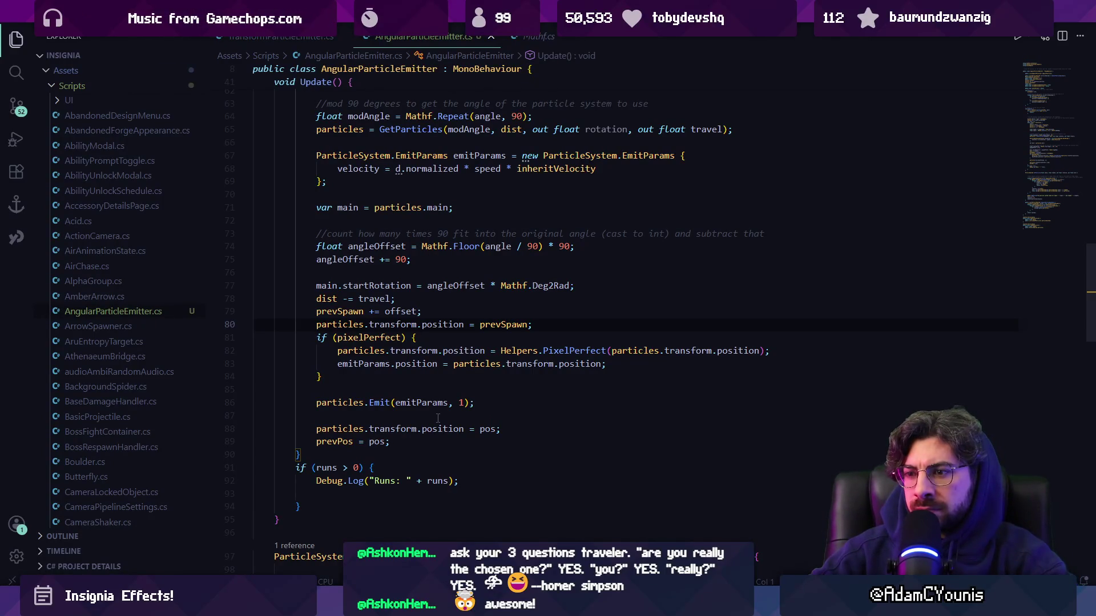
Reorder Update so particles.Emit comes after particles.transform.position = pos.
{"action": "key", "text": "shift+Down"}
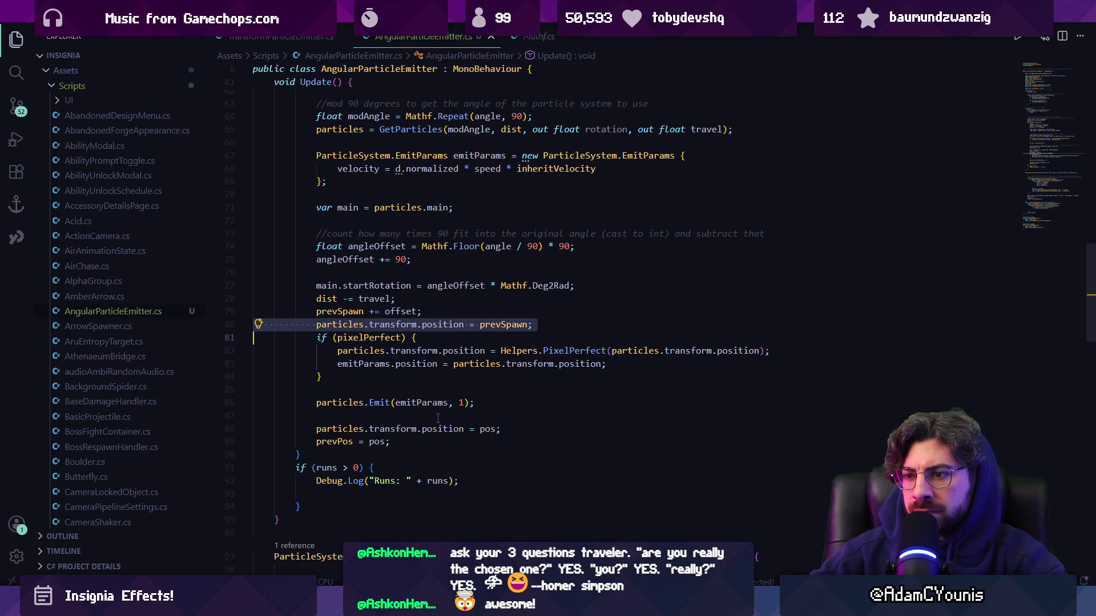
{"action": "key", "text": "Down"}
{"action": "key", "text": "Down"}
{"action": "key", "text": "Down"}
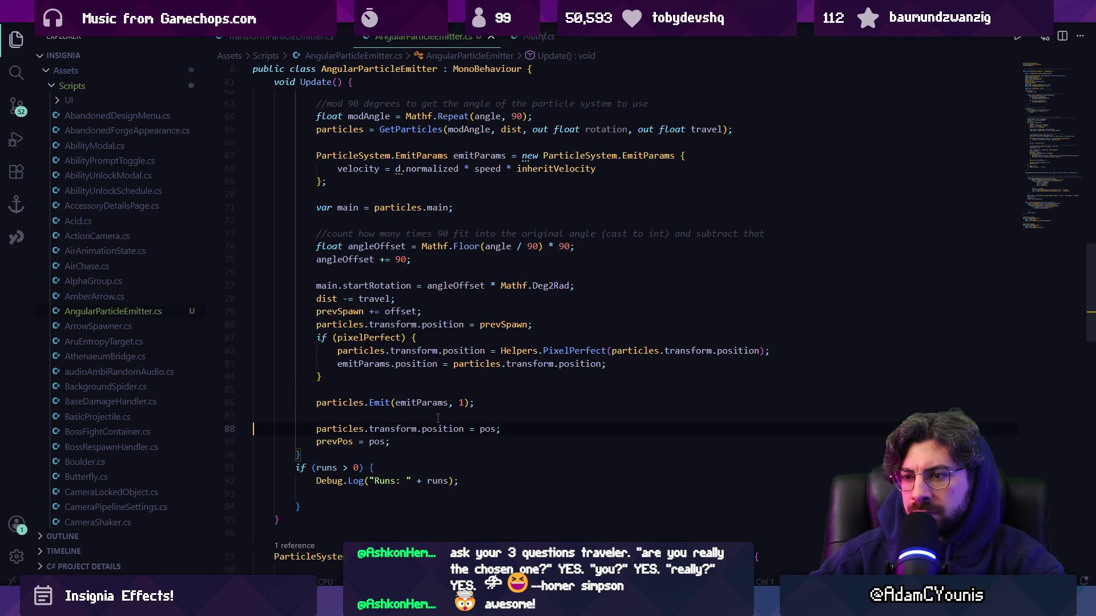
{"action": "key", "text": "alt+Down"}
{"action": "key", "text": "alt+Down"}
{"action": "key", "text": "alt+Down"}
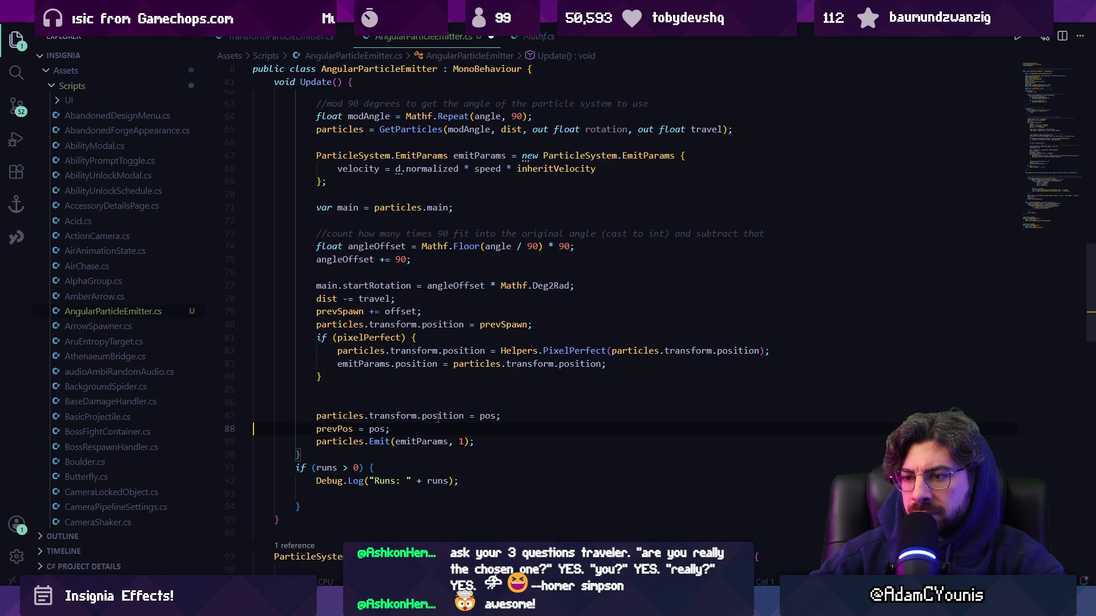
{"action": "key", "text": "Up"}
{"action": "key", "text": "Up"}
{"action": "key", "text": "shift+Down"}
{"action": "key", "text": "alt+Up"}
{"action": "key", "text": "Down"}
{"action": "key", "text": "alt+Down"}
{"action": "key", "text": "alt+Up"}
{"action": "key", "text": "alt+Up"}
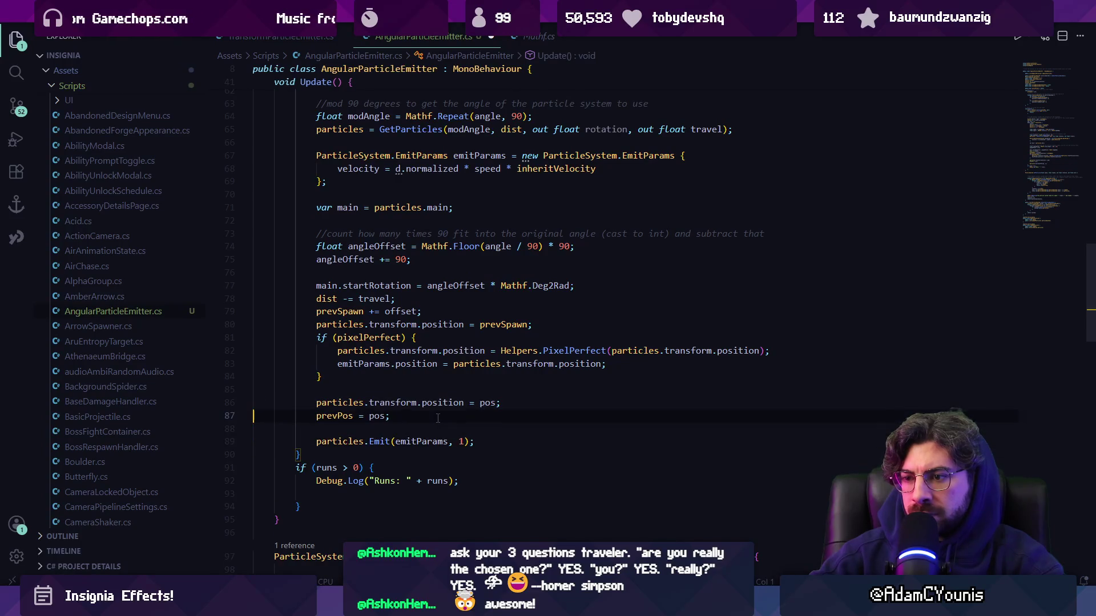
Move prevPos = pos below the particles.Emit(emitParams, 1) call.
{"action": "left_click", "coordinate": [353, 415]}
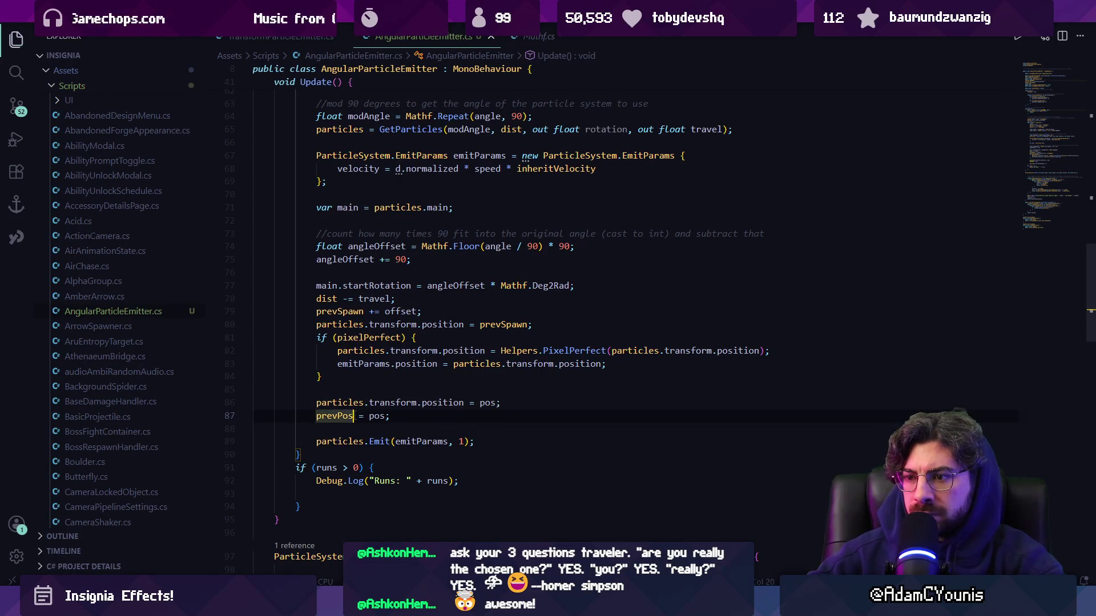
{"action": "key", "text": "alt+Down"}
{"action": "key", "text": "alt+Down"}
{"action": "key", "text": "Up"}
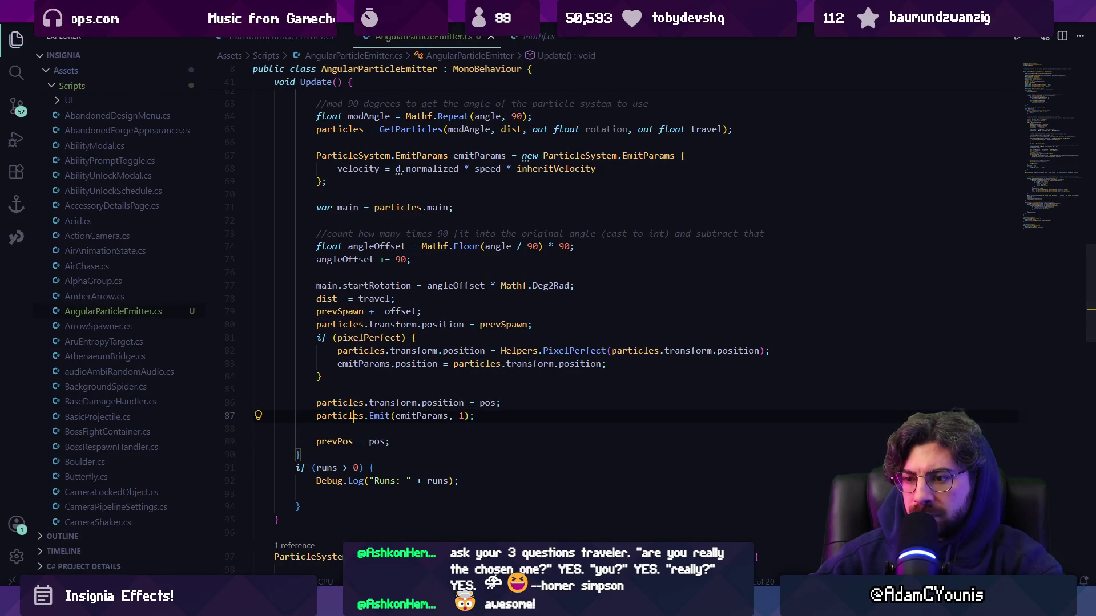
{"action": "key", "text": "alt+Tab"}
Replay, drag the Directional Water Test emitter upward, and open the script's logging line.
{"action": "left_click", "coordinate": [529, 34]}
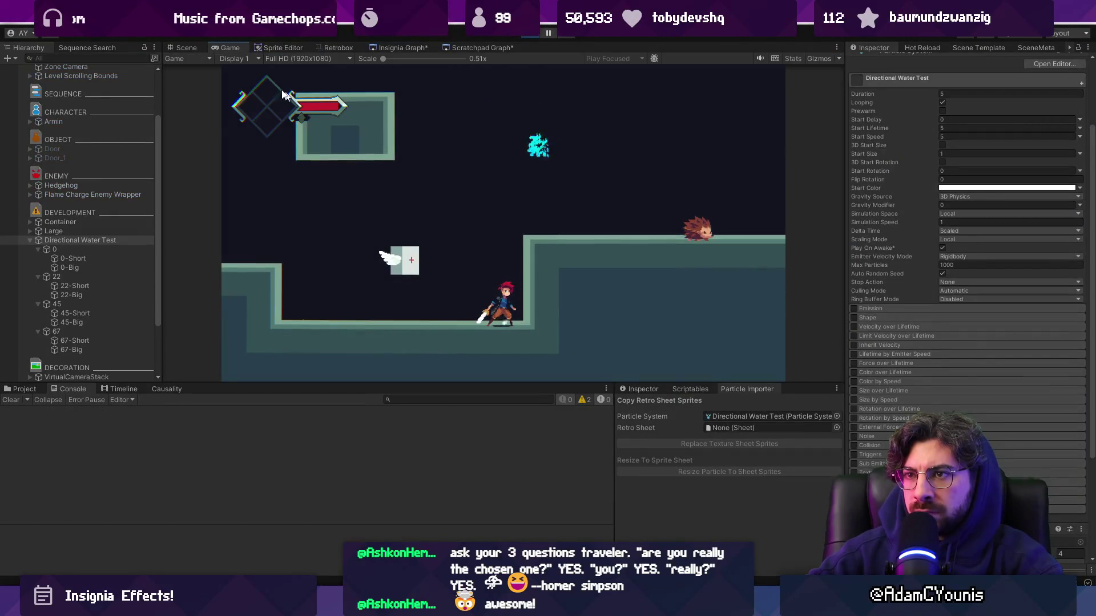
{"action": "left_click", "coordinate": [194, 48]}
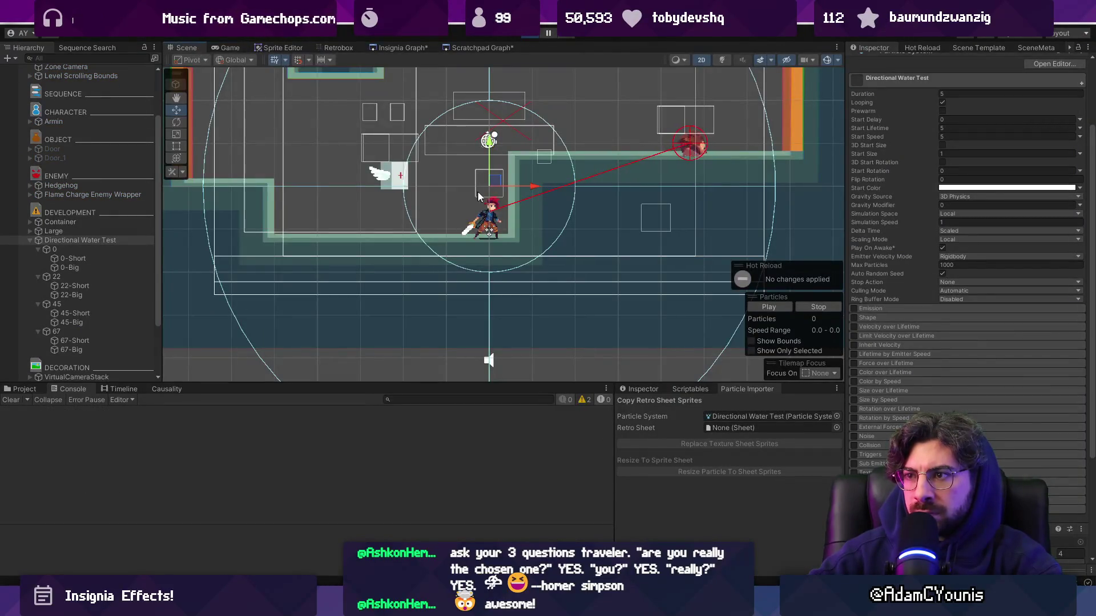
{"action": "mouse_move", "coordinate": [479, 188]}
{"action": "left_mouse_down"}
{"action": "mouse_move", "coordinate": [456, 171]}
{"action": "mouse_move", "coordinate": [540, 155]}
{"action": "mouse_move", "coordinate": [420, 112]}
{"action": "mouse_move", "coordinate": [411, 166]}
{"action": "mouse_move", "coordinate": [479, 183]}
{"action": "mouse_move", "coordinate": [399, 178]}
{"action": "mouse_move", "coordinate": [465, 212]}
{"action": "mouse_move", "coordinate": [496, 161]}
{"action": "mouse_move", "coordinate": [483, 147]}
{"action": "left_mouse_up"}
{"action": "double_click", "coordinate": [301, 427]}
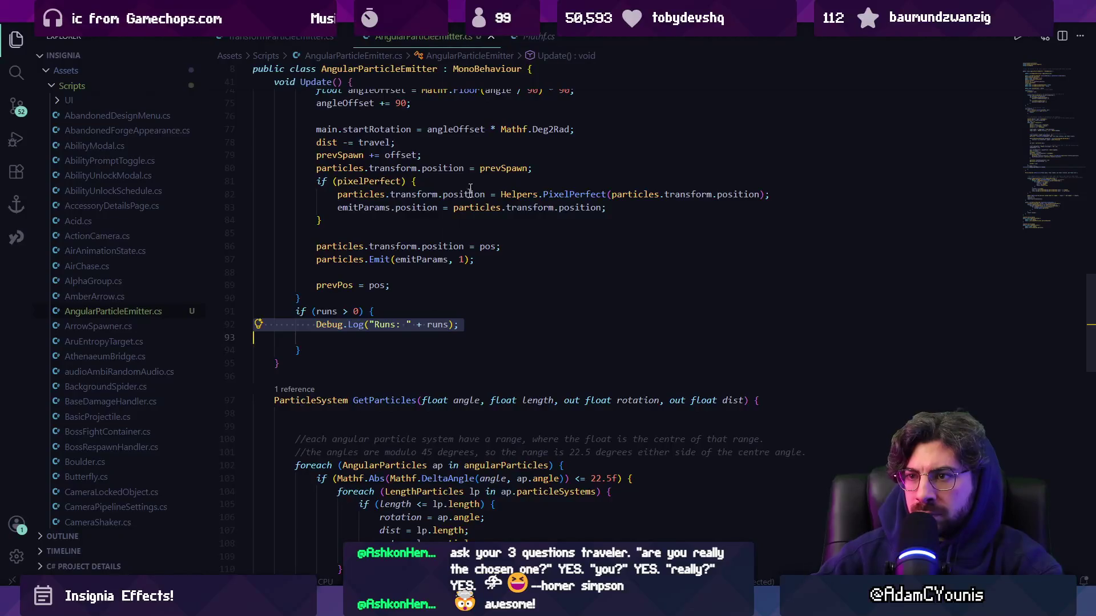
Inspect dist and tolerance in the emit loop condition.
{"action": "scroll", "coordinate": [393, 247], "scroll_direction": "up", "scroll_amount": 8}
{"action": "scroll", "coordinate": [393, 247], "scroll_direction": "up", "scroll_amount": 4}
{"action": "left_click", "coordinate": [393, 306]}
{"action": "left_click", "coordinate": [335, 306]}
{"action": "left_click", "coordinate": [381, 306]}
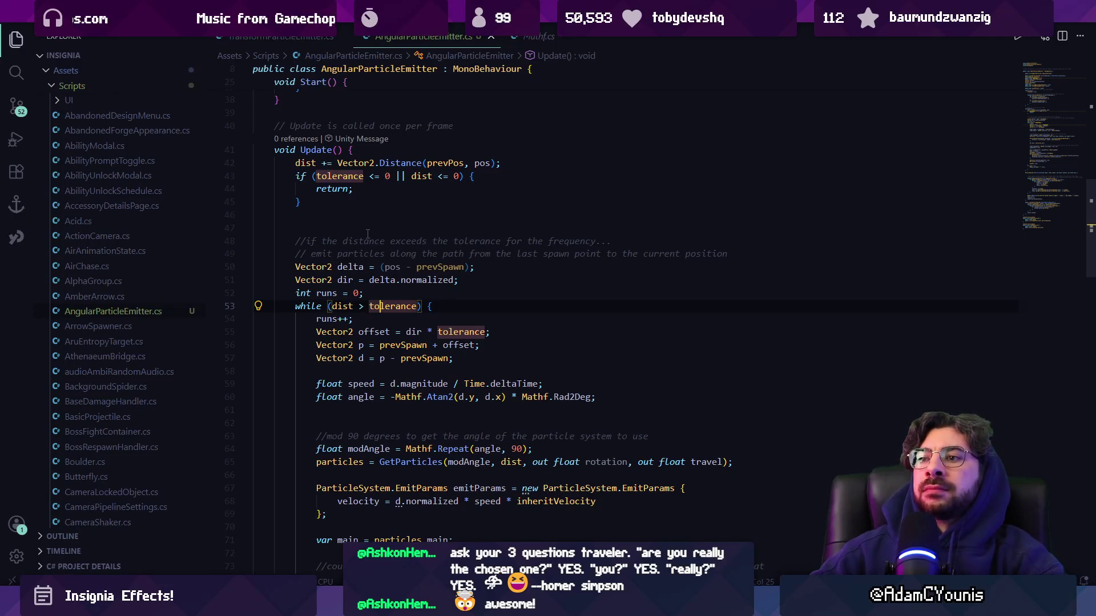
Add a Debug.Log of dist, tolerance, delta and dir after int runs = 0, and save.
{"action": "left_click", "coordinate": [446, 294]}
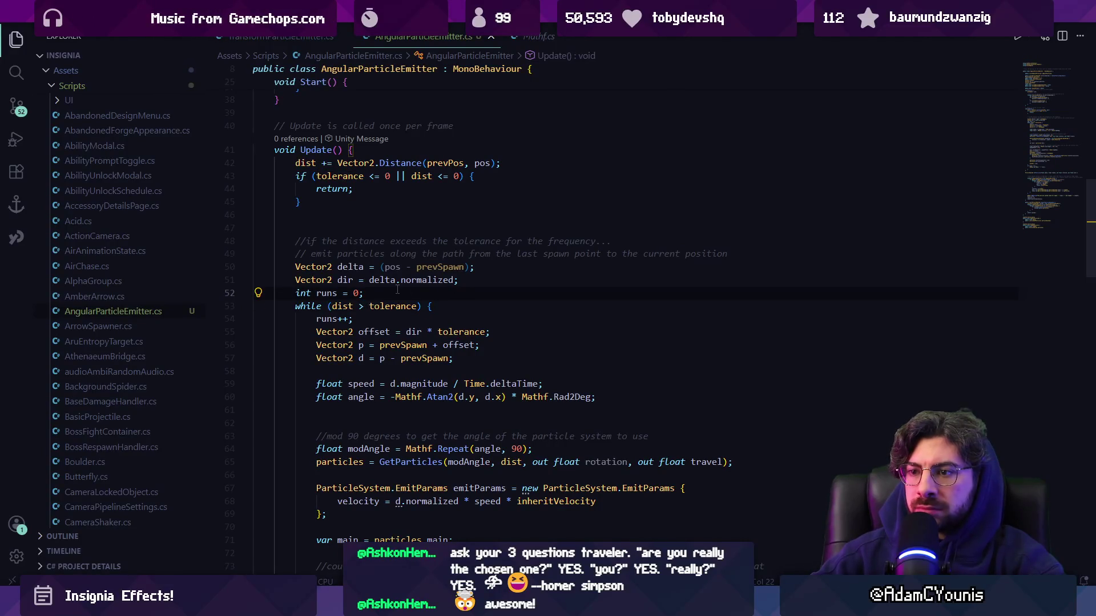
{"action": "key", "text": "Return"}
{"action": "type", "text": "Debug"}
{"action": "key", "text": "Tab"}
{"action": "key", "text": "ctrl+s"}
{"action": "key", "text": "alt+Tab"}
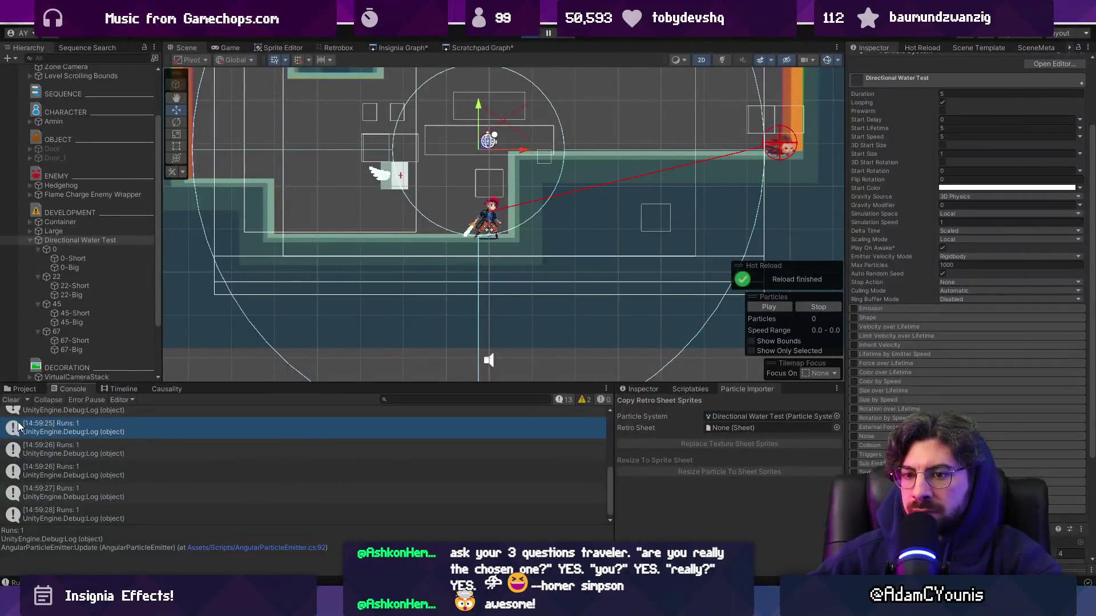
Drag the emitter down-left in Unity and read the new logged values.
{"action": "left_click", "coordinate": [11, 400]}
{"action": "mouse_move", "coordinate": [484, 145]}
{"action": "left_mouse_down"}
{"action": "mouse_move", "coordinate": [365, 200]}
{"action": "mouse_move", "coordinate": [468, 131]}
{"action": "mouse_move", "coordinate": [344, 183]}
{"action": "left_mouse_up"}
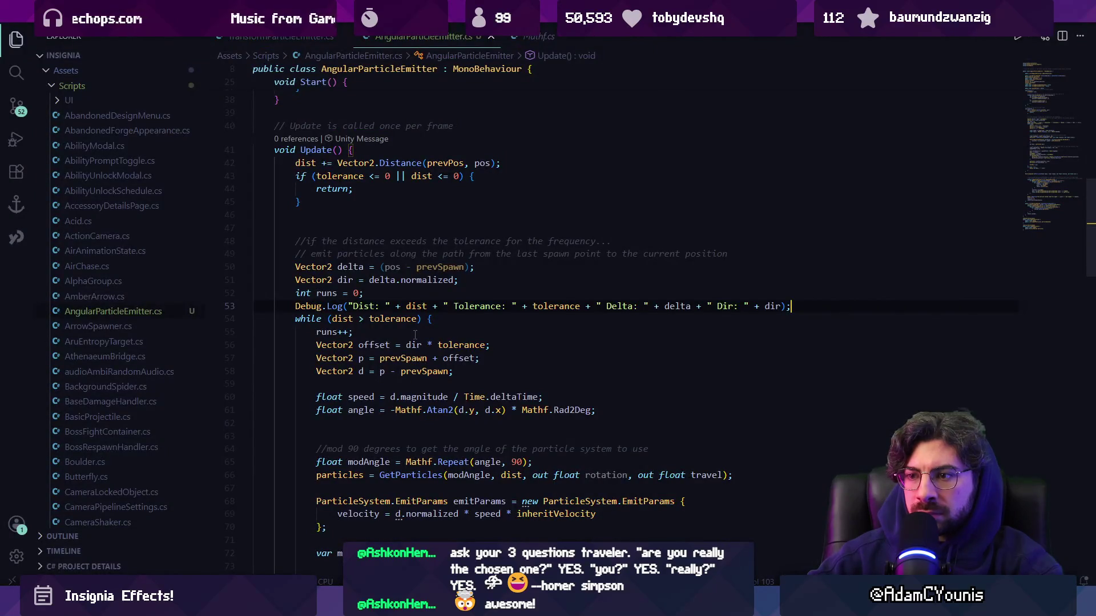
{"action": "scroll", "coordinate": [415, 335], "scroll_direction": "down", "scroll_amount": 6}
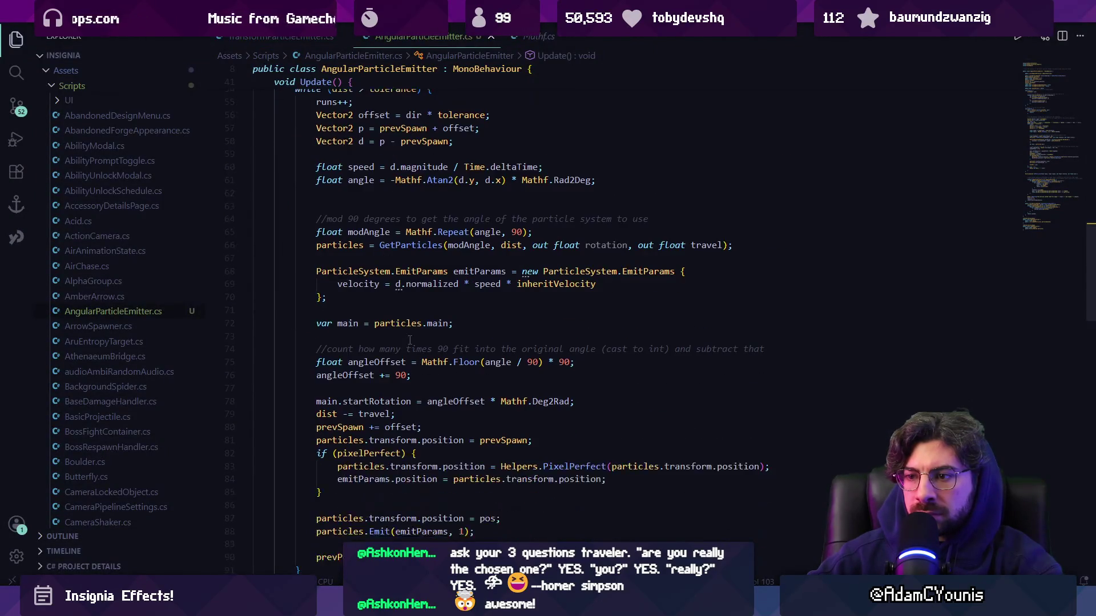
{"action": "scroll", "coordinate": [409, 340], "scroll_direction": "up", "scroll_amount": 5}
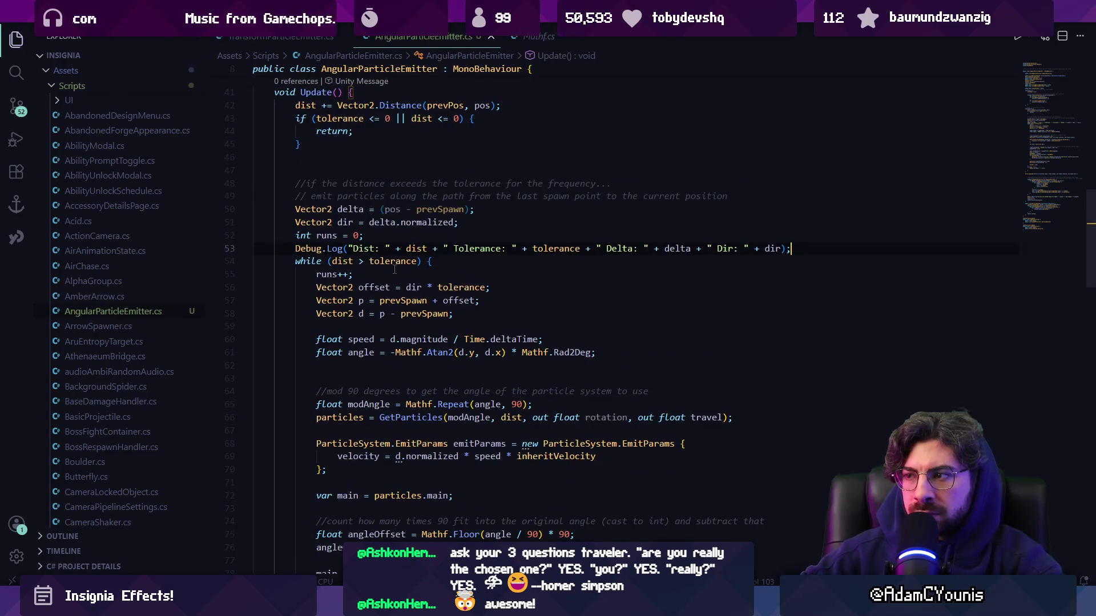
{"action": "key", "text": "alt+Tab"}
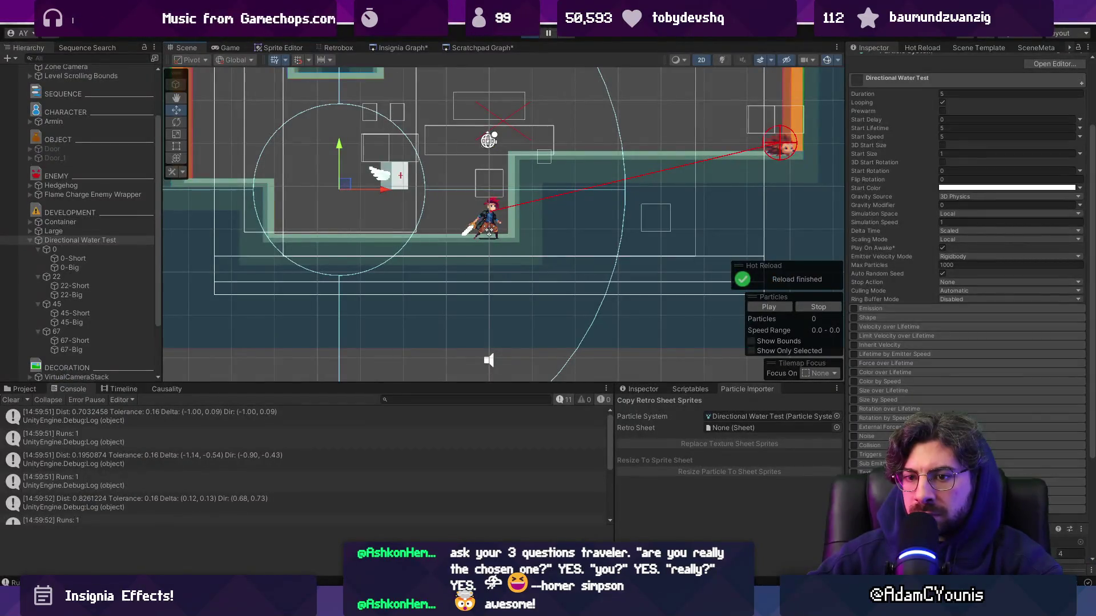
Drag the emitter right then left, and open the Dist: 1.921312 log's source line.
{"action": "left_click", "coordinate": [9, 402]}
{"action": "left_click_drag", "start_coordinate": [344, 183], "coordinate": [477, 182]}
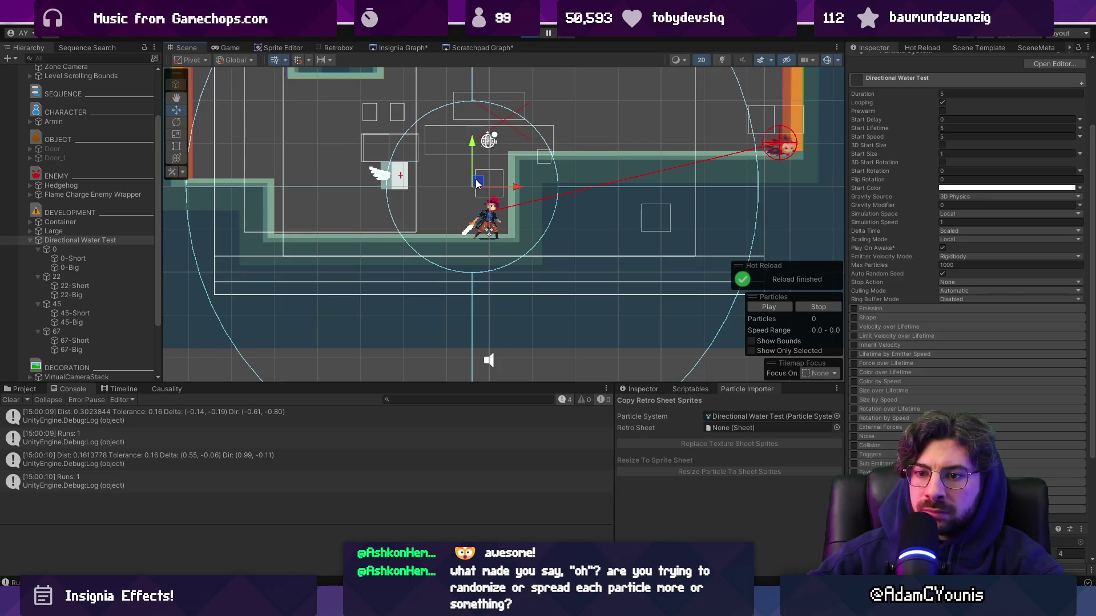
{"action": "left_click_drag", "start_coordinate": [477, 182], "coordinate": [317, 187]}
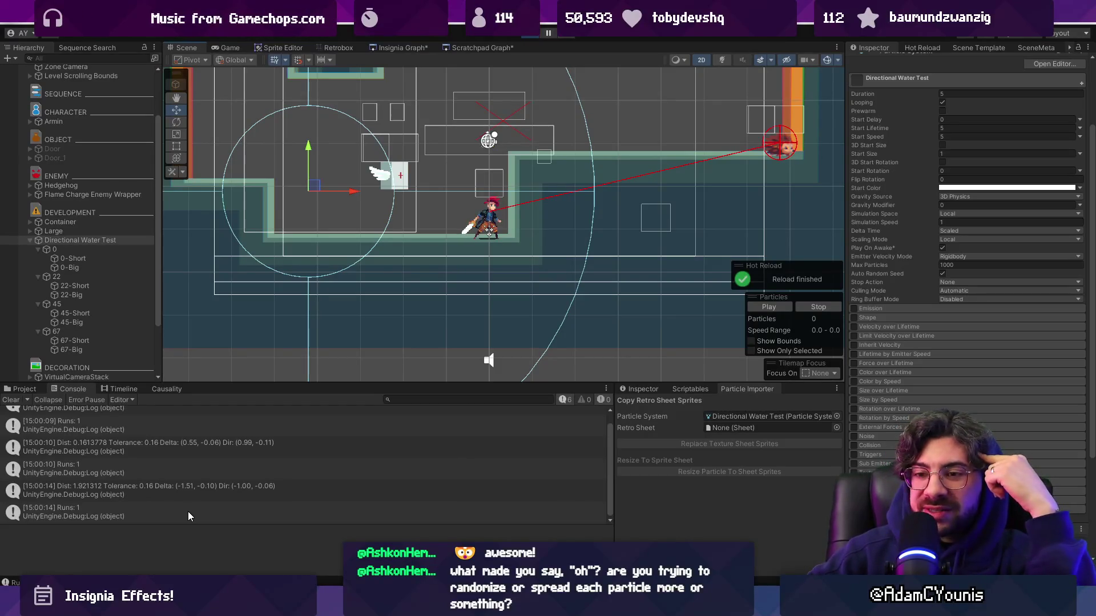
{"action": "left_click", "coordinate": [188, 494]}
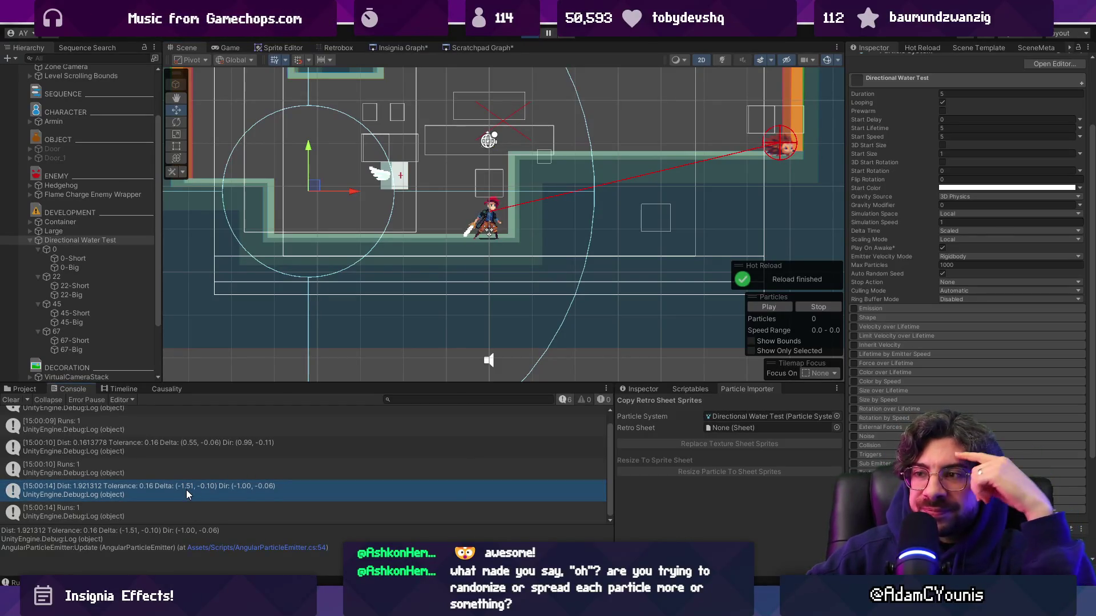
{"action": "double_click", "coordinate": [186, 489]}
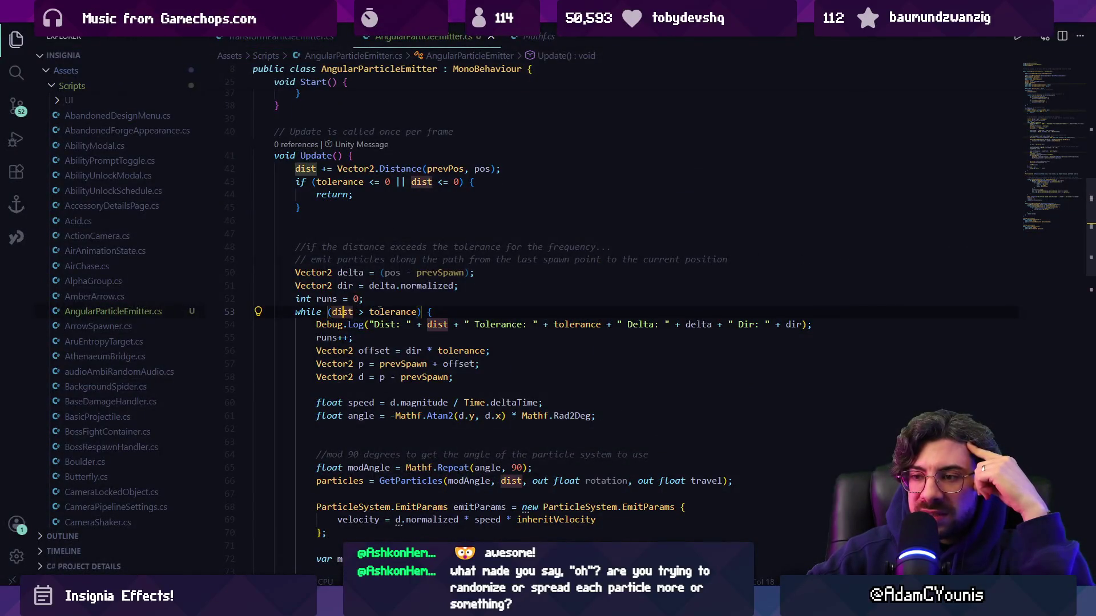
Inspect how tolerance, dist and travel are used in the emit loop.
{"action": "left_click", "coordinate": [376, 312]}
{"action": "left_click", "coordinate": [336, 311]}
{"action": "scroll", "coordinate": [348, 326], "scroll_direction": "down", "scroll_amount": 5}
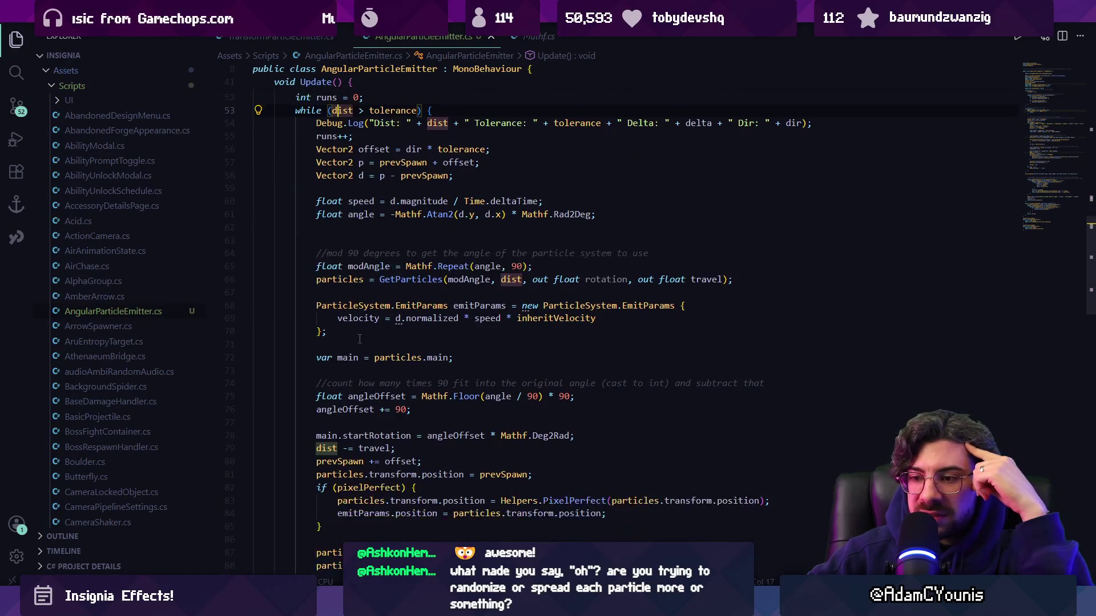
{"action": "left_click", "coordinate": [374, 449]}
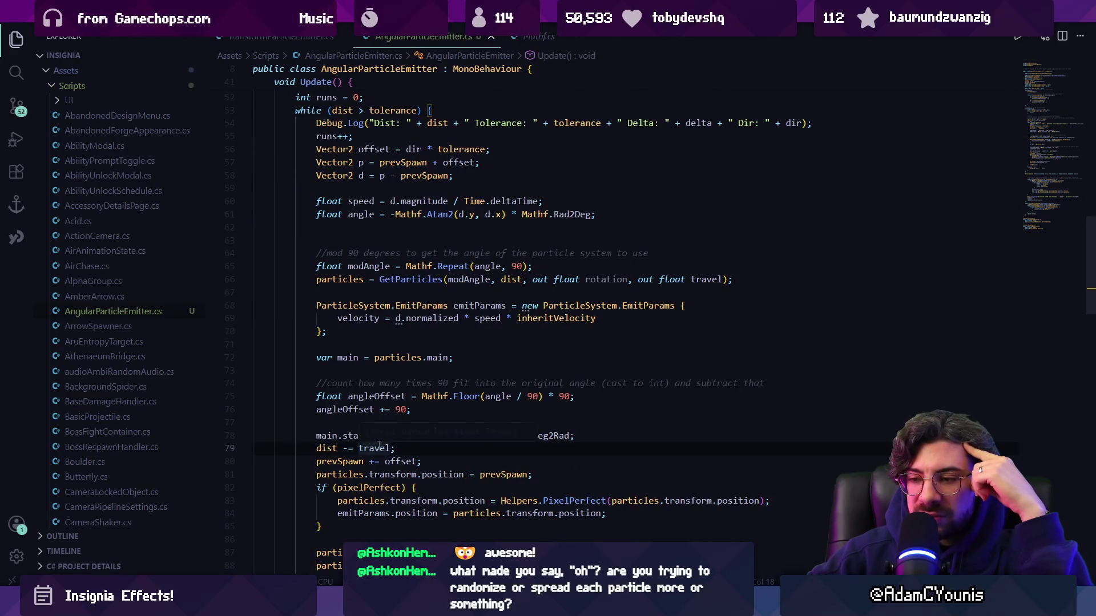
{"action": "left_click", "coordinate": [334, 448]}
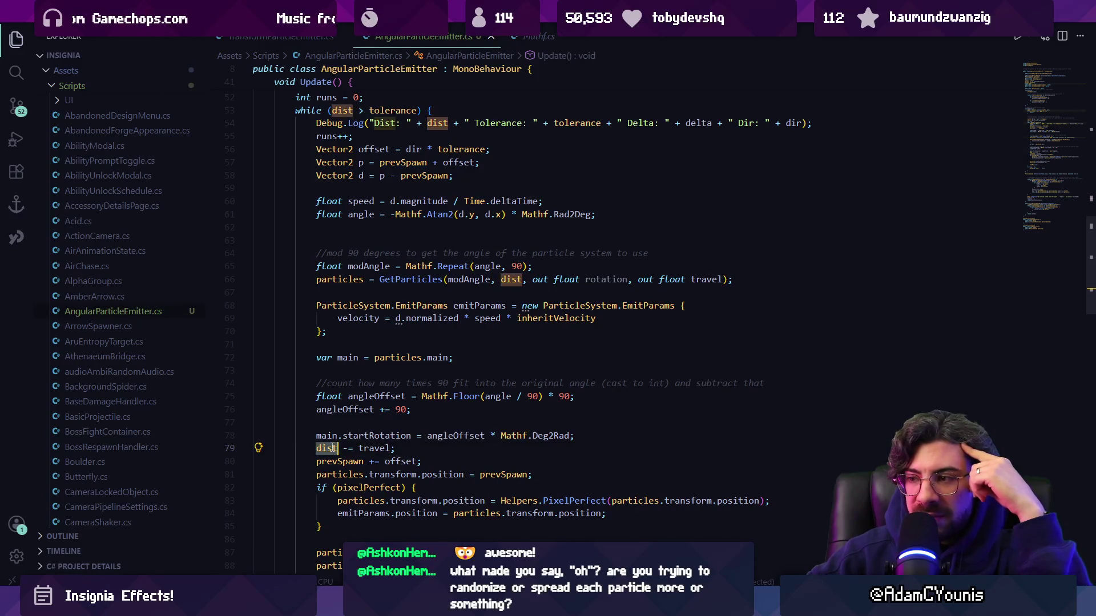
{"action": "double_click", "coordinate": [512, 279]}
{"action": "key", "text": "Right"}
{"action": "key", "text": "Right"}
{"action": "key", "text": "Right"}
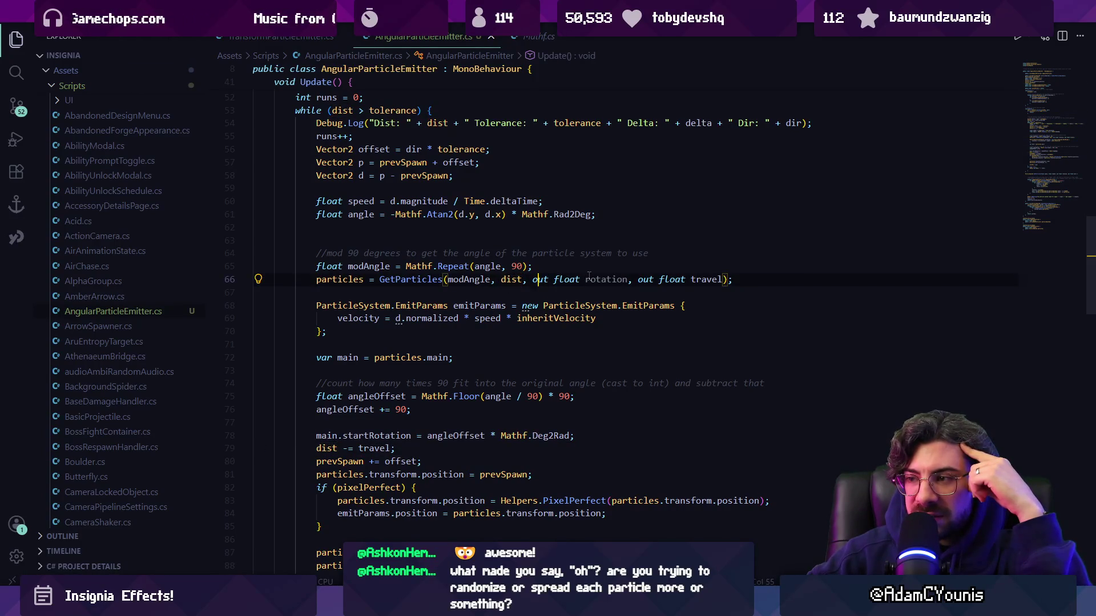
Add Debug.Log("new dist: " + dist); right after dist -= travel.
{"action": "left_click", "coordinate": [398, 448]}
{"action": "scroll", "coordinate": [398, 452], "scroll_direction": "down", "scroll_amount": 4}
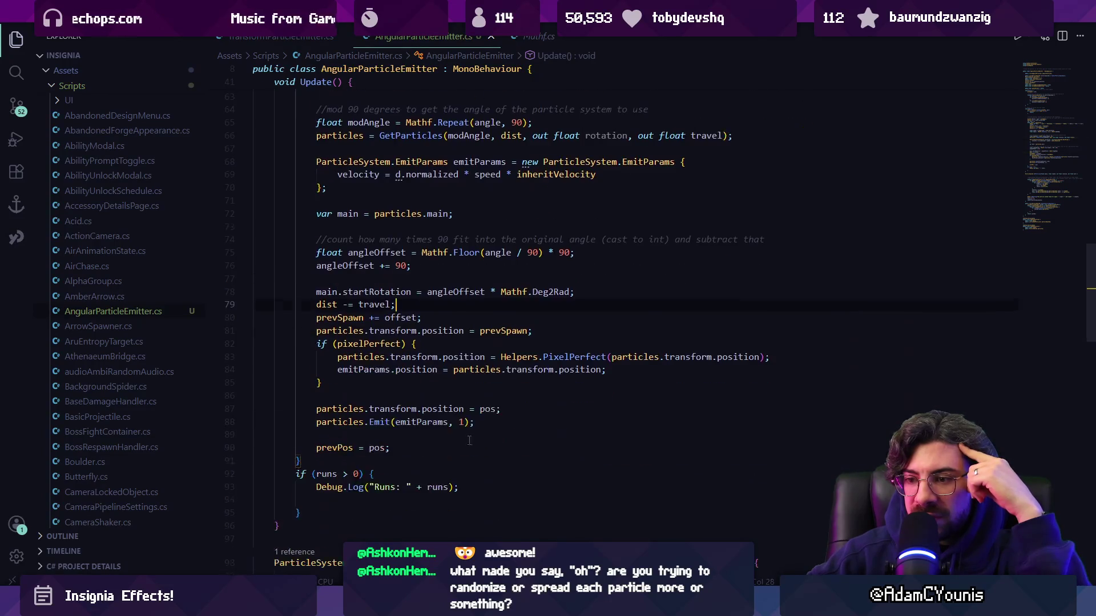
{"action": "key", "text": "Return"}
{"action": "type", "text": "Debu"}
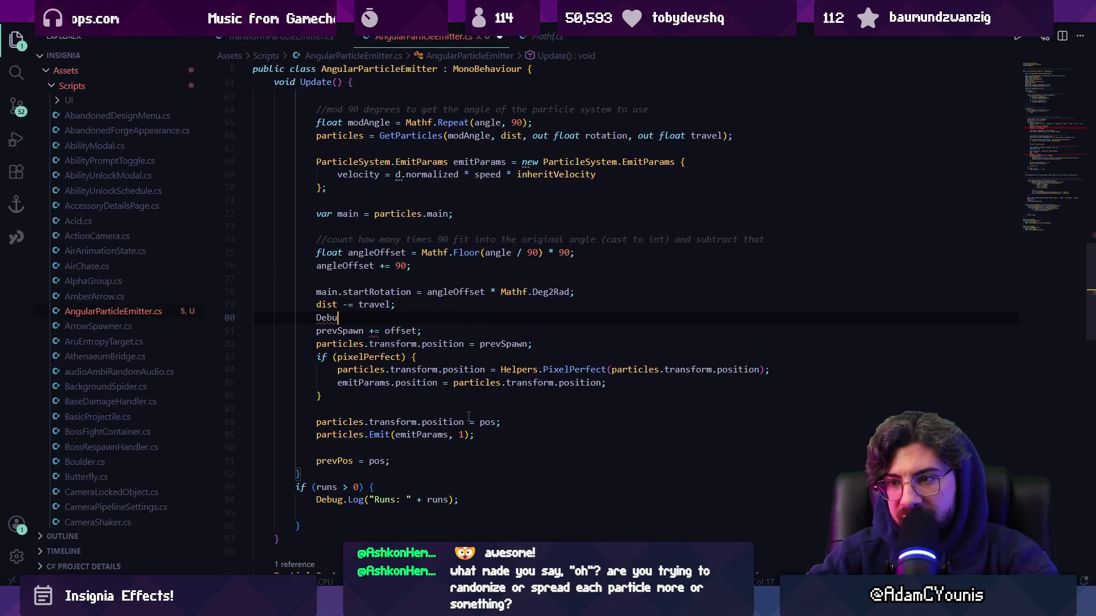
{"action": "type", "text": "g.Log("}
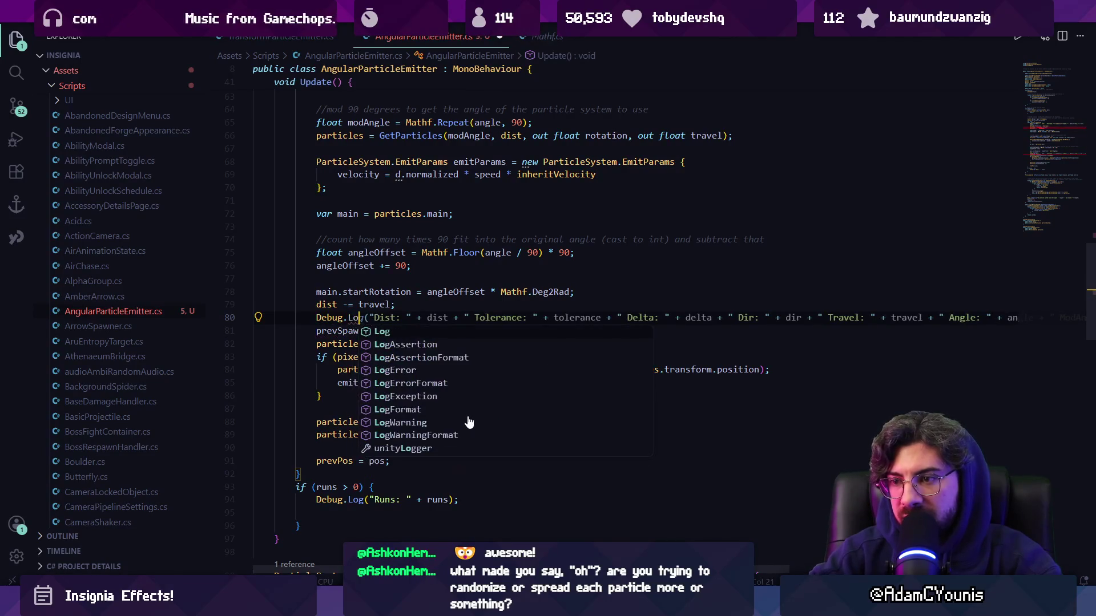
{"action": "type", "text": "\"new dist"}
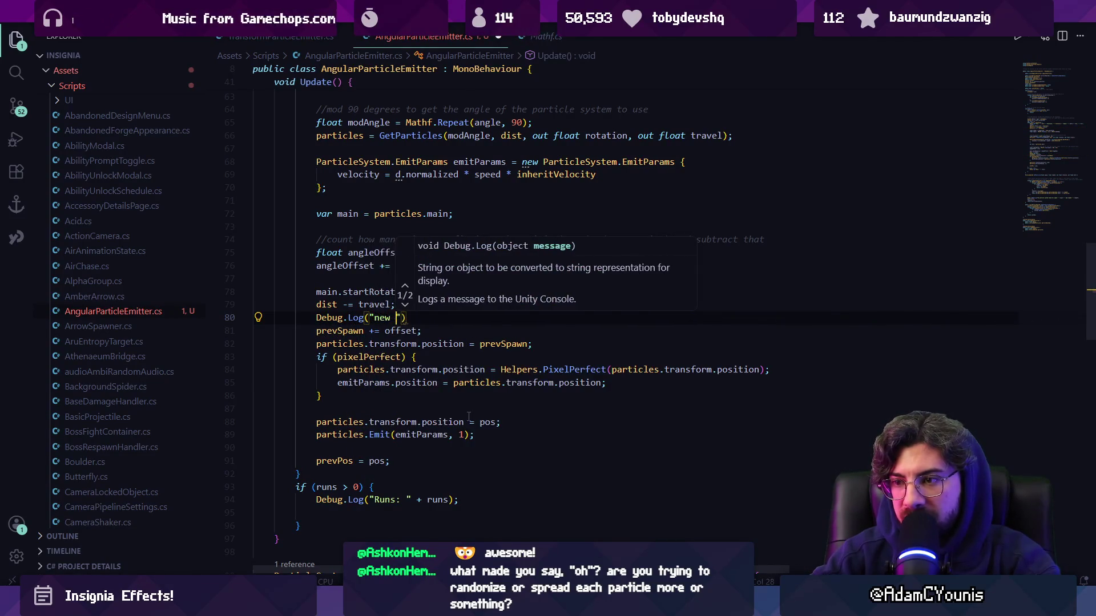
{"action": "key", "text": "Tab"}
{"action": "key", "text": "shift+Home"}
{"action": "key", "text": "ctrl+shift+Right"}
{"action": "key", "text": "ctrl+shift+Right"}
{"action": "key", "text": "ctrl+shift+Right"}
{"action": "key", "text": "ctrl+shift+Right"}
{"action": "key", "text": "Delete"}
{"action": "type", "text": ");"}
{"action": "scroll", "coordinate": [526, 435], "scroll_direction": "up", "scroll_amount": 5}
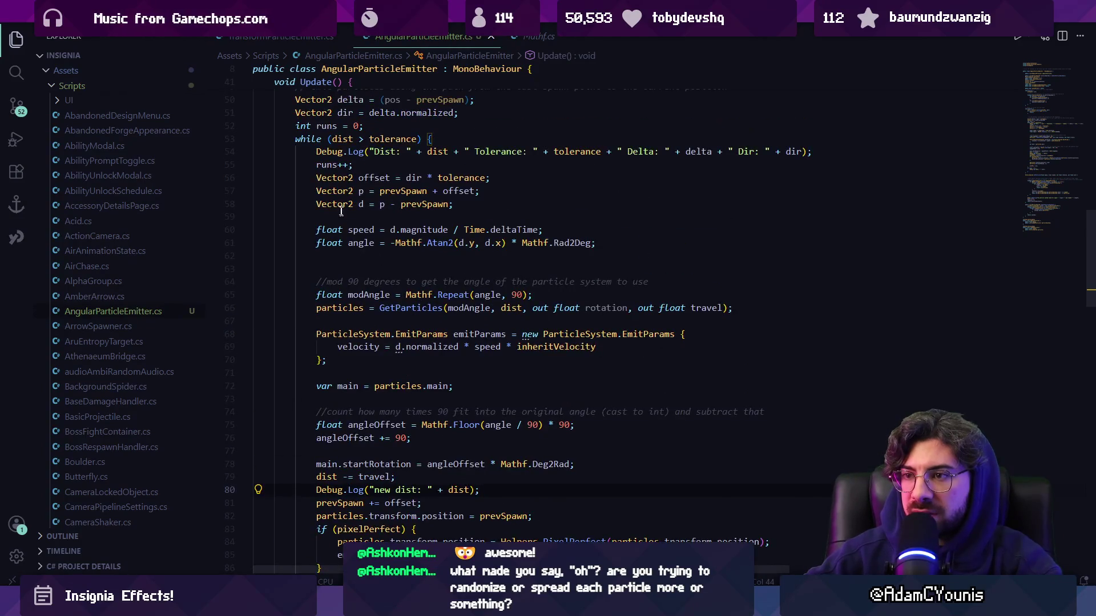
Drag the test object in Unity and check the negative new dist -23.17472 log.
{"action": "key", "text": "alt+Tab"}
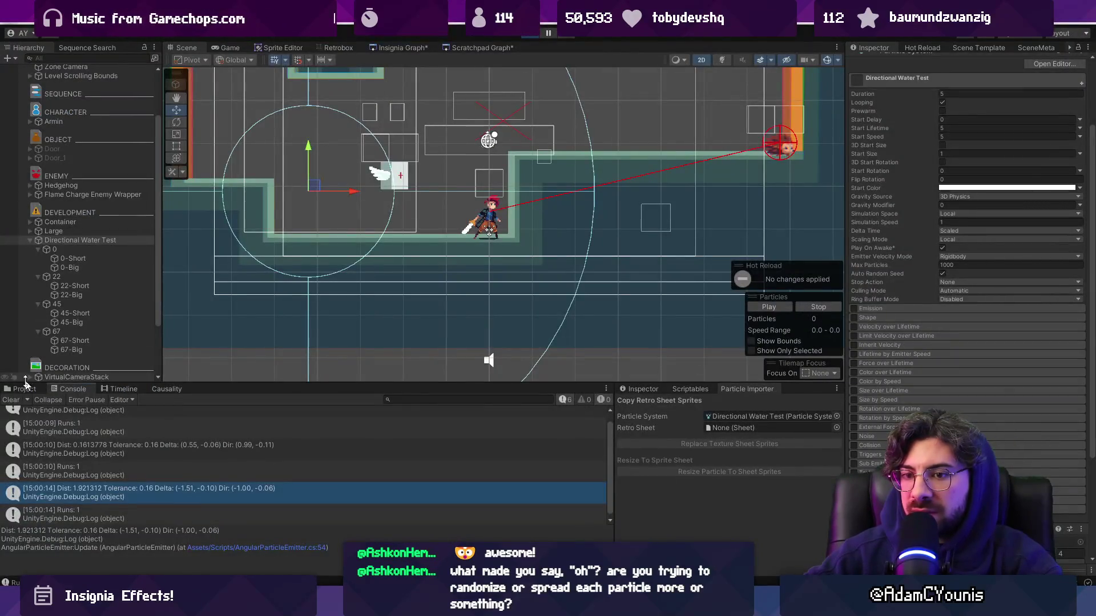
{"action": "mouse_move", "coordinate": [313, 186]}
{"action": "left_mouse_down"}
{"action": "mouse_move", "coordinate": [420, 174]}
{"action": "mouse_move", "coordinate": [329, 178]}
{"action": "mouse_move", "coordinate": [350, 177]}
{"action": "left_mouse_up"}
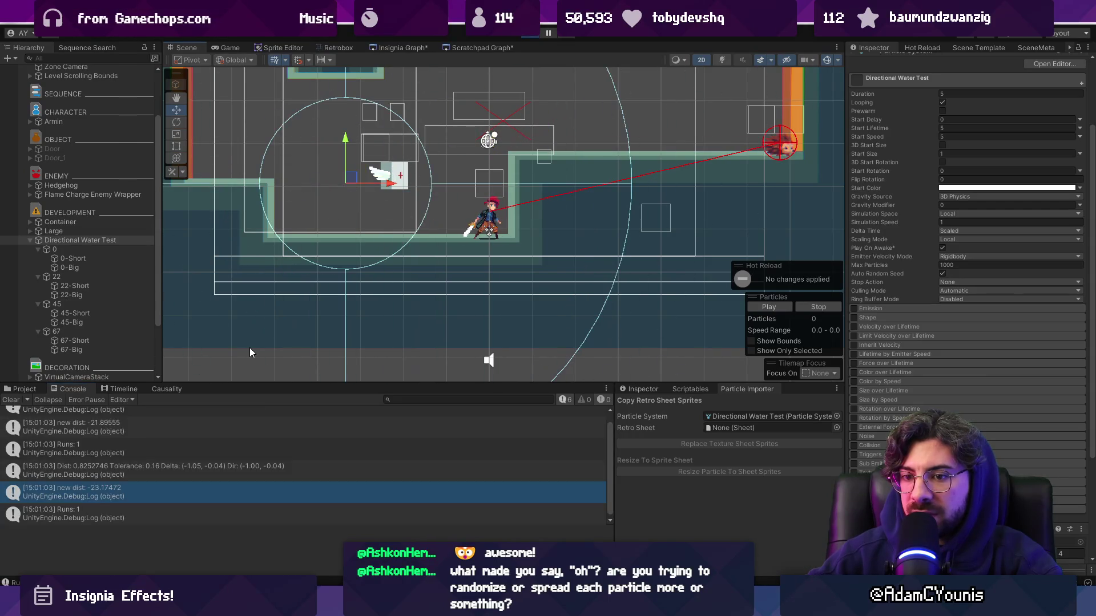
{"action": "left_click", "coordinate": [187, 490]}
{"action": "key", "text": "alt+Tab"}
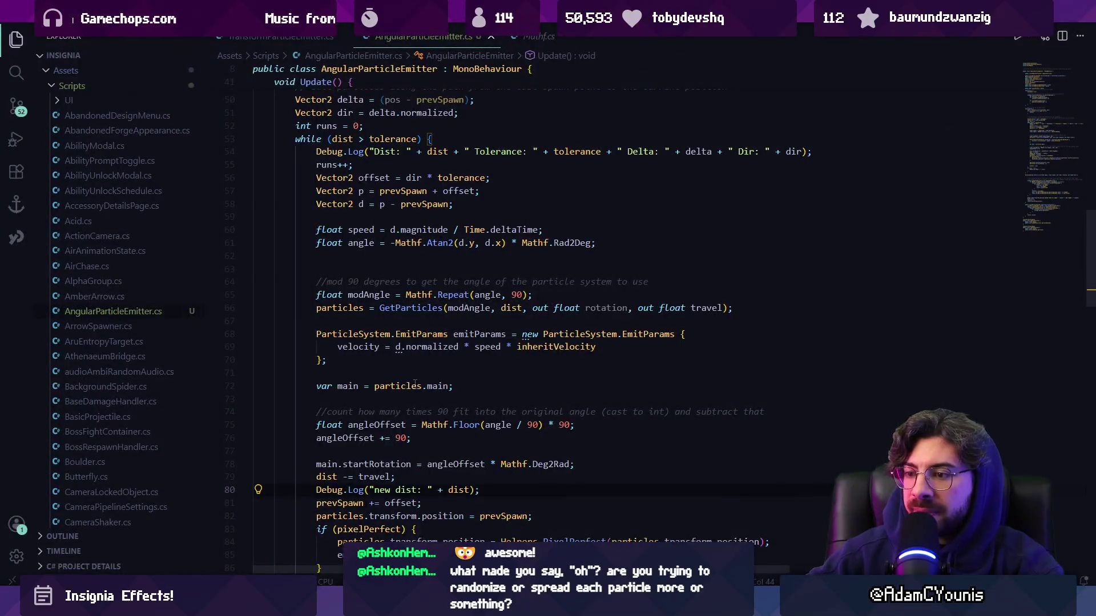
Review dist and travel around the new log line.
{"action": "scroll", "coordinate": [416, 385], "scroll_direction": "down", "scroll_amount": 2}
{"action": "left_click", "coordinate": [457, 428]}
{"action": "left_click", "coordinate": [380, 419]}
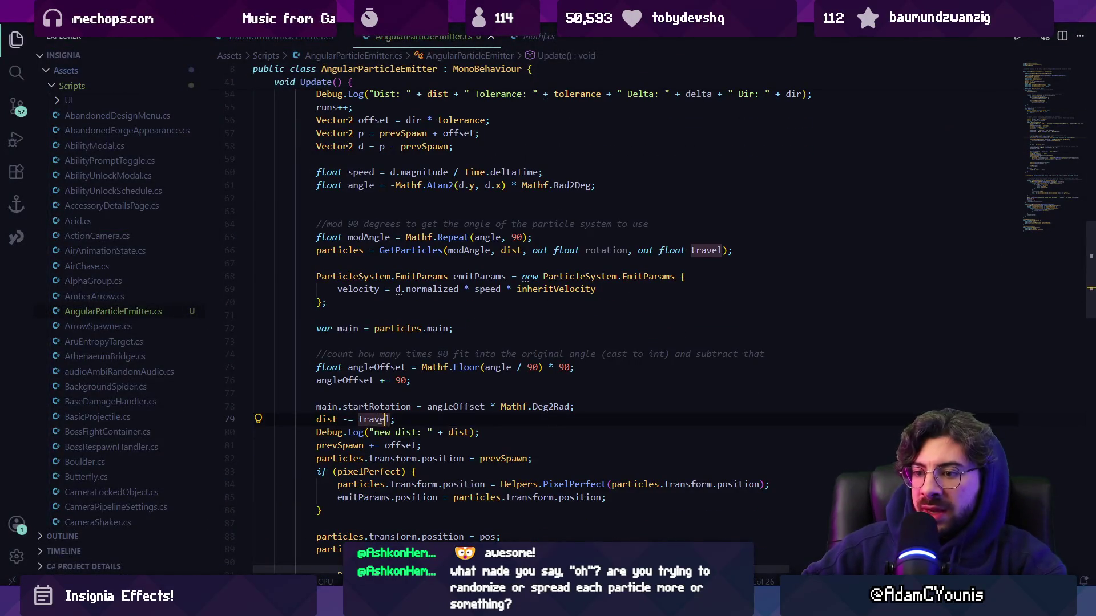
{"action": "key", "text": "Left"}
{"action": "key", "text": "Left"}
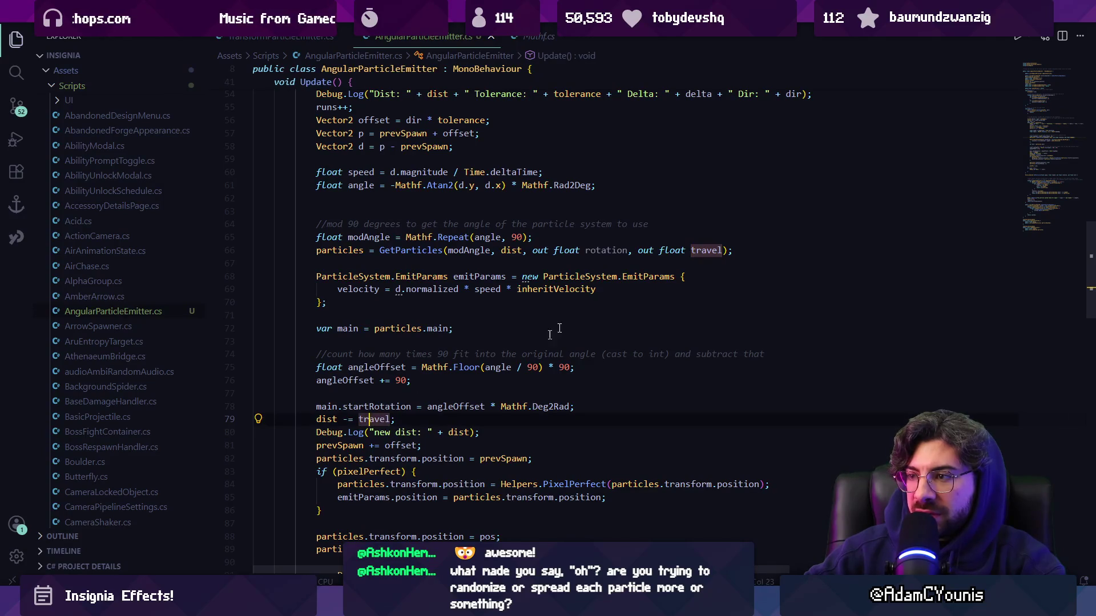
Rename GetParticles' dist output parameter to travel.
{"action": "left_click", "coordinate": [394, 249], "text": "ctrl"}
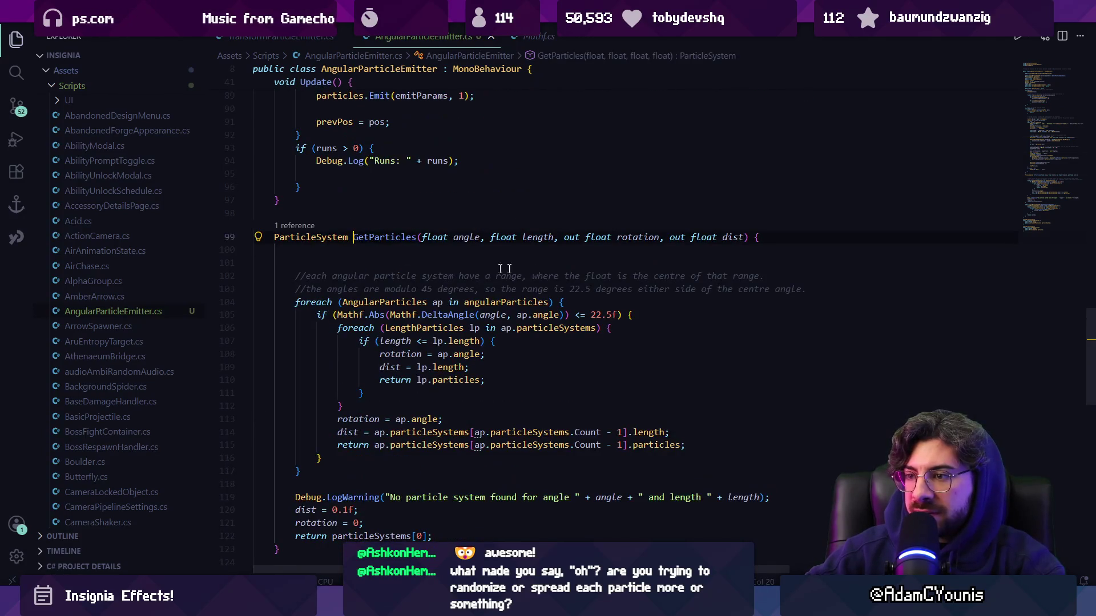
{"action": "left_click", "coordinate": [730, 237]}
{"action": "key", "text": "F2"}
{"action": "type", "text": "tt"}
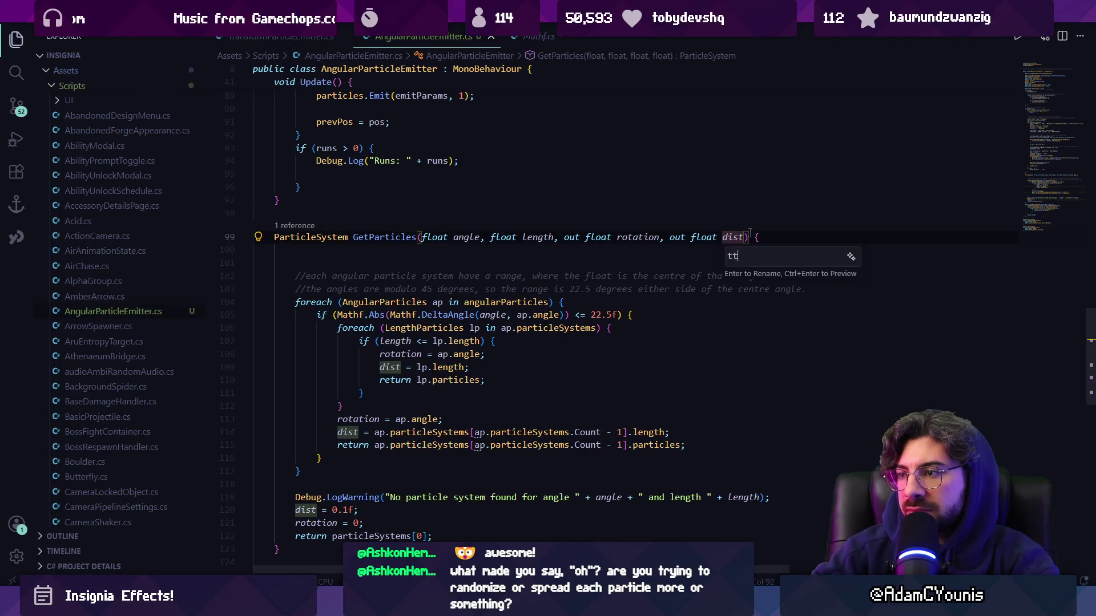
{"action": "type", "text": "ravel"}
{"action": "key", "text": "Return"}
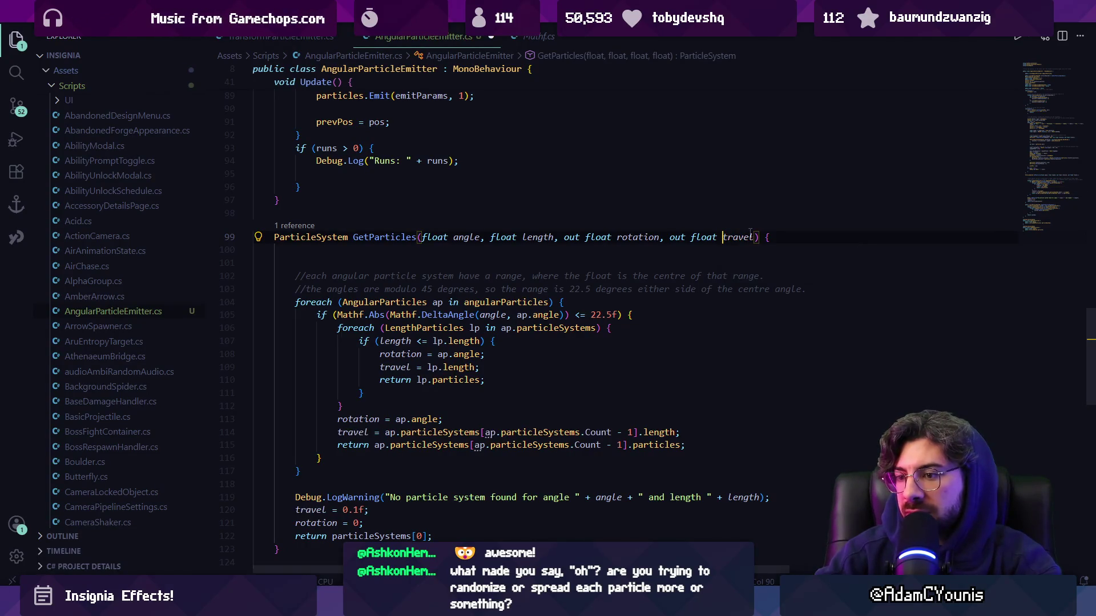
Examine travel, particleSystems and the .length expression on line 114.
{"action": "scroll", "coordinate": [424, 357], "scroll_direction": "down", "scroll_amount": 1}
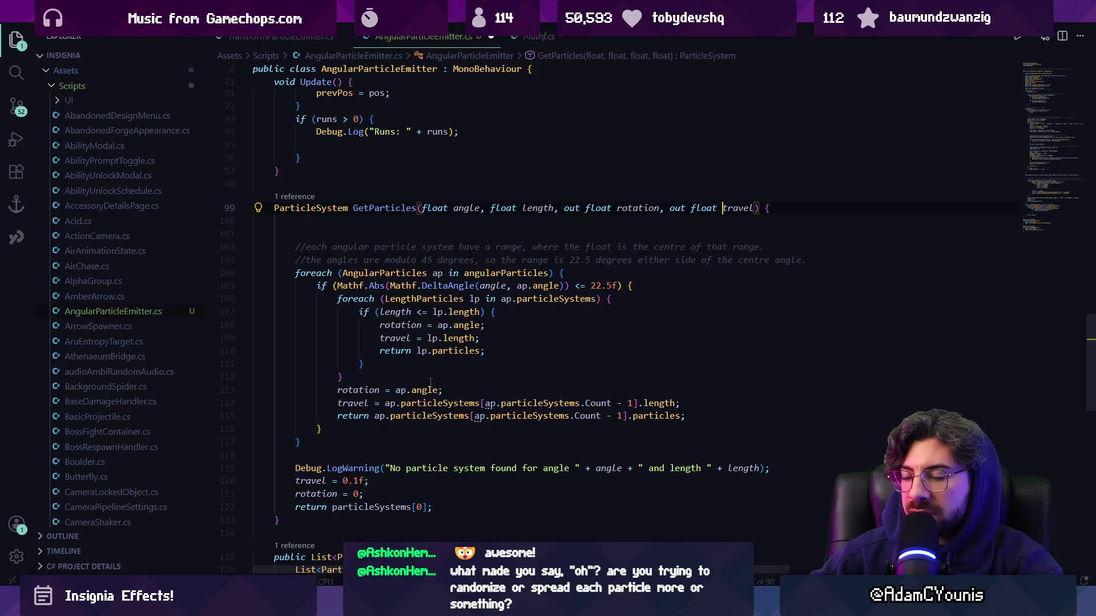
{"action": "left_click", "coordinate": [362, 403]}
{"action": "left_click", "coordinate": [427, 403]}
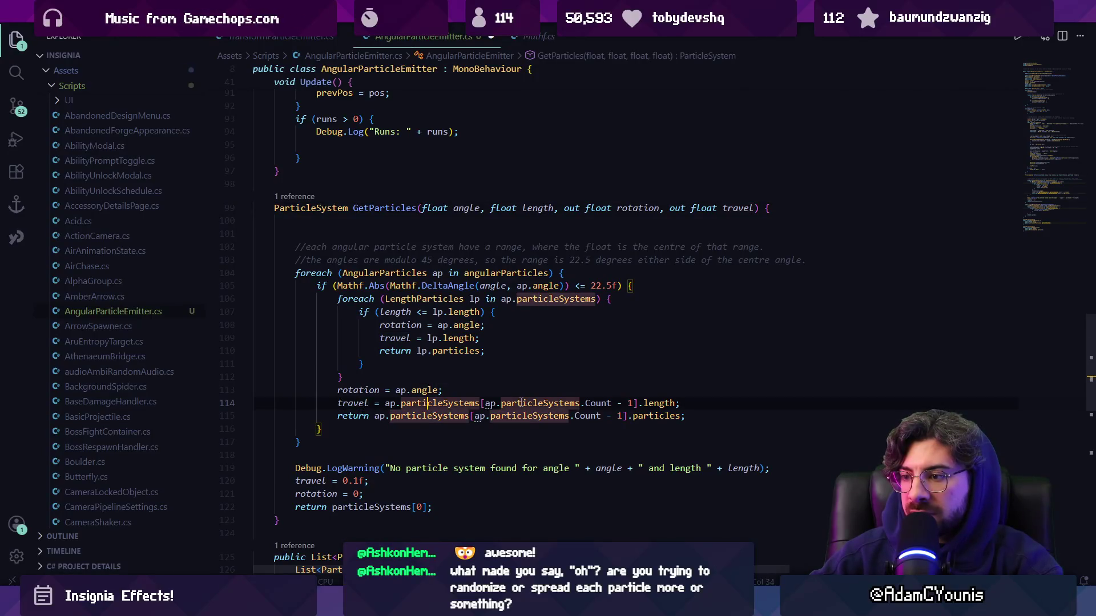
{"action": "left_click", "coordinate": [665, 403]}
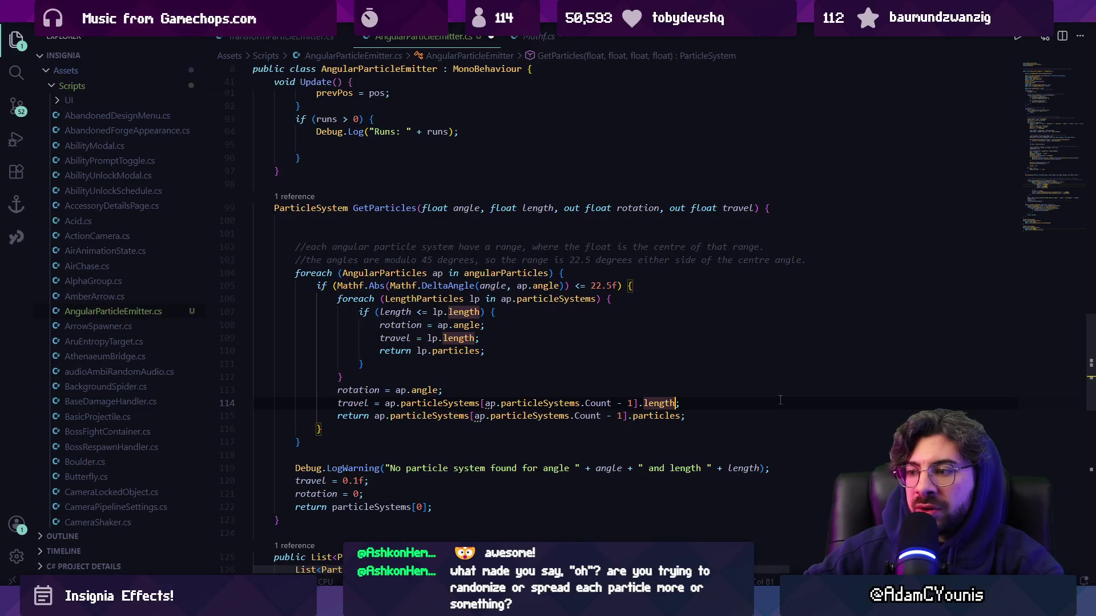
{"action": "key", "text": "shift+Home"}
{"action": "key", "text": "ctrl+shift+Right"}
{"action": "key", "text": "ctrl+shift+Right"}
{"action": "key", "text": "ctrl+shift+Right"}
{"action": "key", "text": "ctrl+shift+Left"}
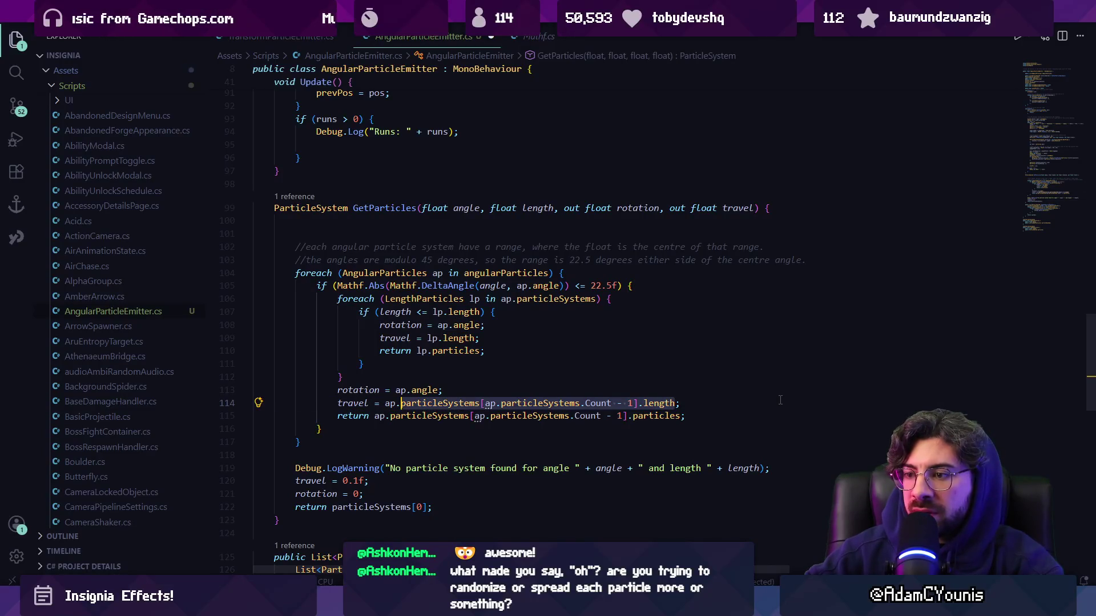
{"action": "key", "text": "Right"}
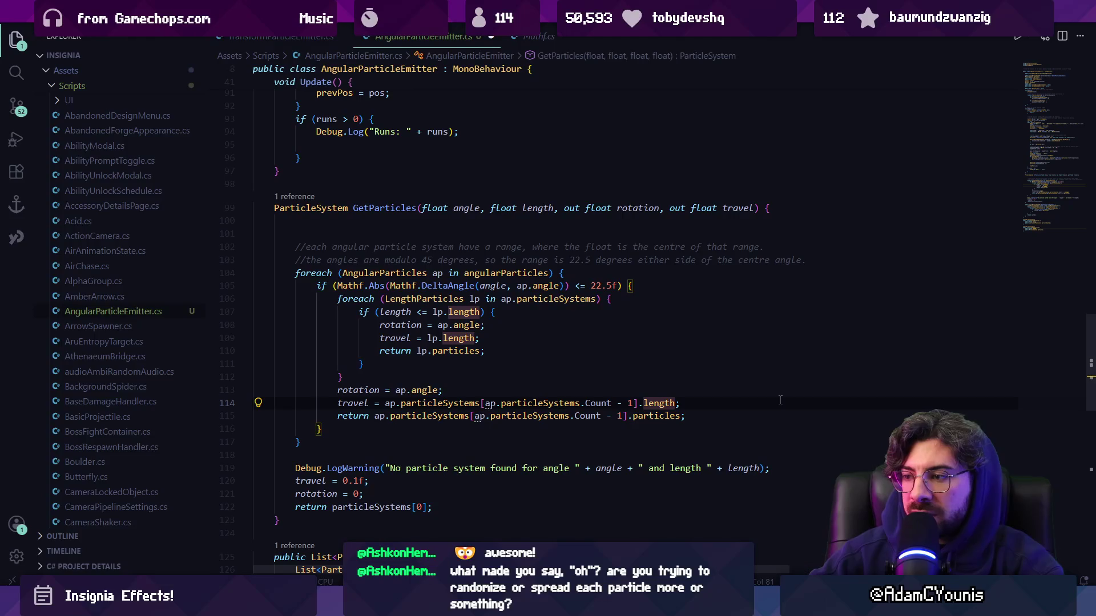
Try appending * 0.01f to the length value, then remove it.
{"action": "left_click", "coordinate": [654, 406], "text": "ctrl"}
{"action": "key", "text": "alt+Left"}
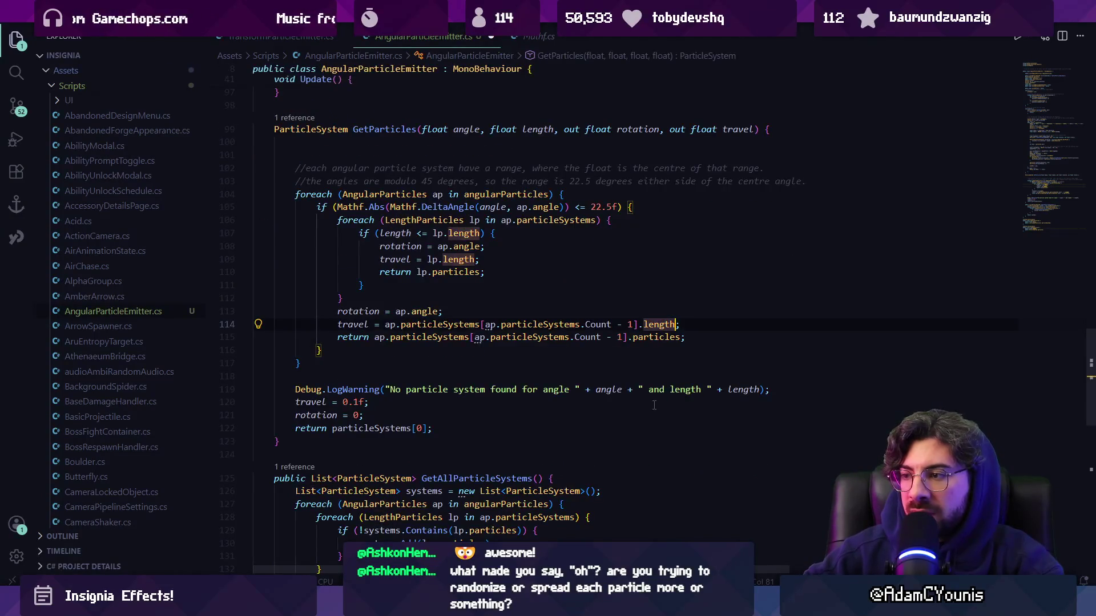
{"action": "type", "text": "* 0.01f"}
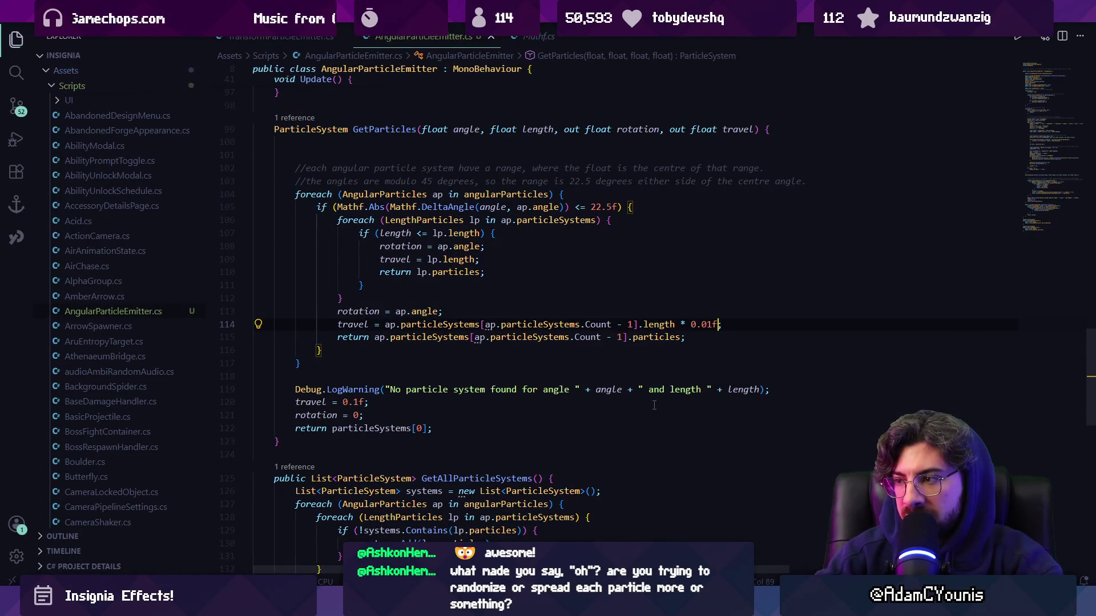
{"action": "mouse_move", "coordinate": [360, 605]}
{"action": "key", "text": "BackSpace"}
{"action": "key", "text": "BackSpace"}
{"action": "key", "text": "BackSpace"}
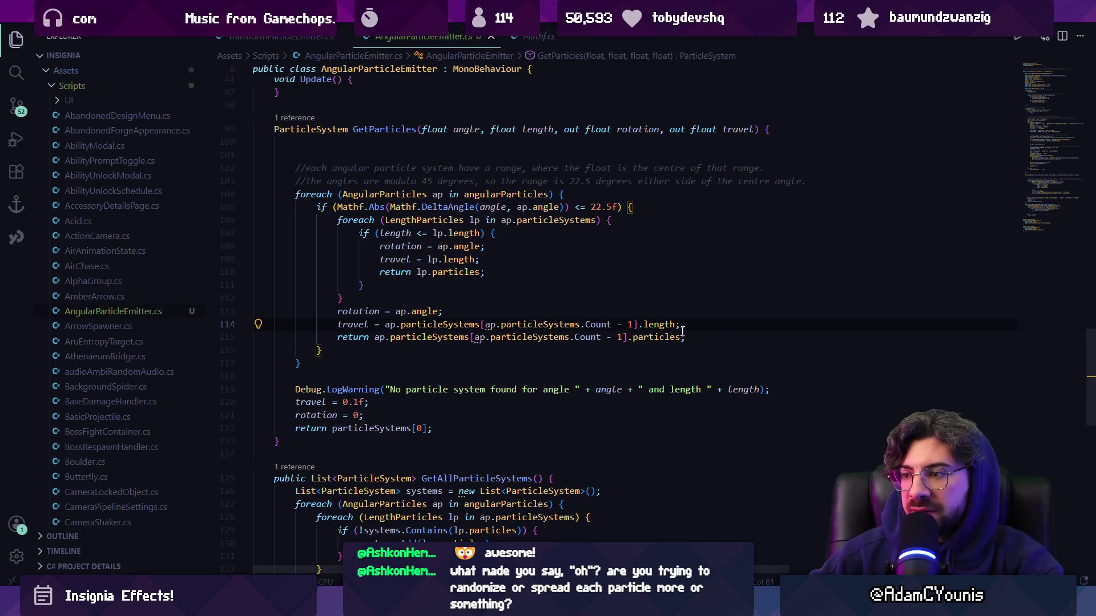
Jump to the LengthParticles length definition.
{"action": "left_click", "coordinate": [646, 324]}
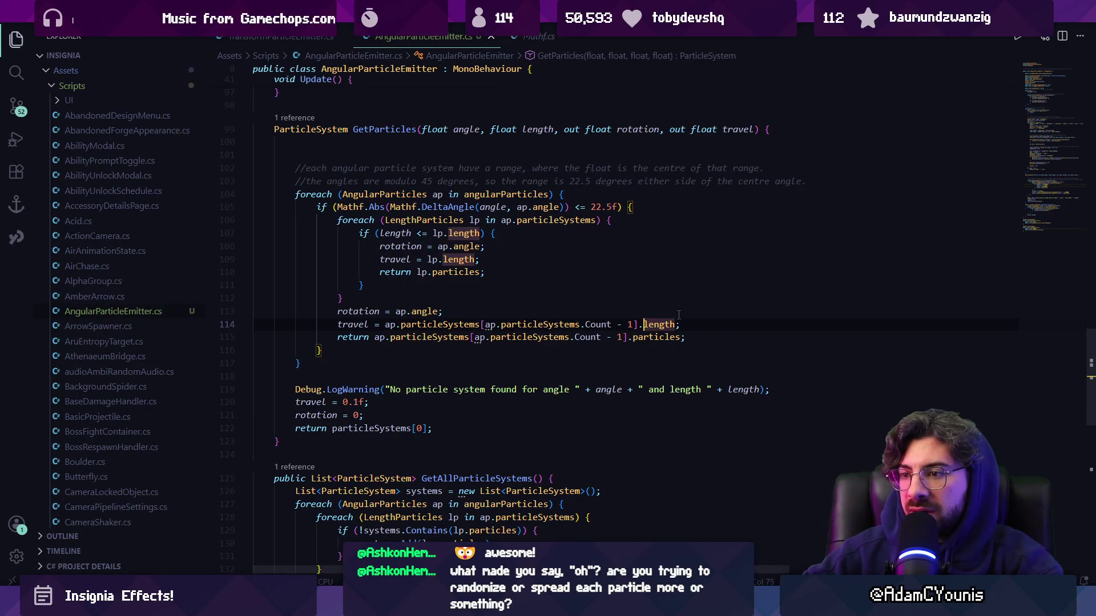
{"action": "key", "text": "ctrl+space"}
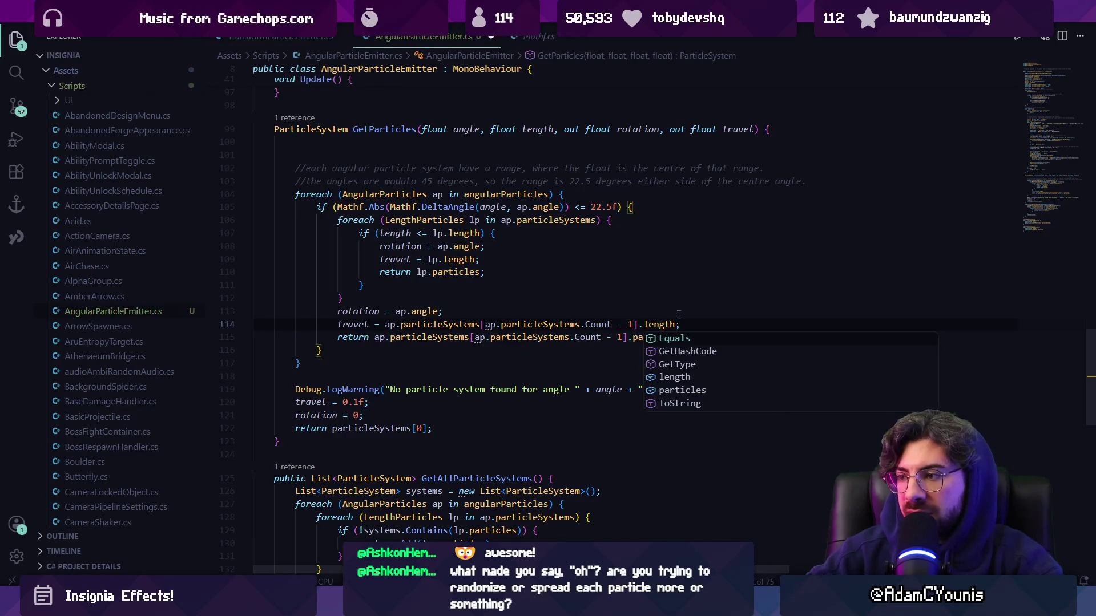
{"action": "key", "text": "Down"}
{"action": "key", "text": "Return"}
{"action": "key", "text": "ctrl+z"}
{"action": "key", "text": "F12"}
Select 0-Big and collapse its main settings and Particle System component.
{"action": "key", "text": "alt+Tab"}
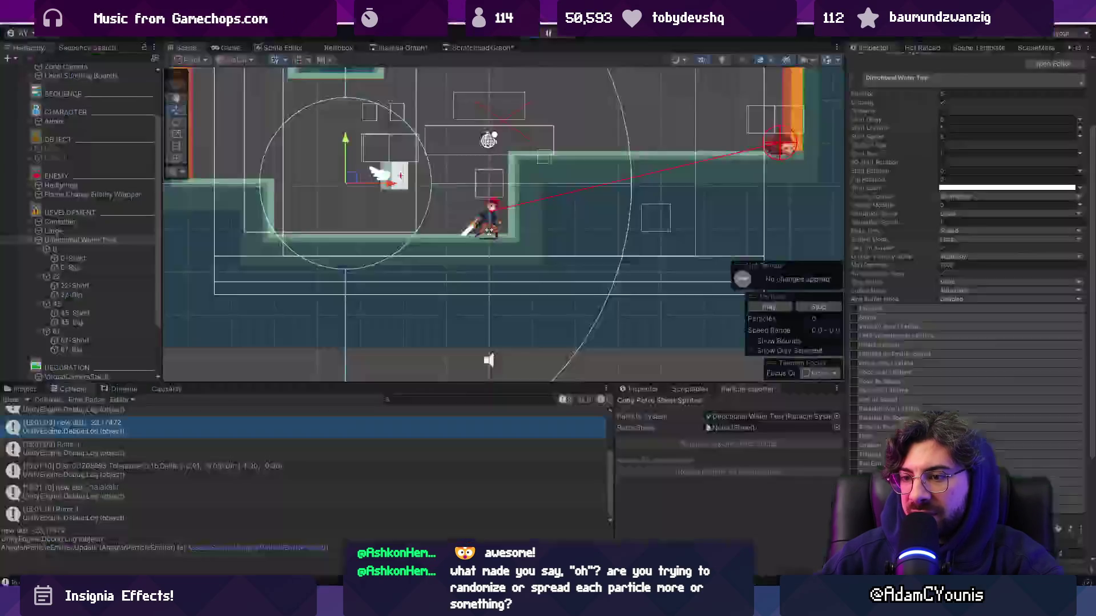
{"action": "left_click", "coordinate": [111, 268]}
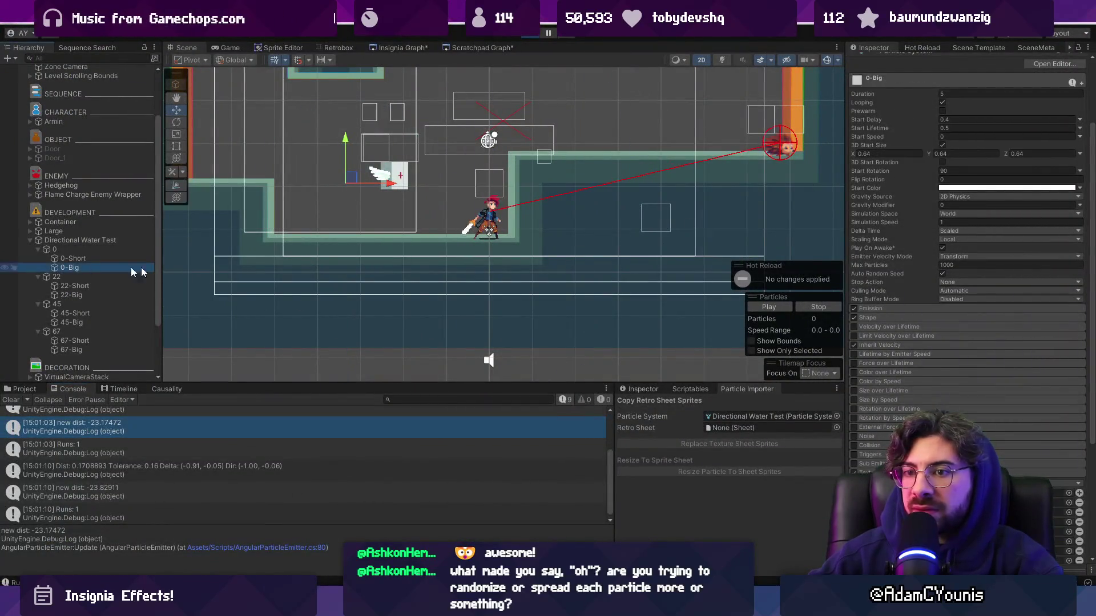
{"action": "left_click", "coordinate": [883, 82]}
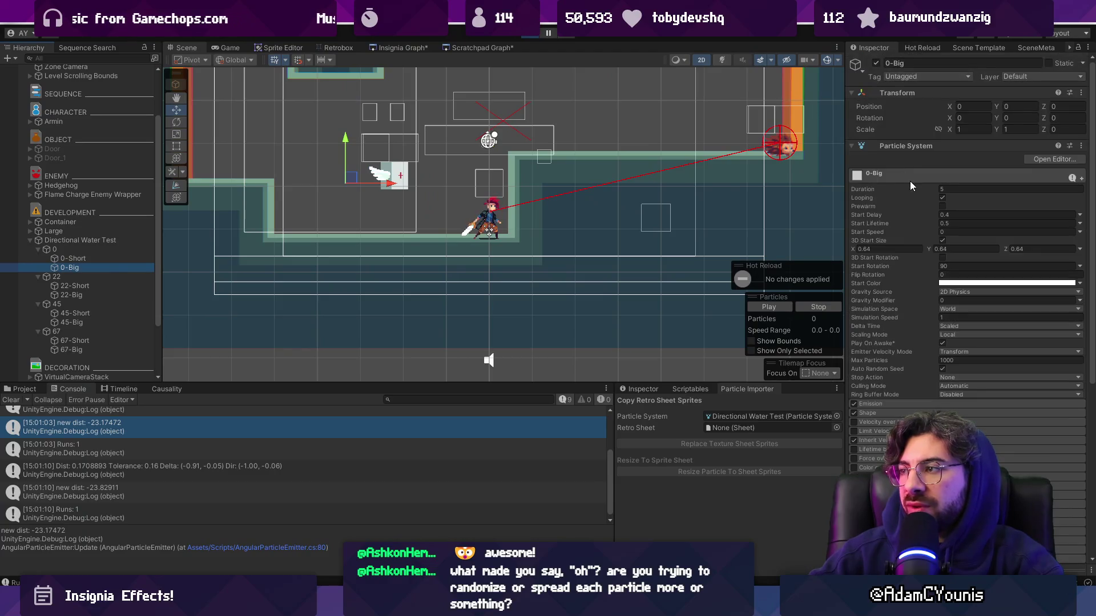
{"action": "left_click", "coordinate": [907, 146]}
Select Directional Water Test and expand Angular Particles Element 3, showing lengths 0 and 24.
{"action": "left_click", "coordinate": [91, 251]}
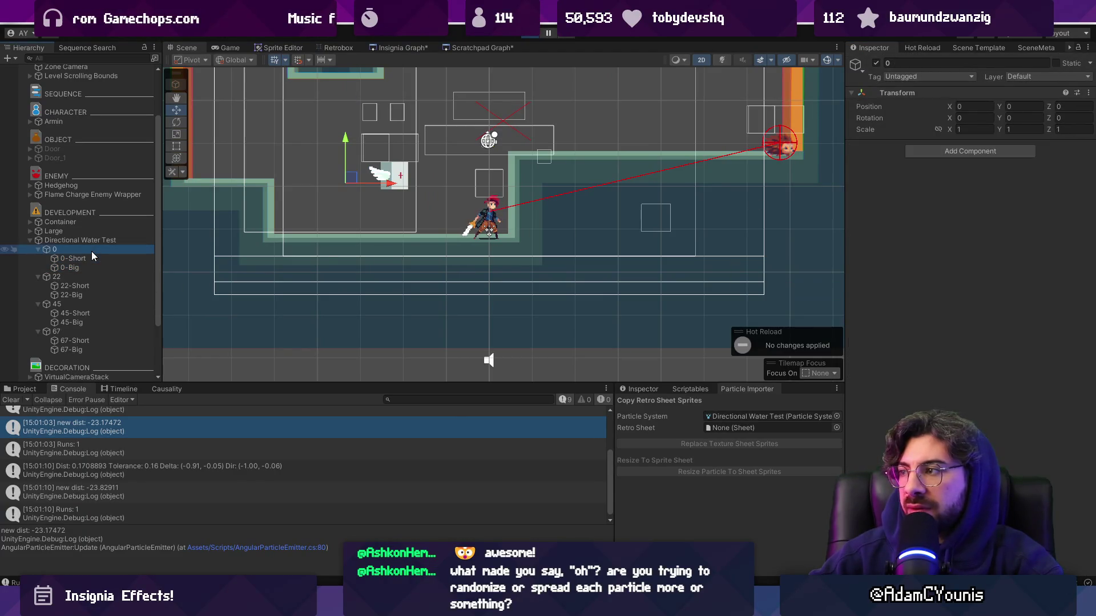
{"action": "left_click", "coordinate": [93, 242]}
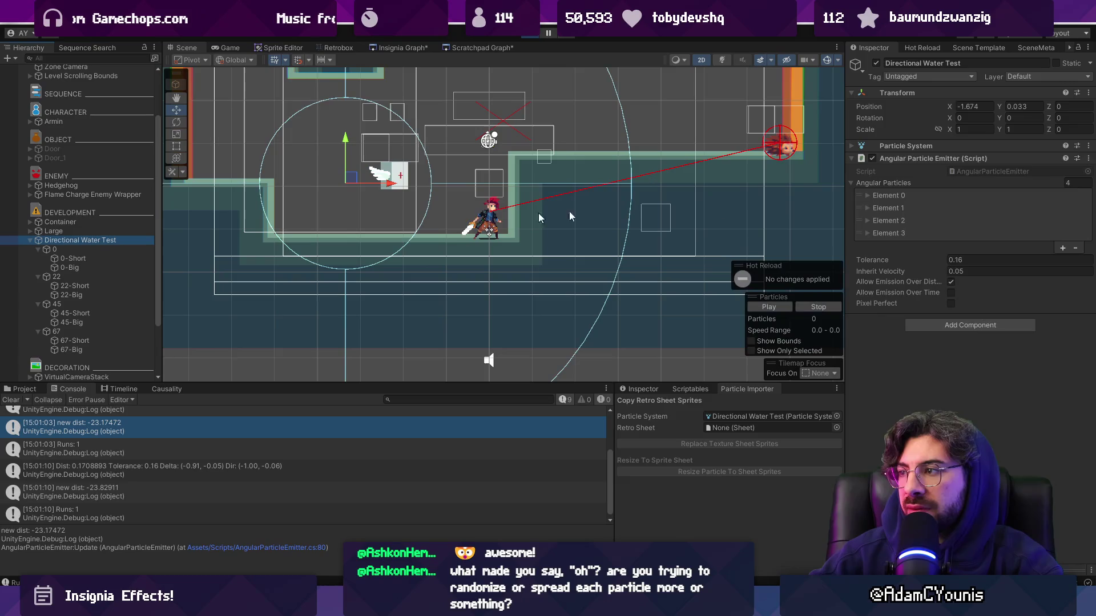
{"action": "left_click", "coordinate": [867, 233]}
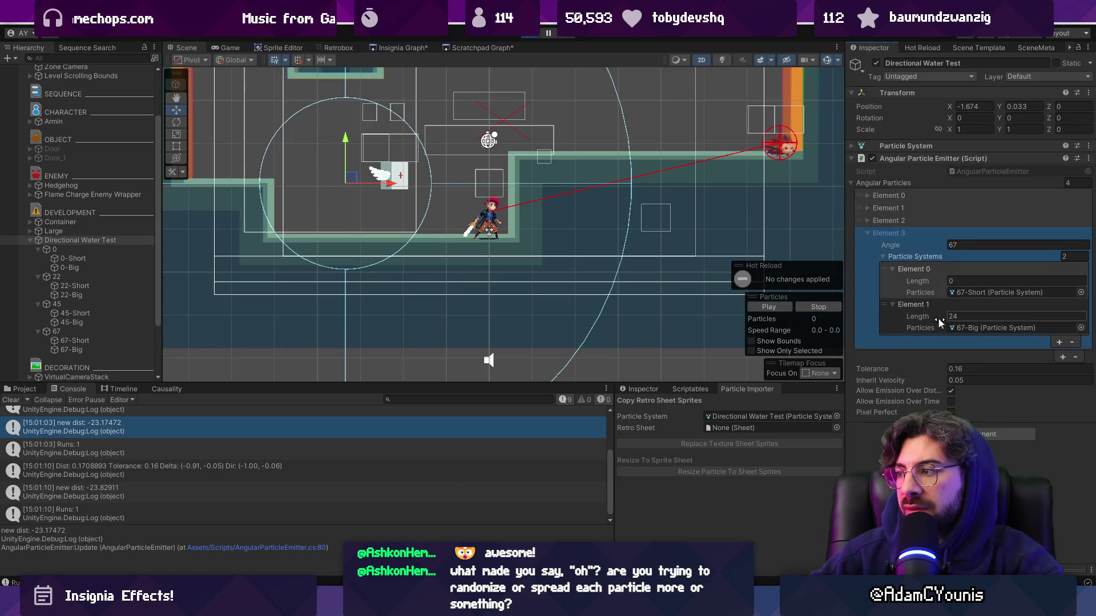
{"action": "key", "text": "alt+Tab"}
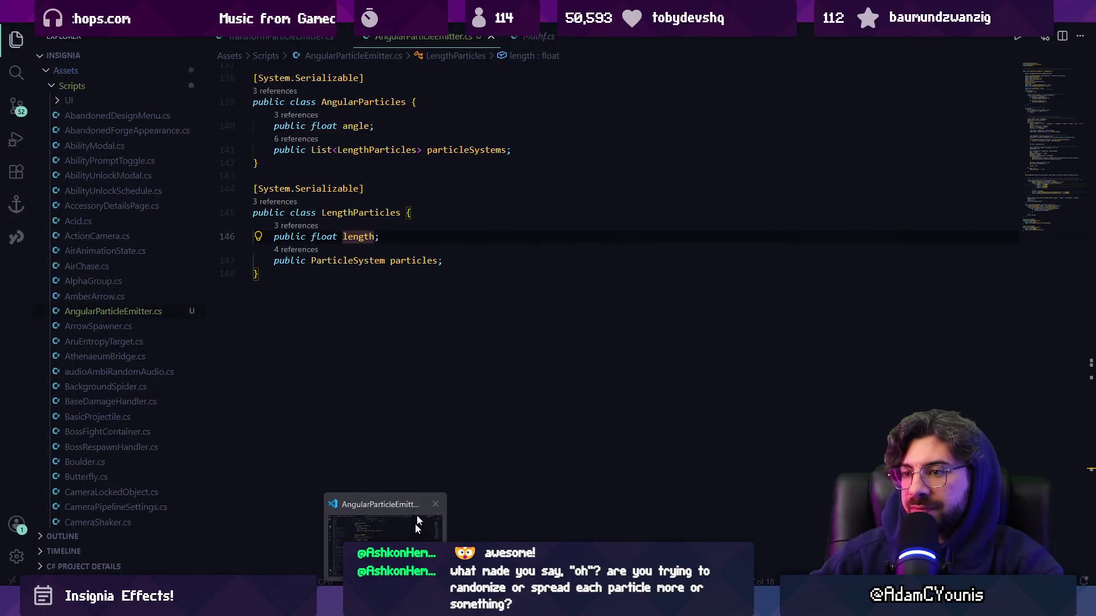
Append * 0.01f to the .length on line 114 and save.
{"action": "key", "text": "alt+Left"}
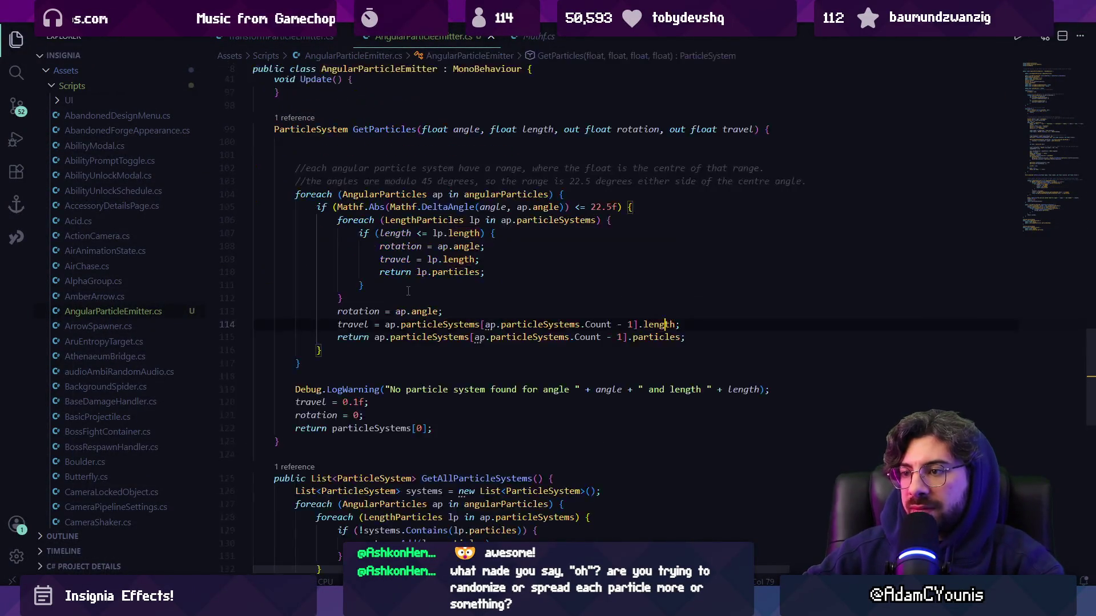
{"action": "type", "text": "length"}
{"action": "key", "text": "ctrl+Delete"}
{"action": "type", "text": "* 0.01"}
{"action": "type", "text": "f"}
{"action": "key", "text": "ctrl+s"}
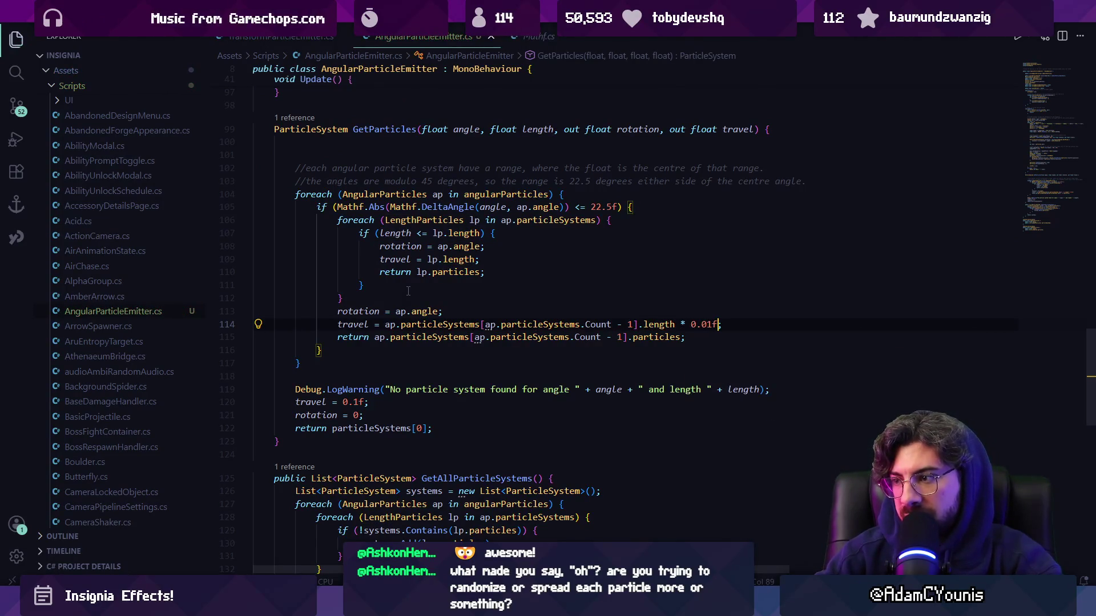
{"action": "key", "text": "alt+Tab"}
{"action": "key", "text": "alt+Tab"}
{"action": "scroll", "coordinate": [548, 381], "scroll_direction": "down", "scroll_amount": 3}
{"action": "scroll", "coordinate": [549, 381], "scroll_direction": "up", "scroll_amount": 3}
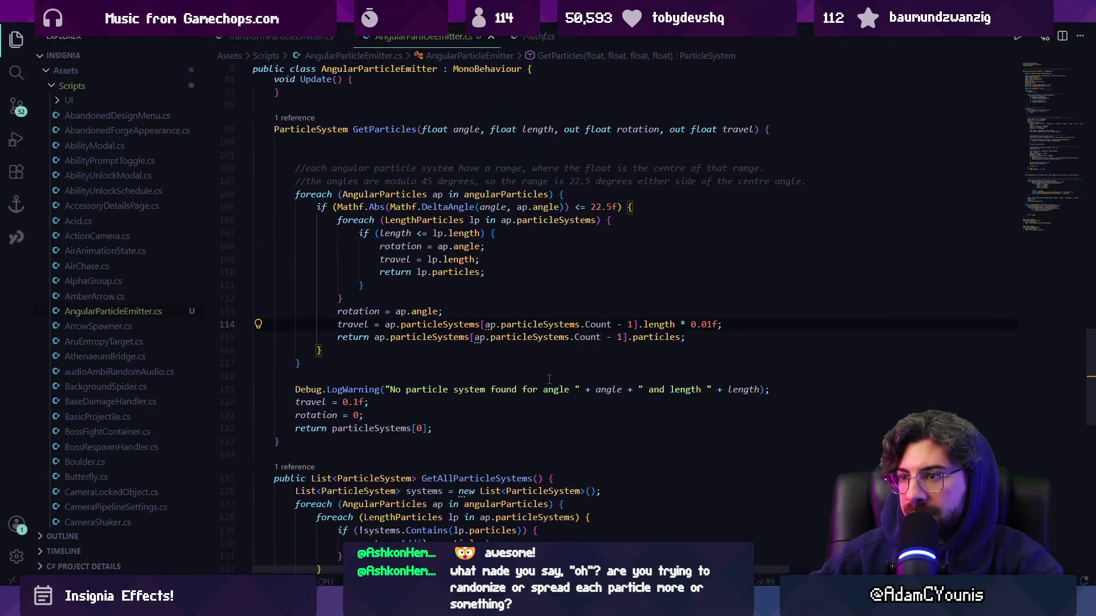
Scale lp.length by 0.01 in the line 107 comparison and line 109 travel assignment.
{"action": "left_click", "coordinate": [496, 232]}
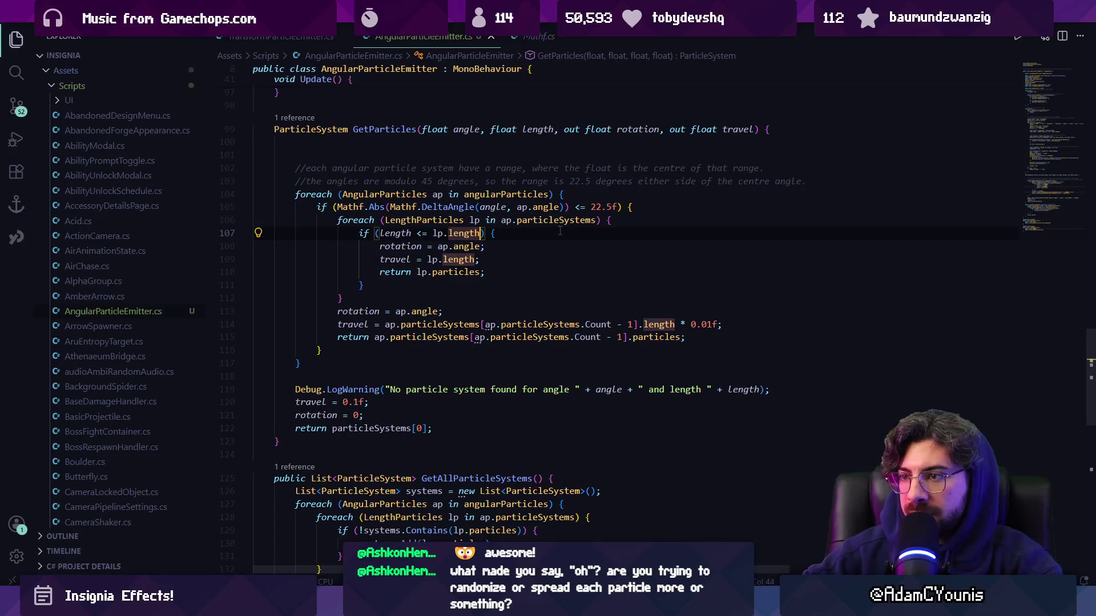
{"action": "type", "text": "&"}
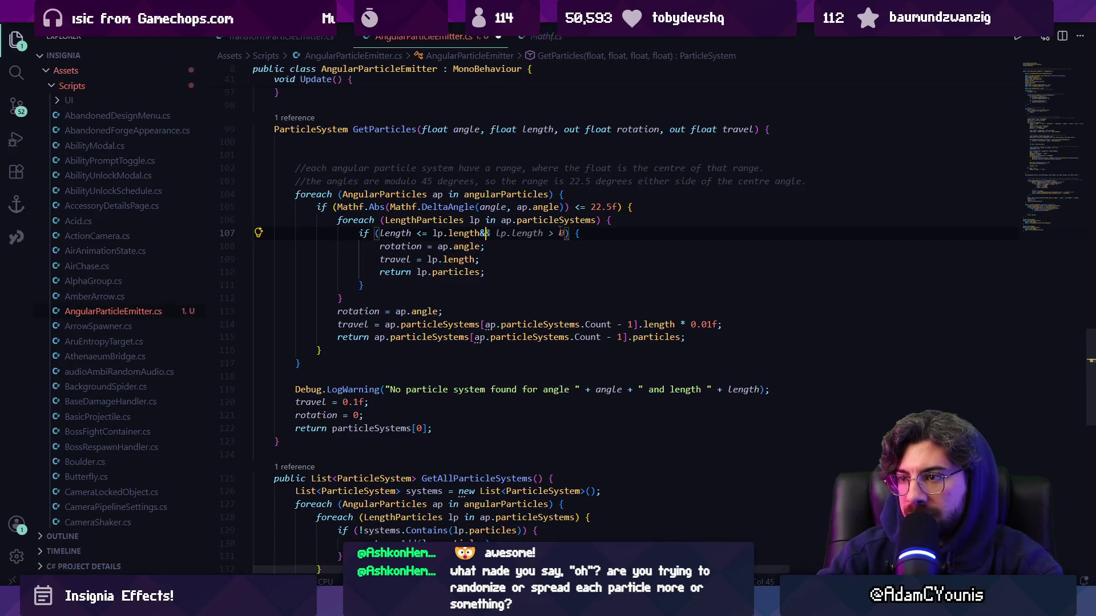
{"action": "type", "text": "*0.01f"}
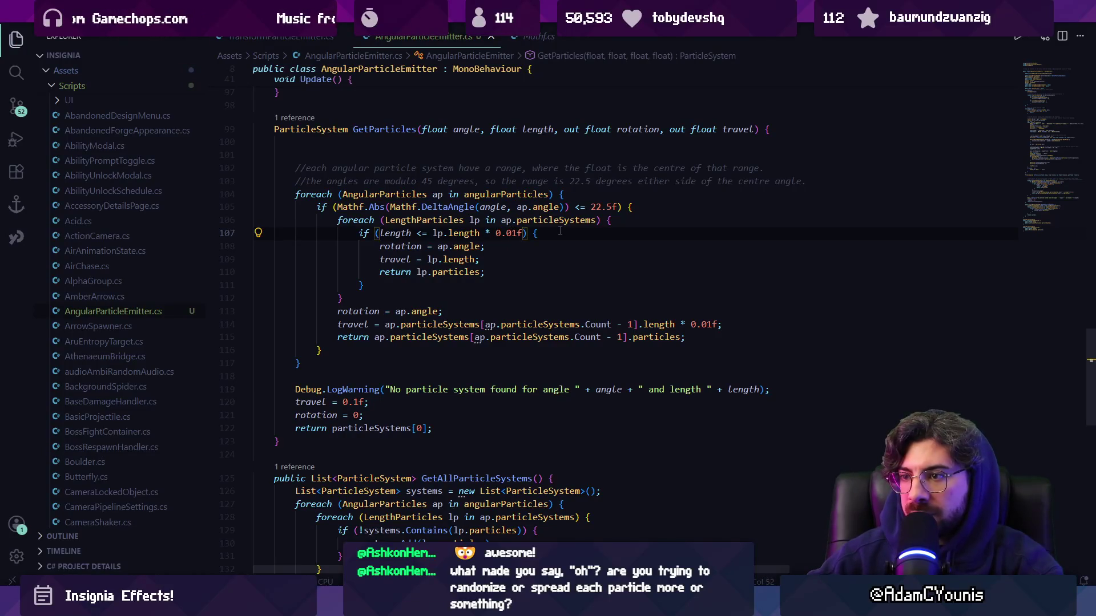
{"action": "key", "text": "Down"}
{"action": "key", "text": "Left"}
{"action": "type", "text": "* 0.01f"}
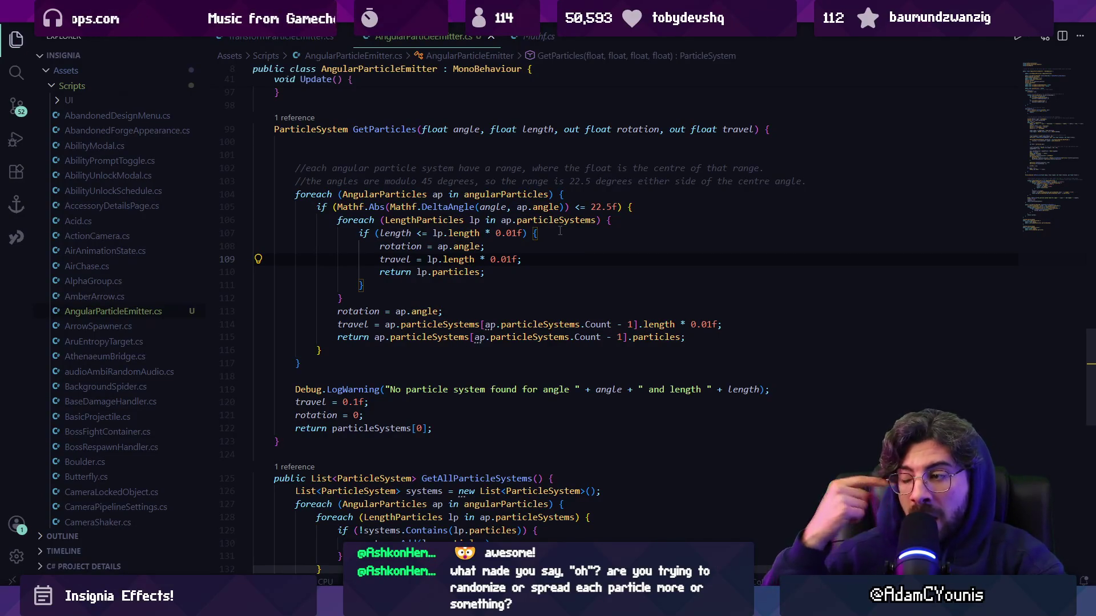
{"action": "scroll", "coordinate": [408, 193], "scroll_direction": "up", "scroll_amount": 1}
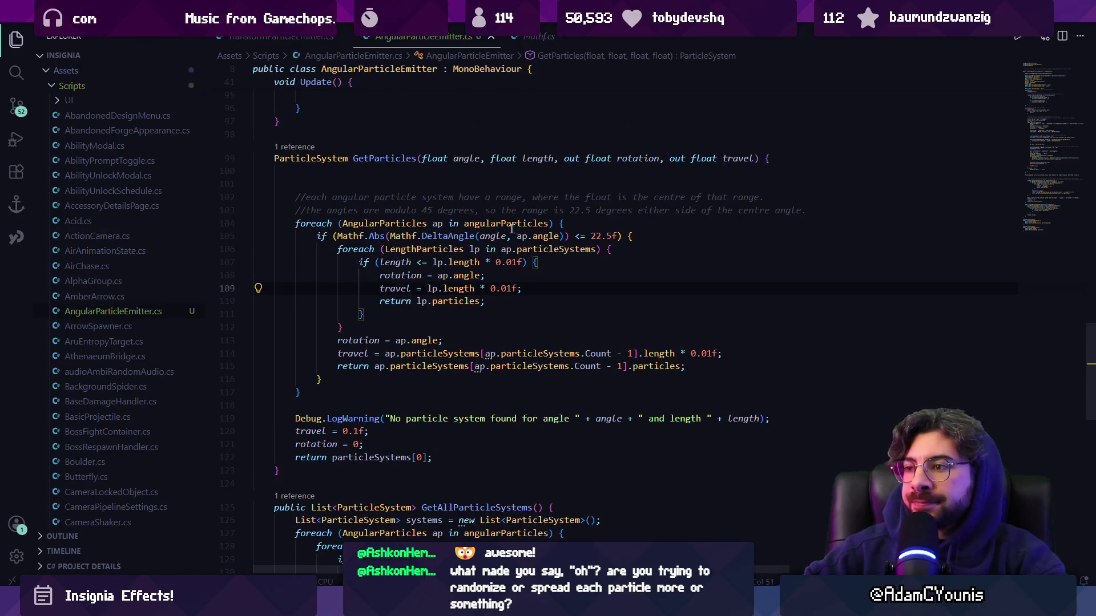
Declare float ppu = 0.01f, swap 0.01f for ppu in the loop, and return the first angular system as fallback.
{"action": "key", "text": "BackSpace"}
{"action": "type", "text": "float ppu = 100f;"}
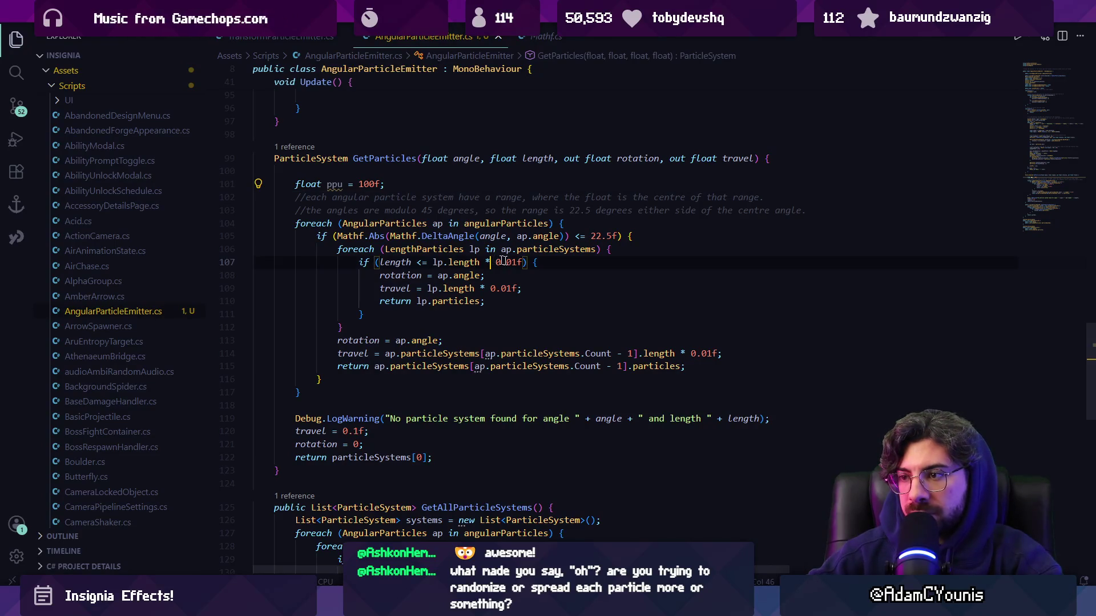
{"action": "key", "text": "Up"}
{"action": "key", "text": "Up"}
{"action": "key", "text": "Up"}
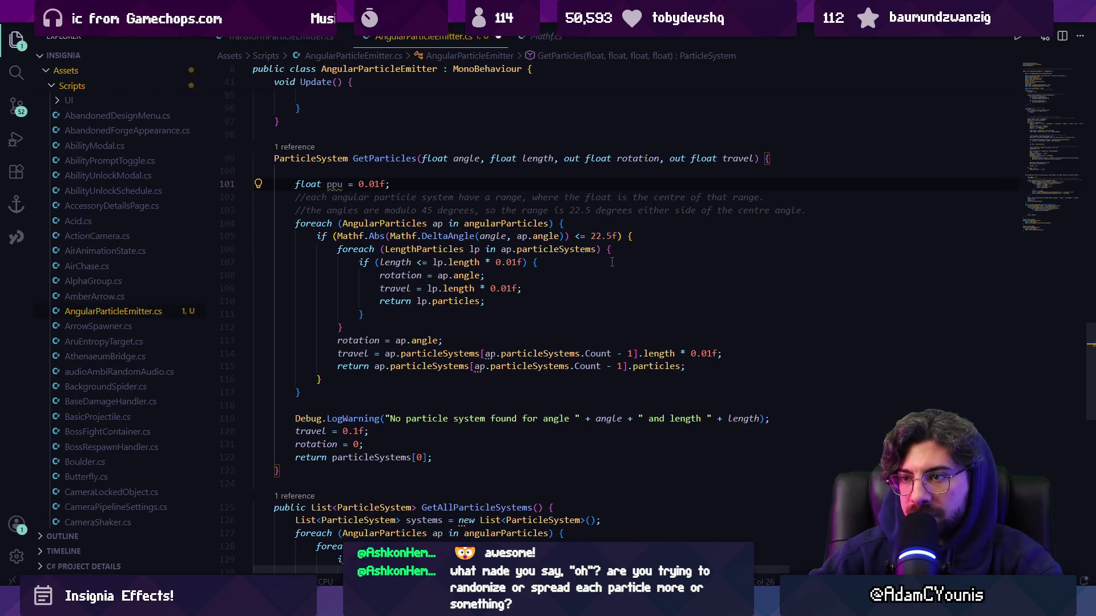
{"action": "key", "text": "ctrl+shift+Right"}
{"action": "key", "text": "ctrl+shift+Right"}
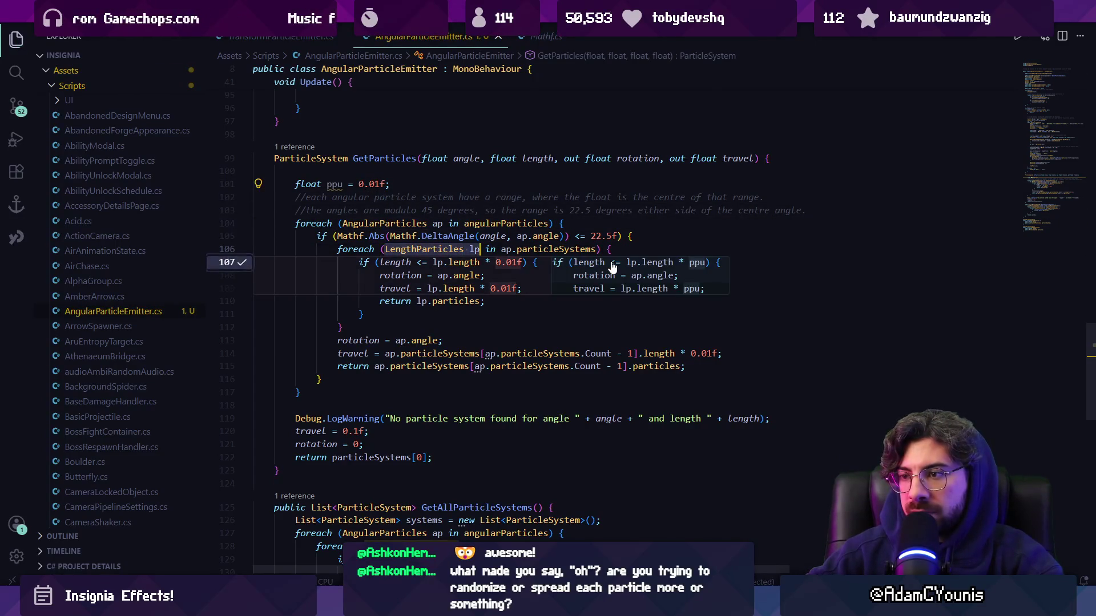
{"action": "key", "text": "Tab"}
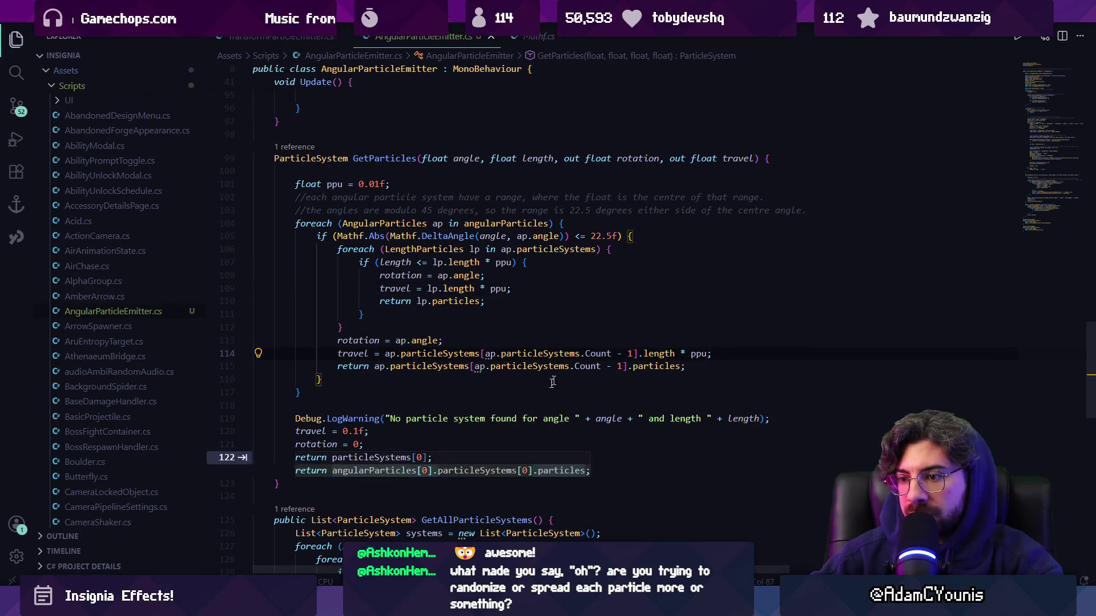
{"action": "key", "text": "Tab"}
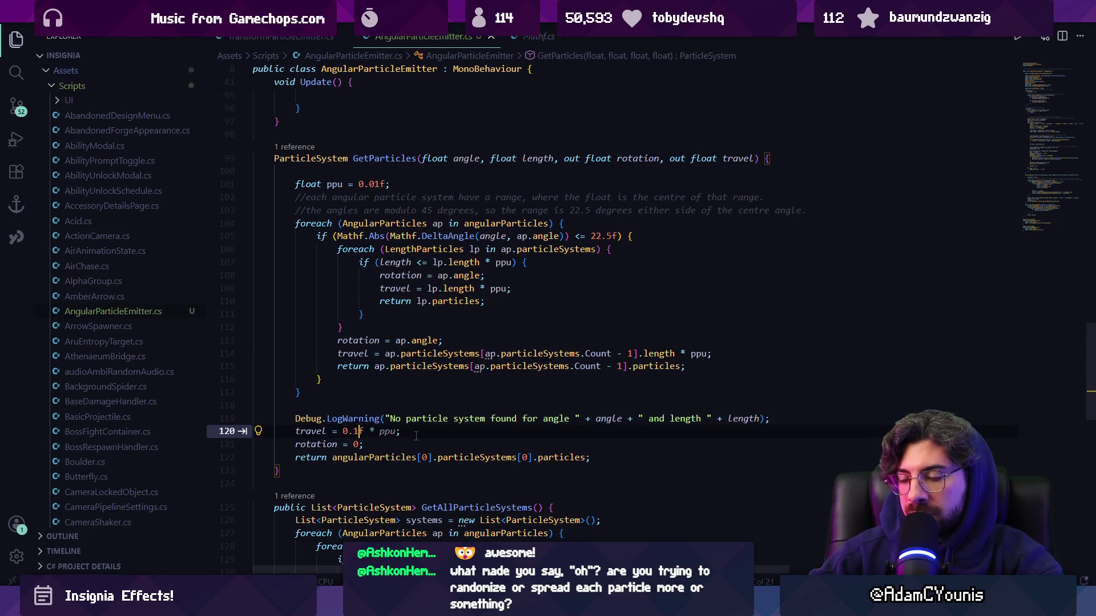
Multiply the fallback travel by ppu and save the script.
{"action": "key", "text": "Right"}
{"action": "type", "text": "* ppu"}
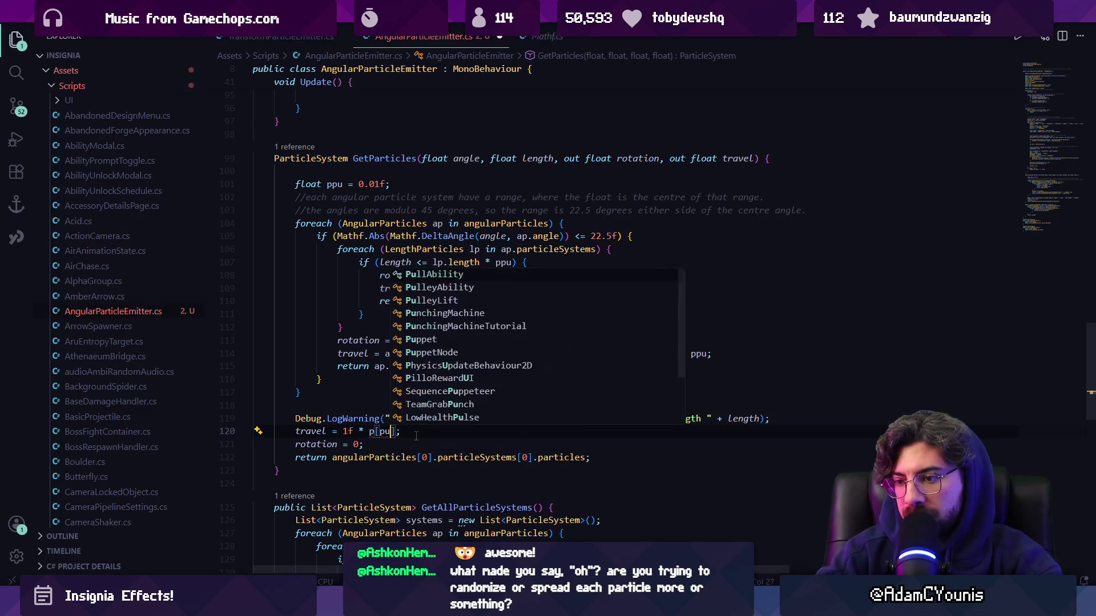
{"action": "key", "text": "Left"}
{"action": "key", "text": "Left"}
{"action": "key", "text": "Left"}
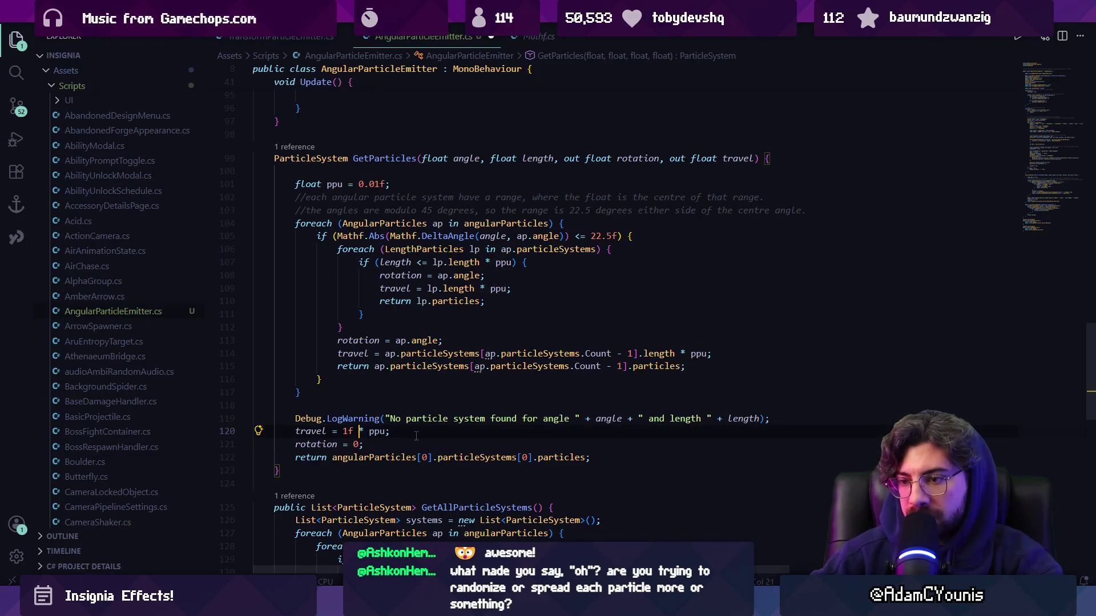
{"action": "key", "text": "ctrl+s"}
{"action": "key", "text": "alt+Tab"}
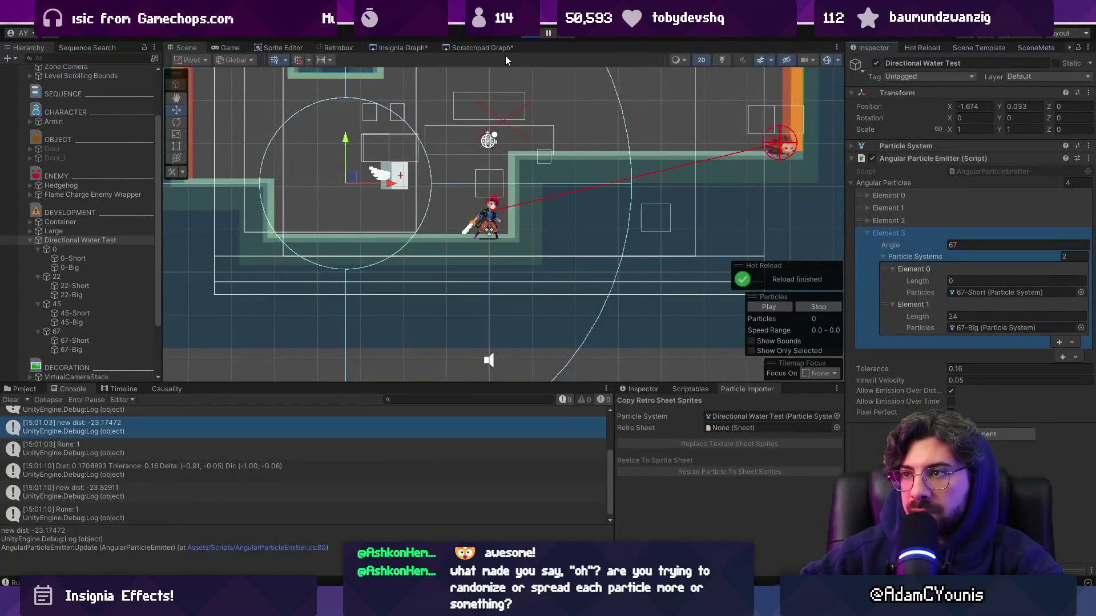
Drag Directional Water Test around the level in play mode to test the water spray.
{"action": "mouse_move", "coordinate": [367, 183]}
{"action": "left_mouse_down"}
{"action": "mouse_move", "coordinate": [391, 182]}
{"action": "mouse_move", "coordinate": [382, 191]}
{"action": "mouse_move", "coordinate": [371, 108]}
{"action": "mouse_move", "coordinate": [400, 120]}
{"action": "mouse_move", "coordinate": [403, 135]}
{"action": "mouse_move", "coordinate": [456, 128]}
{"action": "mouse_move", "coordinate": [394, 171]}
{"action": "mouse_move", "coordinate": [320, 120]}
{"action": "mouse_move", "coordinate": [393, 126]}
{"action": "mouse_move", "coordinate": [440, 191]}
{"action": "mouse_move", "coordinate": [313, 215]}
{"action": "mouse_move", "coordinate": [417, 177]}
{"action": "mouse_move", "coordinate": [395, 186]}
{"action": "mouse_move", "coordinate": [577, 166]}
{"action": "mouse_move", "coordinate": [548, 103]}
{"action": "mouse_move", "coordinate": [301, 149]}
{"action": "mouse_move", "coordinate": [319, 115]}
{"action": "mouse_move", "coordinate": [416, 123]}
{"action": "mouse_move", "coordinate": [642, 239]}
{"action": "mouse_move", "coordinate": [722, 234]}
{"action": "mouse_move", "coordinate": [476, 176]}
{"action": "mouse_move", "coordinate": [320, 109]}
{"action": "mouse_move", "coordinate": [207, 160]}
{"action": "mouse_move", "coordinate": [367, 231]}
{"action": "mouse_move", "coordinate": [466, 160]}
{"action": "mouse_move", "coordinate": [400, 109]}
{"action": "mouse_move", "coordinate": [274, 123]}
{"action": "mouse_move", "coordinate": [240, 257]}
{"action": "mouse_move", "coordinate": [524, 121]}
{"action": "mouse_move", "coordinate": [260, 130]}
{"action": "mouse_move", "coordinate": [291, 113]}
{"action": "mouse_move", "coordinate": [368, 171]}
{"action": "mouse_move", "coordinate": [298, 143]}
{"action": "mouse_move", "coordinate": [684, 342]}
{"action": "mouse_move", "coordinate": [392, 323]}
{"action": "mouse_move", "coordinate": [649, 144]}
{"action": "mouse_move", "coordinate": [199, 284]}
{"action": "mouse_move", "coordinate": [668, 228]}
{"action": "mouse_move", "coordinate": [660, 166]}
{"action": "mouse_move", "coordinate": [513, 266]}
{"action": "mouse_move", "coordinate": [368, 203]}
{"action": "mouse_move", "coordinate": [235, 164]}
{"action": "mouse_move", "coordinate": [259, 189]}
{"action": "mouse_move", "coordinate": [321, 205]}
{"action": "left_mouse_up"}
{"action": "scroll", "coordinate": [395, 186], "scroll_direction": "up", "scroll_amount": 3}
{"action": "scroll", "coordinate": [301, 149], "scroll_direction": "down", "scroll_amount": 3}
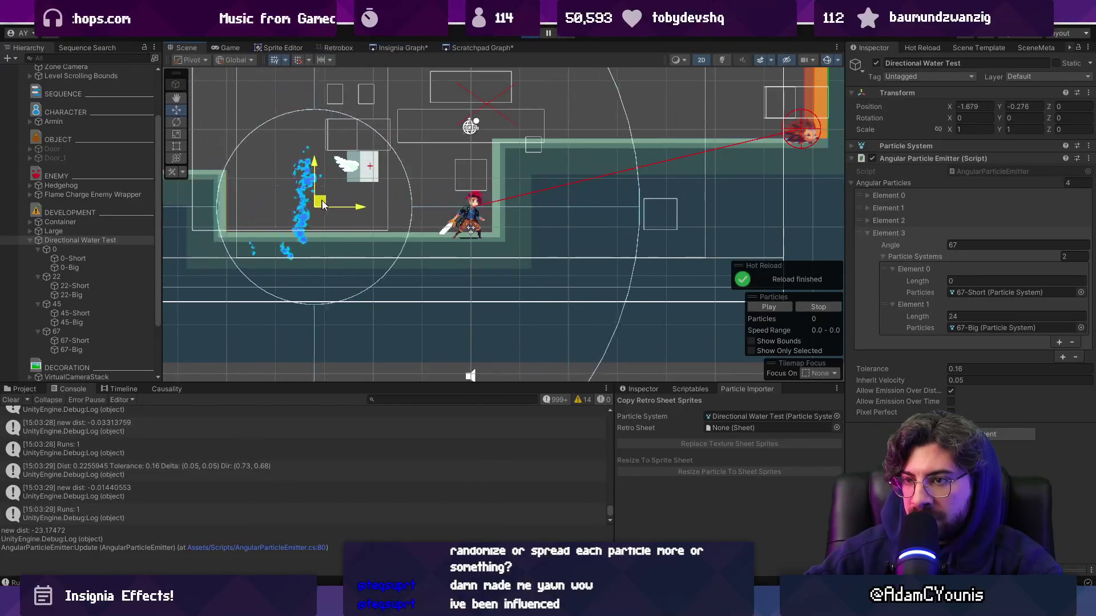
{"action": "mouse_move", "coordinate": [387, 218]}
{"action": "left_mouse_down"}
{"action": "mouse_move", "coordinate": [377, 231]}
{"action": "mouse_move", "coordinate": [411, 100]}
{"action": "mouse_move", "coordinate": [366, 197]}
{"action": "left_mouse_up"}
{"action": "mouse_move", "coordinate": [578, 326]}
{"action": "left_mouse_down"}
{"action": "mouse_move", "coordinate": [491, 311]}
{"action": "mouse_move", "coordinate": [484, 276]}
{"action": "mouse_move", "coordinate": [482, 323]}
{"action": "left_mouse_up"}
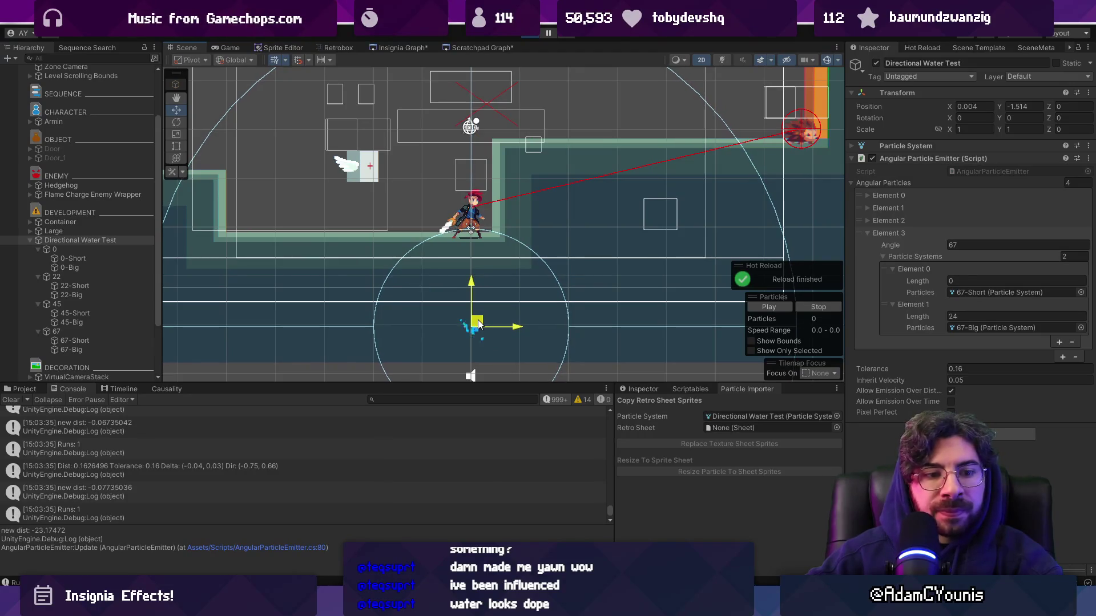
{"action": "mouse_move", "coordinate": [346, 319]}
{"action": "left_mouse_down"}
{"action": "mouse_move", "coordinate": [383, 273]}
{"action": "mouse_move", "coordinate": [710, 258]}
{"action": "mouse_move", "coordinate": [197, 182]}
{"action": "mouse_move", "coordinate": [676, 208]}
{"action": "mouse_move", "coordinate": [667, 236]}
{"action": "mouse_move", "coordinate": [462, 285]}
{"action": "mouse_move", "coordinate": [371, 183]}
{"action": "mouse_move", "coordinate": [466, 228]}
{"action": "mouse_move", "coordinate": [428, 293]}
{"action": "mouse_move", "coordinate": [565, 239]}
{"action": "mouse_move", "coordinate": [263, 234]}
{"action": "mouse_move", "coordinate": [499, 284]}
{"action": "mouse_move", "coordinate": [513, 240]}
{"action": "mouse_move", "coordinate": [400, 188]}
{"action": "mouse_move", "coordinate": [520, 223]}
{"action": "mouse_move", "coordinate": [599, 343]}
{"action": "mouse_move", "coordinate": [245, 277]}
{"action": "mouse_move", "coordinate": [611, 147]}
{"action": "mouse_move", "coordinate": [377, 365]}
{"action": "mouse_move", "coordinate": [454, 122]}
{"action": "mouse_move", "coordinate": [189, 302]}
{"action": "mouse_move", "coordinate": [320, 330]}
{"action": "left_mouse_up"}
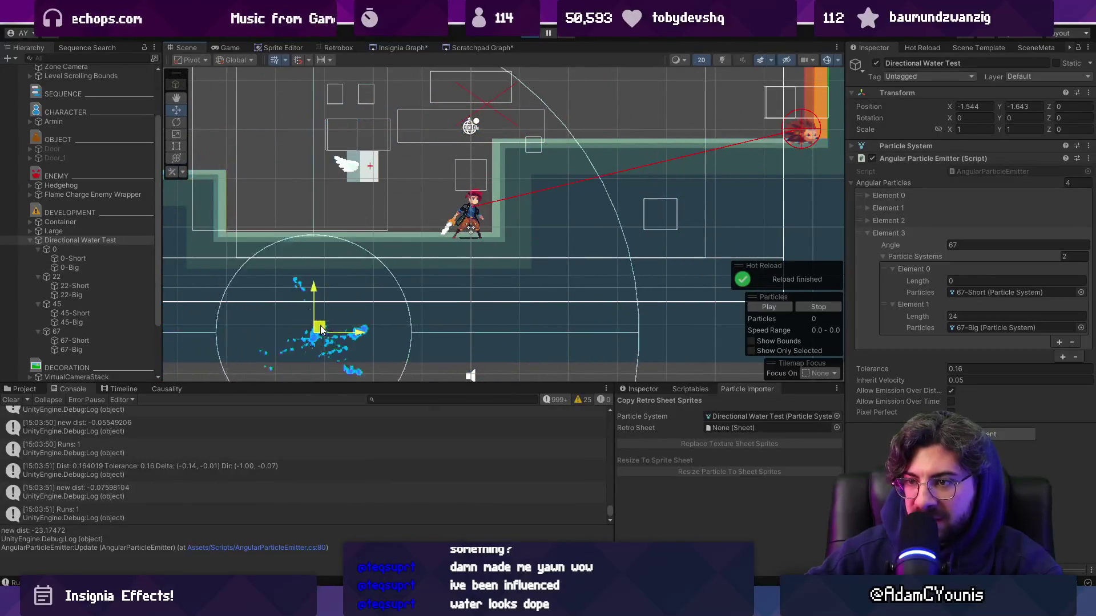
{"action": "mouse_move", "coordinate": [308, 182]}
{"action": "left_mouse_down"}
{"action": "mouse_move", "coordinate": [305, 74]}
{"action": "mouse_move", "coordinate": [308, 263]}
{"action": "left_mouse_up"}
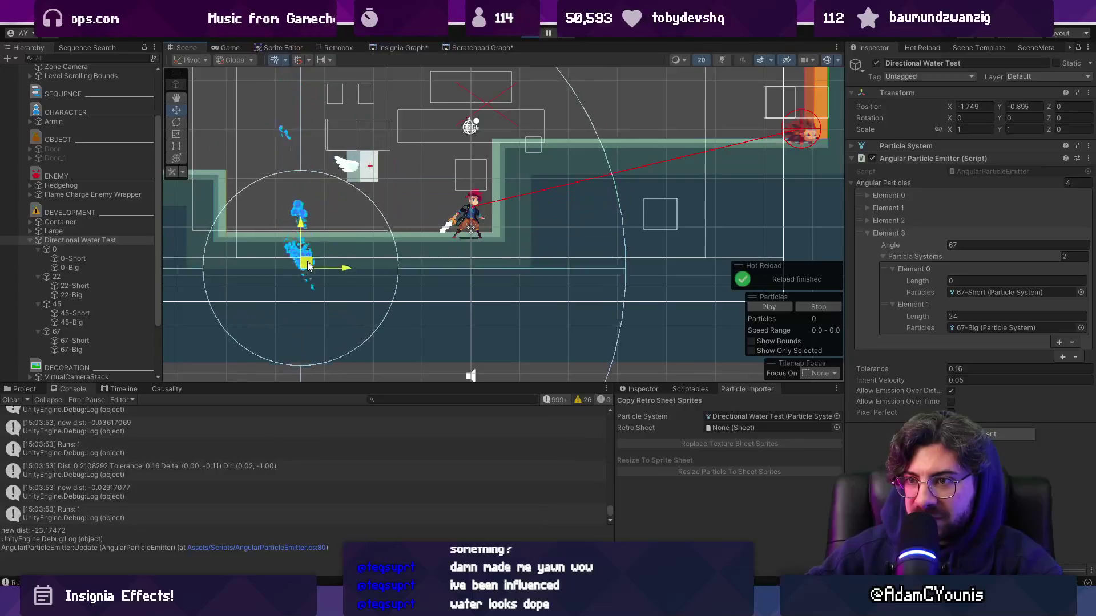
{"action": "mouse_move", "coordinate": [420, 276]}
{"action": "left_mouse_down"}
{"action": "mouse_move", "coordinate": [650, 281]}
{"action": "mouse_move", "coordinate": [428, 281]}
{"action": "left_mouse_up"}
{"action": "mouse_move", "coordinate": [222, 278]}
{"action": "left_mouse_down"}
{"action": "mouse_move", "coordinate": [726, 288]}
{"action": "mouse_move", "coordinate": [278, 295]}
{"action": "mouse_move", "coordinate": [359, 285]}
{"action": "mouse_move", "coordinate": [399, 224]}
{"action": "mouse_move", "coordinate": [274, 260]}
{"action": "mouse_move", "coordinate": [482, 256]}
{"action": "mouse_move", "coordinate": [678, 293]}
{"action": "mouse_move", "coordinate": [484, 330]}
{"action": "mouse_move", "coordinate": [377, 233]}
{"action": "mouse_move", "coordinate": [448, 241]}
{"action": "mouse_move", "coordinate": [456, 217]}
{"action": "mouse_move", "coordinate": [450, 227]}
{"action": "mouse_move", "coordinate": [432, 216]}
{"action": "left_mouse_up"}
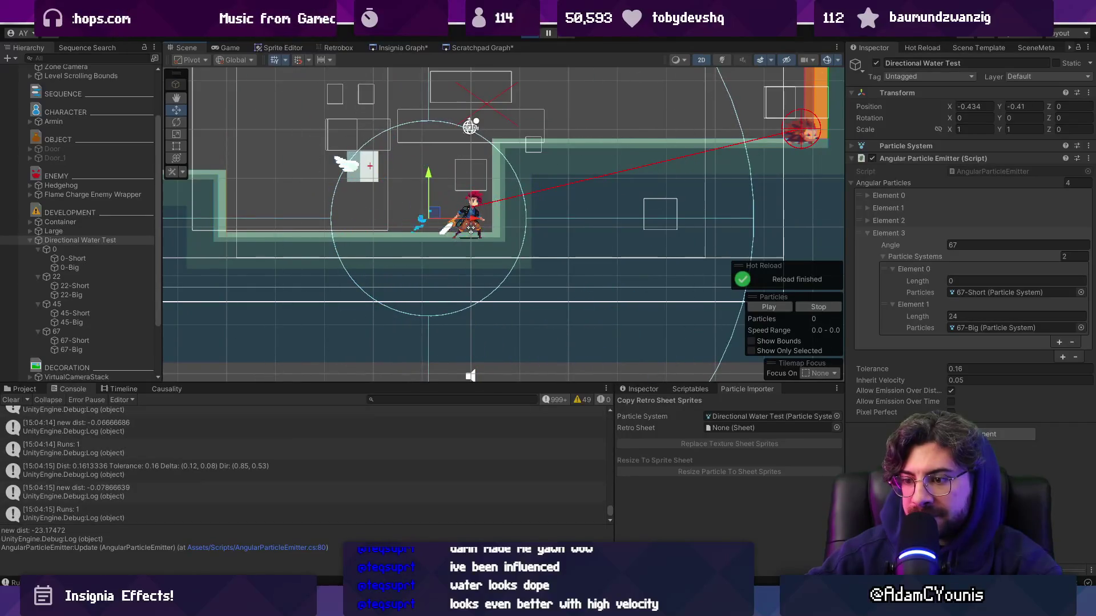
Delete the 'No particle system found' Debug.LogWarning line from GetParticles and save.
{"action": "key", "text": "alt+Tab"}
{"action": "triple_click", "coordinate": [393, 418]}
{"action": "key", "text": "ctrl+c"}
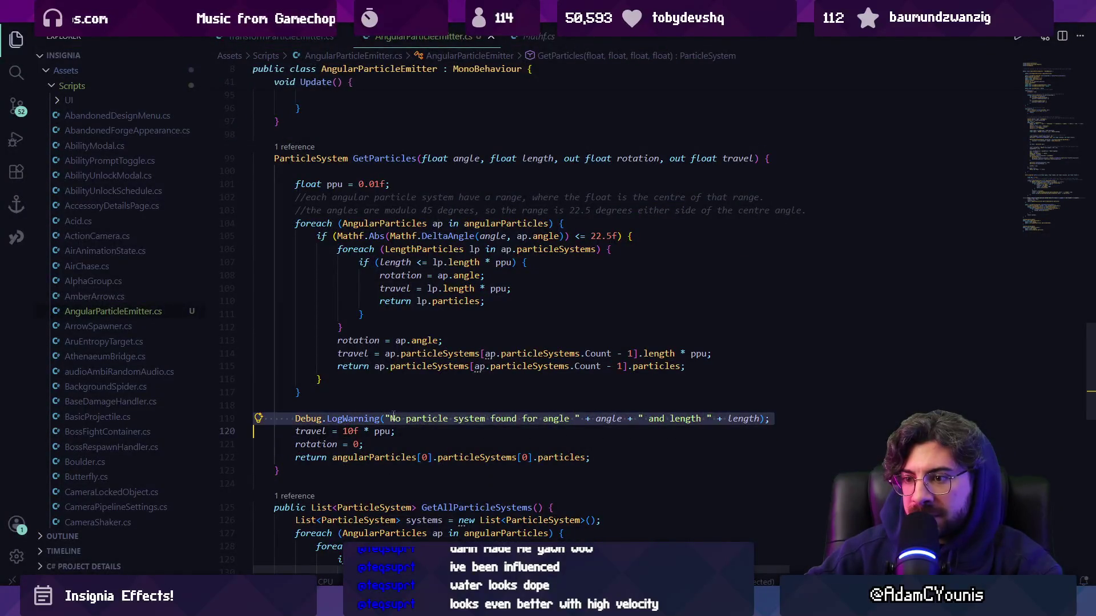
{"action": "key", "text": "BackSpace"}
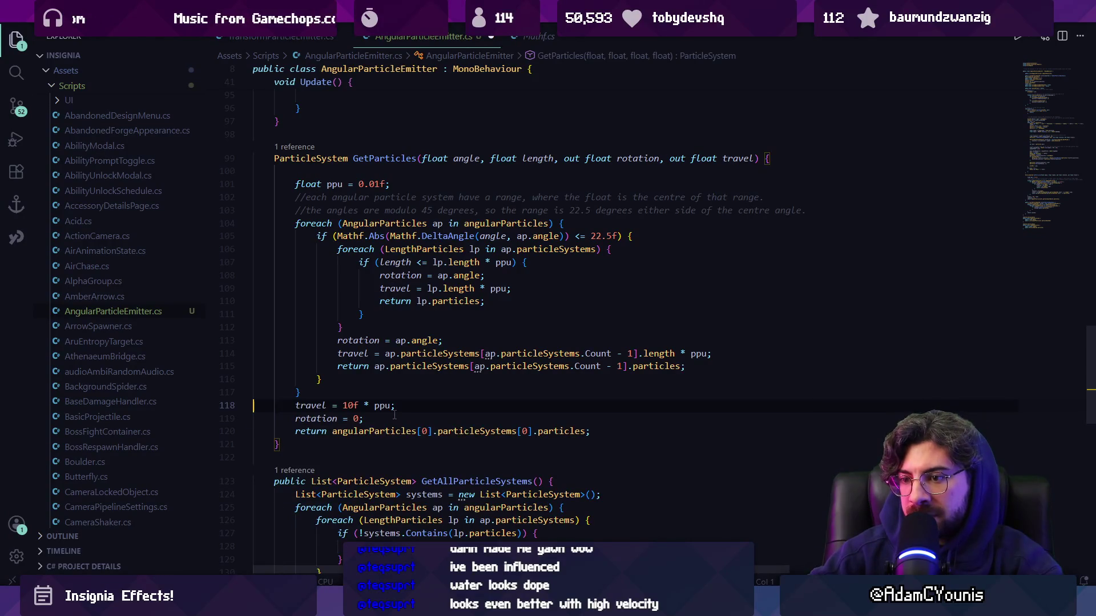
{"action": "key", "text": "ctrl+s"}
{"action": "key", "text": "alt+Tab"}
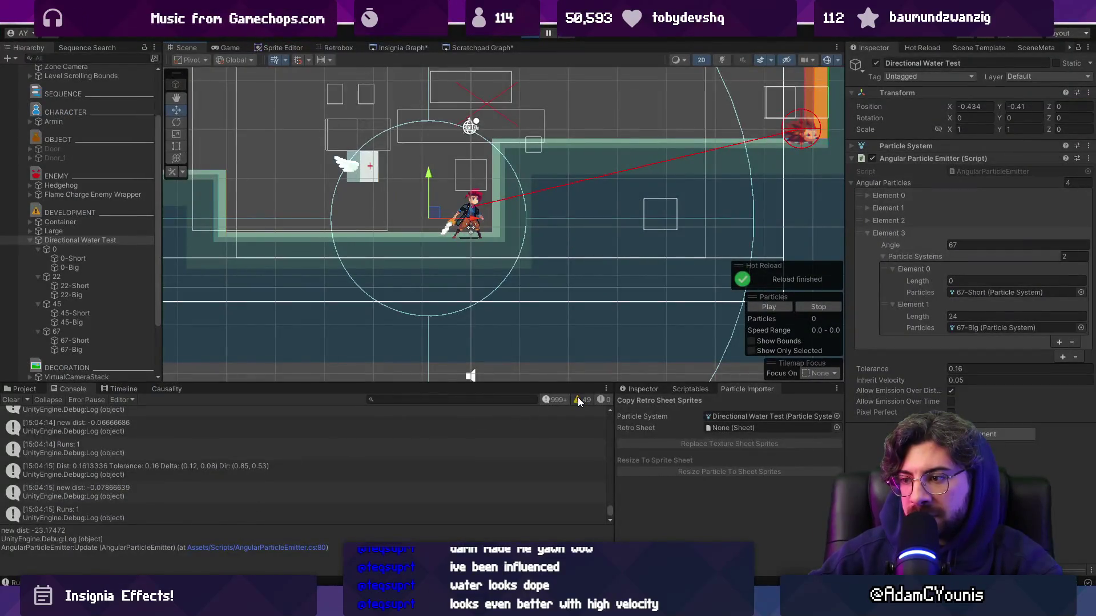
Filter the Console to warnings and open the script from a 'No particle system found' warning.
{"action": "left_click", "coordinate": [581, 401]}
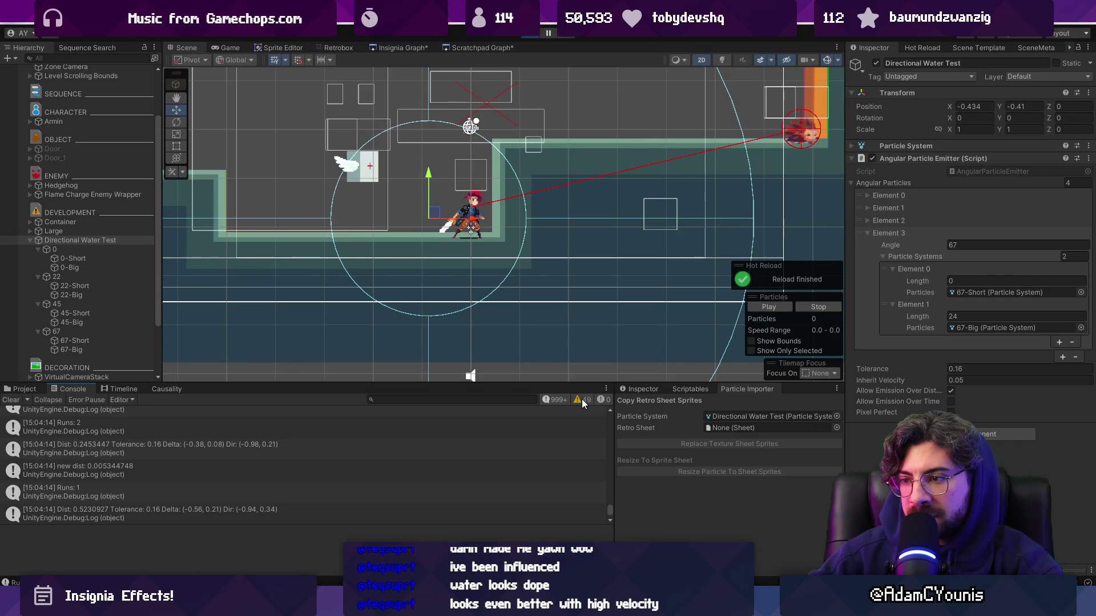
{"action": "left_click", "coordinate": [547, 399]}
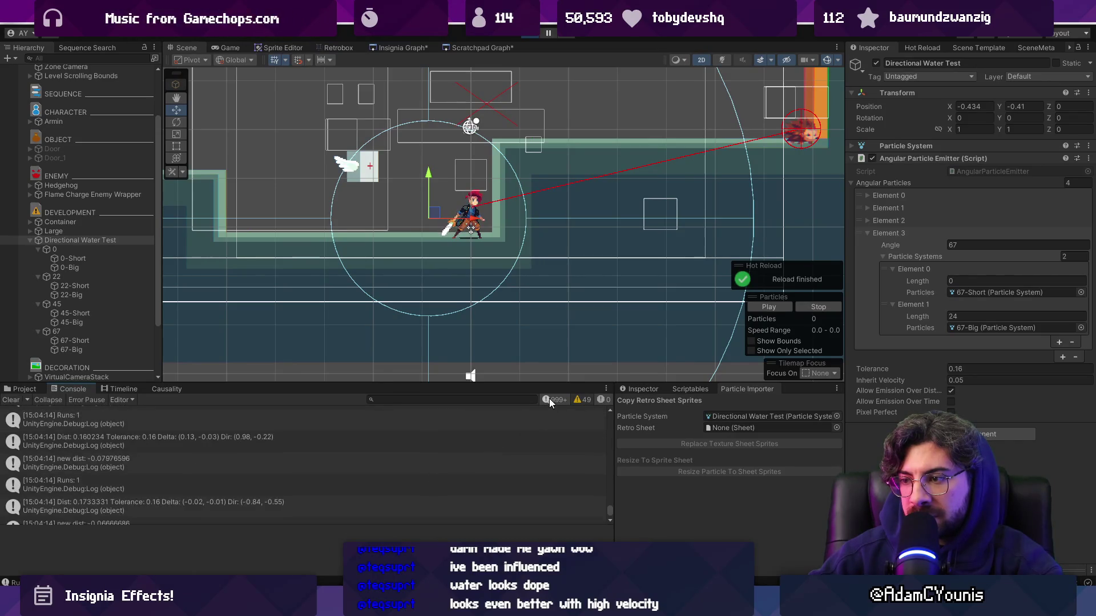
{"action": "scroll", "coordinate": [505, 436], "scroll_direction": "down", "scroll_amount": 2}
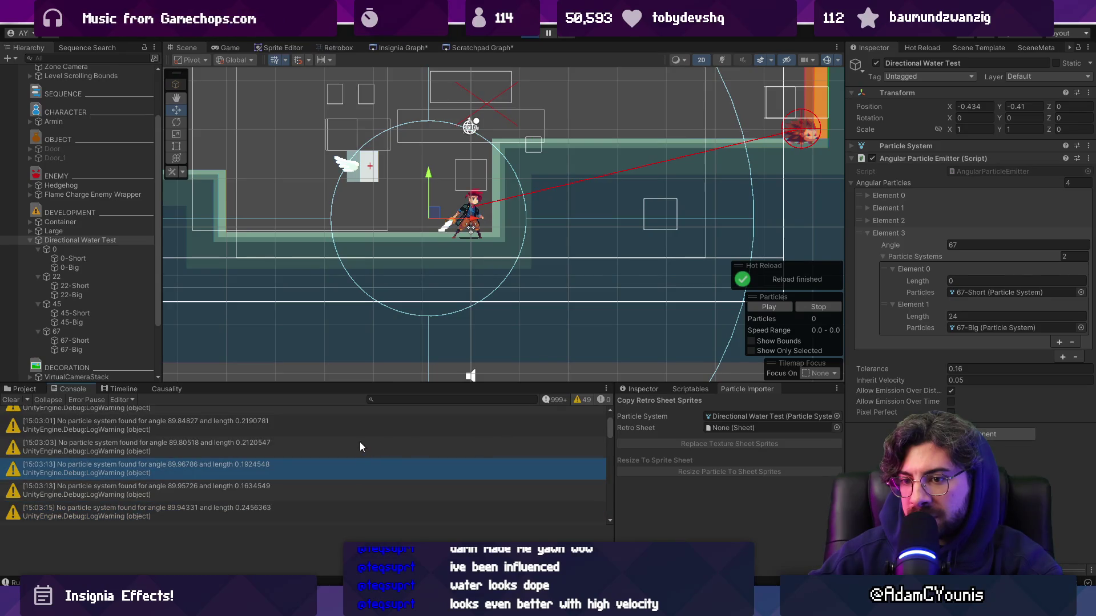
{"action": "left_click", "coordinate": [272, 426]}
{"action": "double_click", "coordinate": [272, 426]}
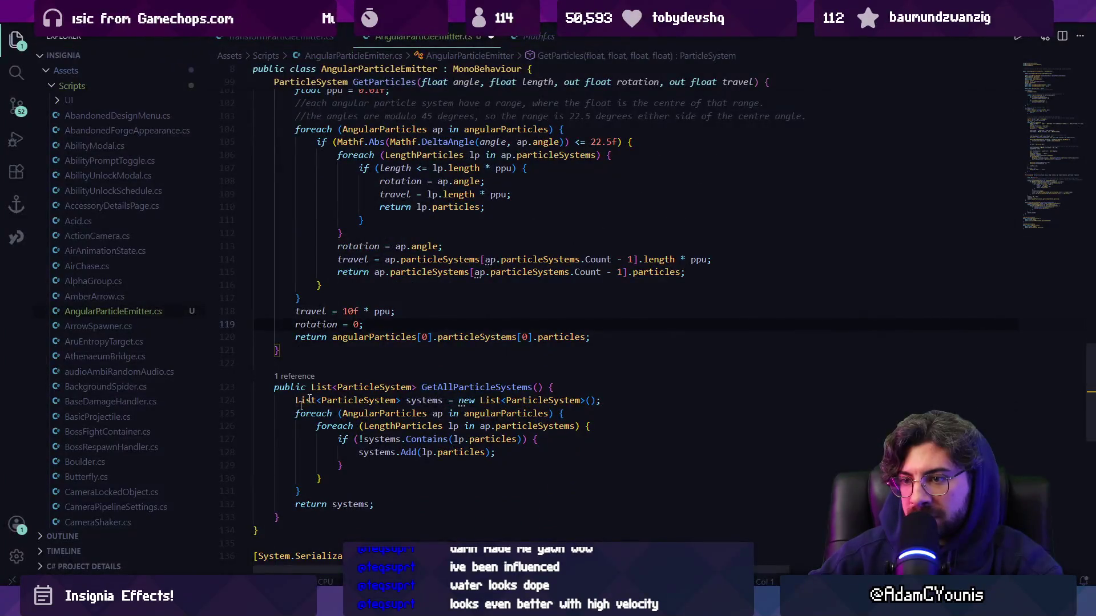
Paste the 'No particle system found' warning back before GetParticles' fallback return and save.
{"action": "scroll", "coordinate": [388, 315], "scroll_direction": "up", "scroll_amount": 2}
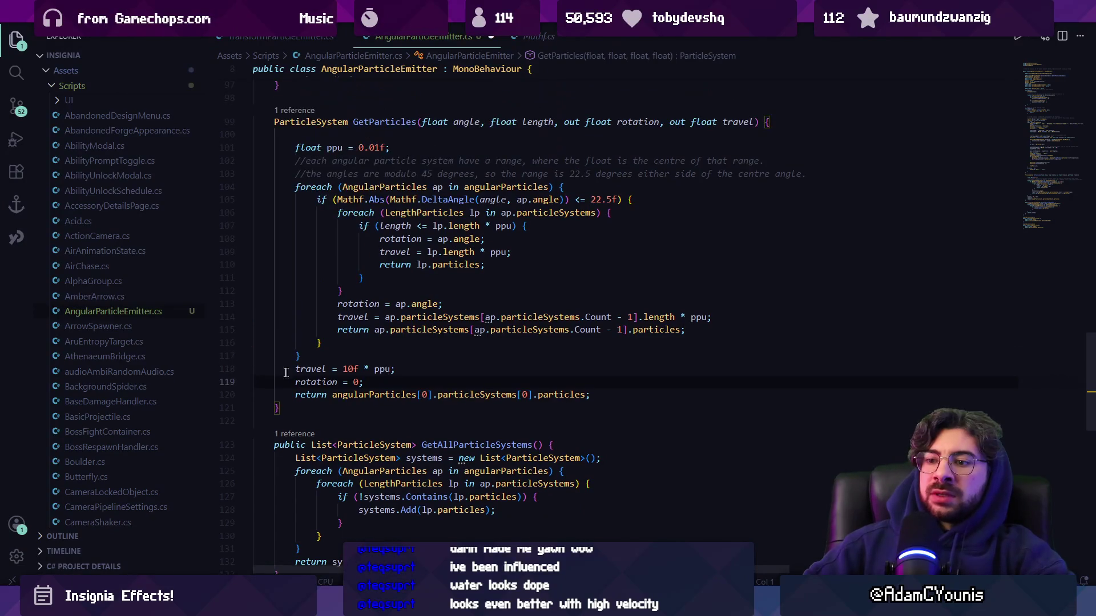
{"action": "left_click_drag", "start_coordinate": [617, 386], "coordinate": [614, 390]}
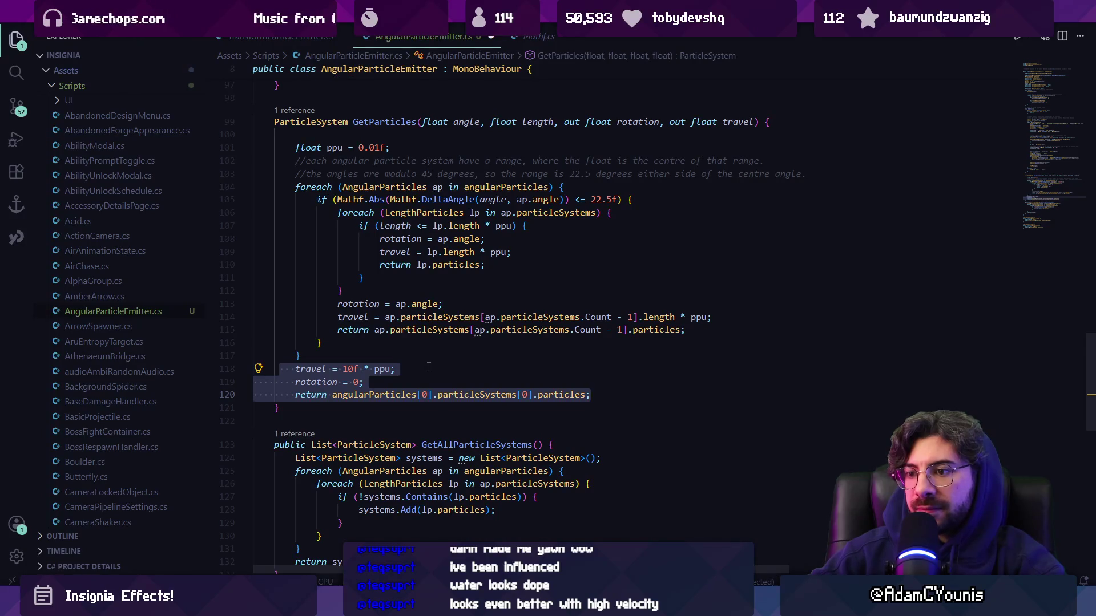
{"action": "key", "text": "Left"}
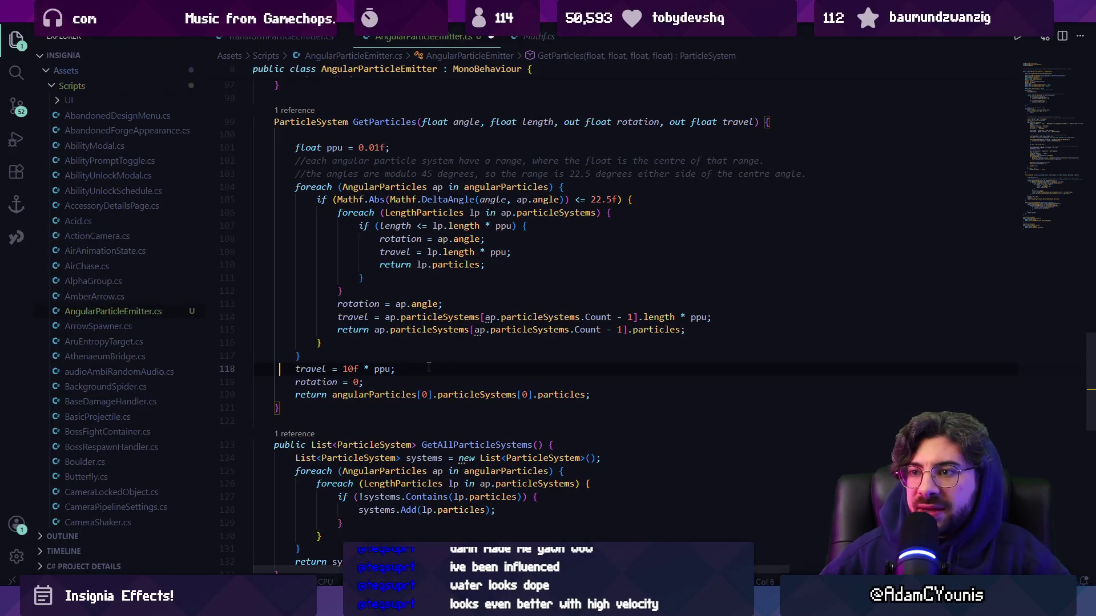
{"action": "key", "text": "ctrl+v"}
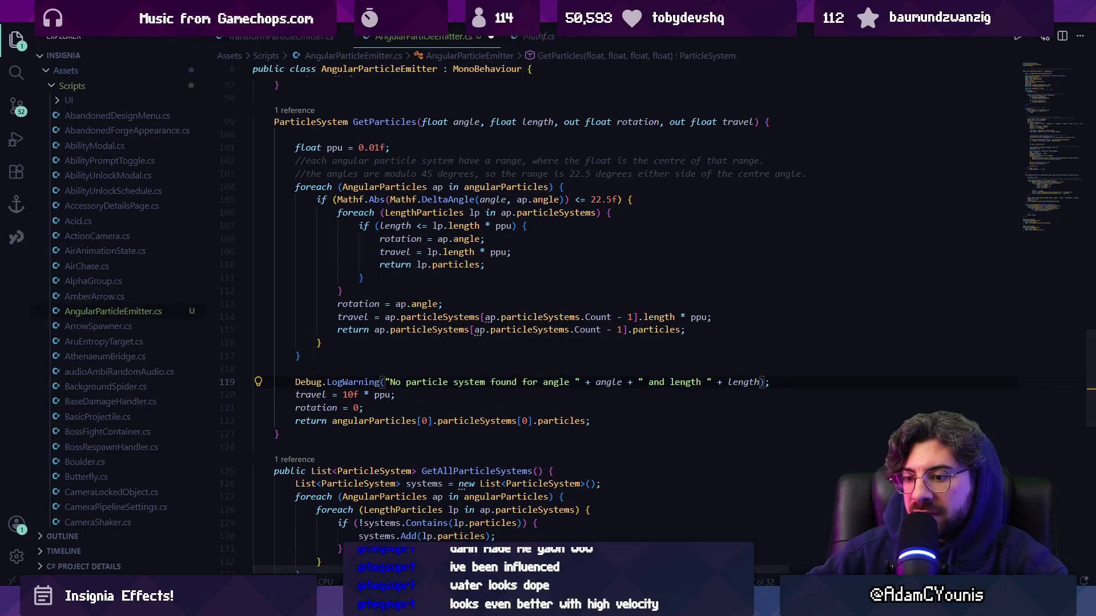
{"action": "key", "text": "ctrl+s"}
{"action": "key", "text": "alt+Tab"}
{"action": "scroll", "coordinate": [211, 433], "scroll_direction": "up", "scroll_amount": 1}
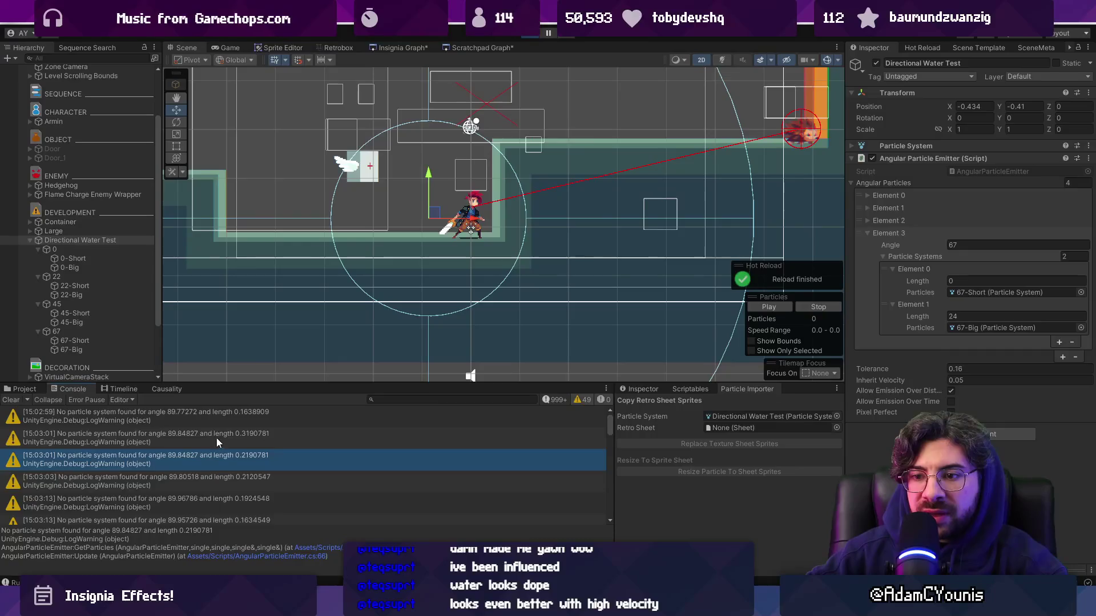
{"action": "scroll", "coordinate": [218, 441], "scroll_direction": "down", "scroll_amount": 10}
Open the script from the warning, save it, and stop play mode.
{"action": "scroll", "coordinate": [241, 458], "scroll_direction": "up", "scroll_amount": 5}
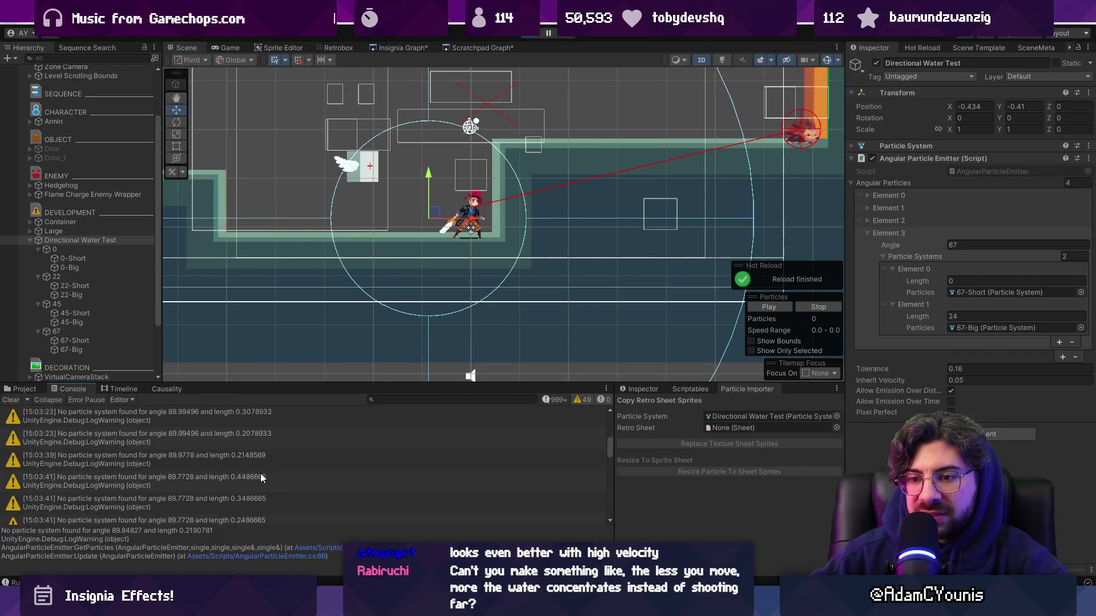
{"action": "double_click", "coordinate": [260, 477]}
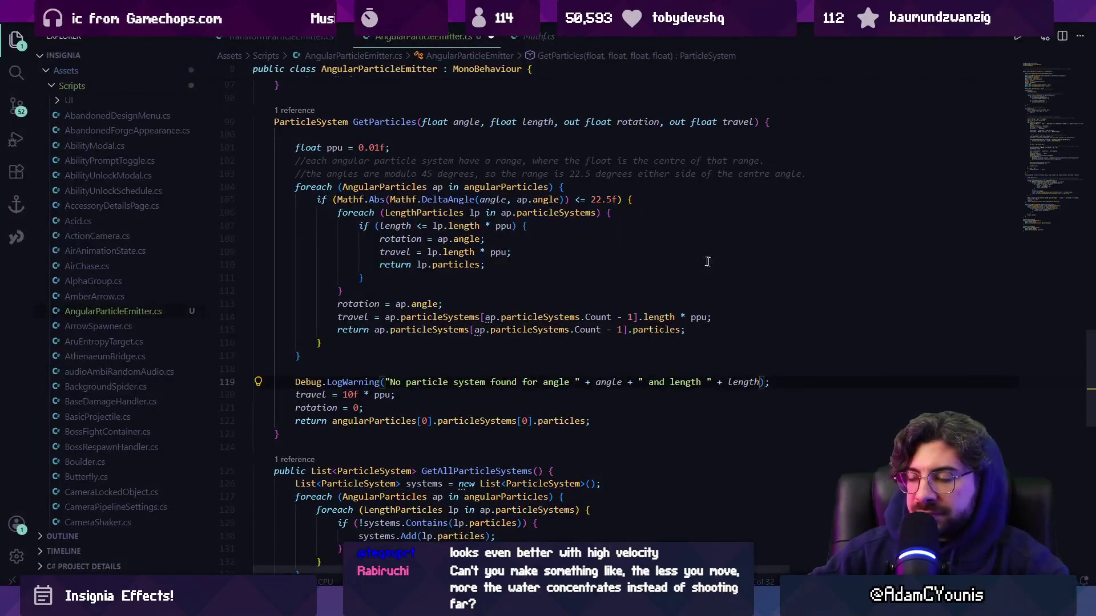
{"action": "key", "text": "ctrl+s"}
{"action": "key", "text": "alt+Tab"}
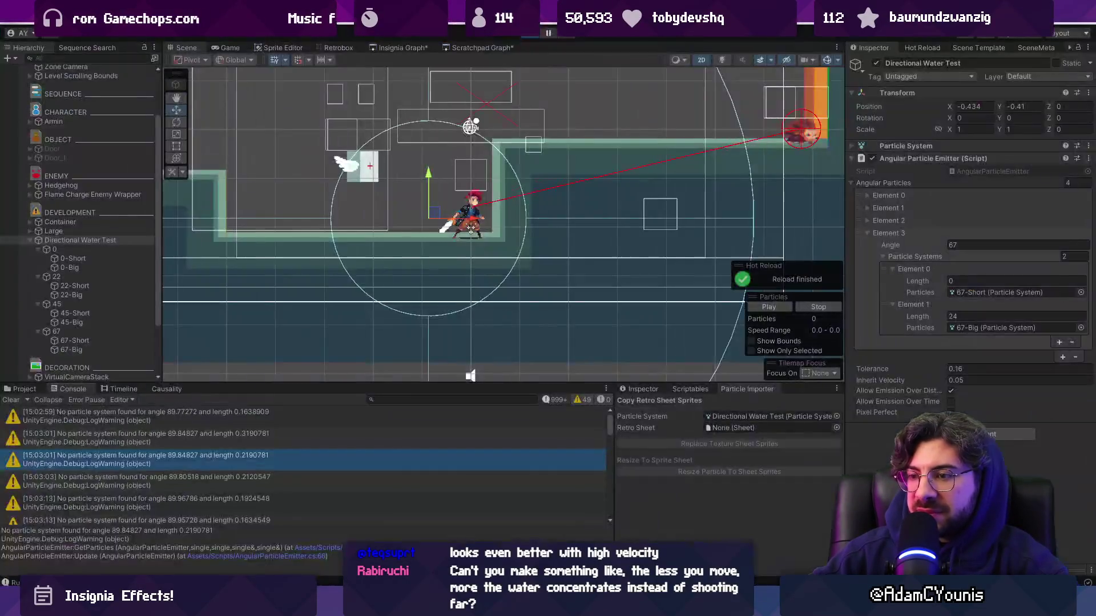
{"action": "left_click", "coordinate": [531, 34]}
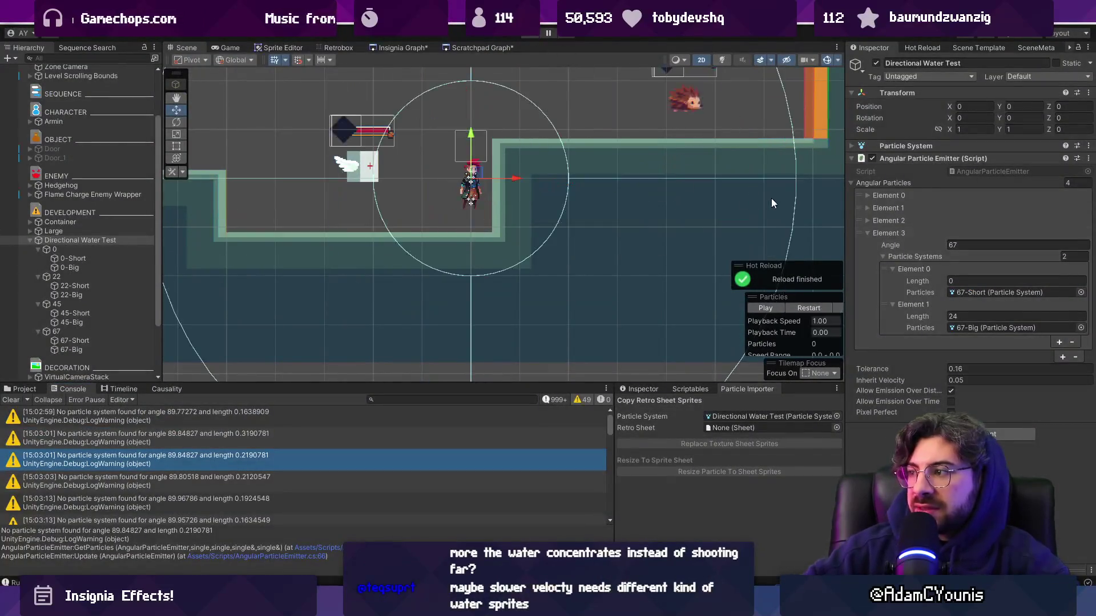
Set Angular Particles Element 1 Angle to 22.5 and Element 3 Angle to 67.5.
{"action": "left_click", "coordinate": [902, 197]}
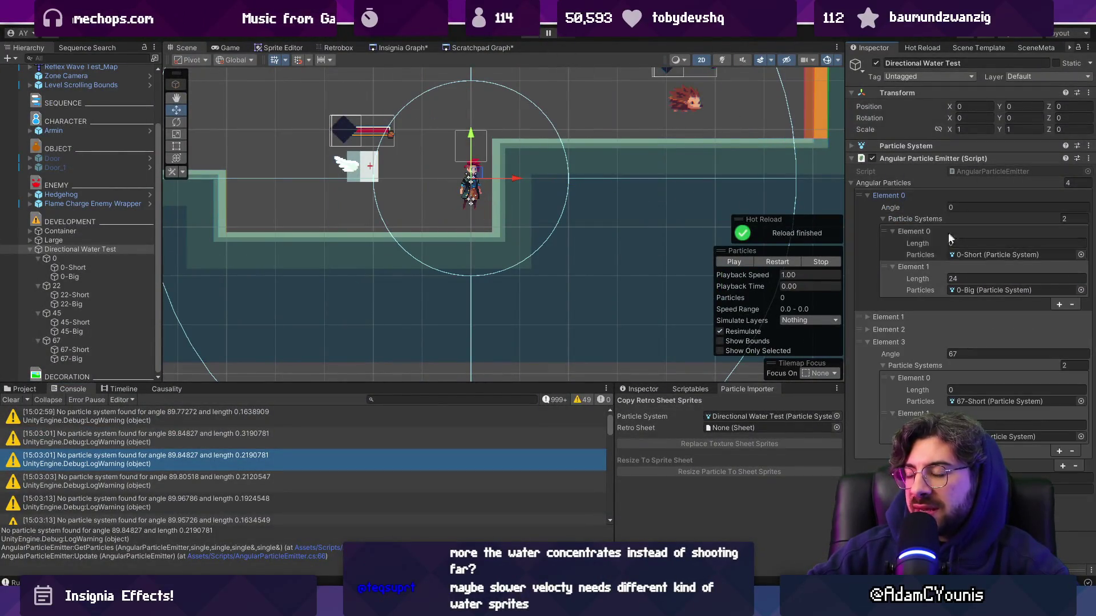
{"action": "left_click", "coordinate": [905, 319]}
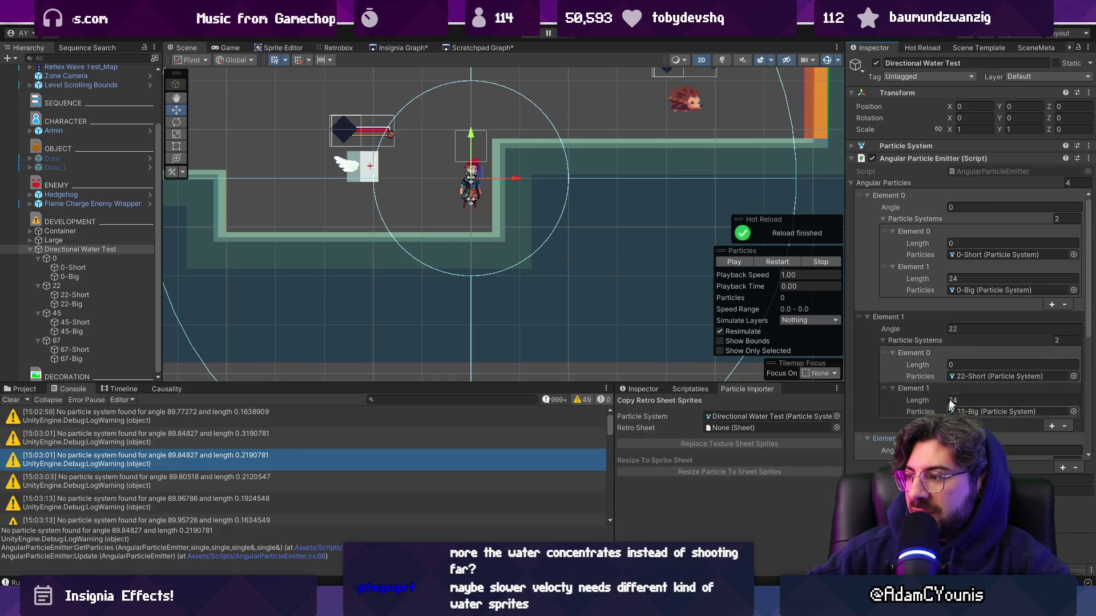
{"action": "left_click", "coordinate": [981, 330]}
{"action": "type", "text": "22.5"}
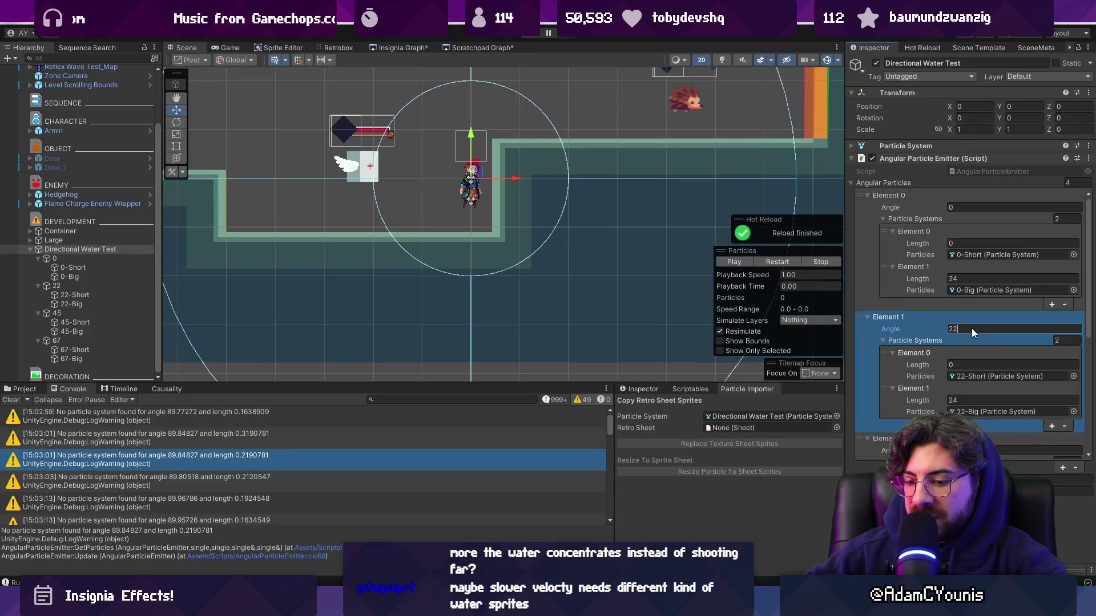
{"action": "scroll", "coordinate": [975, 343], "scroll_direction": "down", "scroll_amount": 5}
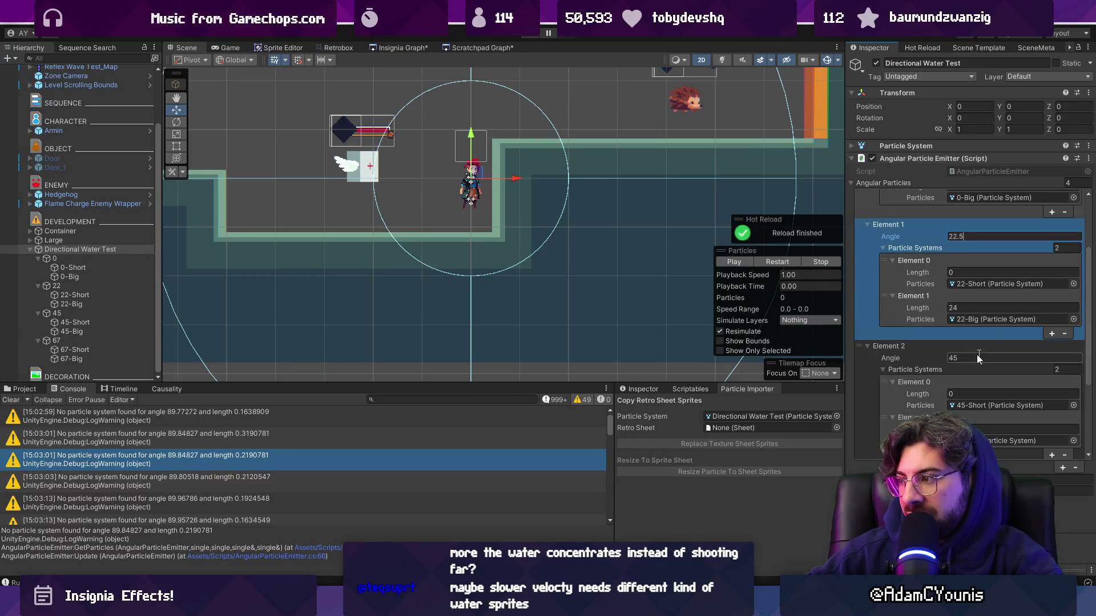
{"action": "left_click", "coordinate": [973, 387]}
{"action": "type", "text": "67.5"}
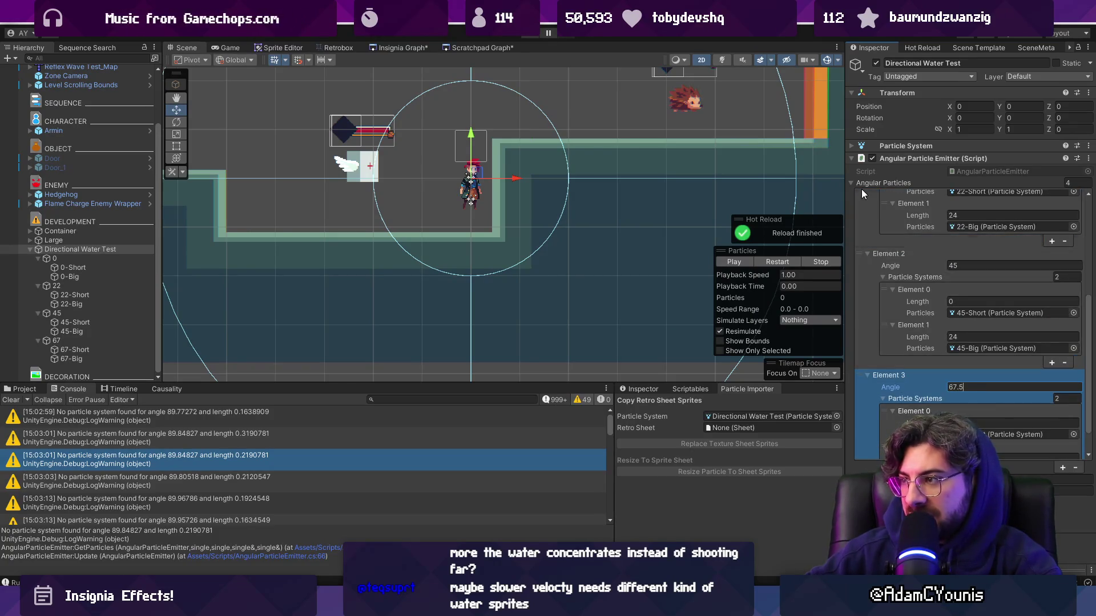
Collapse Angular Particles Elements 0 through 3.
{"action": "scroll", "coordinate": [861, 192], "scroll_direction": "up", "scroll_amount": 3}
{"action": "scroll", "coordinate": [872, 214], "scroll_direction": "up", "scroll_amount": 2}
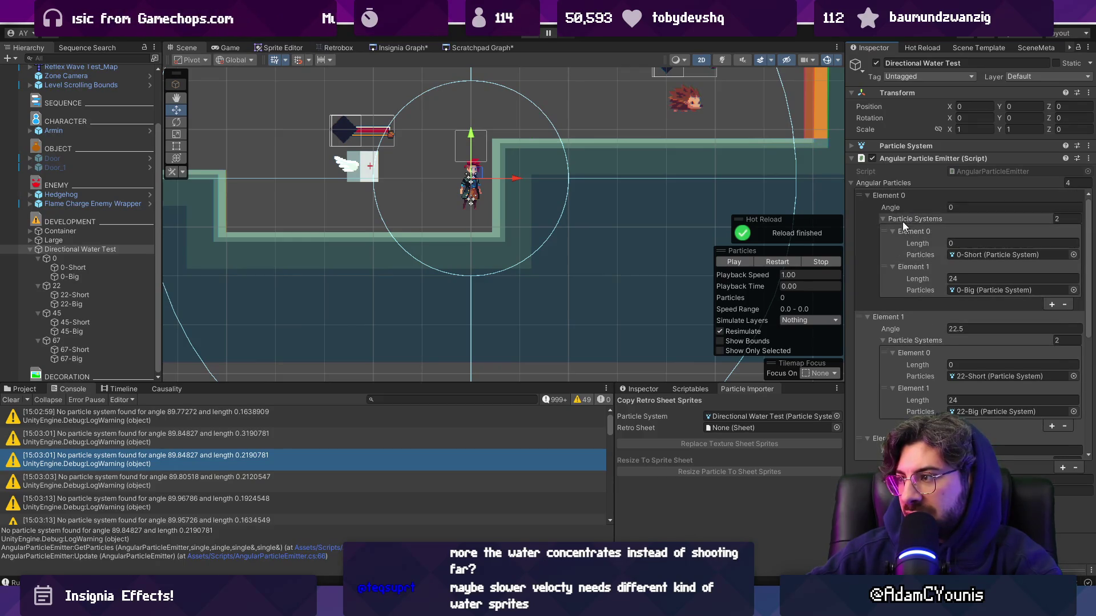
{"action": "left_click", "coordinate": [867, 195]}
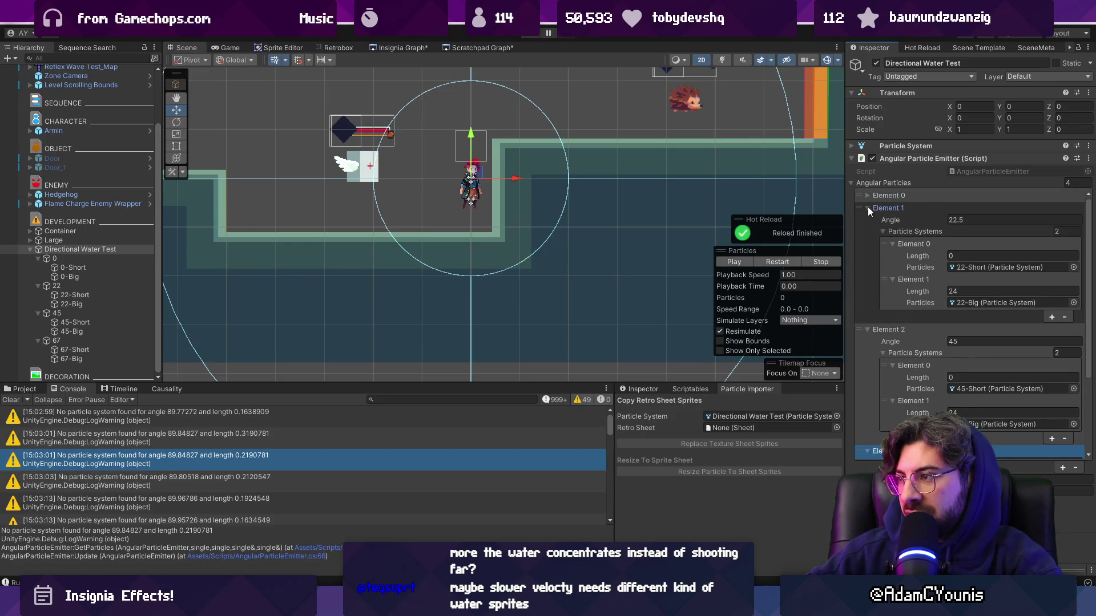
{"action": "left_click", "coordinate": [867, 208]}
{"action": "left_click", "coordinate": [868, 220]}
{"action": "left_click", "coordinate": [868, 232]}
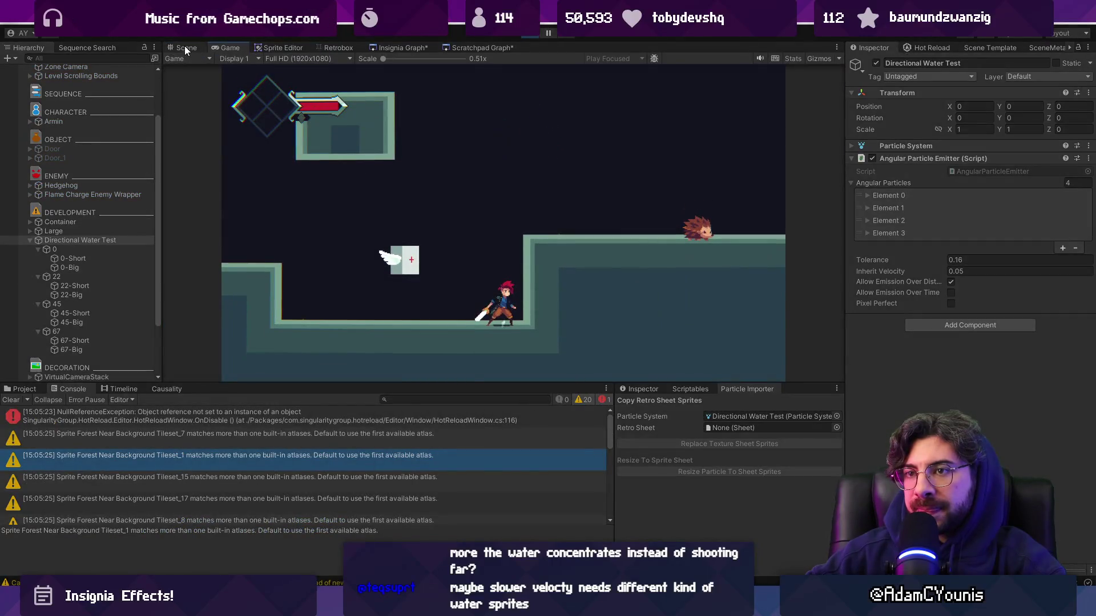
Drag the Directional Water Test emitter around the Scene and review the cleared Console's Runs log.
{"action": "left_click", "coordinate": [186, 48]}
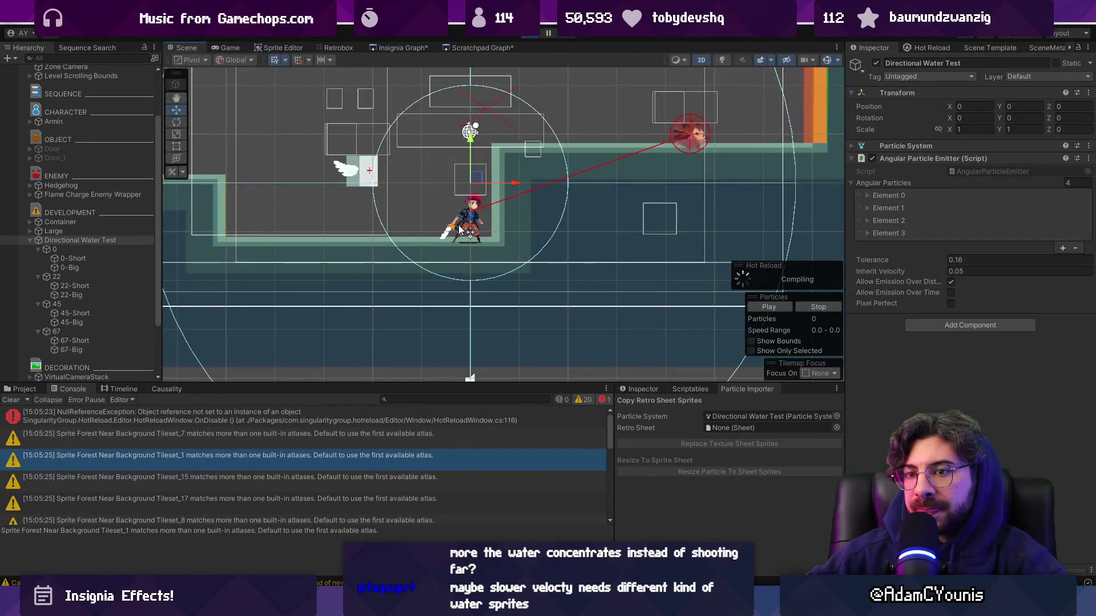
{"action": "mouse_move", "coordinate": [366, 98]}
{"action": "left_mouse_down"}
{"action": "mouse_move", "coordinate": [399, 137]}
{"action": "mouse_move", "coordinate": [405, 192]}
{"action": "mouse_move", "coordinate": [319, 197]}
{"action": "mouse_move", "coordinate": [382, 186]}
{"action": "mouse_move", "coordinate": [485, 191]}
{"action": "left_mouse_up"}
{"action": "mouse_move", "coordinate": [374, 191]}
{"action": "left_mouse_down"}
{"action": "mouse_move", "coordinate": [320, 194]}
{"action": "mouse_move", "coordinate": [367, 223]}
{"action": "mouse_move", "coordinate": [361, 127]}
{"action": "mouse_move", "coordinate": [420, 115]}
{"action": "mouse_move", "coordinate": [433, 140]}
{"action": "mouse_move", "coordinate": [436, 212]}
{"action": "left_mouse_up"}
{"action": "left_click", "coordinate": [554, 399]}
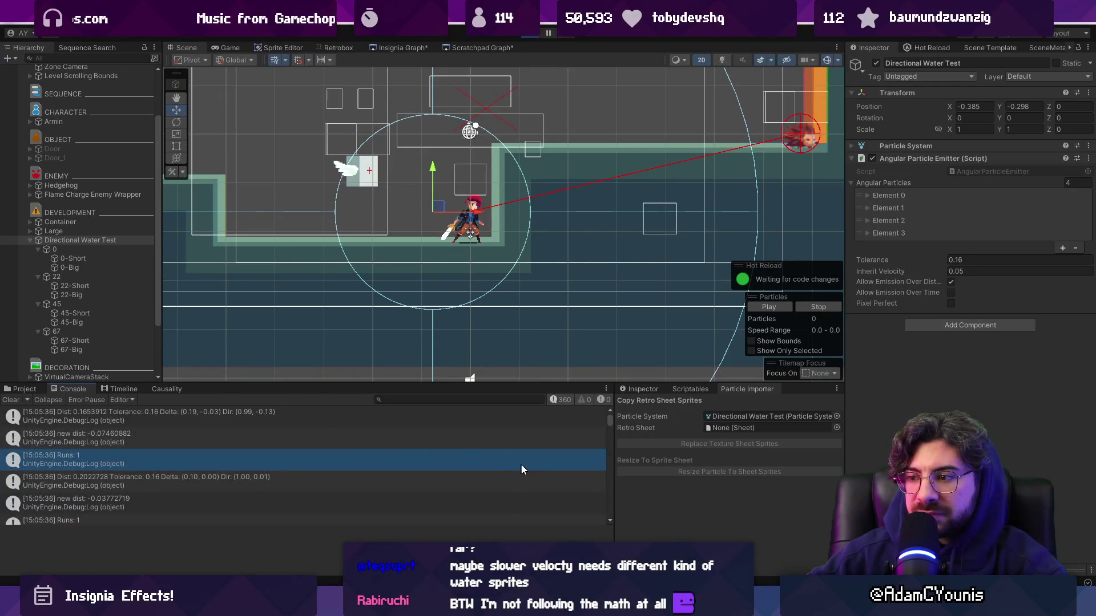
{"action": "left_click", "coordinate": [11, 400]}
{"action": "left_click_drag", "start_coordinate": [428, 193], "coordinate": [432, 165]}
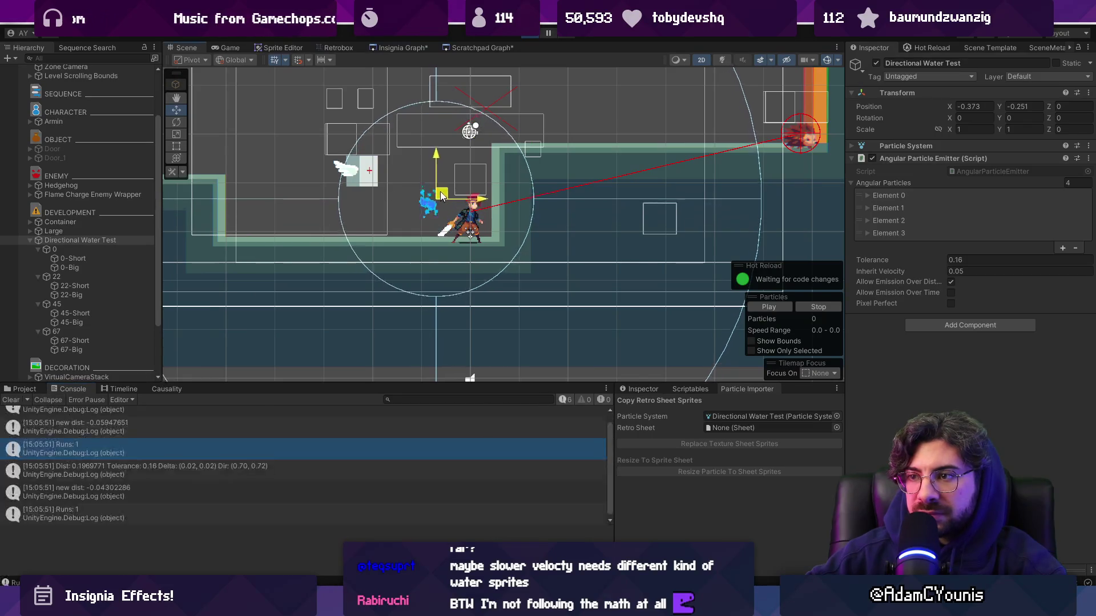
{"action": "left_click", "coordinate": [234, 470]}
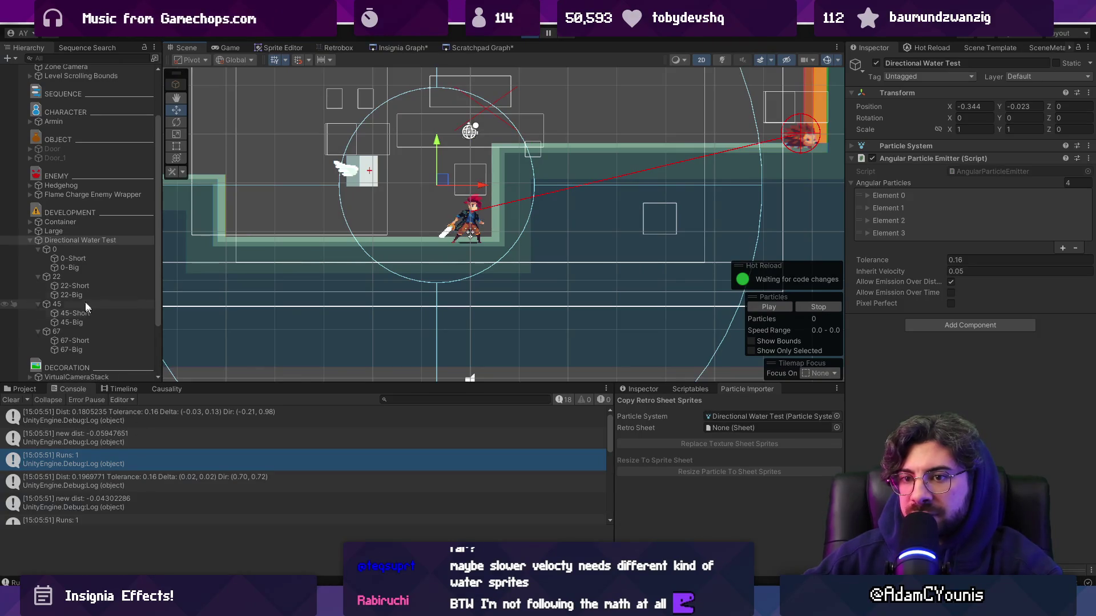
Inspect Directional Water Test's Particle System and its emitter Tolerance of 0.16.
{"action": "left_click", "coordinate": [920, 145]}
{"action": "left_click", "coordinate": [920, 146]}
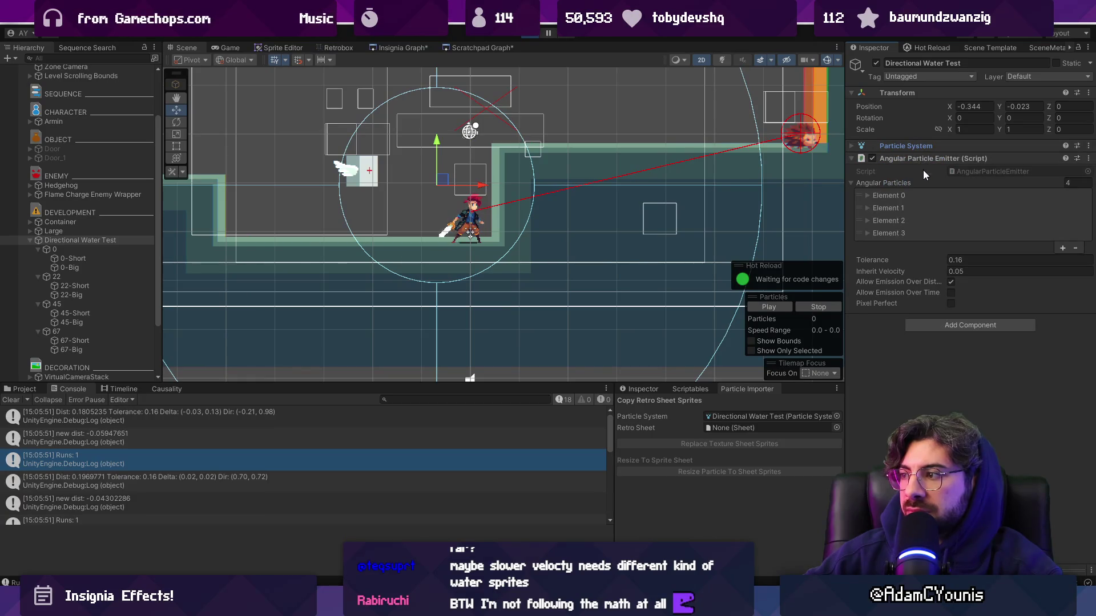
{"action": "left_click", "coordinate": [964, 258]}
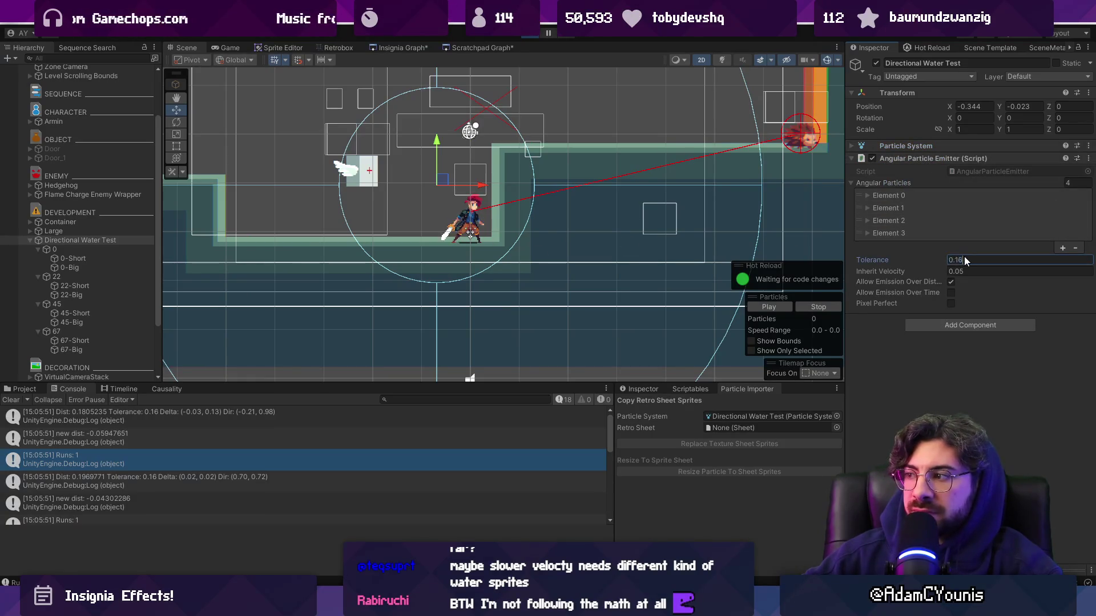
{"action": "left_click", "coordinate": [102, 251]}
{"action": "left_click", "coordinate": [105, 239]}
Review the Angular Particles elements, then reselect Directional Water Test and edit its Tolerance.
{"action": "left_click", "coordinate": [890, 196]}
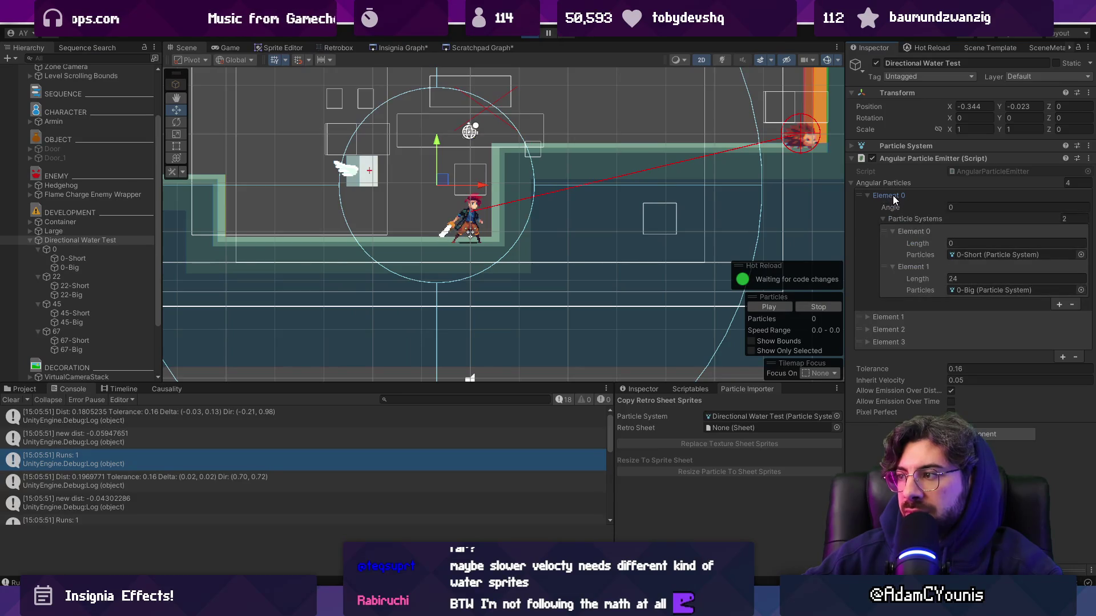
{"action": "left_click", "coordinate": [894, 196]}
{"action": "left_click", "coordinate": [891, 207]}
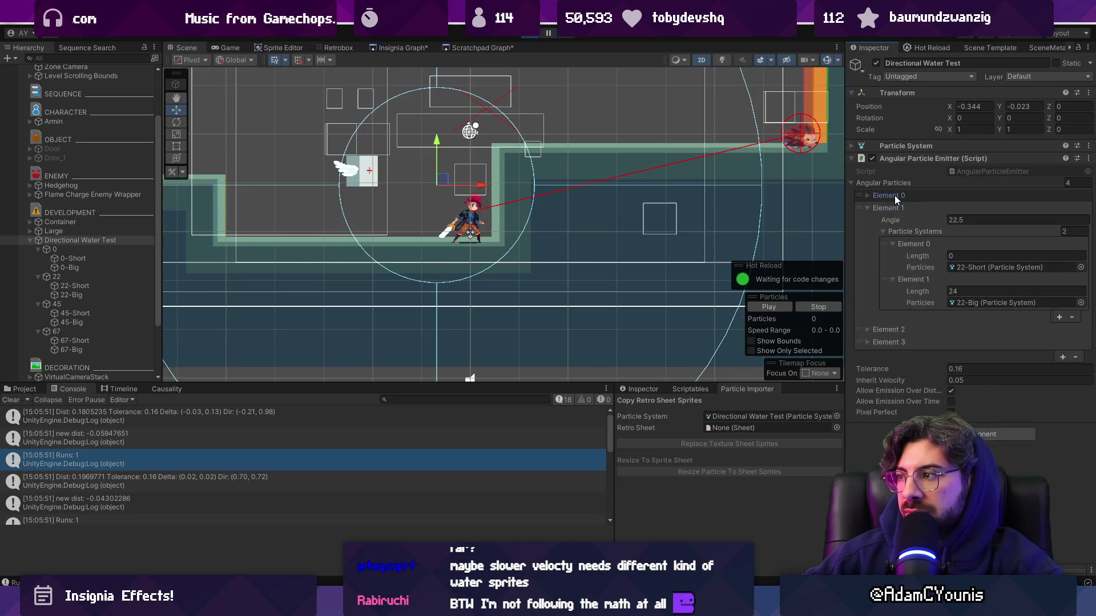
{"action": "left_click", "coordinate": [894, 195]}
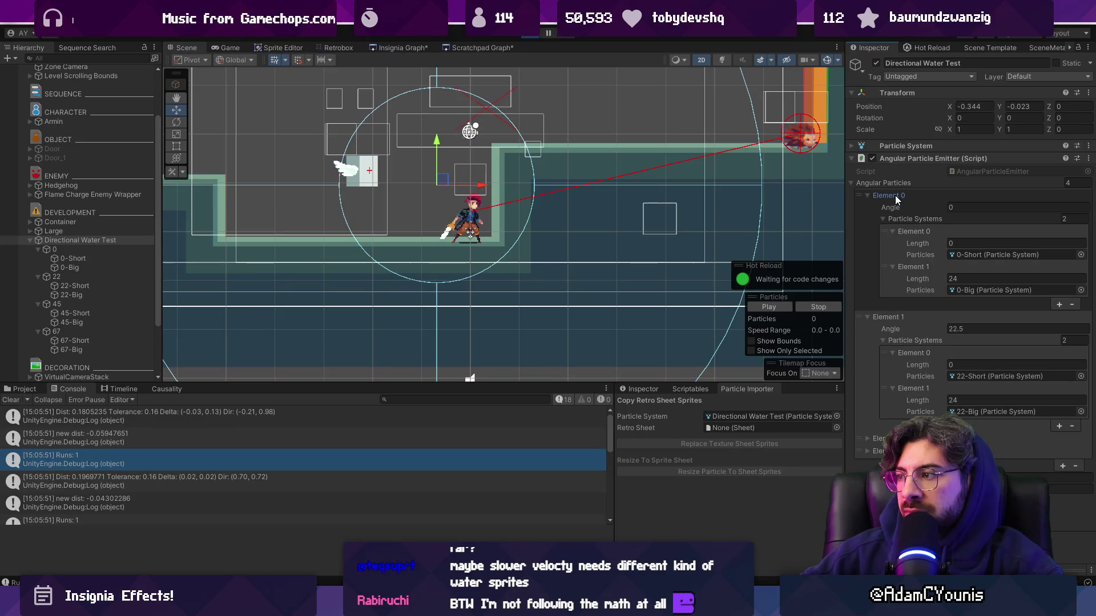
{"action": "left_click", "coordinate": [895, 195]}
{"action": "left_click", "coordinate": [893, 207]}
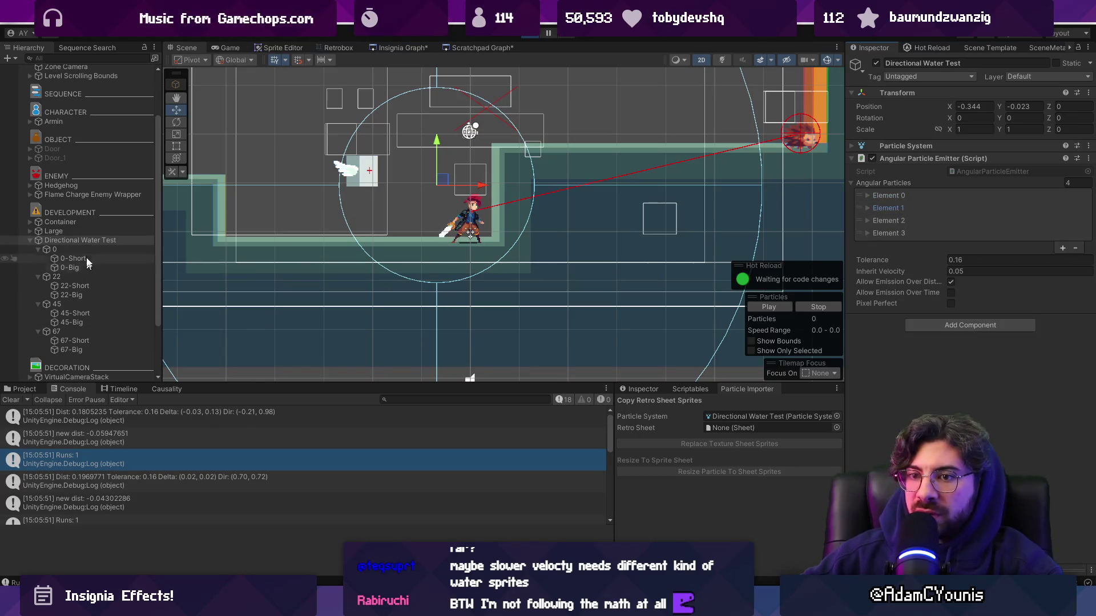
{"action": "left_click", "coordinate": [87, 231]}
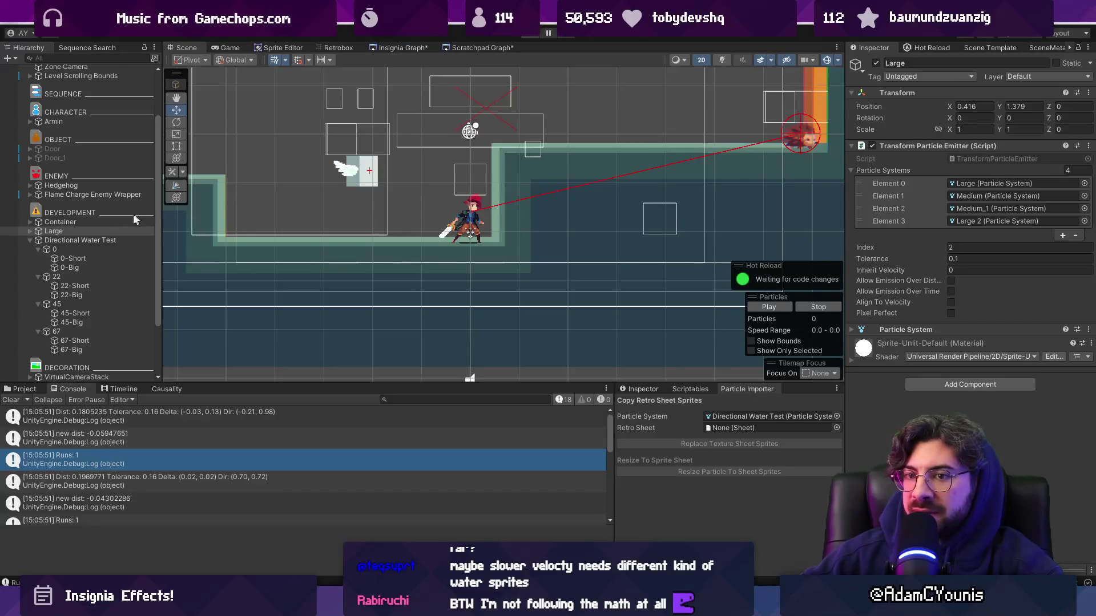
{"action": "left_click", "coordinate": [102, 250]}
{"action": "left_click", "coordinate": [984, 260]}
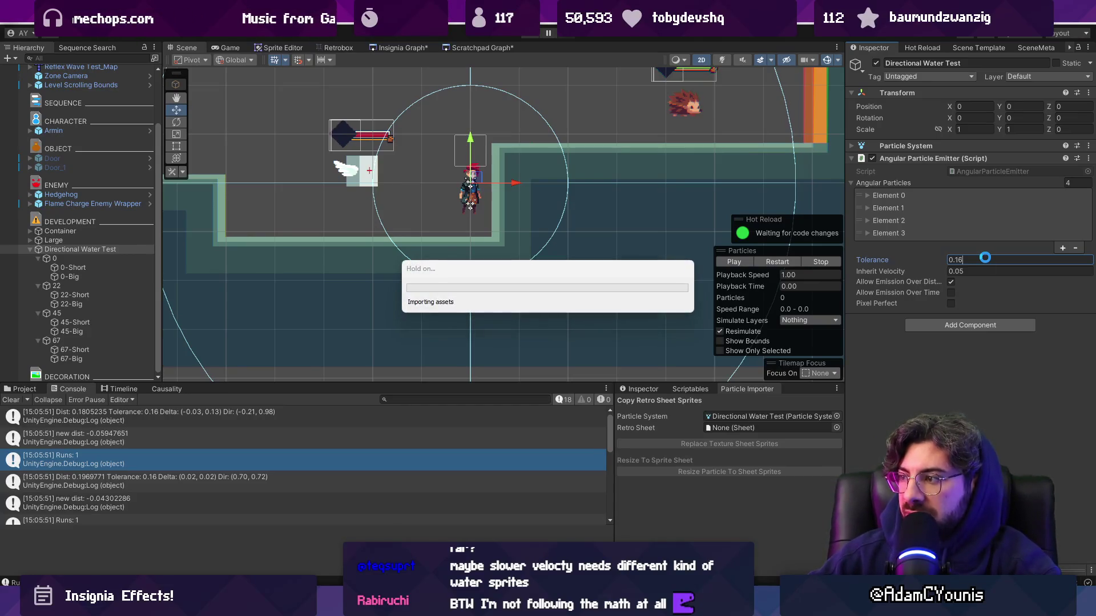
Enable Pixel Perfect on the emitter and play-test by dragging Directional Water Test left.
{"action": "left_click", "coordinate": [951, 303]}
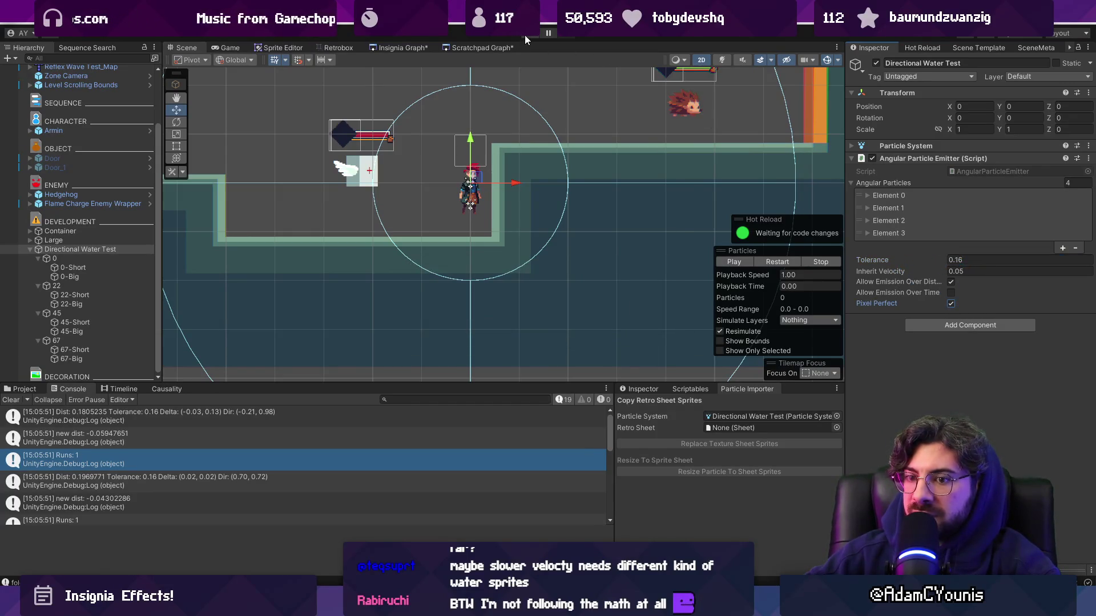
{"action": "left_click", "coordinate": [525, 35]}
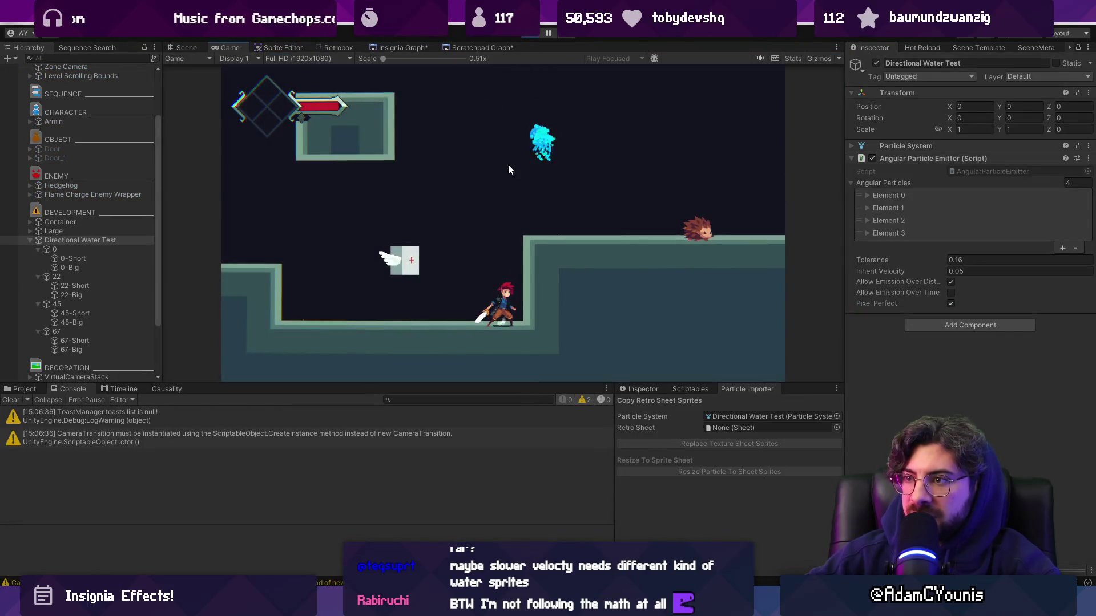
{"action": "left_click", "coordinate": [75, 247]}
{"action": "left_click", "coordinate": [77, 241]}
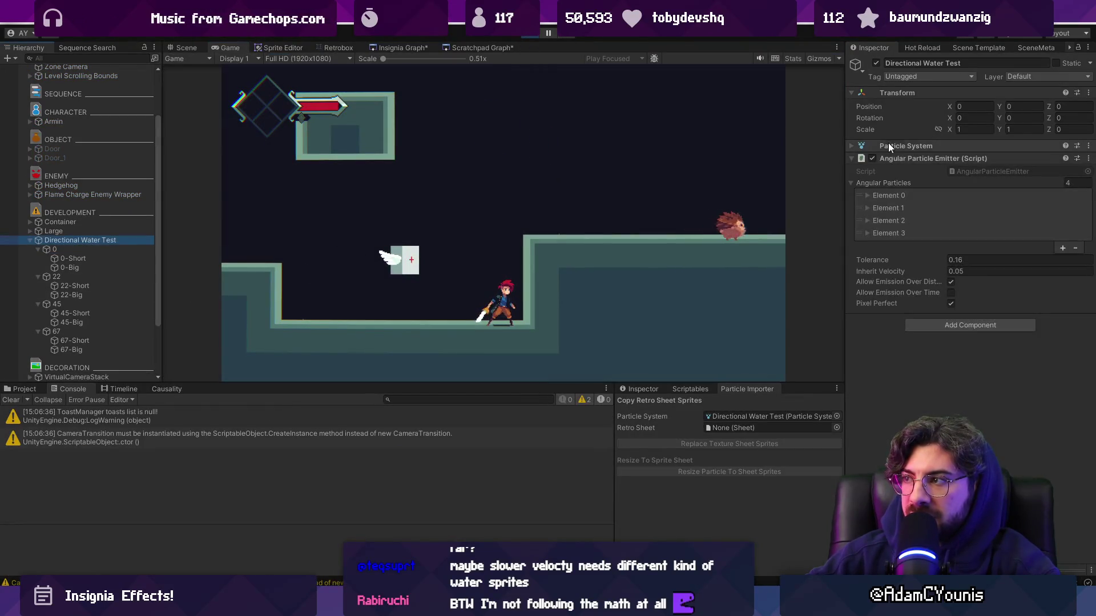
{"action": "left_click", "coordinate": [193, 49]}
{"action": "left_click_drag", "start_coordinate": [476, 178], "coordinate": [401, 179]}
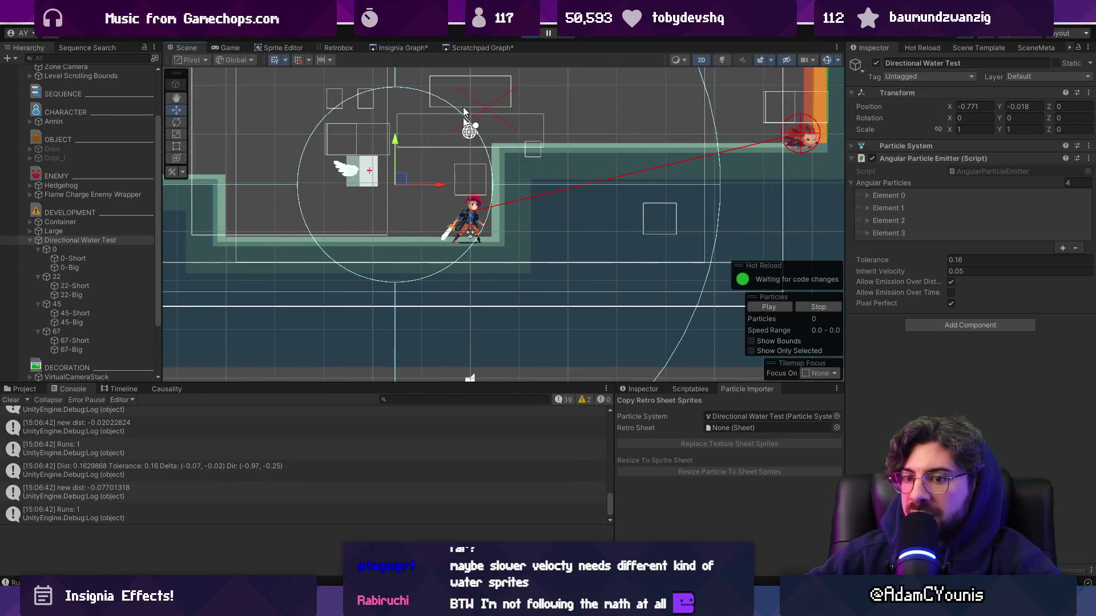
Inspect the new dist log entry in the Console.
{"action": "scroll", "coordinate": [415, 443], "scroll_direction": "up", "scroll_amount": 5}
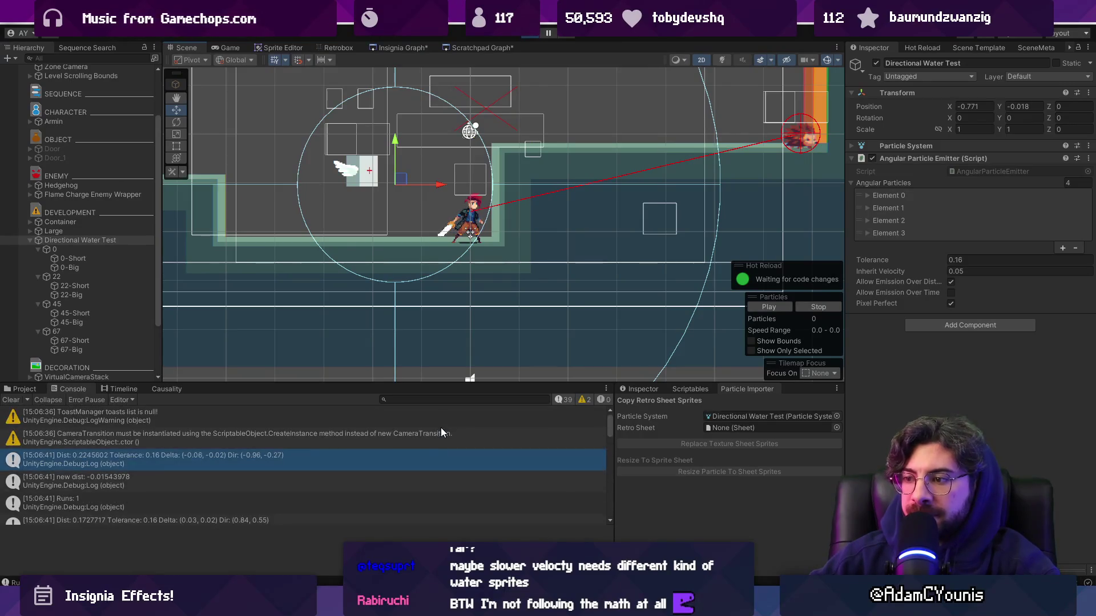
{"action": "left_click", "coordinate": [187, 478]}
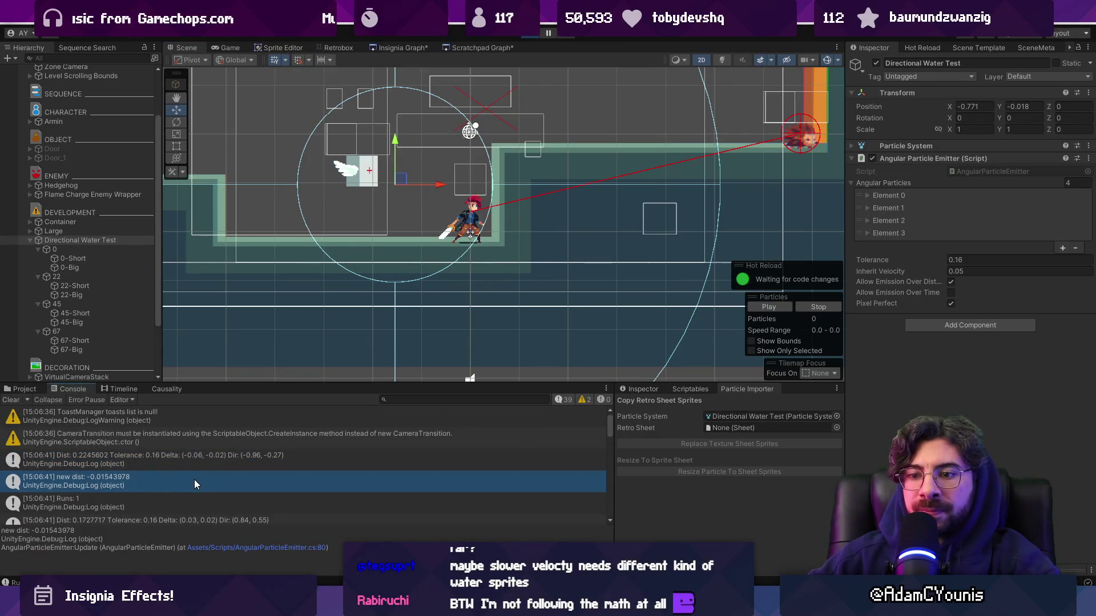
{"action": "scroll", "coordinate": [194, 481], "scroll_direction": "down", "scroll_amount": 5}
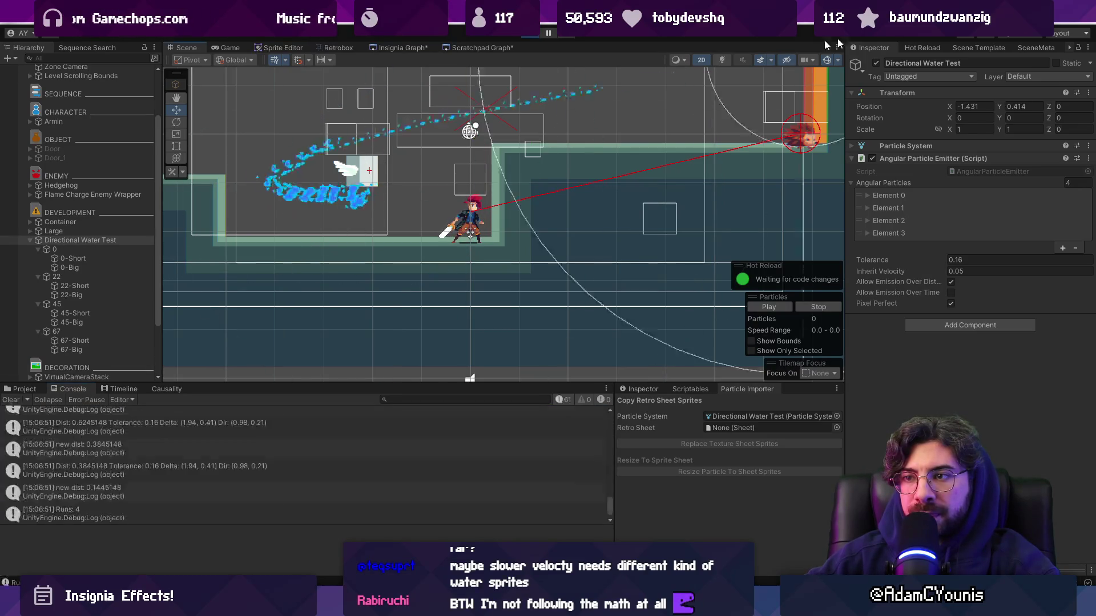
{"action": "scroll", "coordinate": [269, 478], "scroll_direction": "up", "scroll_amount": 6}
{"action": "scroll", "coordinate": [272, 480], "scroll_direction": "up", "scroll_amount": 5}
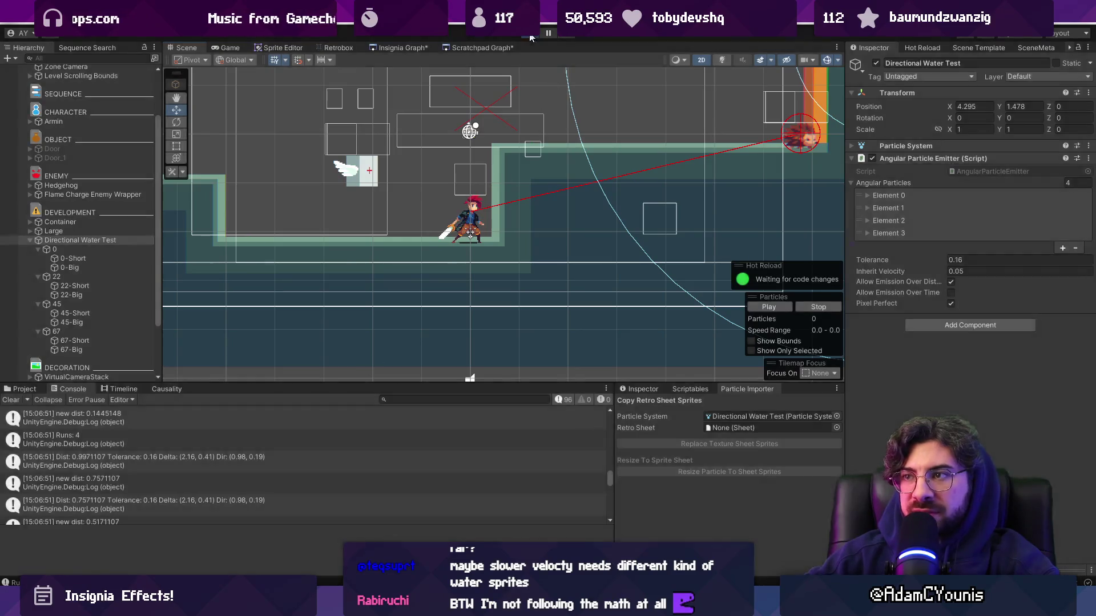
Restart play mode, drag Directional Water Test left again, and open the script from the Runs log.
{"action": "left_click", "coordinate": [528, 35]}
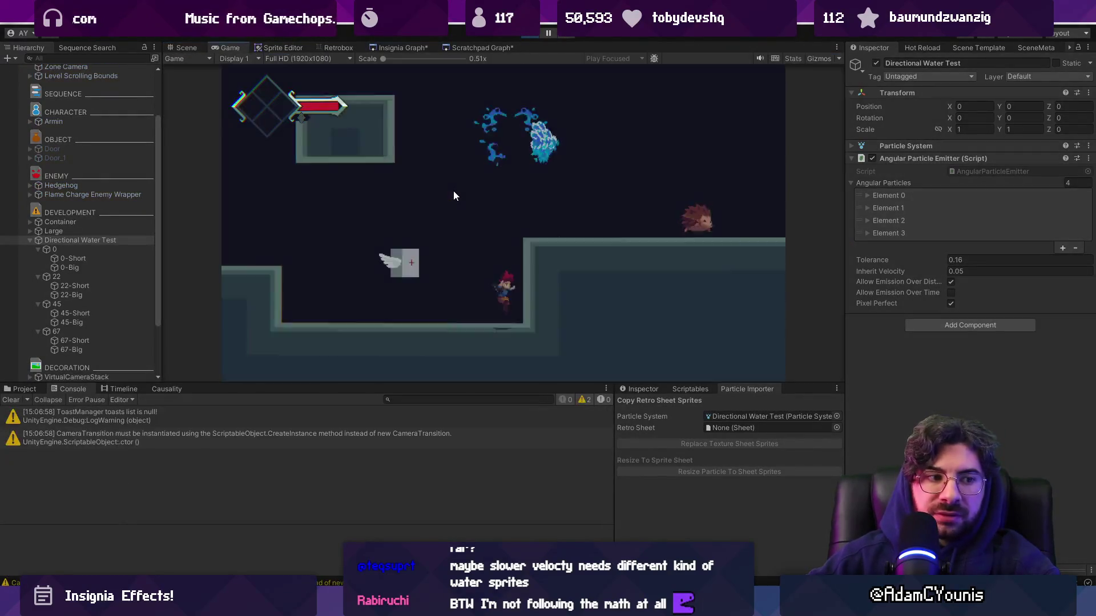
{"action": "key", "text": "ctrl+1"}
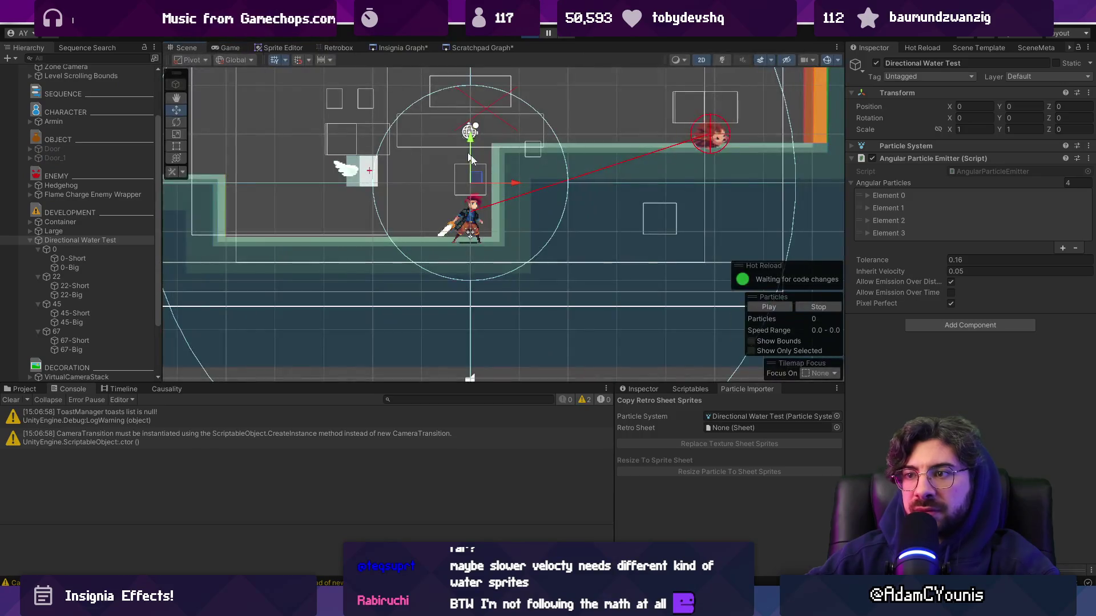
{"action": "mouse_move", "coordinate": [477, 182]}
{"action": "left_mouse_down"}
{"action": "mouse_move", "coordinate": [365, 183]}
{"action": "mouse_move", "coordinate": [510, 176]}
{"action": "mouse_move", "coordinate": [280, 150]}
{"action": "mouse_move", "coordinate": [440, 127]}
{"action": "mouse_move", "coordinate": [294, 166]}
{"action": "mouse_move", "coordinate": [375, 153]}
{"action": "mouse_move", "coordinate": [367, 181]}
{"action": "mouse_move", "coordinate": [451, 177]}
{"action": "mouse_move", "coordinate": [292, 181]}
{"action": "mouse_move", "coordinate": [370, 180]}
{"action": "mouse_move", "coordinate": [355, 189]}
{"action": "mouse_move", "coordinate": [474, 154]}
{"action": "mouse_move", "coordinate": [342, 162]}
{"action": "mouse_move", "coordinate": [489, 160]}
{"action": "mouse_move", "coordinate": [250, 169]}
{"action": "mouse_move", "coordinate": [292, 169]}
{"action": "left_mouse_up"}
{"action": "double_click", "coordinate": [228, 455]}
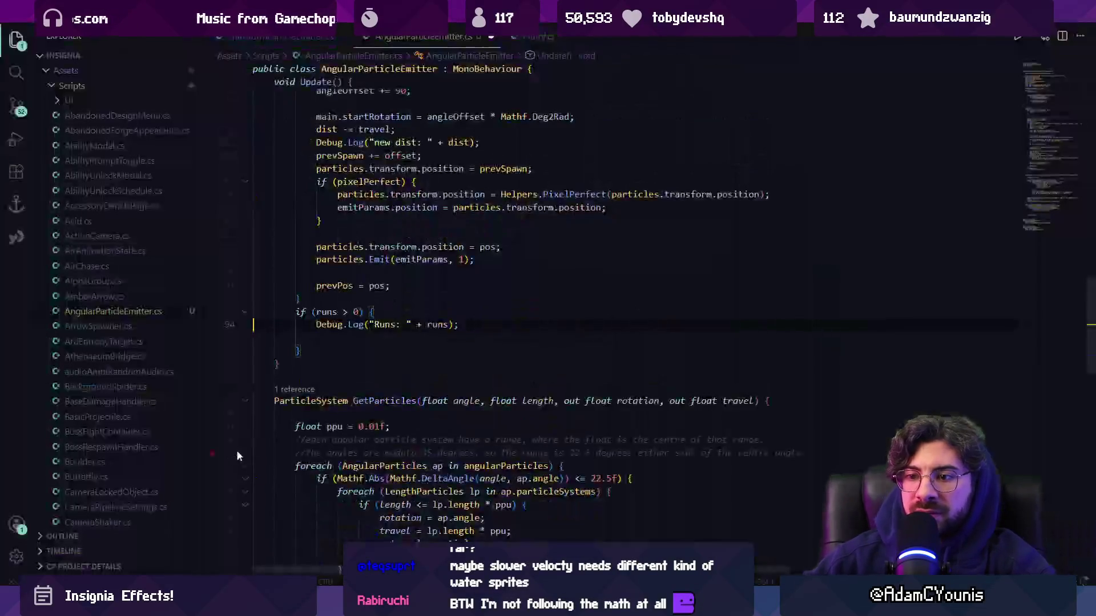
Delete the Runs logging block and the Dist log line, adding a new angle log statement.
{"action": "key", "text": "End"}
{"action": "key", "text": "shift+Up"}
{"action": "key", "text": "shift+Up"}
{"action": "key", "text": "shift+Up"}
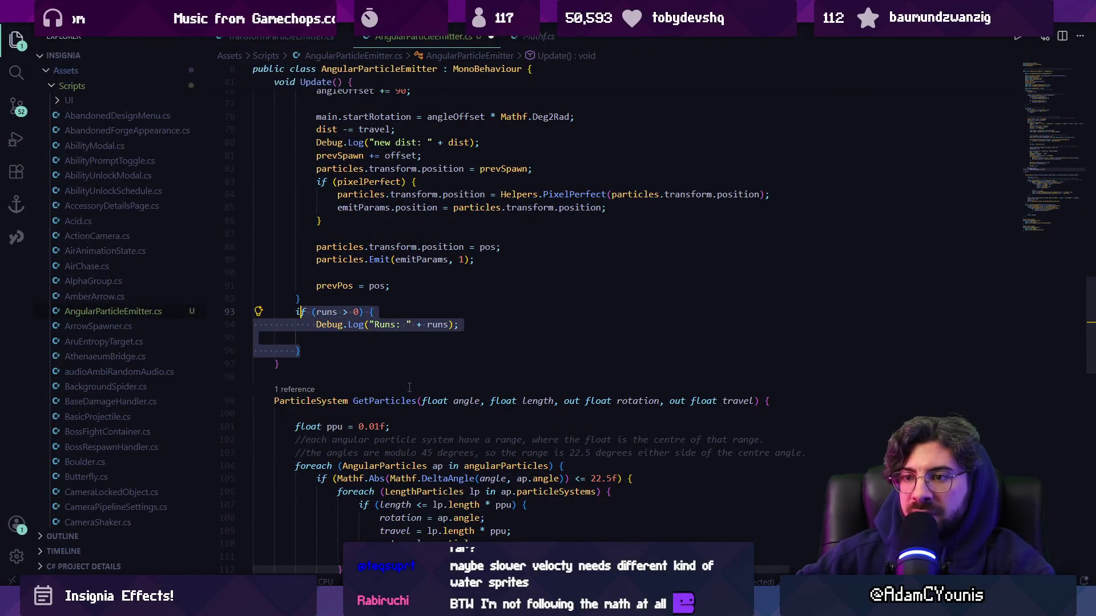
{"action": "key", "text": "BackSpace"}
{"action": "scroll", "coordinate": [409, 388], "scroll_direction": "up", "scroll_amount": 10}
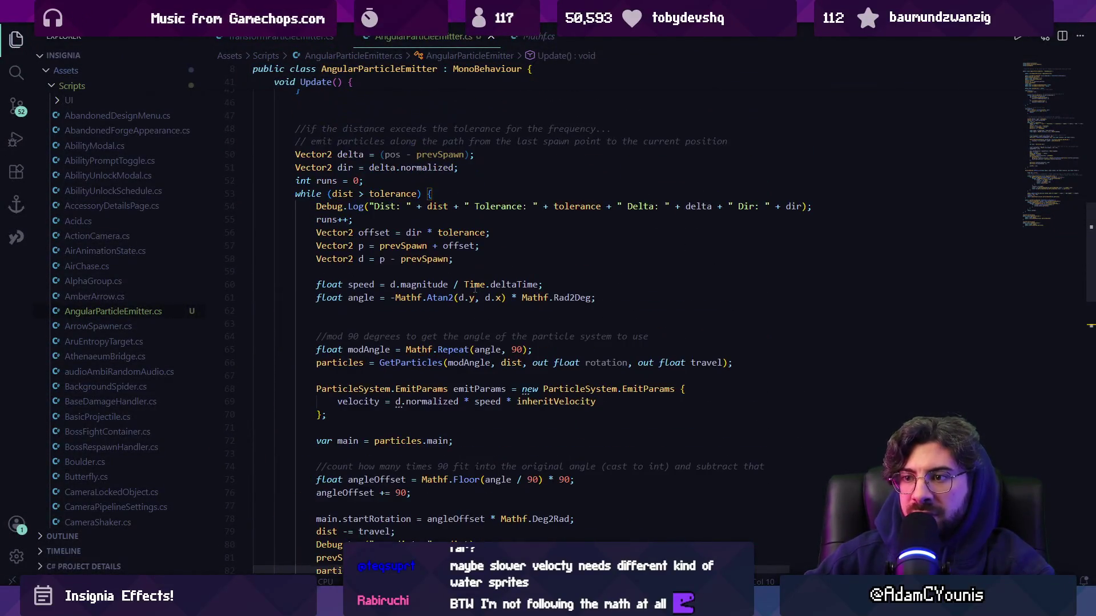
{"action": "triple_click", "coordinate": [490, 209]}
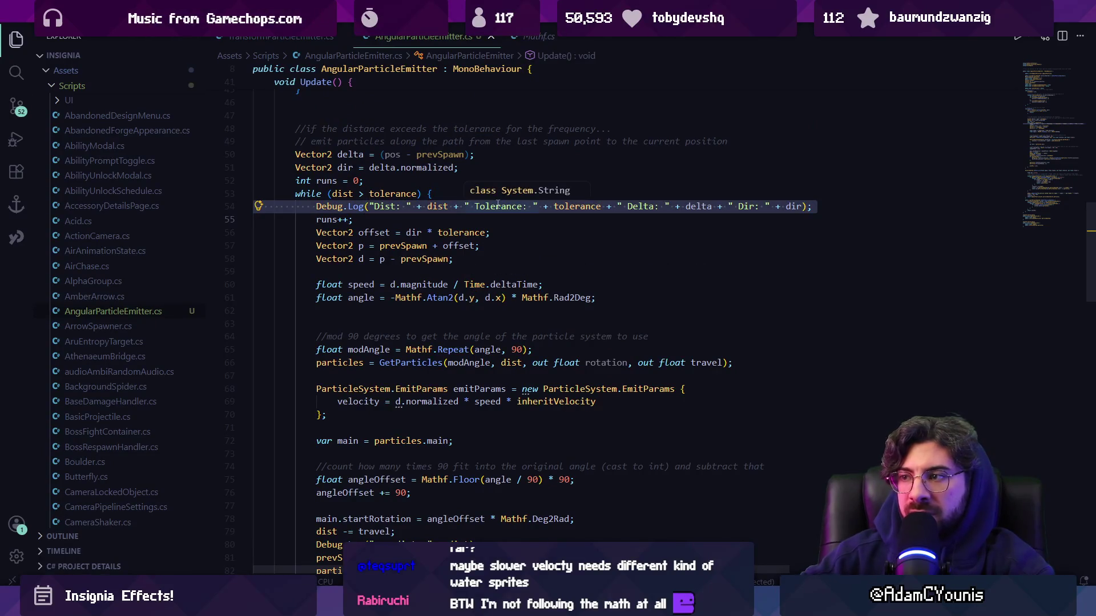
{"action": "key", "text": "BackSpace"}
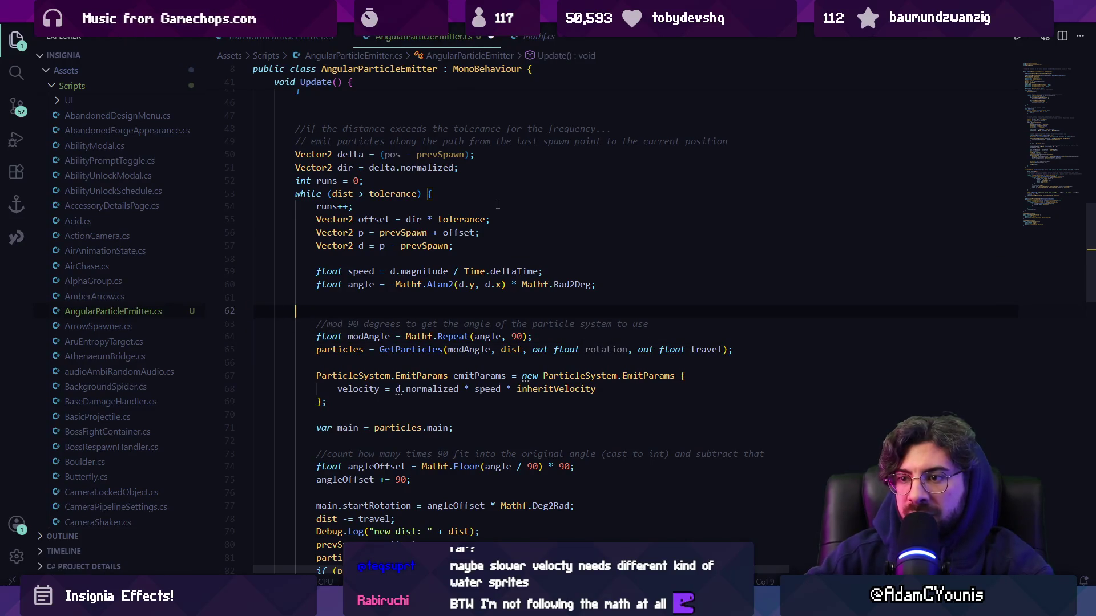
{"action": "key", "text": "Tab"}
{"action": "key", "text": "Tab"}
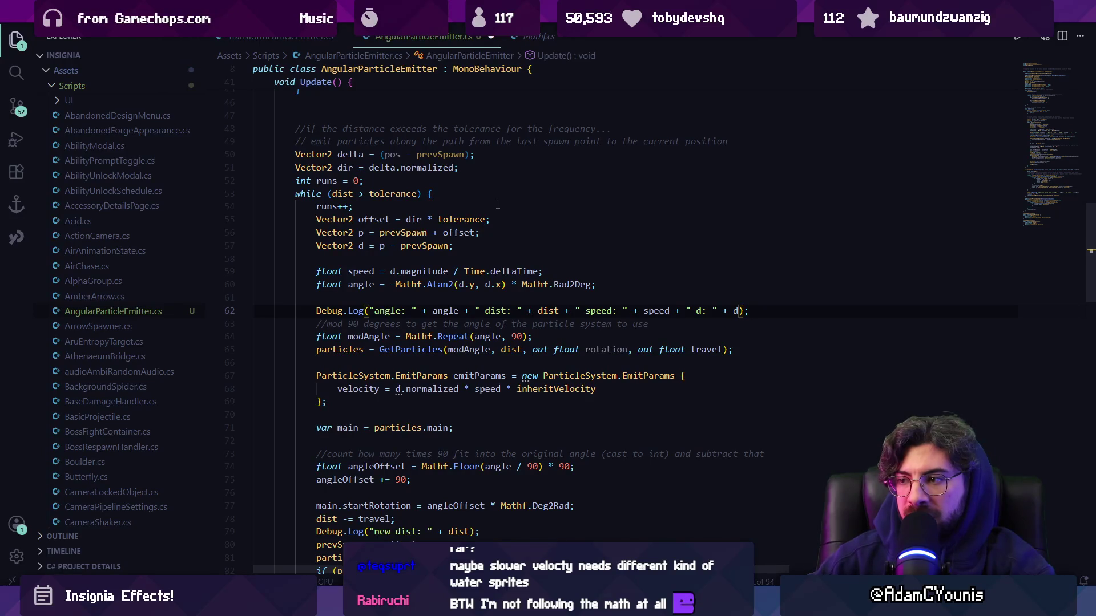
Clear the Console and drag Directional Water Test right to log angles.
{"action": "key", "text": "alt+Tab"}
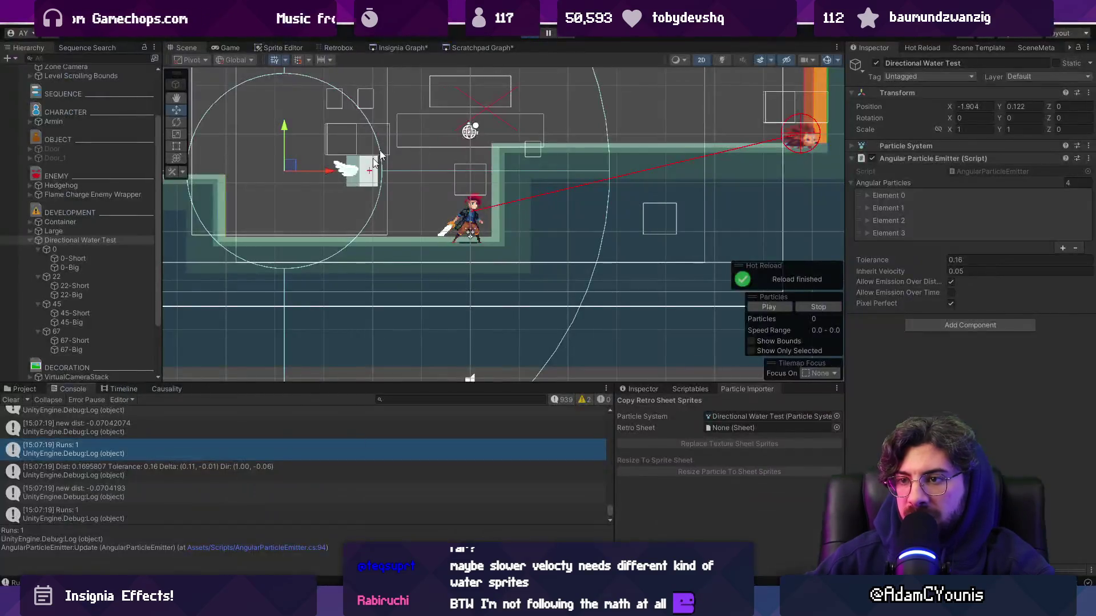
{"action": "left_click", "coordinate": [9, 401]}
{"action": "left_click", "coordinate": [85, 240]}
{"action": "left_click_drag", "start_coordinate": [299, 169], "coordinate": [445, 165]}
{"action": "scroll", "coordinate": [322, 516], "scroll_direction": "up", "scroll_amount": 10}
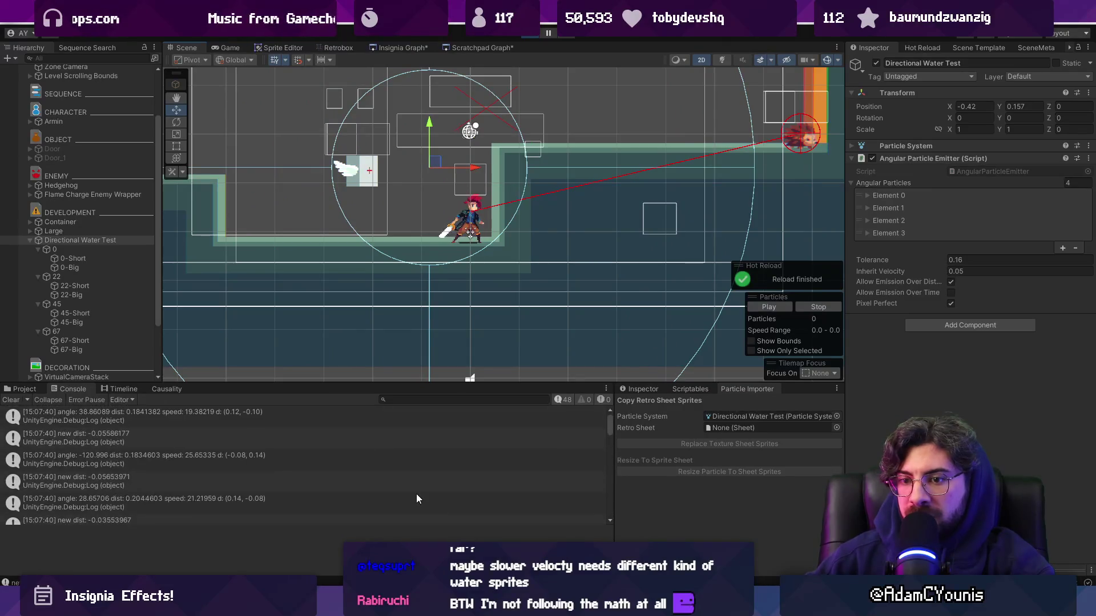
Trim the new log statement so it prints only the angle.
{"action": "key", "text": "alt+Tab"}
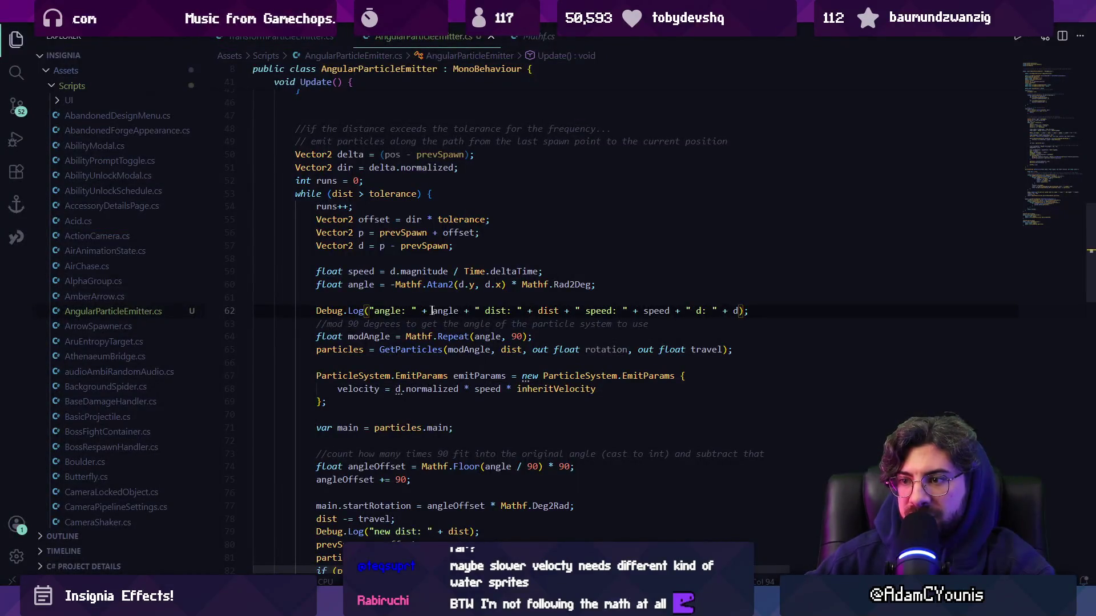
{"action": "left_click_drag", "start_coordinate": [478, 311], "coordinate": [511, 310]}
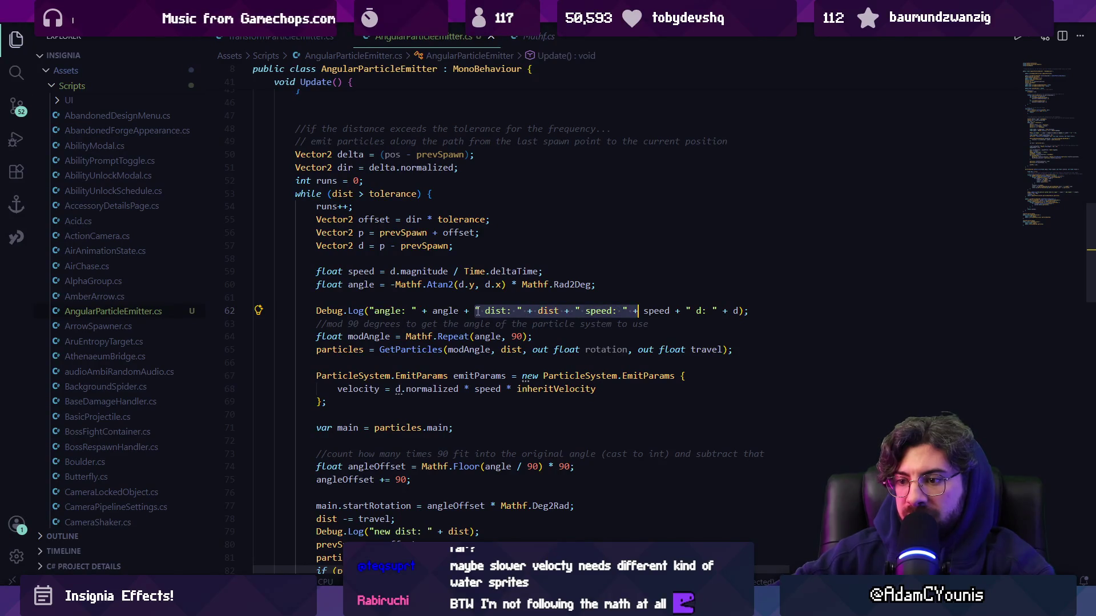
{"action": "left_click", "coordinate": [476, 310]}
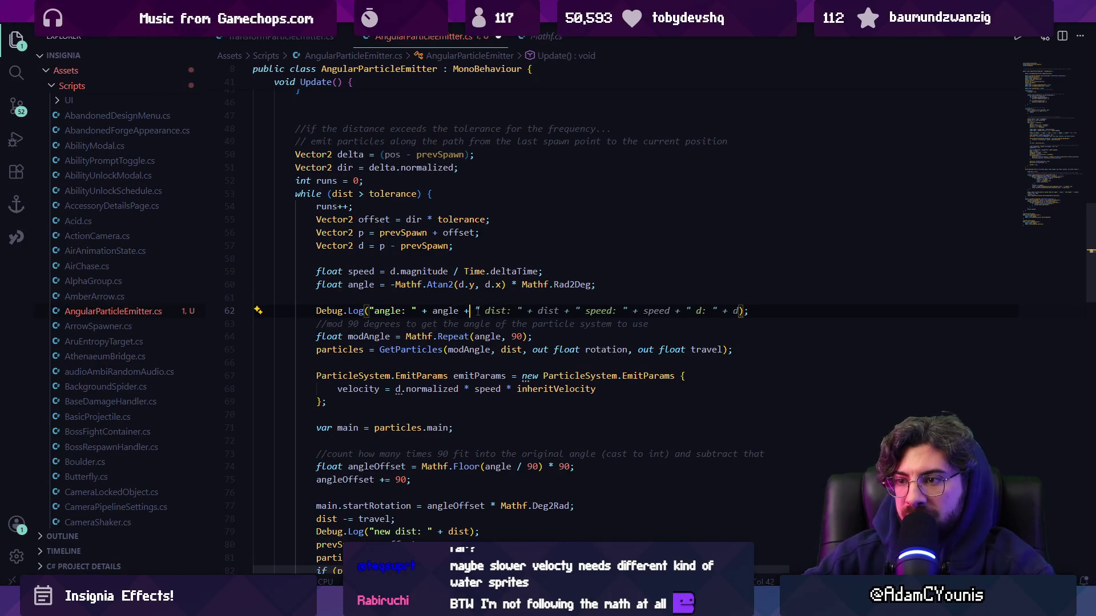
{"action": "key", "text": "ctrl+z"}
{"action": "key", "text": "ctrl+z"}
{"action": "key", "text": "ctrl+z"}
{"action": "key", "text": "ctrl+z"}
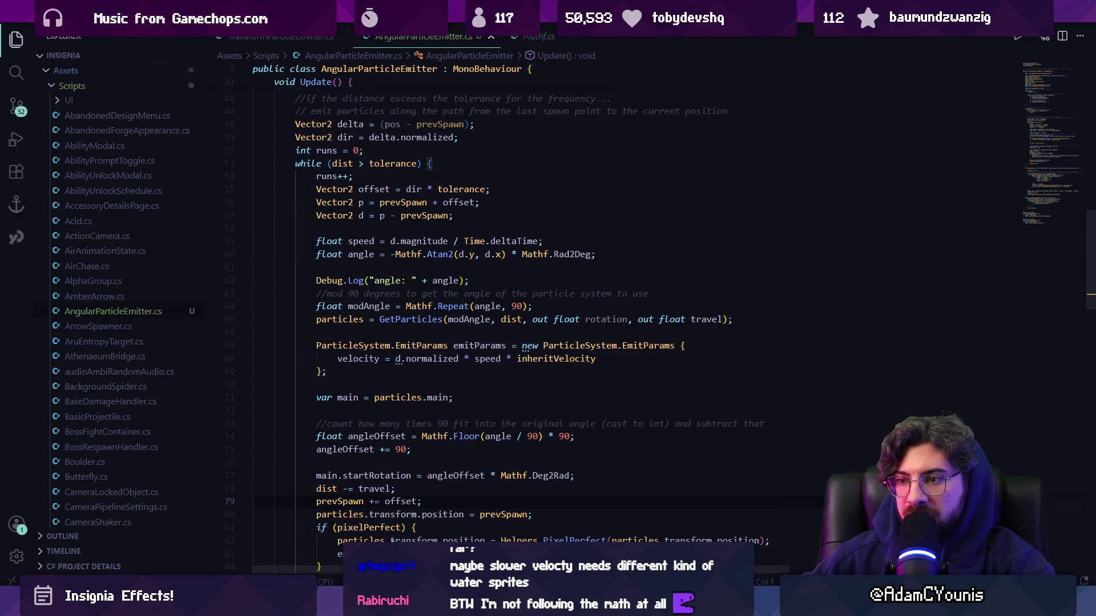
{"action": "key", "text": "alt+Tab"}
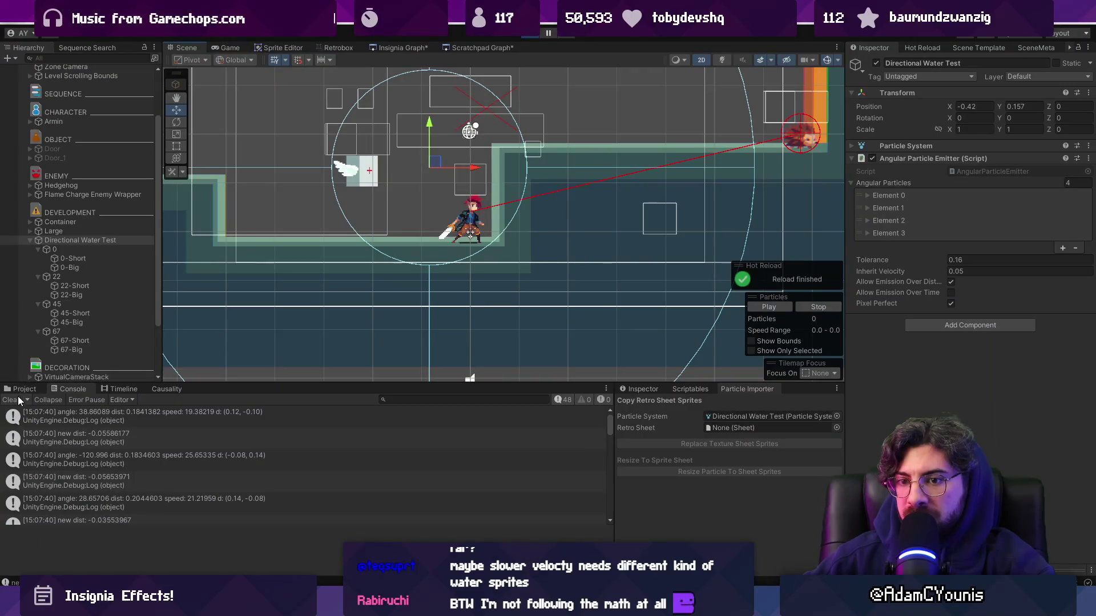
Clear the Console, drag Directional Water Test upward, and open the script from the 13.42726 angle log.
{"action": "left_click", "coordinate": [18, 400]}
{"action": "mouse_move", "coordinate": [436, 164]}
{"action": "left_mouse_down"}
{"action": "mouse_move", "coordinate": [241, 166]}
{"action": "mouse_move", "coordinate": [438, 164]}
{"action": "left_mouse_up"}
{"action": "left_click_drag", "start_coordinate": [611, 498], "coordinate": [610, 422]}
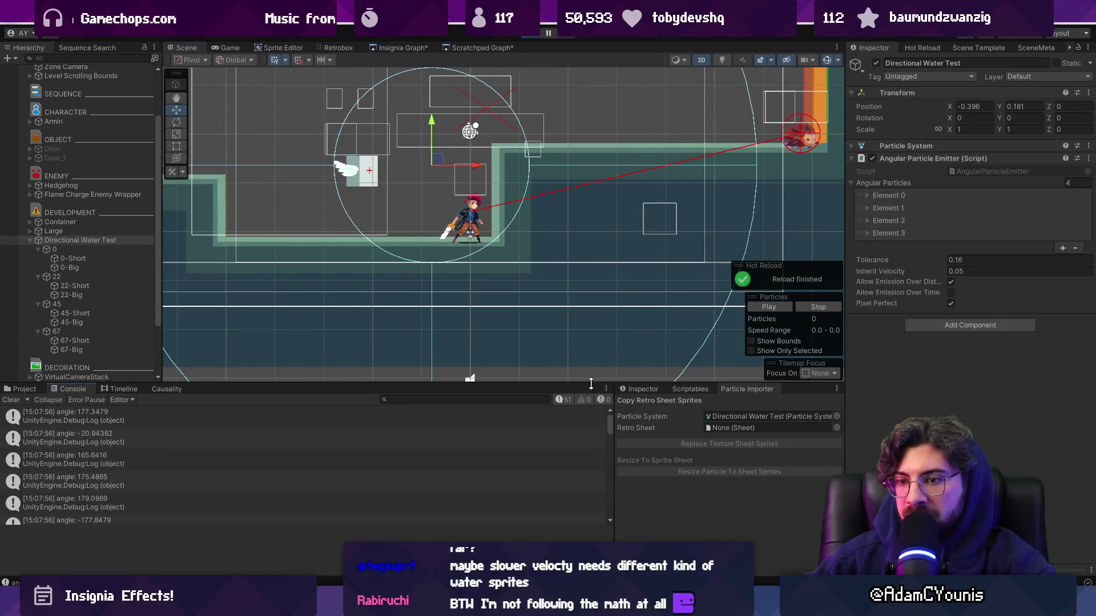
{"action": "scroll", "coordinate": [155, 419], "scroll_direction": "down", "scroll_amount": 3}
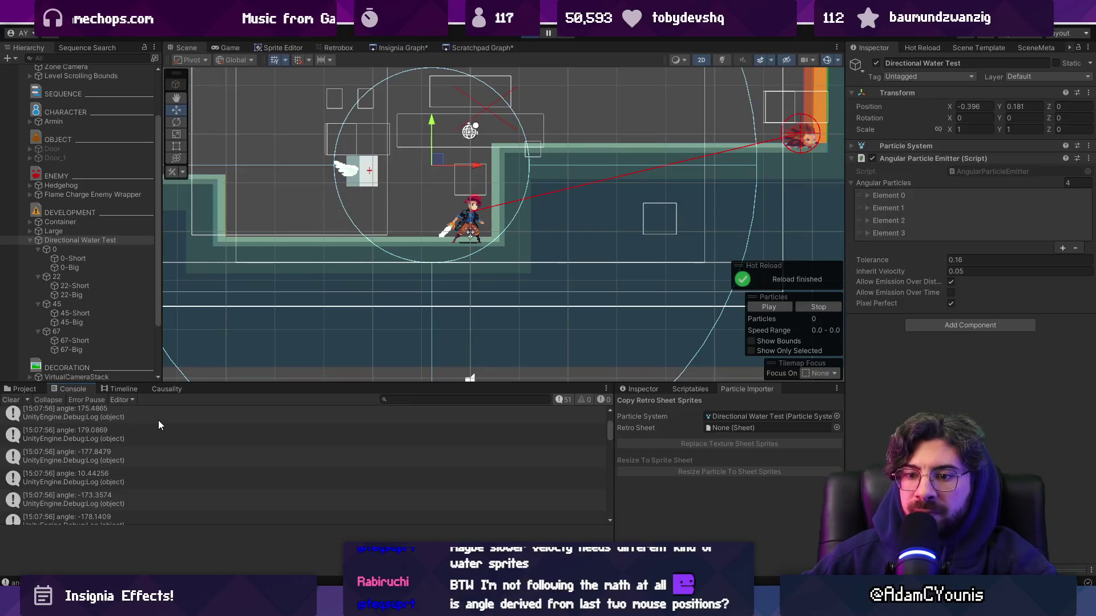
{"action": "left_click", "coordinate": [11, 401]}
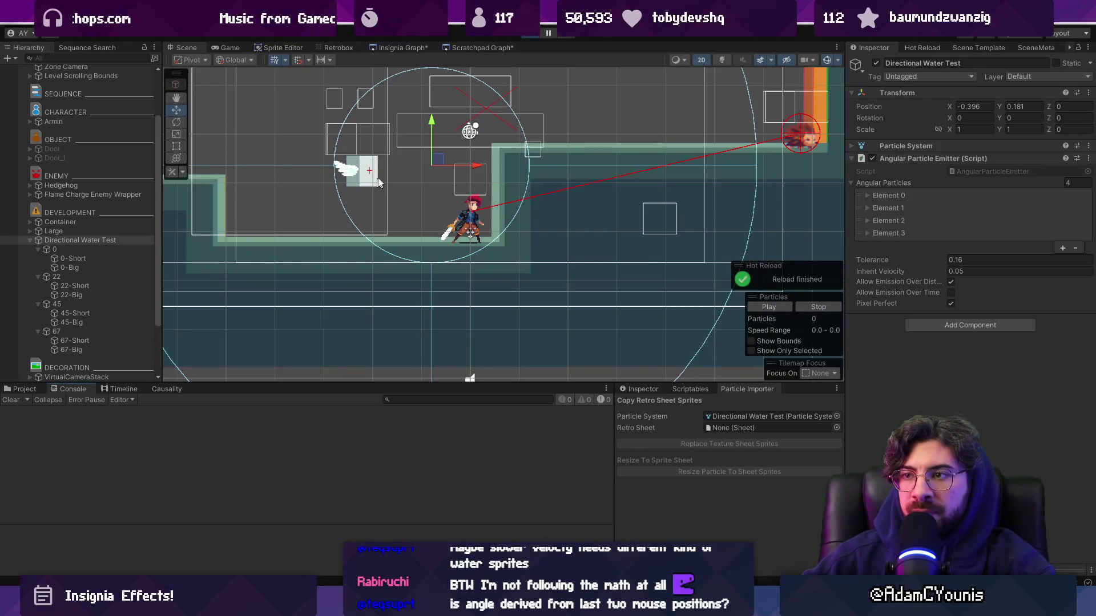
{"action": "left_click_drag", "start_coordinate": [437, 165], "coordinate": [446, 67]}
{"action": "scroll", "coordinate": [265, 498], "scroll_direction": "up", "scroll_amount": 5}
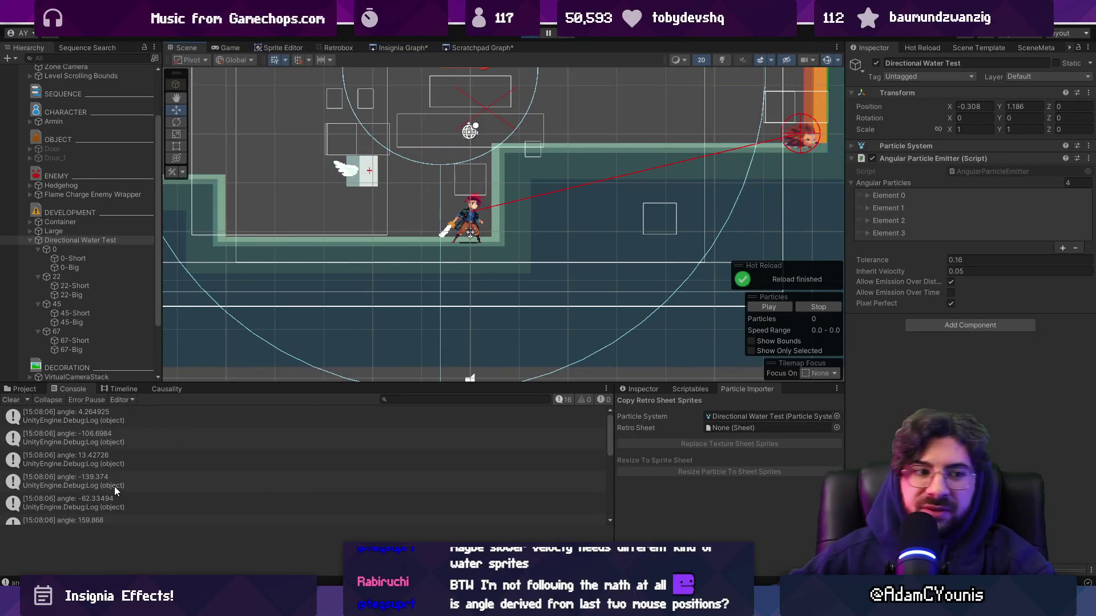
{"action": "left_click", "coordinate": [120, 456]}
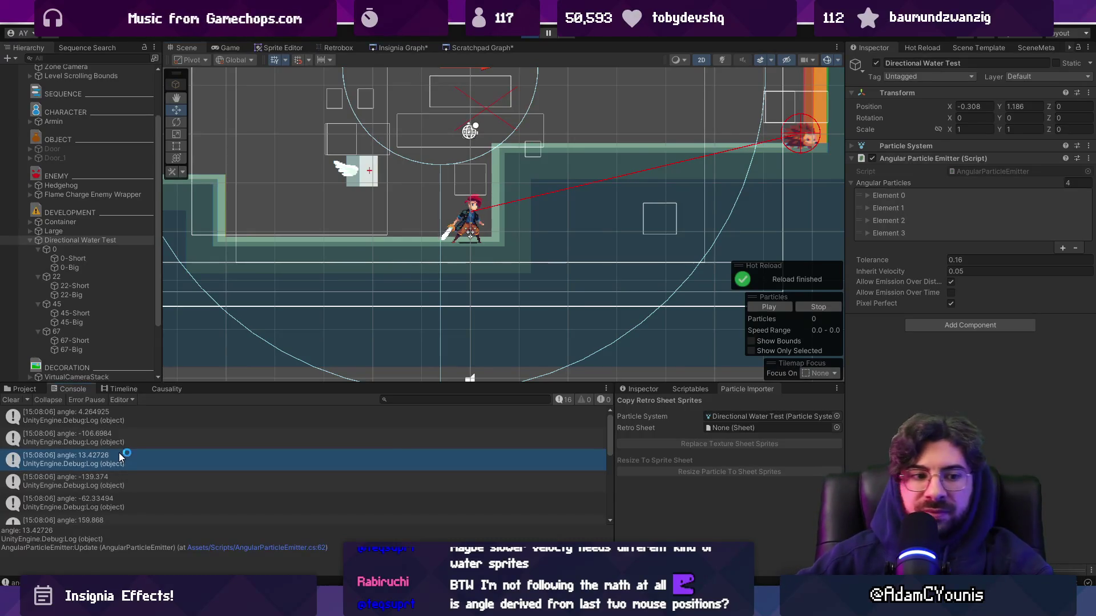
{"action": "double_click", "coordinate": [119, 455]}
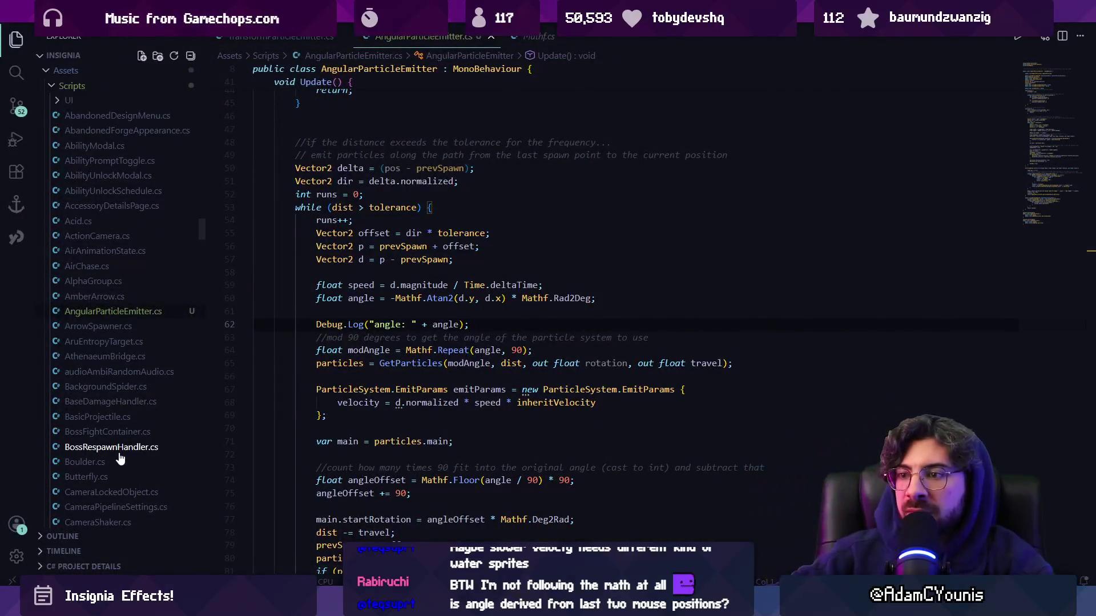
Remove the angle Debug.Log line, keeping the angle calculation line in place.
{"action": "left_click", "coordinate": [454, 325]}
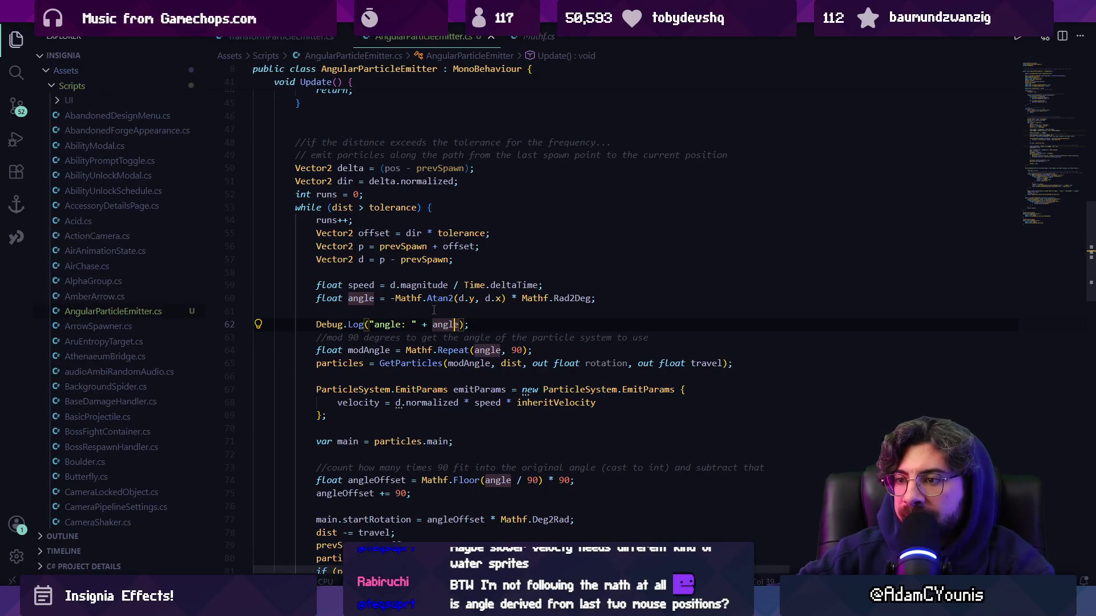
{"action": "left_click", "coordinate": [391, 298]}
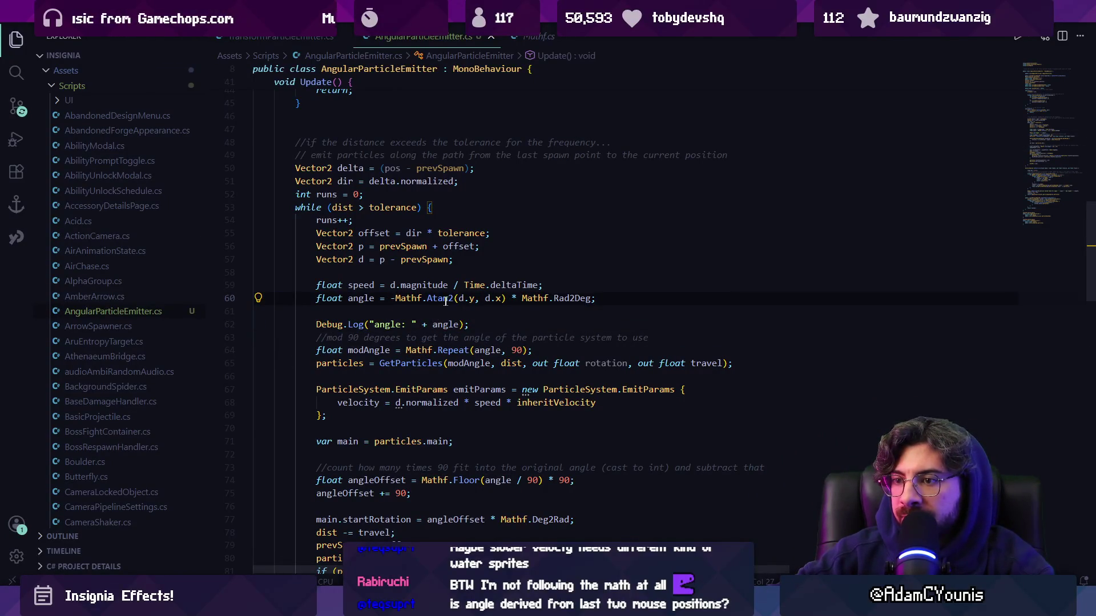
{"action": "key", "text": "End"}
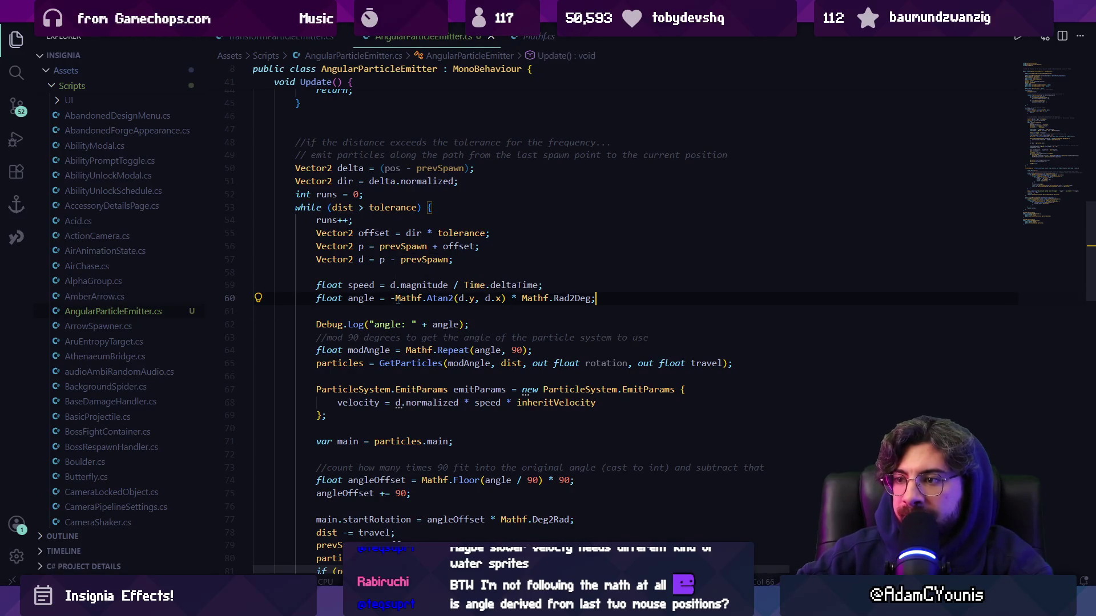
{"action": "key", "text": "shift+Home"}
{"action": "key", "text": "ctrl+x"}
{"action": "key", "text": "Down"}
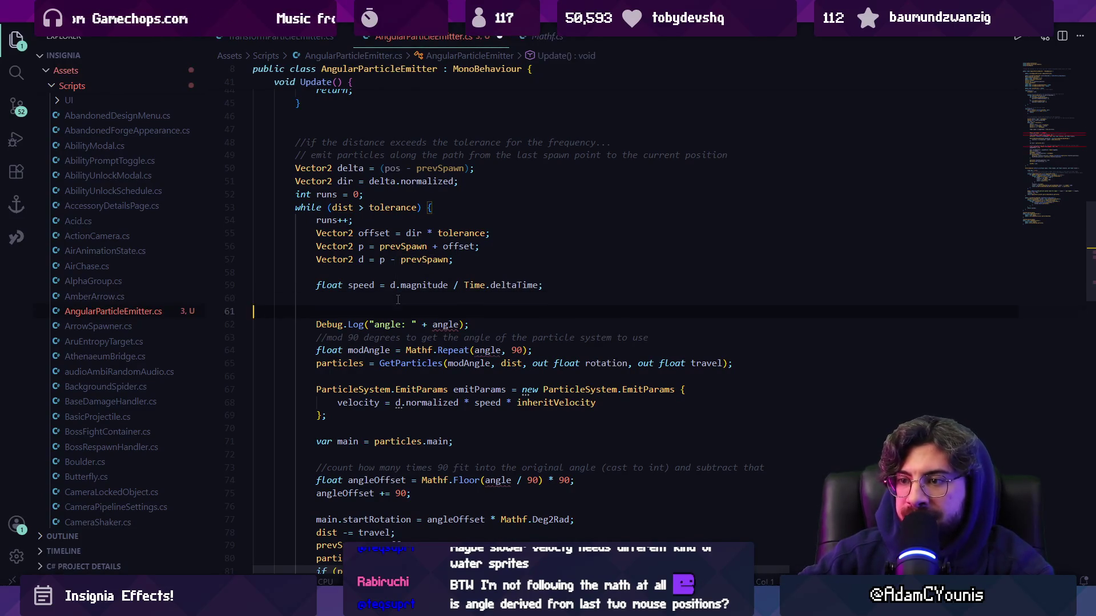
{"action": "key", "text": "ctrl+x"}
{"action": "key", "text": "ctrl+v"}
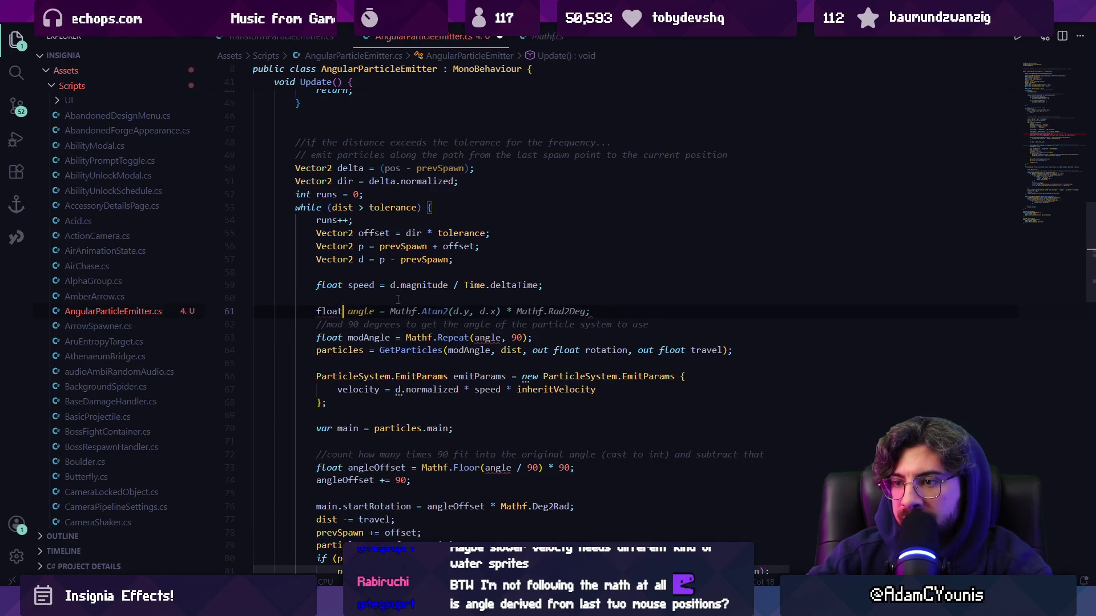
Replace the Atan2 angle expression with Vector2.Angle(prevPos, pos) and save the script.
{"action": "key", "text": "shift+End"}
{"action": "type", "text": "e "}
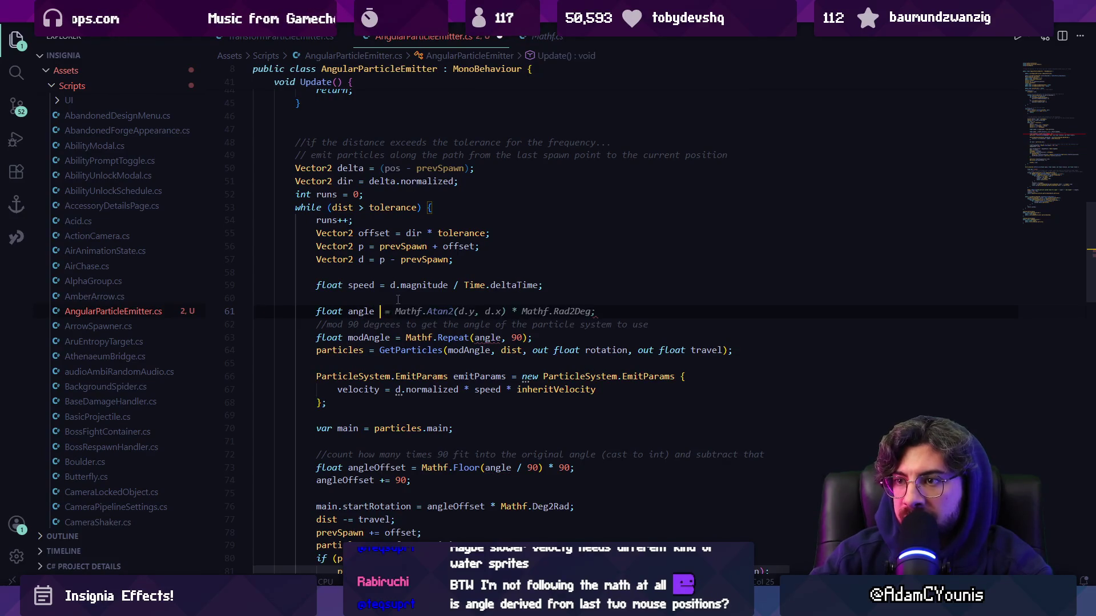
{"action": "type", "text": "= d"}
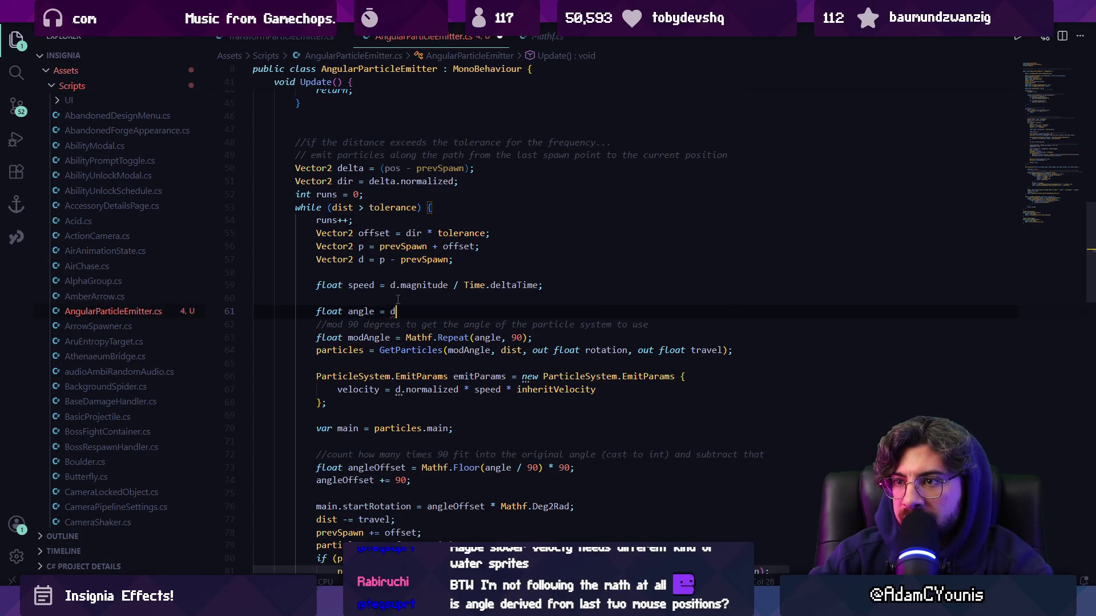
{"action": "type", "text": "elta."}
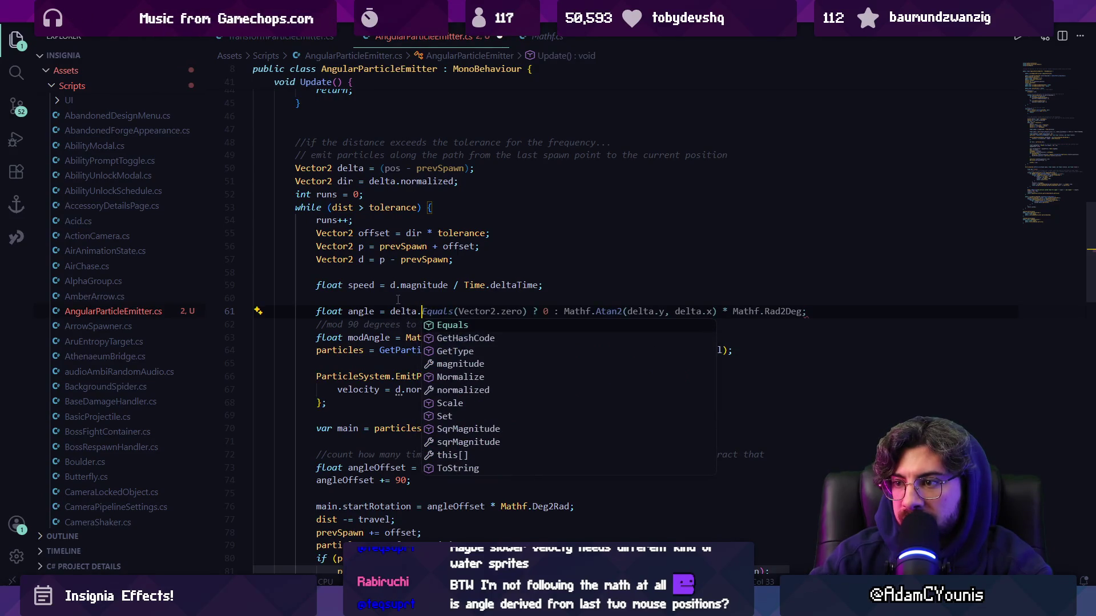
{"action": "key", "text": "ctrl+z"}
{"action": "key", "text": "ctrl+z"}
{"action": "key", "text": "ctrl+z"}
{"action": "key", "text": "shift+End"}
{"action": "type", "text": "Vec"}
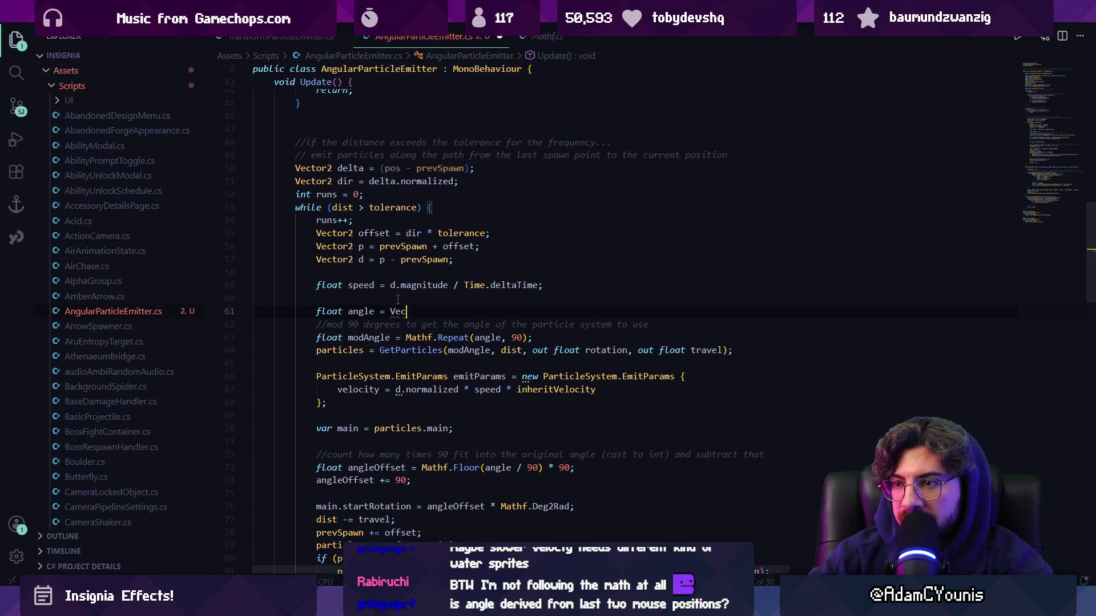
{"action": "type", "text": "tor2."}
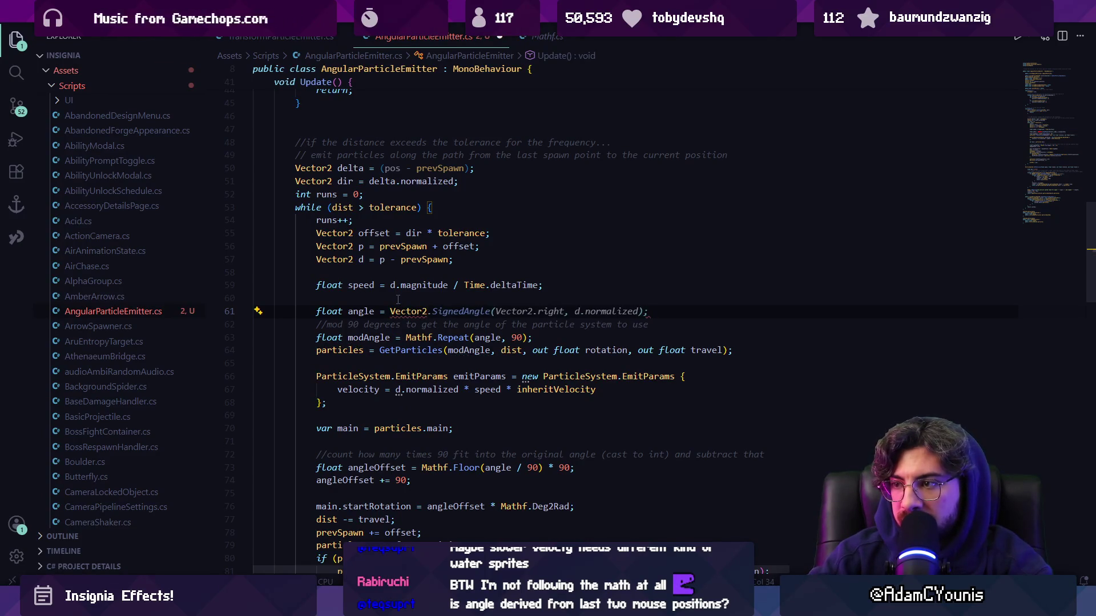
{"action": "type", "text": "Angle"}
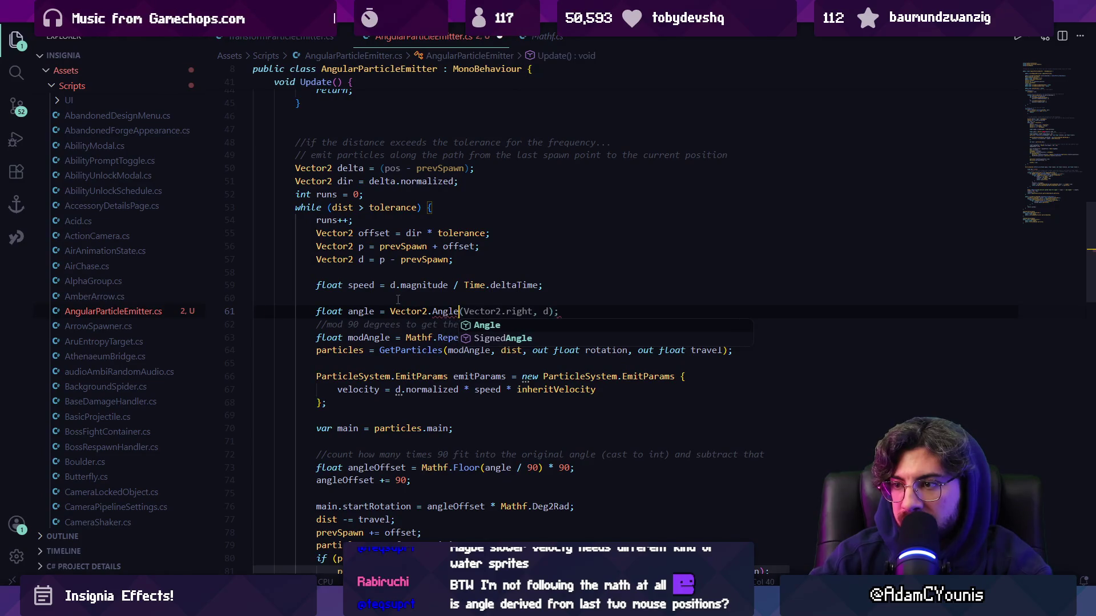
{"action": "type", "text": "(pos"}
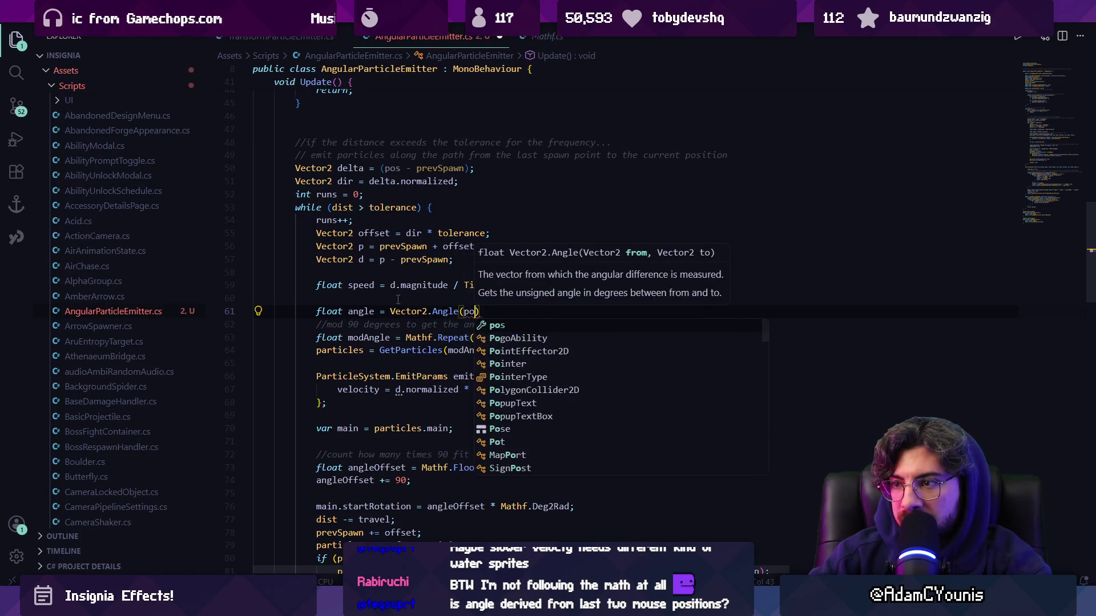
{"action": "key", "text": "BackSpace"}
{"action": "key", "text": "BackSpace"}
{"action": "key", "text": "BackSpace"}
{"action": "type", "text": "prevP"}
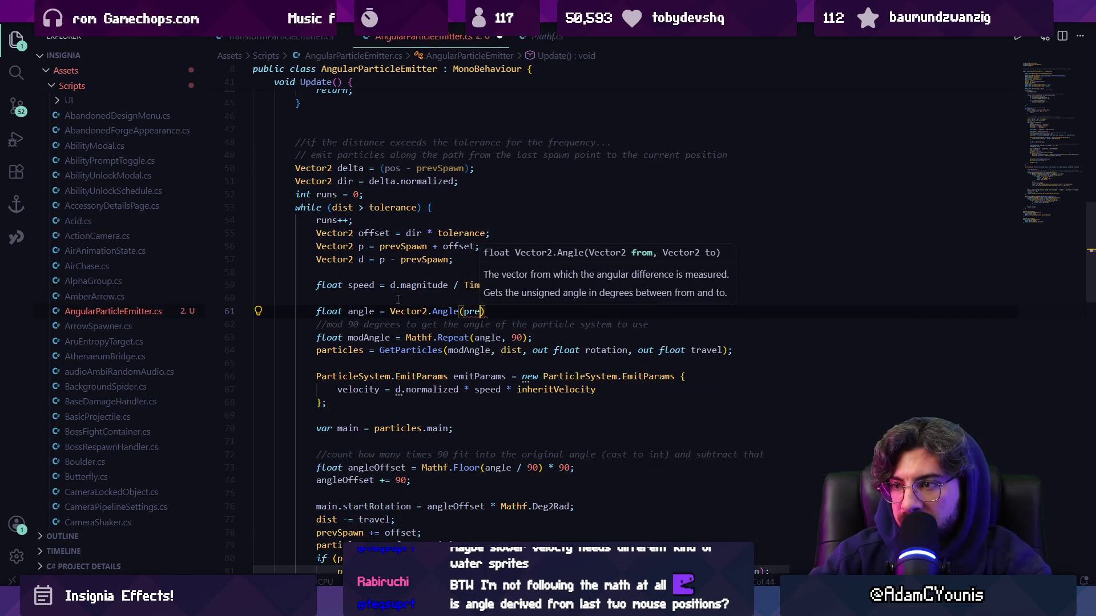
{"action": "type", "text": "os, pos);"}
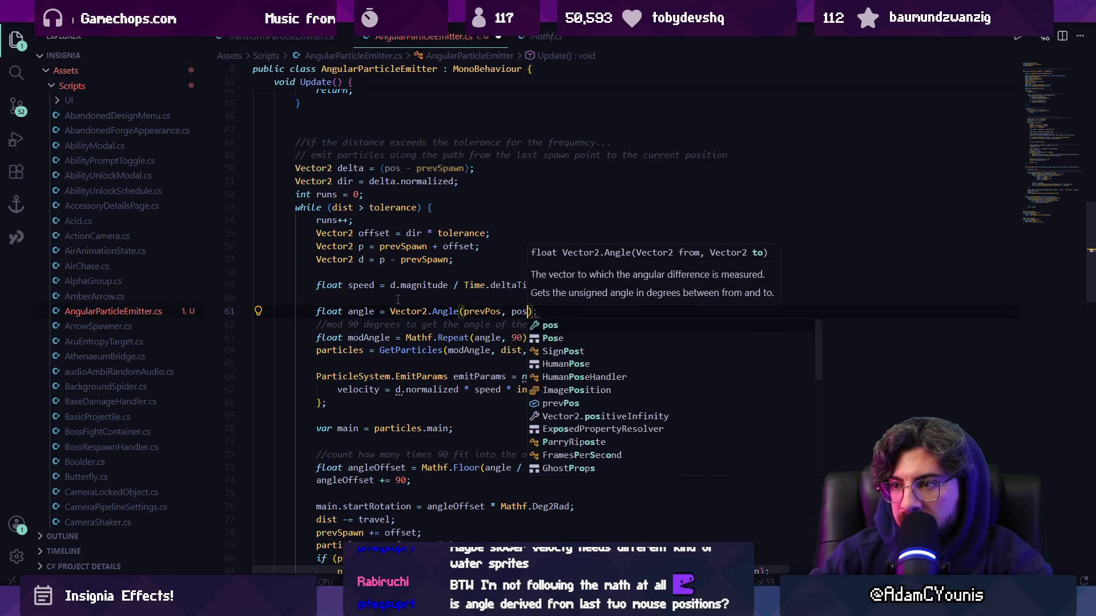
{"action": "key", "text": "ctrl+s"}
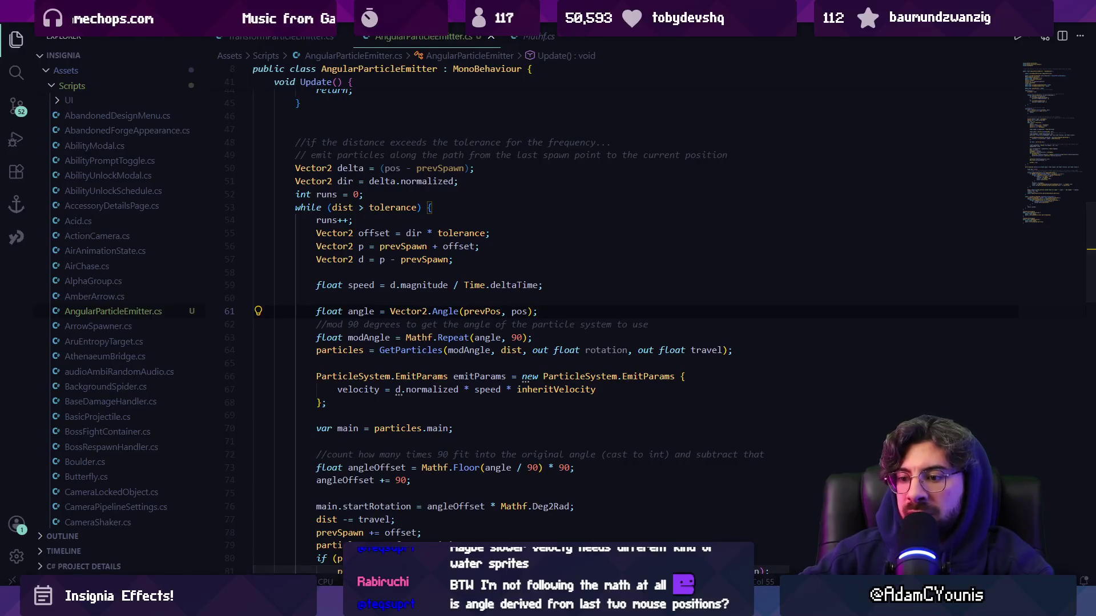
{"action": "key", "text": "alt+Tab"}
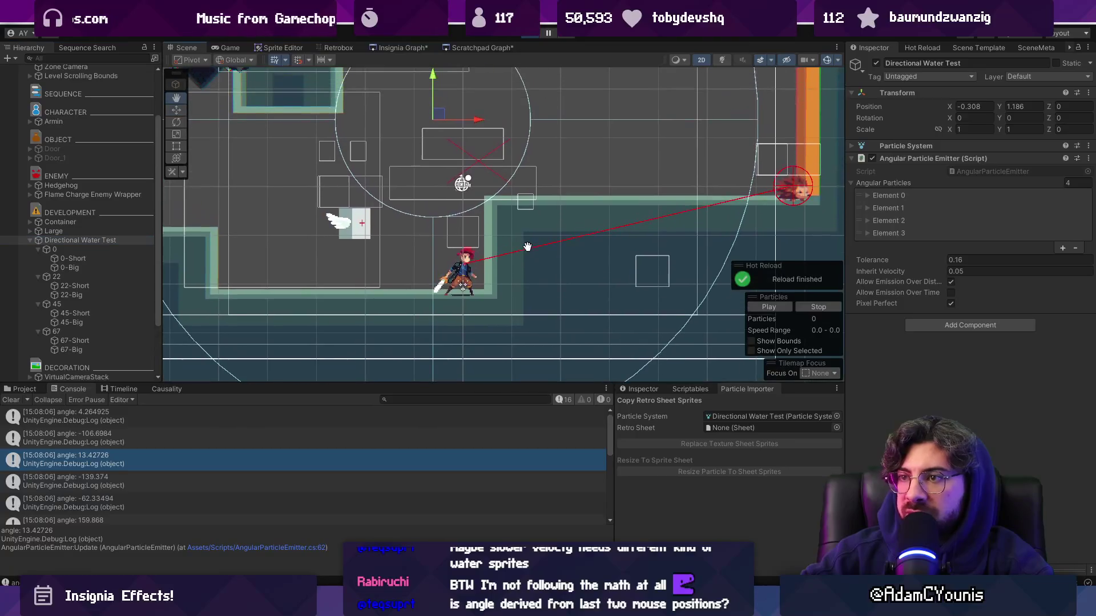
Drag the Directional Water Test object right then down to spray water, then clear the Console.
{"action": "mouse_move", "coordinate": [452, 135]}
{"action": "left_mouse_down"}
{"action": "mouse_move", "coordinate": [474, 106]}
{"action": "mouse_move", "coordinate": [652, 123]}
{"action": "mouse_move", "coordinate": [320, 140]}
{"action": "mouse_move", "coordinate": [451, 300]}
{"action": "mouse_move", "coordinate": [321, 157]}
{"action": "mouse_move", "coordinate": [489, 208]}
{"action": "mouse_move", "coordinate": [382, 313]}
{"action": "mouse_move", "coordinate": [427, 229]}
{"action": "left_mouse_up"}
{"action": "left_click_drag", "start_coordinate": [423, 143], "coordinate": [419, 164]}
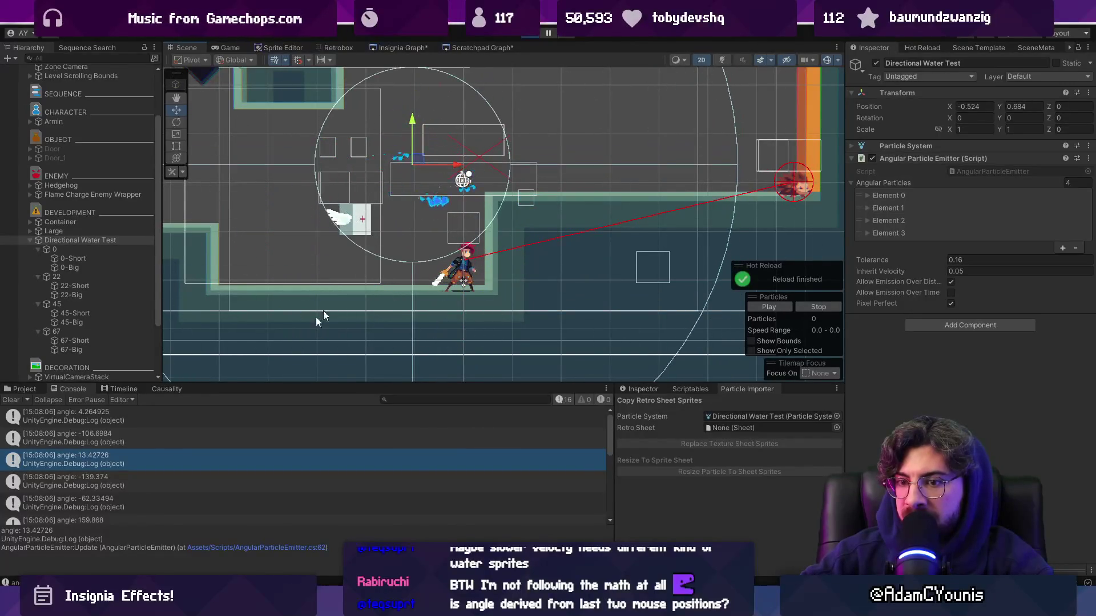
{"action": "left_click", "coordinate": [11, 399]}
Back in AngularParticleEmitter.cs, add an empty line below the angle calculation.
{"action": "key", "text": "alt+Tab"}
{"action": "scroll", "coordinate": [482, 356], "scroll_direction": "up", "scroll_amount": 2}
{"action": "key", "text": "Return"}
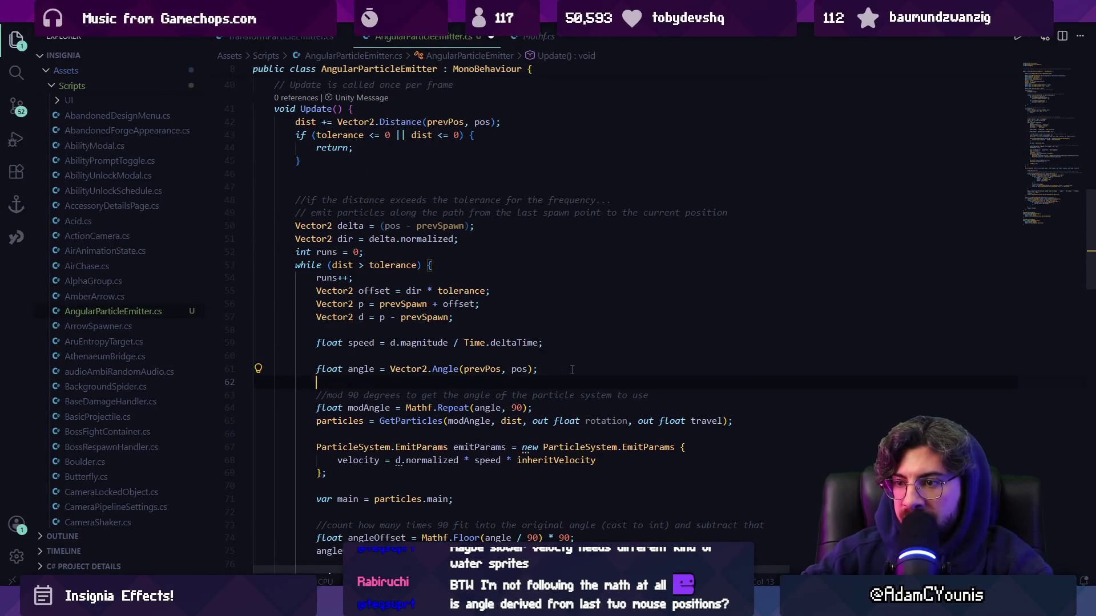
Insert a Debug.Log statement after the angle calculation, save, and select its extra logged values.
{"action": "type", "text": "Debug"}
{"action": "key", "text": "Tab"}
{"action": "key", "text": "ctrl+s"}
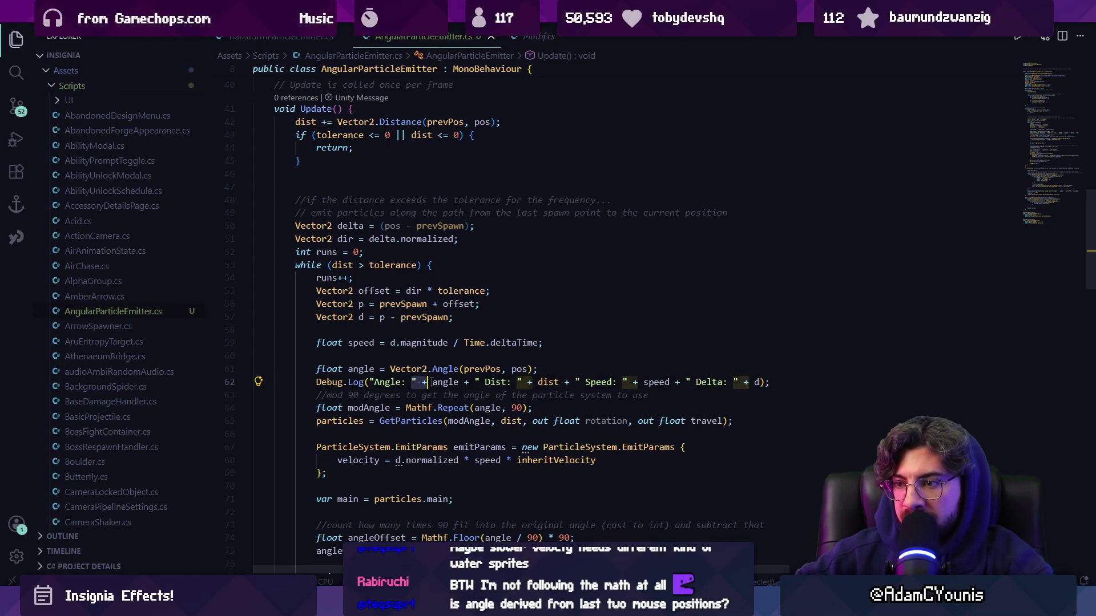
{"action": "left_click_drag", "start_coordinate": [432, 382], "coordinate": [512, 382]}
{"action": "key", "text": "ctrl+shift+Right"}
{"action": "key", "text": "ctrl+shift+Right"}
{"action": "key", "text": "ctrl+shift+Right"}
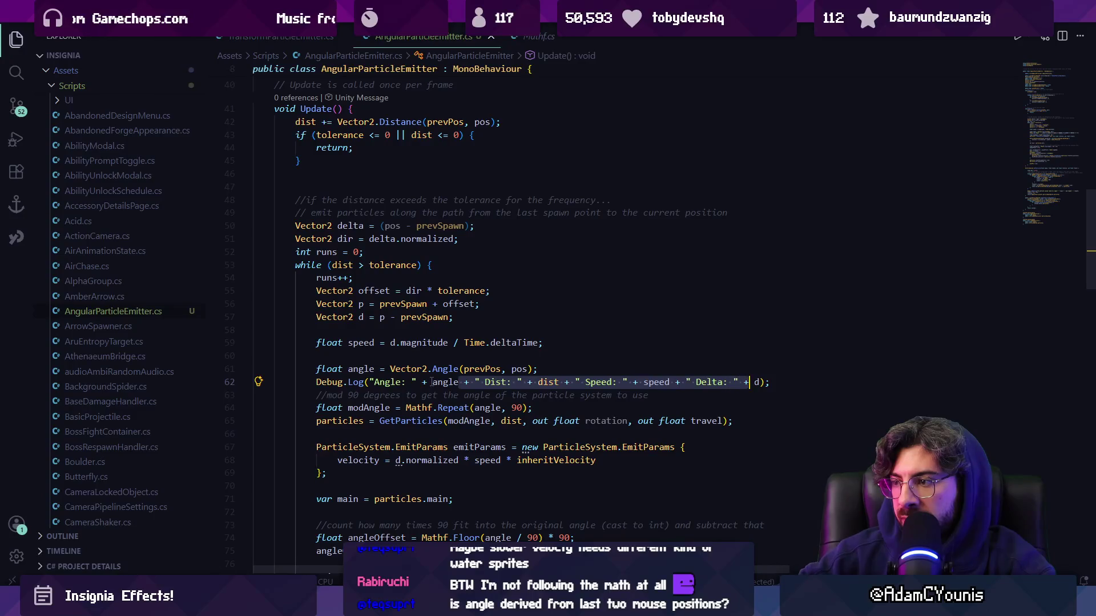
{"action": "key", "text": "alt+Tab"}
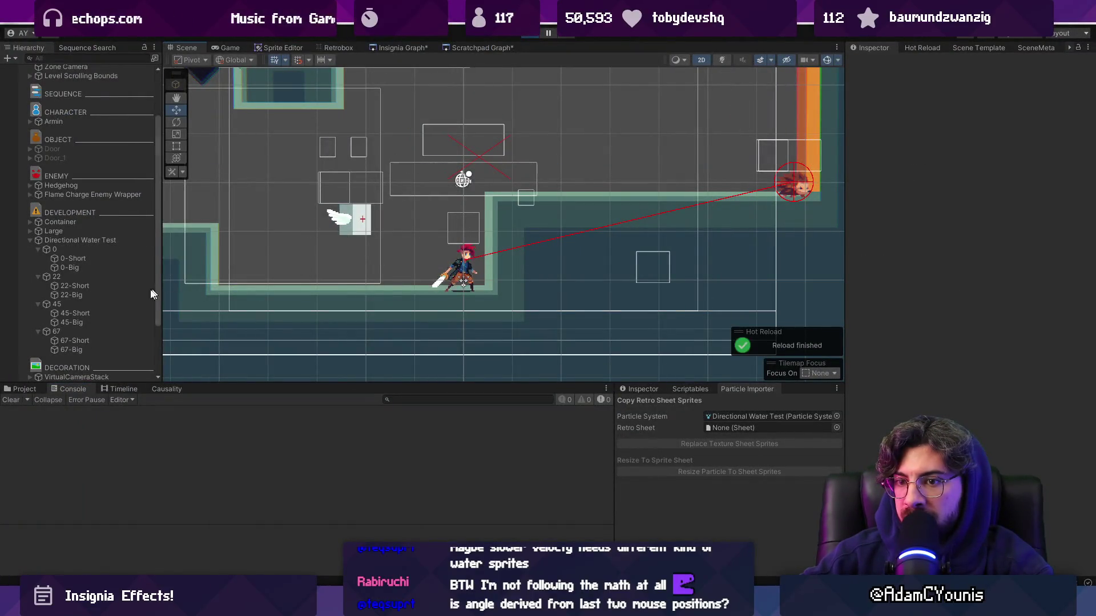
Drag the selected Directional Water Test object through the level, logging angles like 2.87 and 14.7.
{"action": "left_click", "coordinate": [80, 240]}
{"action": "mouse_move", "coordinate": [420, 165]}
{"action": "left_mouse_down"}
{"action": "mouse_move", "coordinate": [468, 174]}
{"action": "mouse_move", "coordinate": [489, 123]}
{"action": "mouse_move", "coordinate": [280, 140]}
{"action": "mouse_move", "coordinate": [245, 298]}
{"action": "mouse_move", "coordinate": [234, 298]}
{"action": "mouse_move", "coordinate": [257, 100]}
{"action": "mouse_move", "coordinate": [303, 245]}
{"action": "mouse_move", "coordinate": [435, 195]}
{"action": "mouse_move", "coordinate": [423, 114]}
{"action": "mouse_move", "coordinate": [435, 274]}
{"action": "mouse_move", "coordinate": [260, 321]}
{"action": "mouse_move", "coordinate": [188, 292]}
{"action": "mouse_move", "coordinate": [194, 196]}
{"action": "mouse_move", "coordinate": [377, 174]}
{"action": "mouse_move", "coordinate": [421, 294]}
{"action": "mouse_move", "coordinate": [434, 298]}
{"action": "left_mouse_up"}
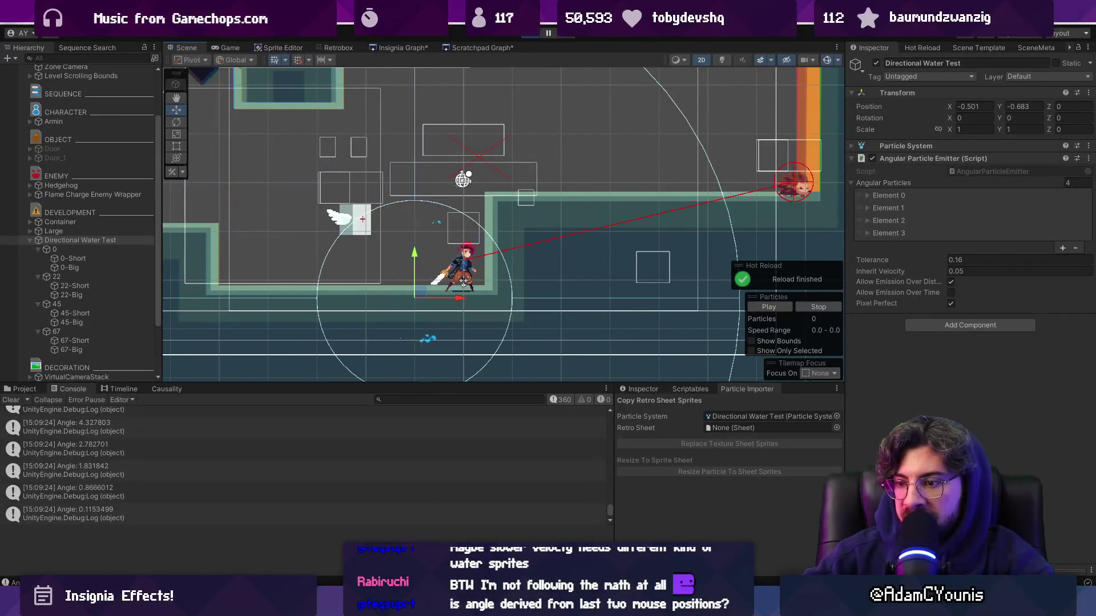
{"action": "key", "text": "alt+Tab"}
In the emitter script, insert a blank line after the angle calculation on line 61.
{"action": "left_click", "coordinate": [408, 369]}
{"action": "left_click", "coordinate": [463, 369]}
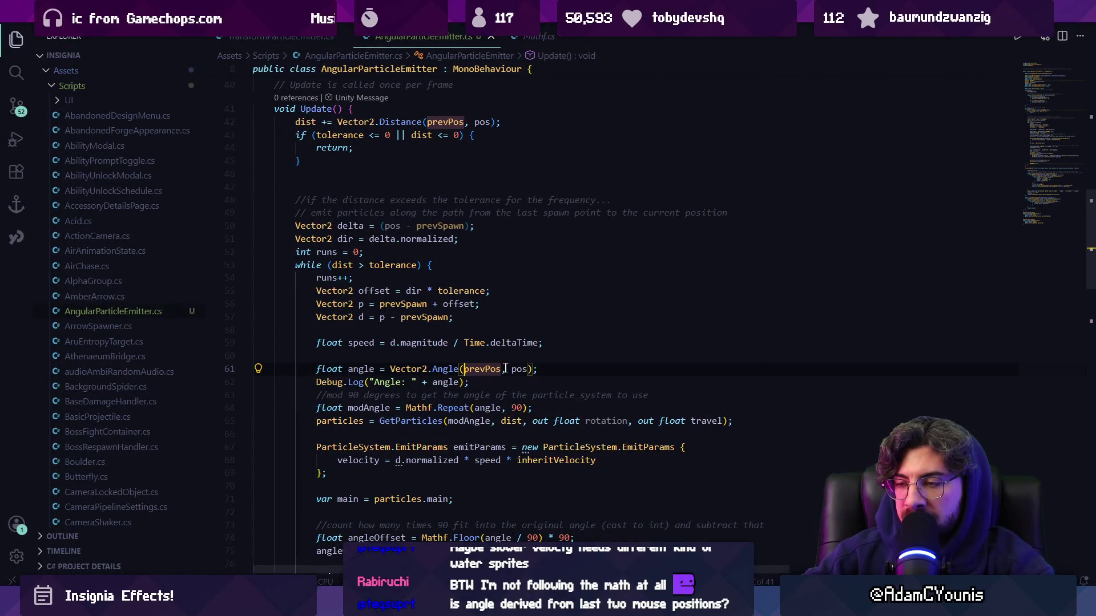
{"action": "left_click", "coordinate": [550, 369]}
{"action": "key", "text": "Return"}
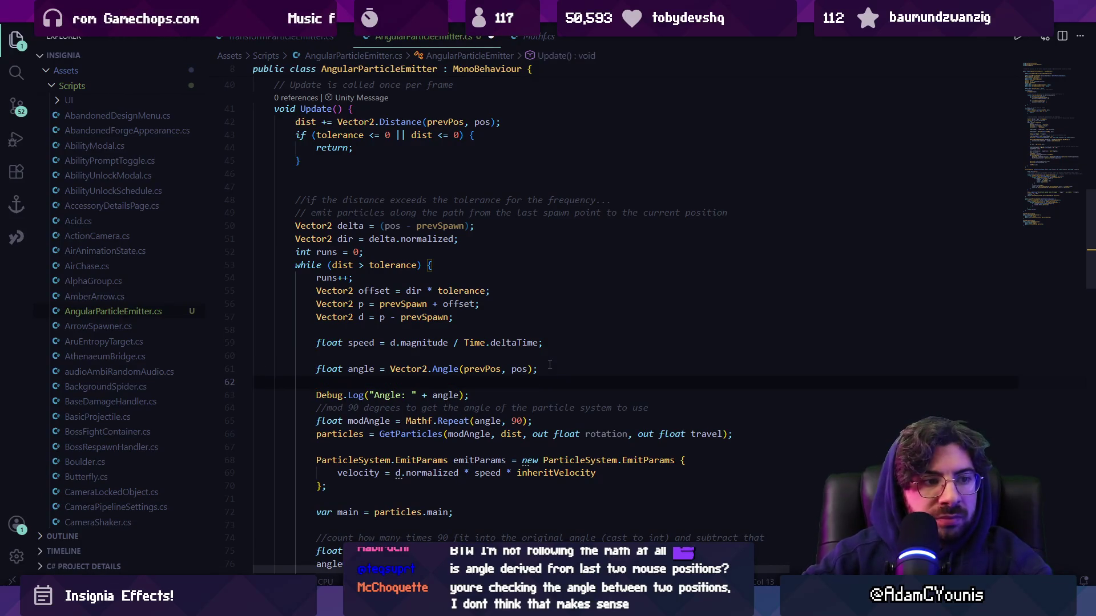
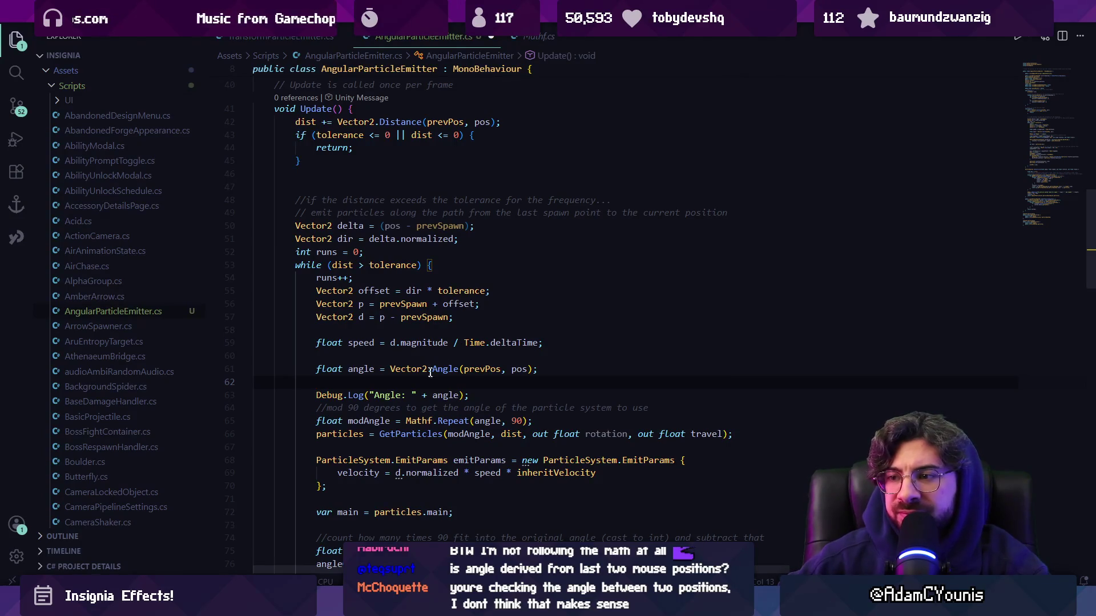
Try adding .normalized to the Vector2.Angle arguments, then undo it and dismiss the suggestion.
{"action": "mouse_move", "coordinate": [430, 371]}
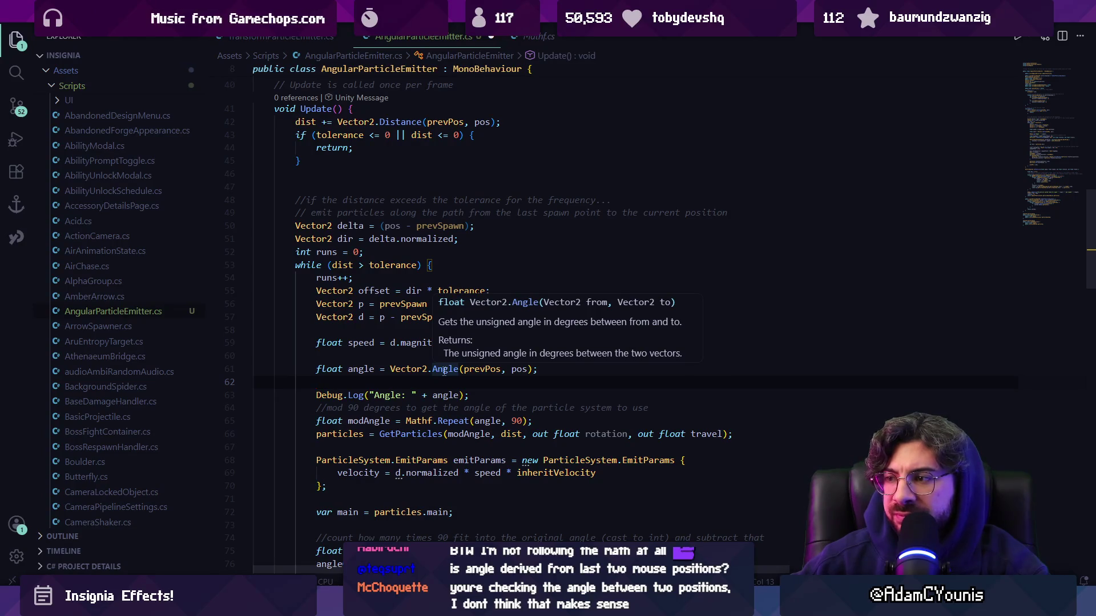
{"action": "left_click", "coordinate": [502, 369]}
{"action": "type", "text": ".normalized"}
{"action": "key", "text": "Right"}
{"action": "key", "text": "Right"}
{"action": "key", "text": "Right"}
{"action": "type", "text": "."}
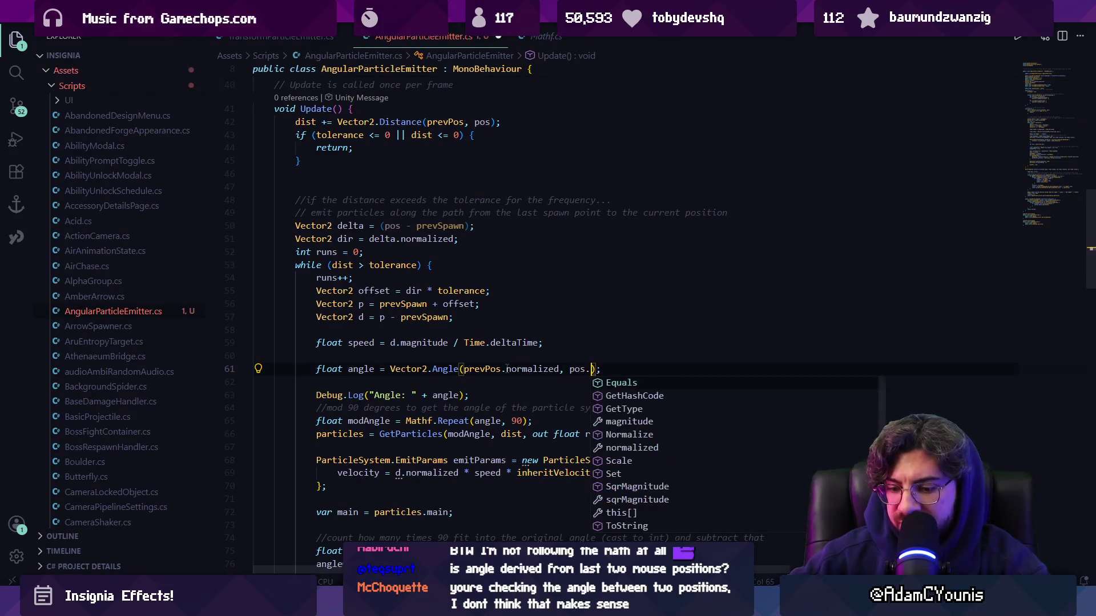
{"action": "key", "text": "ctrl+z"}
{"action": "key", "text": "ctrl+z"}
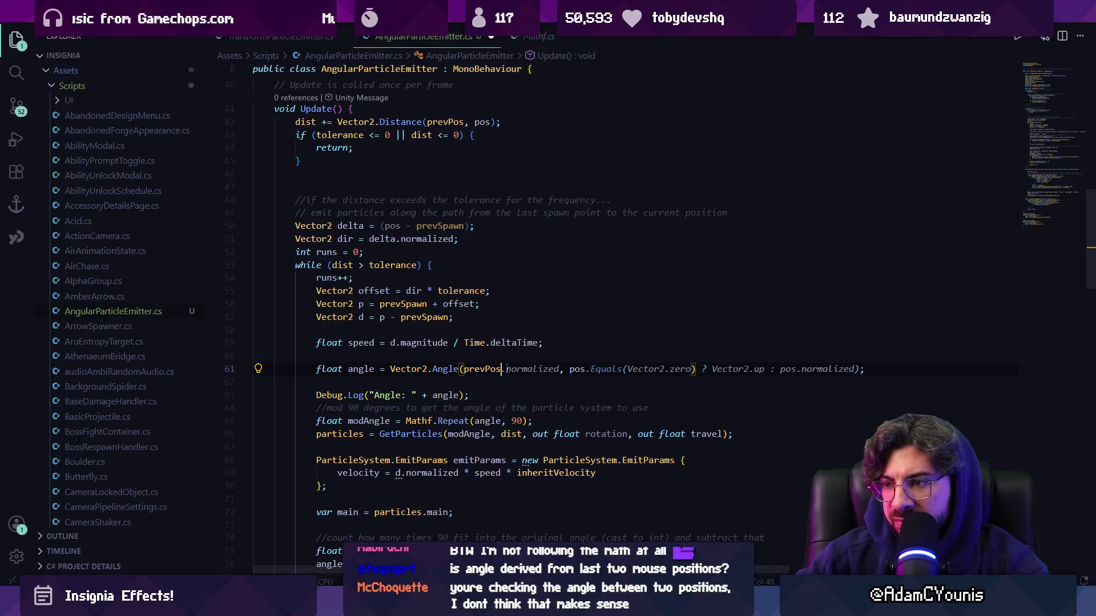
{"action": "key", "text": "Escape"}
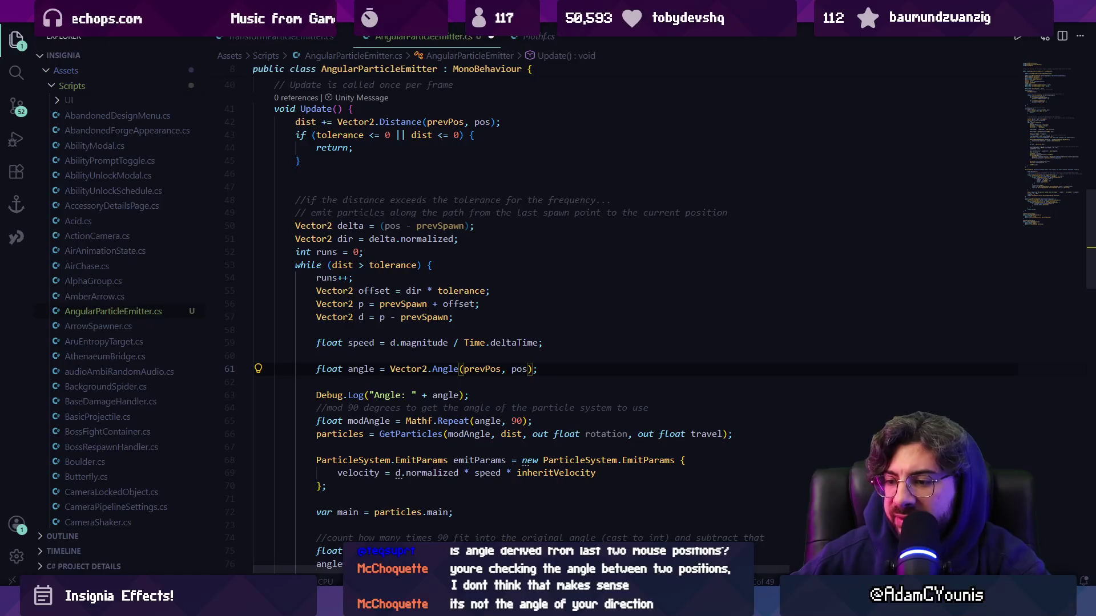
Switch to the SketchBook canvas showing the 180 sketch.
{"action": "key", "text": "alt+Tab"}
{"action": "scroll", "coordinate": [497, 451], "scroll_direction": "down", "scroll_amount": 10}
{"action": "scroll", "coordinate": [496, 451], "scroll_direction": "right", "scroll_amount": 7}
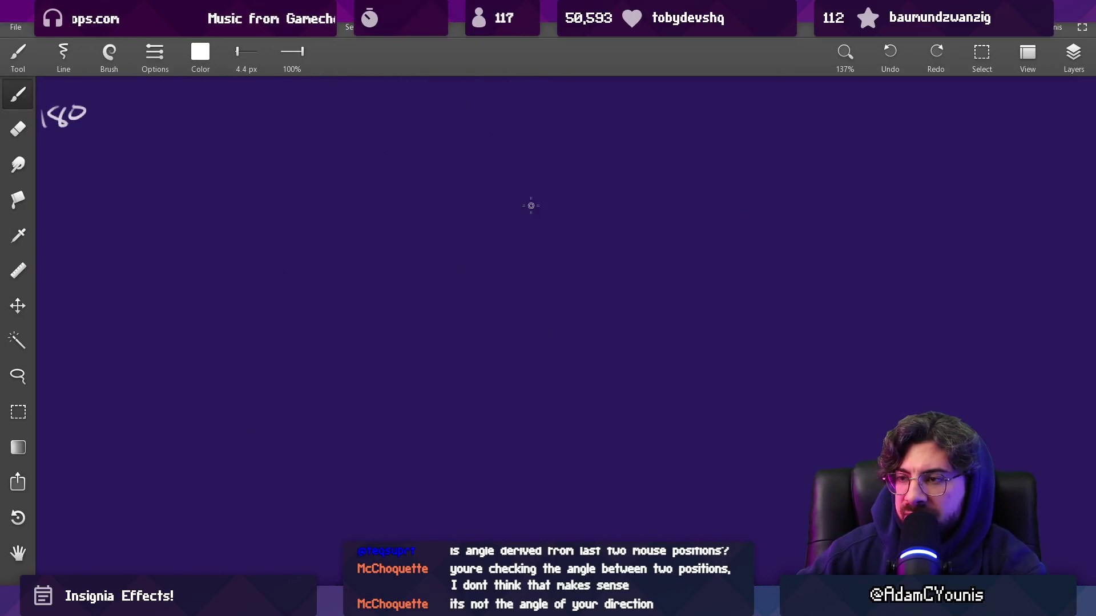
Sketch points A and B, a vertical line from A, an arc, the A–B line and an angle arc.
{"action": "left_click_drag", "start_coordinate": [573, 200], "coordinate": [594, 199]}
{"action": "left_click_drag", "start_coordinate": [760, 315], "coordinate": [763, 344]}
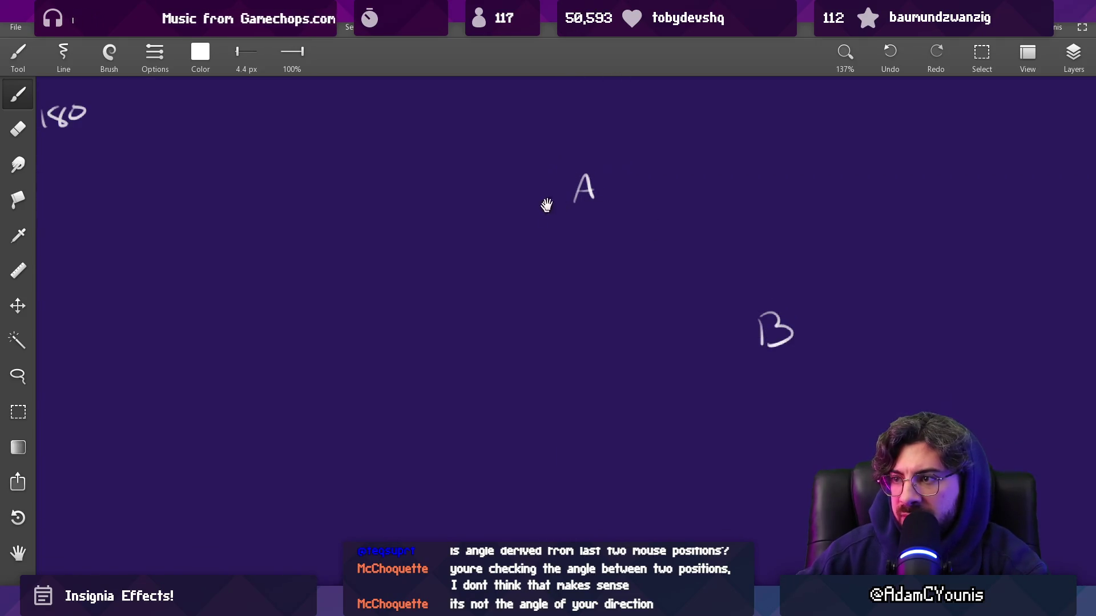
{"action": "left_click_drag", "start_coordinate": [545, 211], "coordinate": [542, 337]}
{"action": "left_click_drag", "start_coordinate": [572, 128], "coordinate": [572, 323]}
{"action": "mouse_move", "coordinate": [579, 166]}
{"action": "left_mouse_down"}
{"action": "mouse_move", "coordinate": [710, 191]}
{"action": "mouse_move", "coordinate": [750, 412]}
{"action": "left_mouse_up"}
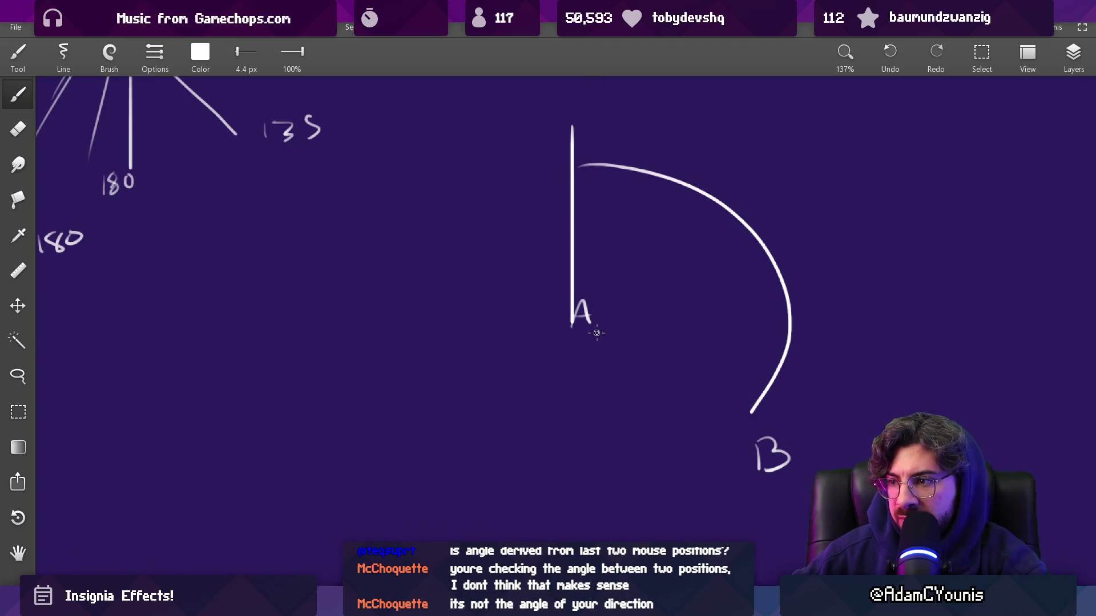
{"action": "left_click_drag", "start_coordinate": [596, 333], "coordinate": [733, 455]}
{"action": "left_click_drag", "start_coordinate": [588, 264], "coordinate": [620, 353]}
Undo a stray stroke and lasso-move the 150° label inside the arc.
{"action": "scroll", "coordinate": [498, 343], "scroll_direction": "right", "scroll_amount": 2}
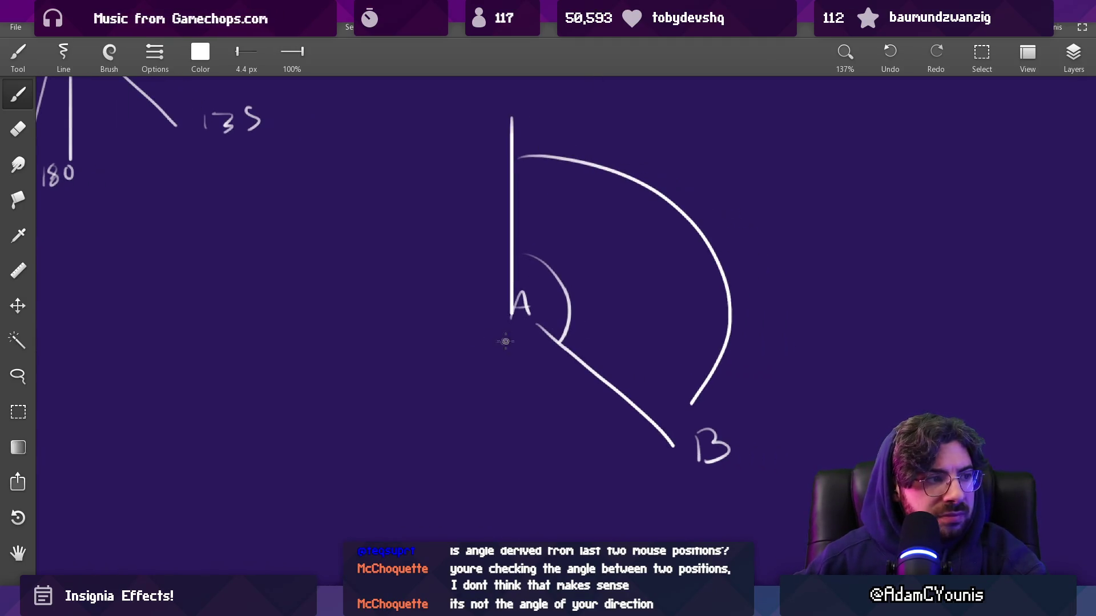
{"action": "scroll", "coordinate": [544, 323], "scroll_direction": "right", "scroll_amount": 1}
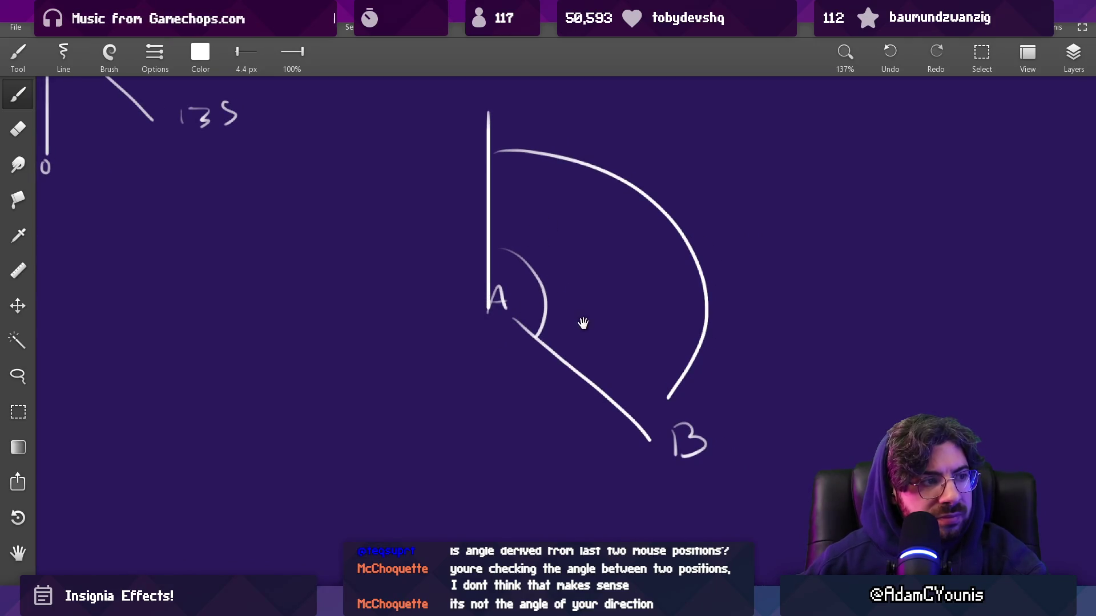
{"action": "scroll", "coordinate": [582, 323], "scroll_direction": "down", "scroll_amount": 1}
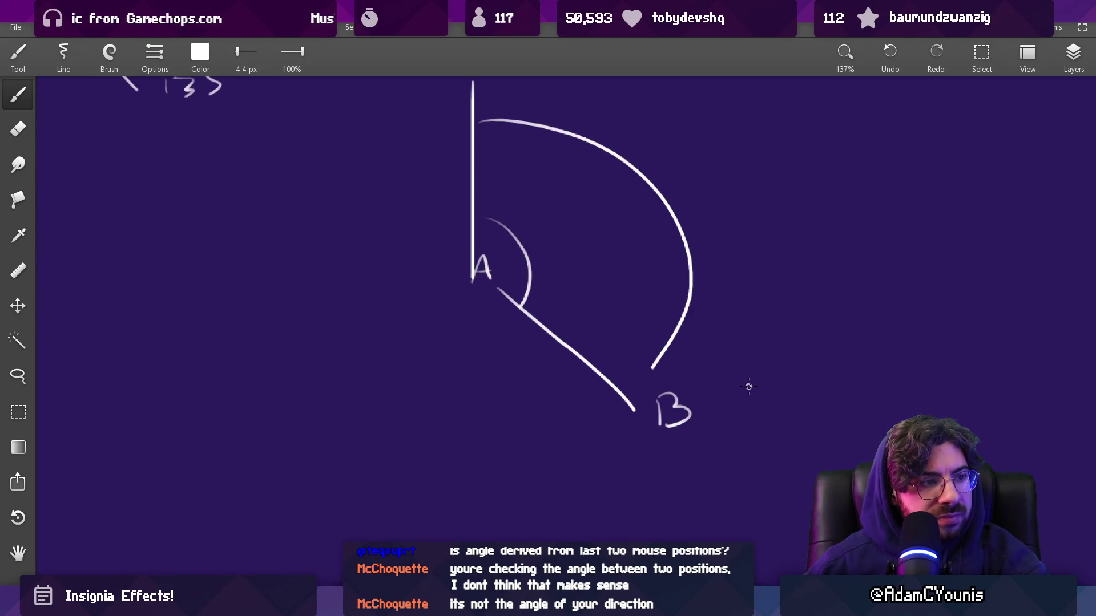
{"action": "left_click_drag", "start_coordinate": [762, 372], "coordinate": [763, 408]}
{"action": "key", "text": "ctrl+z"}
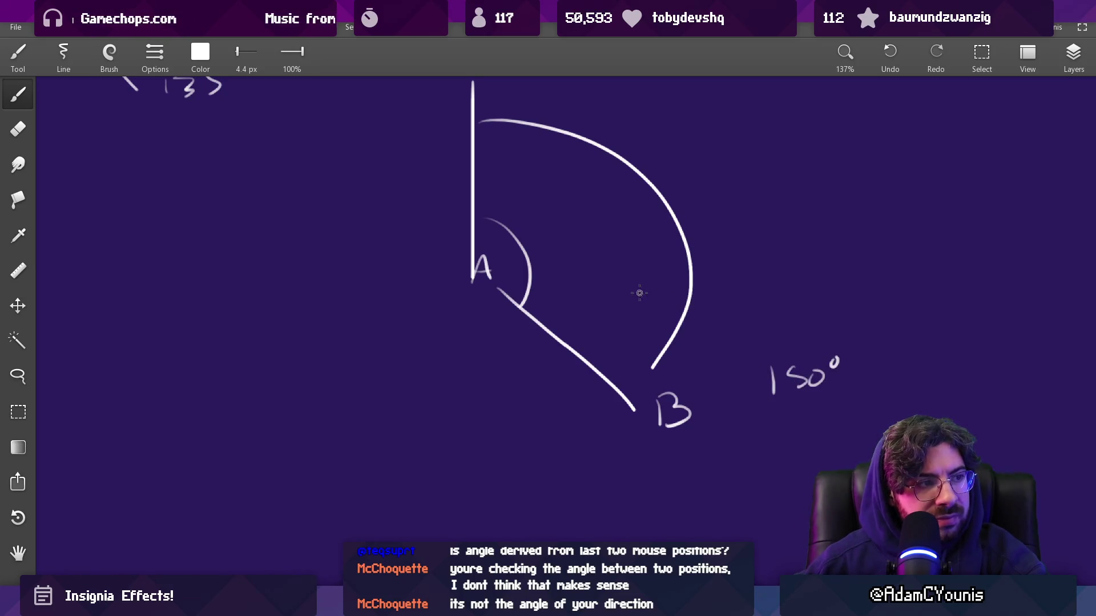
{"action": "key", "text": "l"}
{"action": "left_click_drag", "start_coordinate": [827, 318], "coordinate": [827, 325]}
{"action": "left_click_drag", "start_coordinate": [837, 375], "coordinate": [638, 275]}
{"action": "key", "text": "Escape"}
Add an arrowhead to the top of the vertical line.
{"action": "scroll", "coordinate": [571, 303], "scroll_direction": "up", "scroll_amount": 1}
{"action": "key", "text": "b"}
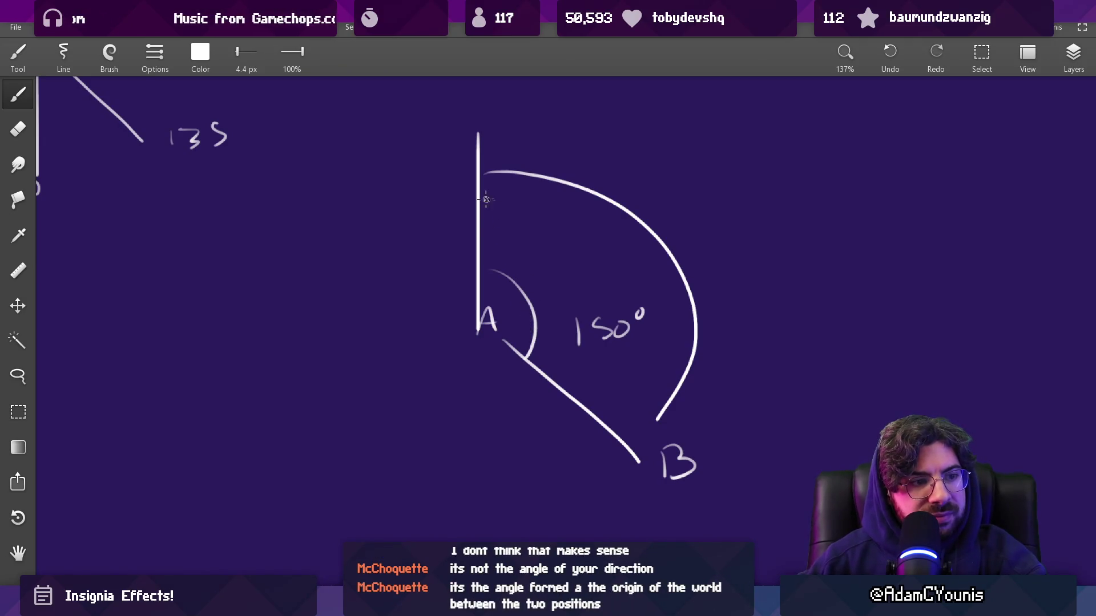
{"action": "left_click_drag", "start_coordinate": [467, 150], "coordinate": [484, 140]}
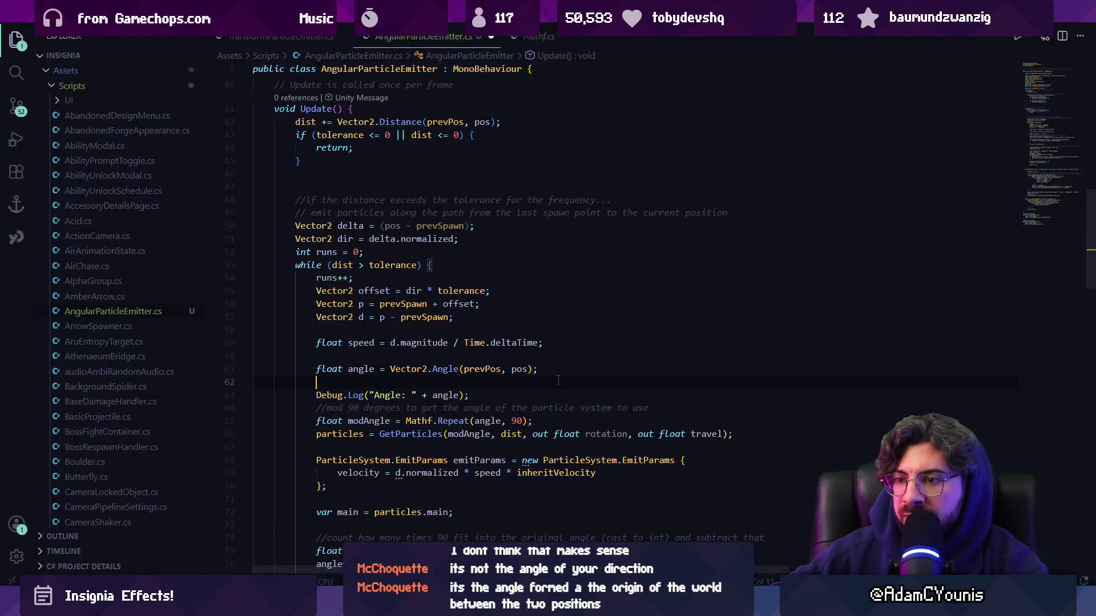
Replace the Vector2.Angle line with an '//angle' comment and float angle = Mathf.Atan2(d.y, d.x) * Mathf.Rad2Deg, then save.
{"action": "left_click", "coordinate": [558, 380]}
{"action": "key", "text": "shift+Up"}
{"action": "key", "text": "BackSpace"}
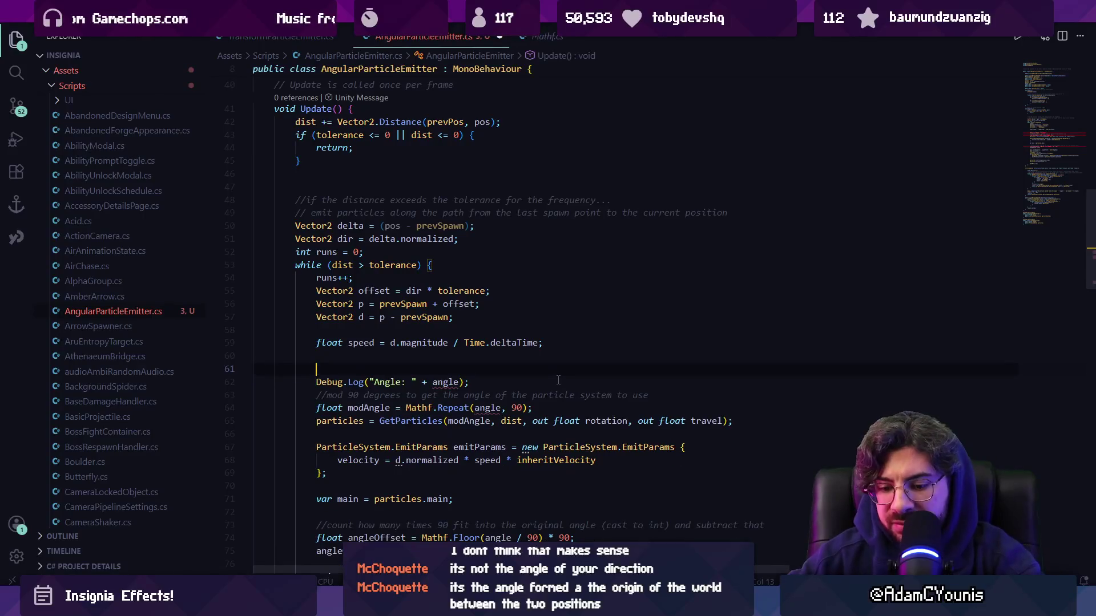
{"action": "key", "text": "BackSpace"}
{"action": "key", "text": "BackSpace"}
{"action": "key", "text": "BackSpace"}
{"action": "type", "text": "//angle c"}
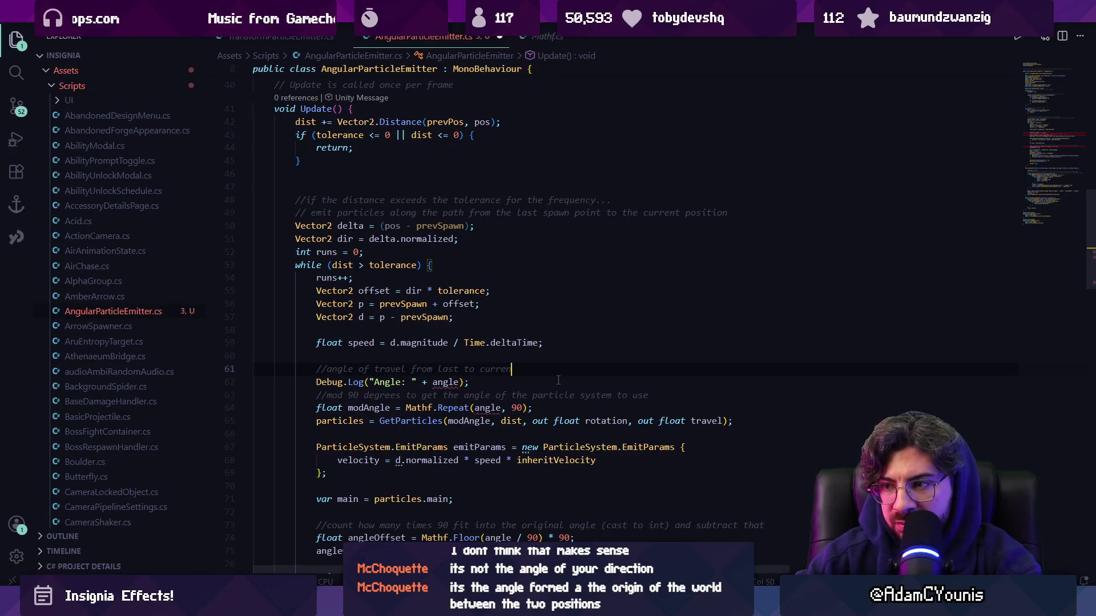
{"action": "key", "text": "Return"}
{"action": "type", "text": "float angle"}
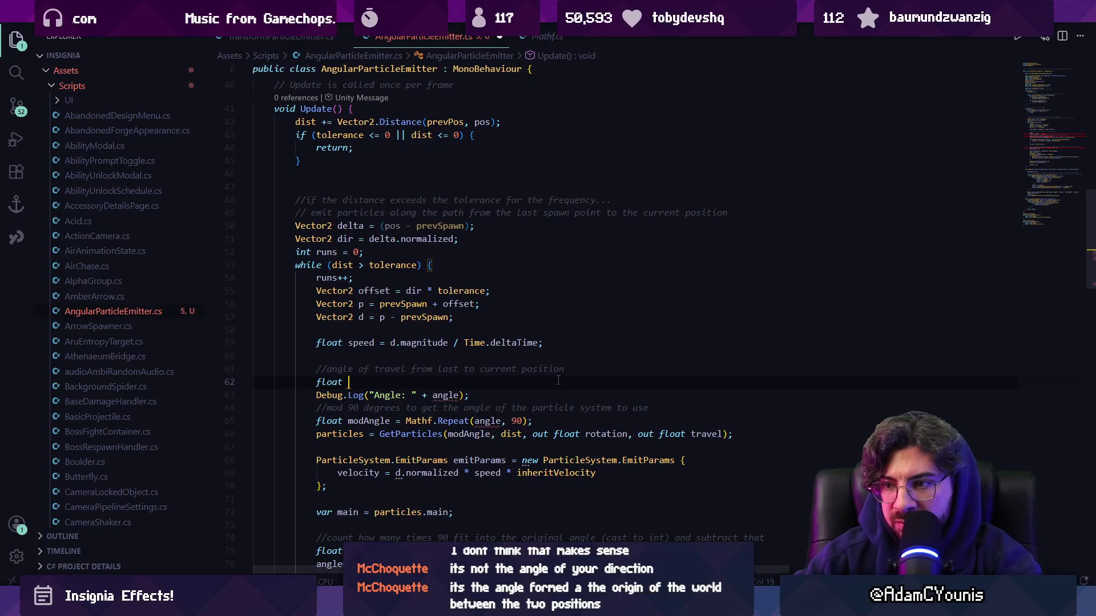
{"action": "key", "text": "Tab"}
{"action": "key", "text": "ctrl+s"}
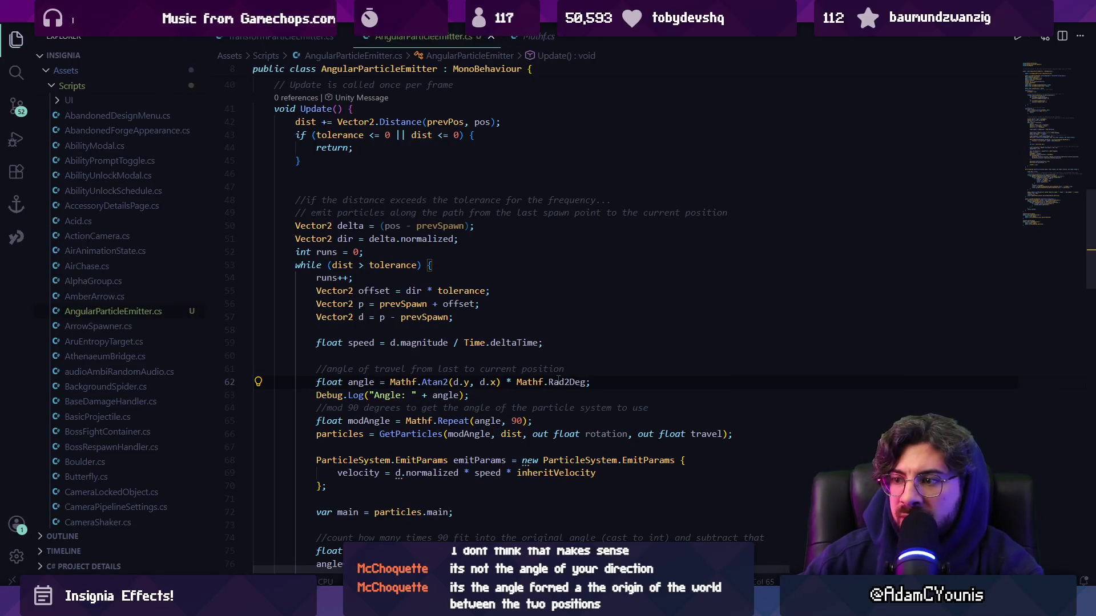
Review the d vector and the Rad2Deg conversion in the new angle formula.
{"action": "left_click", "coordinate": [460, 382]}
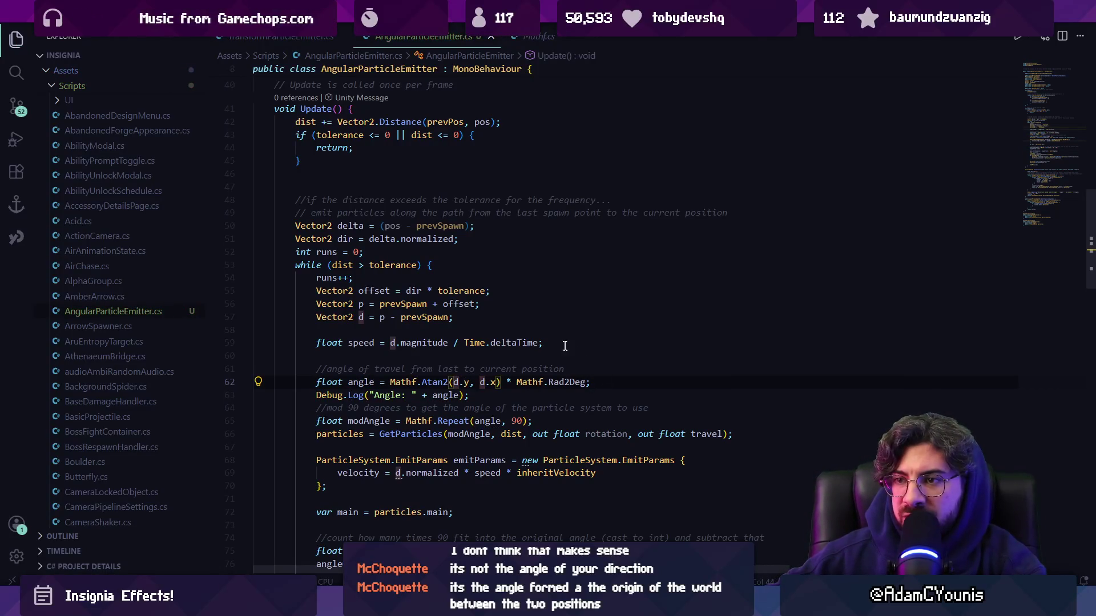
{"action": "left_click", "coordinate": [531, 382]}
{"action": "double_click", "coordinate": [567, 382]}
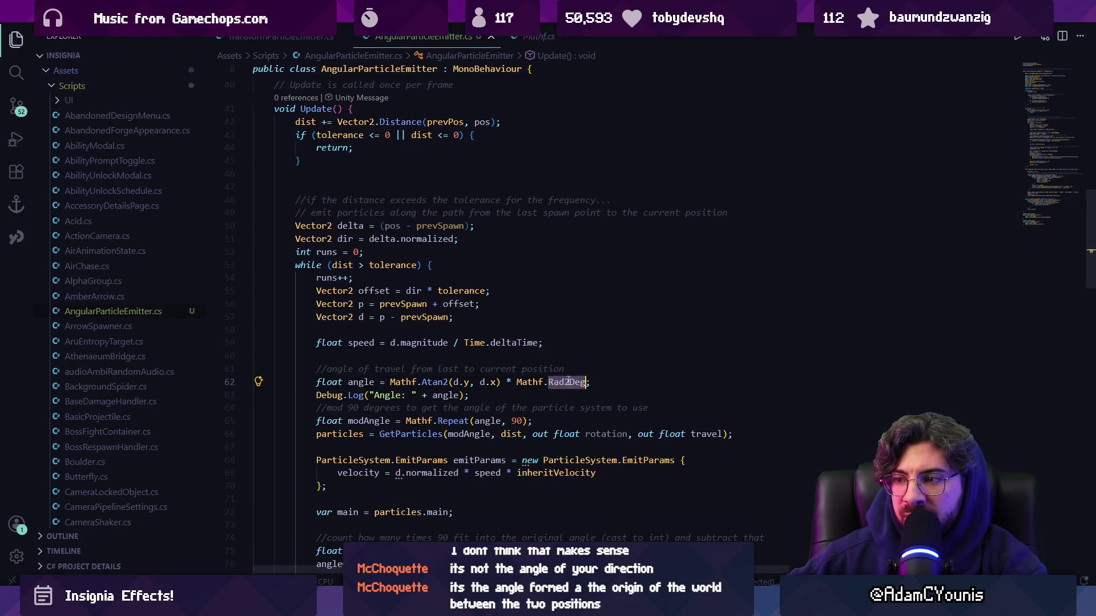
{"action": "key", "text": "alt+Tab"}
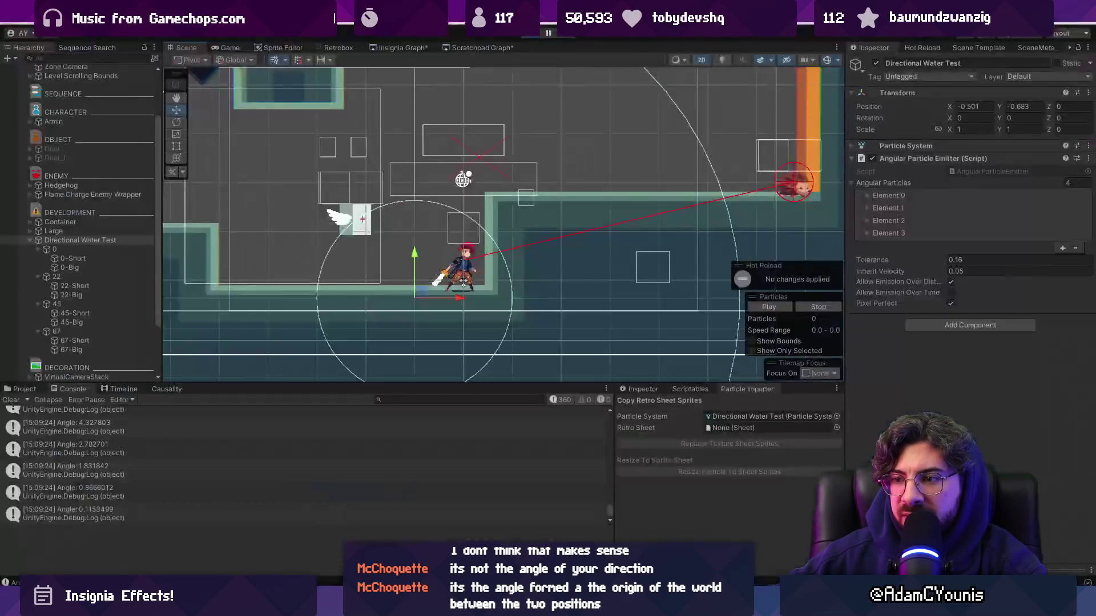
Drag the Directional Water Test emitter, then delete the Rad2Deg conversion and save.
{"action": "mouse_move", "coordinate": [325, 230]}
{"action": "left_mouse_down"}
{"action": "mouse_move", "coordinate": [303, 196]}
{"action": "mouse_move", "coordinate": [503, 172]}
{"action": "mouse_move", "coordinate": [567, 238]}
{"action": "mouse_move", "coordinate": [440, 242]}
{"action": "left_mouse_up"}
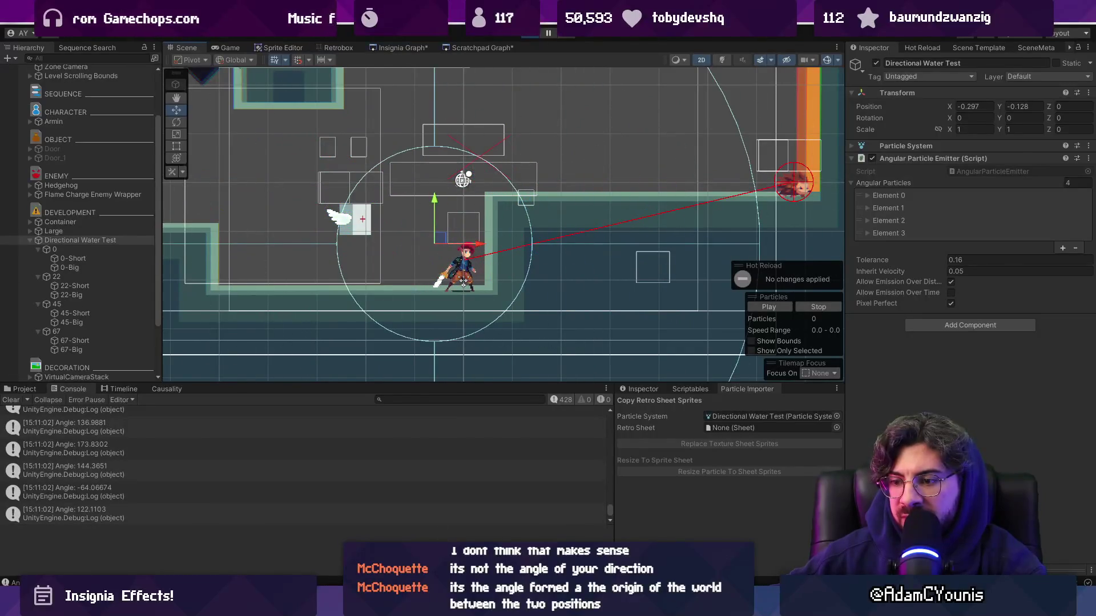
{"action": "key", "text": "alt+Tab"}
{"action": "key", "text": "ctrl+shift+Left"}
{"action": "key", "text": "ctrl+shift+Left"}
{"action": "key", "text": "ctrl+shift+Left"}
{"action": "key", "text": "BackSpace"}
{"action": "key", "text": "ctrl+s"}
Retest the emitter without degree conversion, then restore Rad2Deg in the script.
{"action": "key", "text": "alt+Tab"}
{"action": "mouse_move", "coordinate": [443, 239]}
{"action": "left_mouse_down"}
{"action": "mouse_move", "coordinate": [588, 245]}
{"action": "mouse_move", "coordinate": [474, 189]}
{"action": "mouse_move", "coordinate": [413, 282]}
{"action": "mouse_move", "coordinate": [479, 276]}
{"action": "left_mouse_up"}
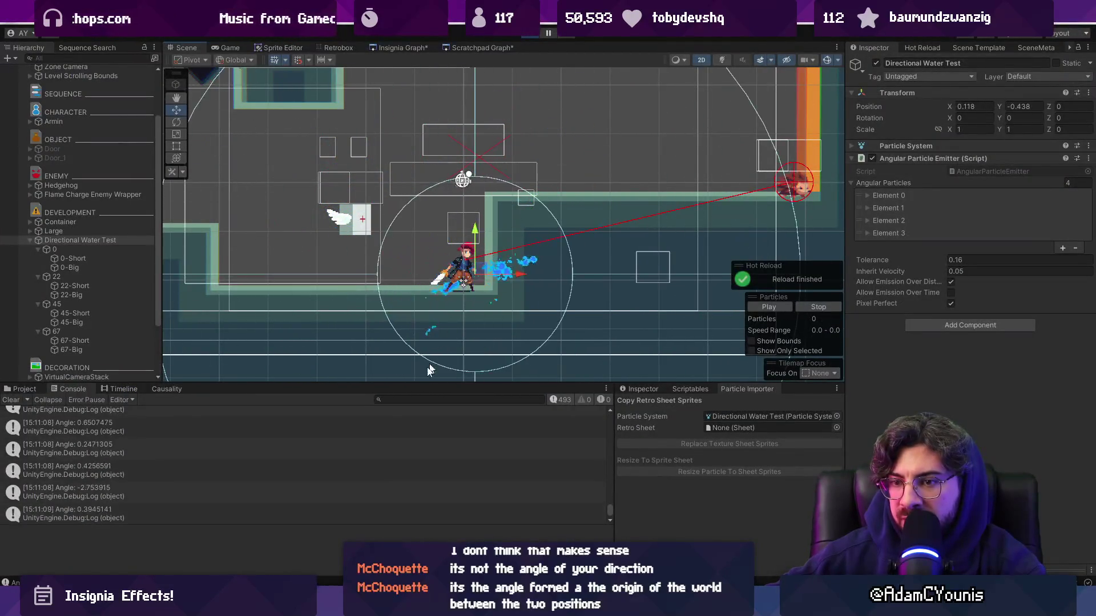
{"action": "key", "text": "alt+Tab"}
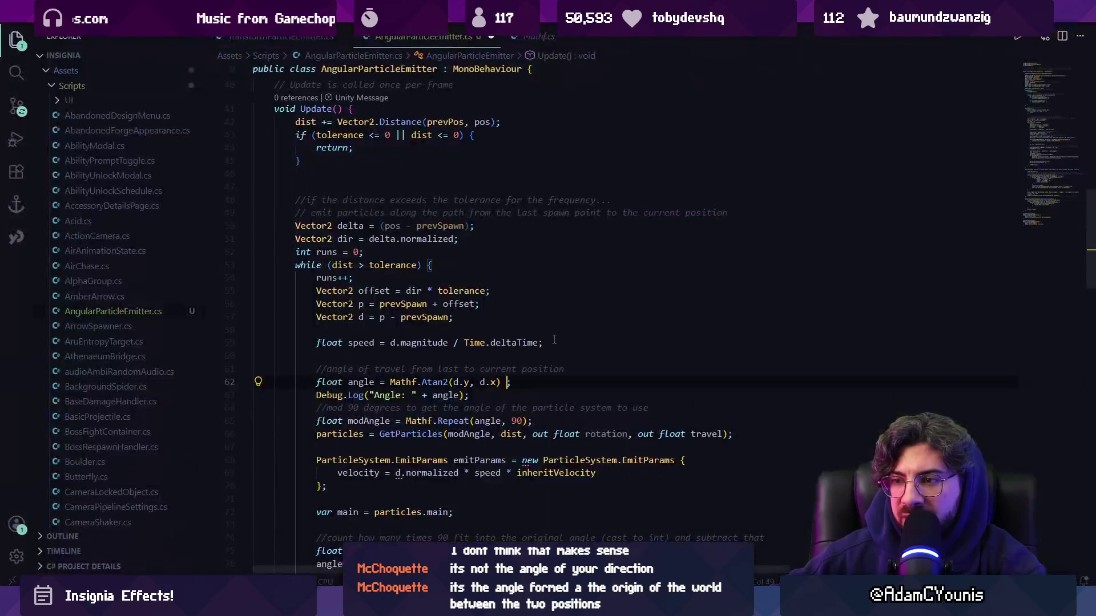
{"action": "key", "text": "ctrl+z"}
{"action": "key", "text": "End"}
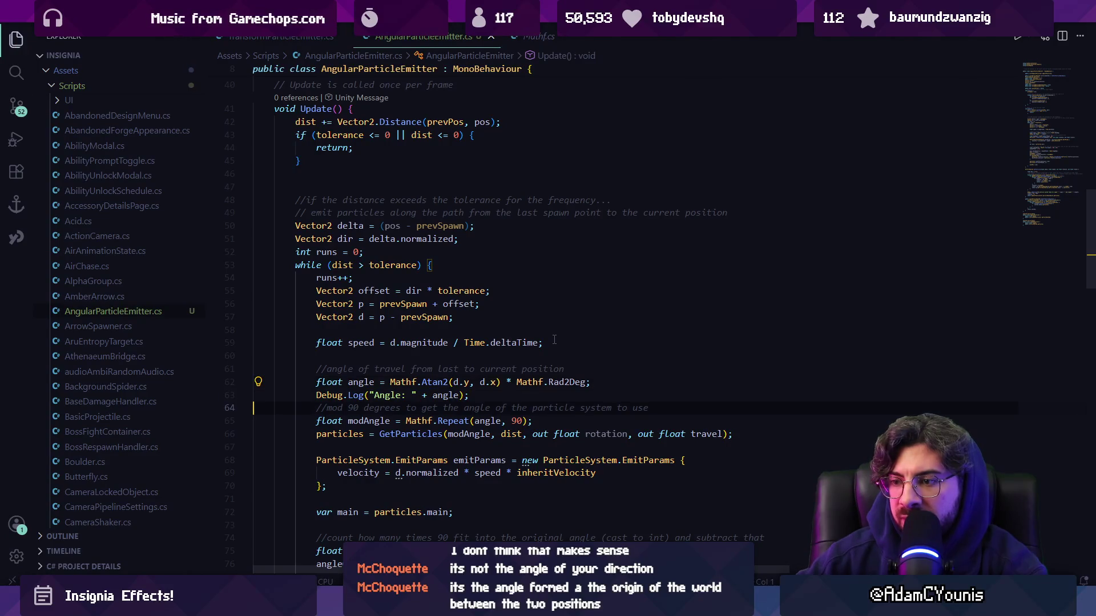
Clear the Console and move the emitter upward to log fresh angles.
{"action": "key", "text": "alt+Tab"}
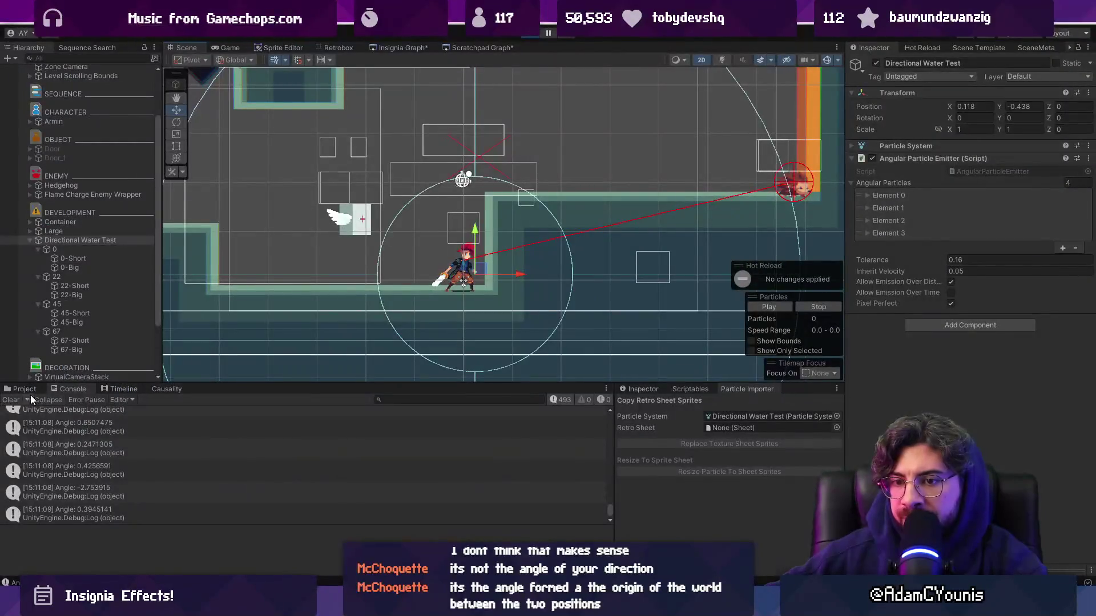
{"action": "left_click", "coordinate": [11, 400]}
{"action": "mouse_move", "coordinate": [484, 269]}
{"action": "left_mouse_down"}
{"action": "mouse_move", "coordinate": [484, 163]}
{"action": "mouse_move", "coordinate": [499, 92]}
{"action": "mouse_move", "coordinate": [487, 286]}
{"action": "left_mouse_up"}
Inspect a logged Angle value and open the script at its log line.
{"action": "scroll", "coordinate": [111, 445], "scroll_direction": "up", "scroll_amount": 1}
{"action": "scroll", "coordinate": [111, 444], "scroll_direction": "up", "scroll_amount": 5}
{"action": "scroll", "coordinate": [111, 445], "scroll_direction": "up", "scroll_amount": 5}
{"action": "left_click", "coordinate": [133, 447]}
{"action": "key", "text": "Down"}
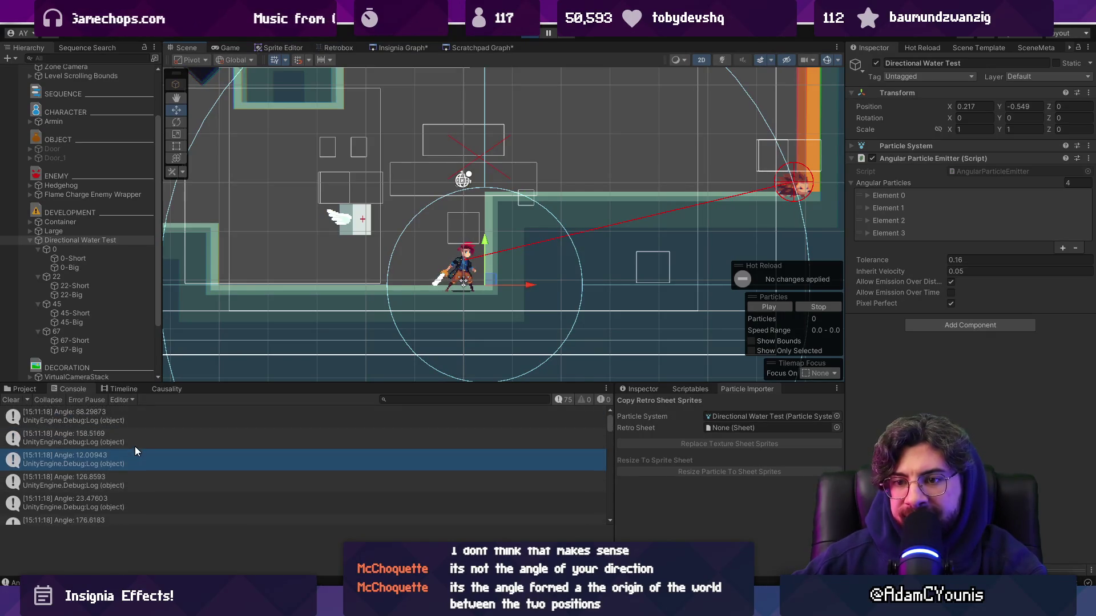
{"action": "scroll", "coordinate": [141, 436], "scroll_direction": "down", "scroll_amount": 3}
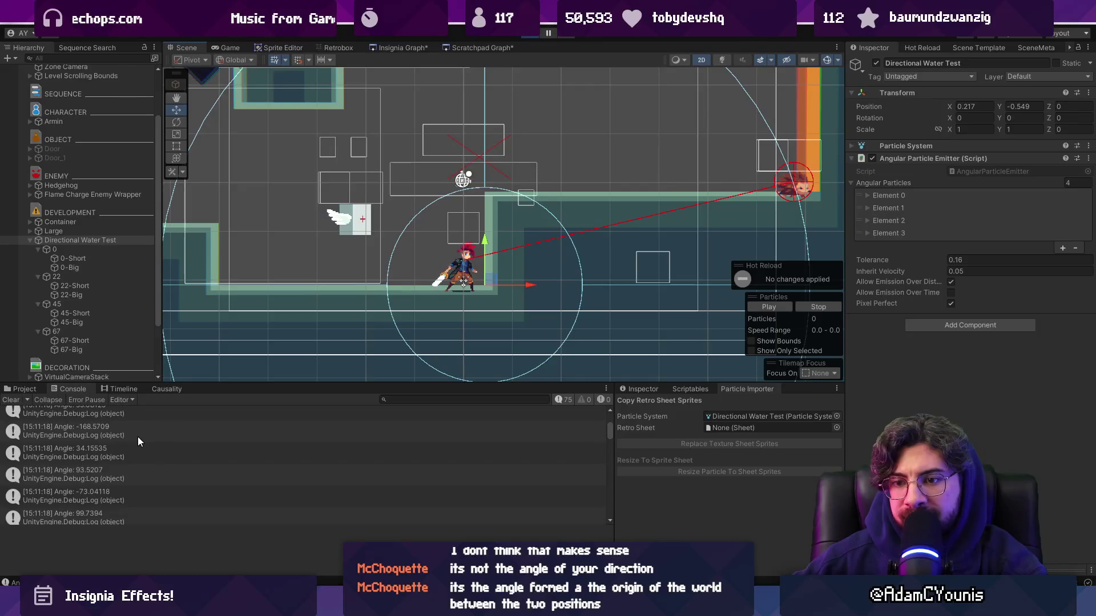
{"action": "double_click", "coordinate": [138, 437]}
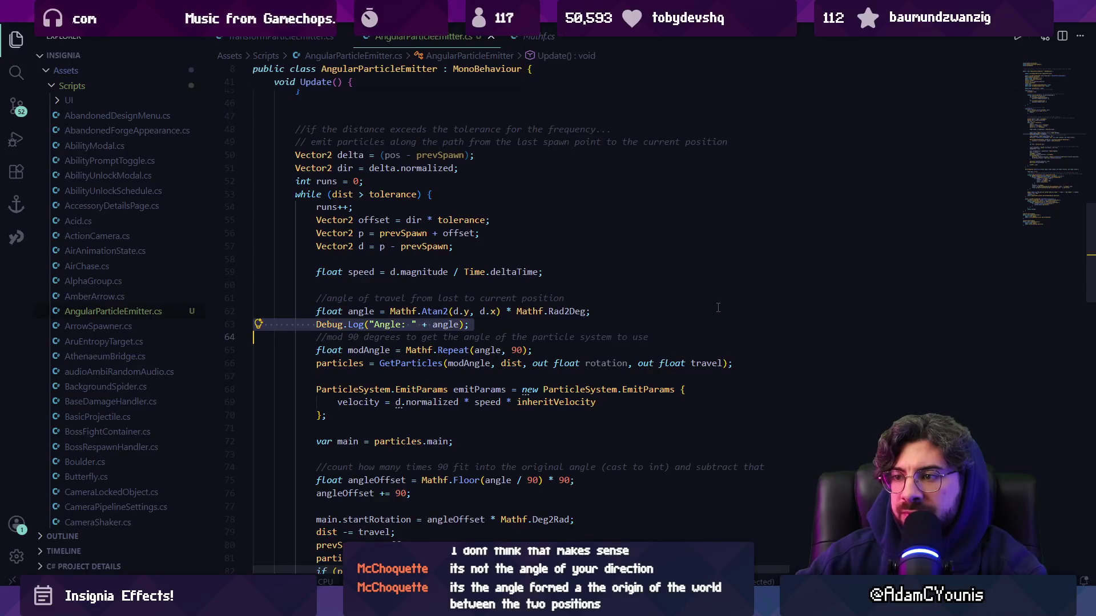
Delete the angle debug log line and fix the word 'position' in the comment.
{"action": "key", "text": "ctrl+shift+k"}
{"action": "key", "text": "End"}
{"action": "key", "text": "ctrl+shift+Left"}
{"action": "key", "text": "ctrl+shift+Left"}
{"action": "key", "text": "ctrl+shift+Left"}
{"action": "key", "text": "ctrl+shift+Right"}
{"action": "key", "text": "ctrl+shift+Right"}
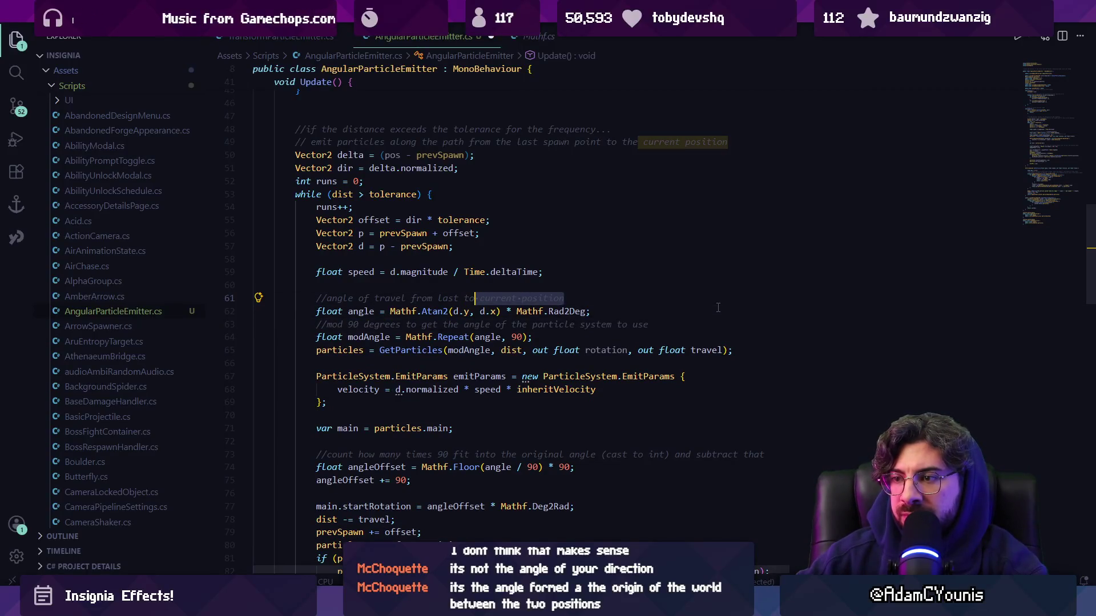
{"action": "key", "text": "BackSpace"}
{"action": "type", "text": "ition"}
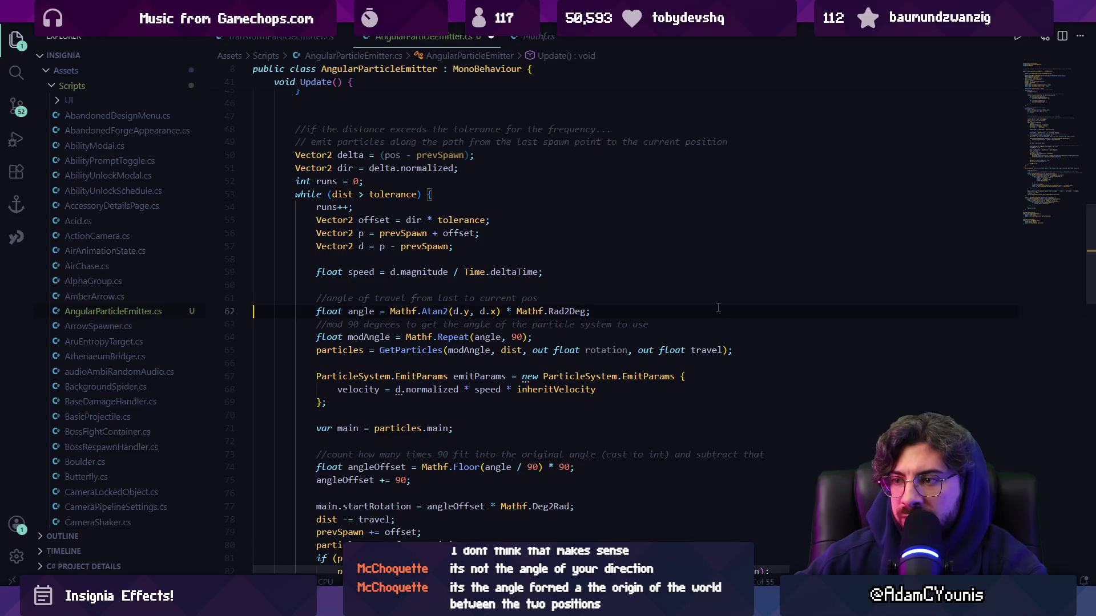
Regenerate line 62 as Mathf.Atan2(d.y, d.x) * Mathf.Rad2Deg from the Copilot suggestion.
{"action": "key", "text": "shift+Home"}
{"action": "key", "text": "ctrl+shift+Right"}
{"action": "key", "text": "ctrl+shift+Right"}
{"action": "key", "text": "ctrl+shift+Right"}
{"action": "key", "text": "BackSpace"}
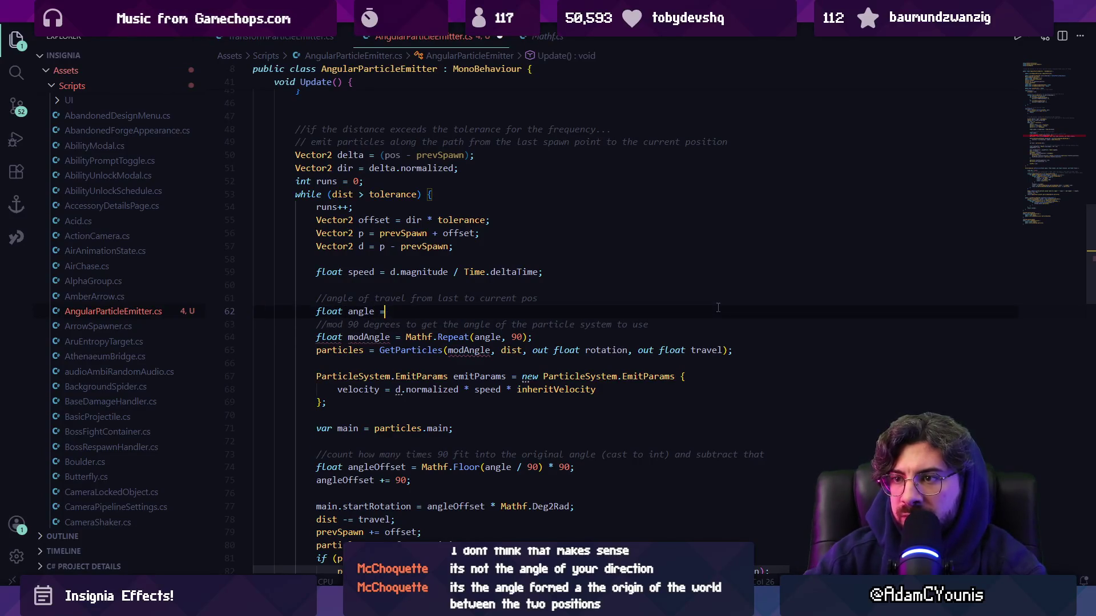
{"action": "key", "text": "Tab"}
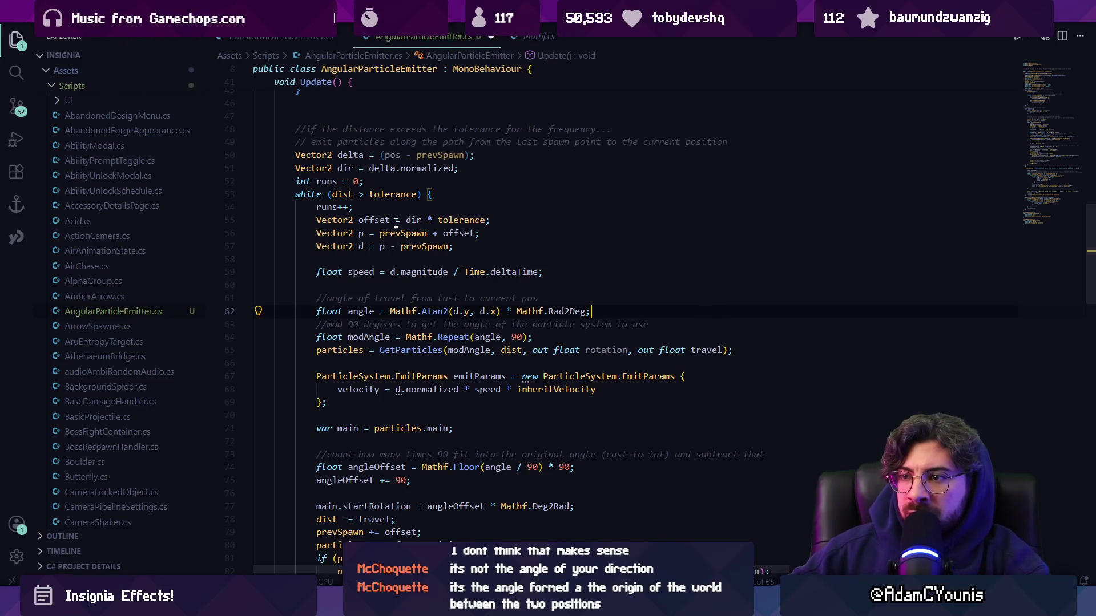
Trace how d = p - prevSpawn is used and how prevSpawn advances by offset.
{"action": "left_click", "coordinate": [391, 270]}
{"action": "left_click", "coordinate": [363, 245]}
{"action": "left_click", "coordinate": [417, 245]}
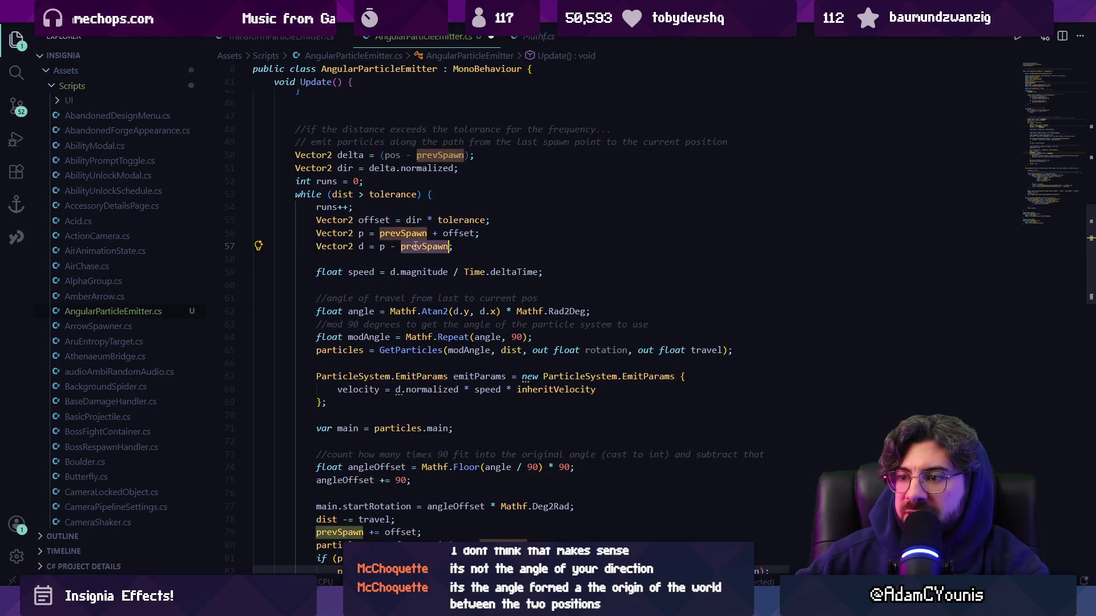
{"action": "scroll", "coordinate": [454, 291], "scroll_direction": "down", "scroll_amount": 3}
{"action": "left_click", "coordinate": [359, 418]}
{"action": "left_click", "coordinate": [388, 418]}
{"action": "left_click", "coordinate": [348, 419]}
{"action": "left_click", "coordinate": [384, 418]}
{"action": "left_click", "coordinate": [318, 418]}
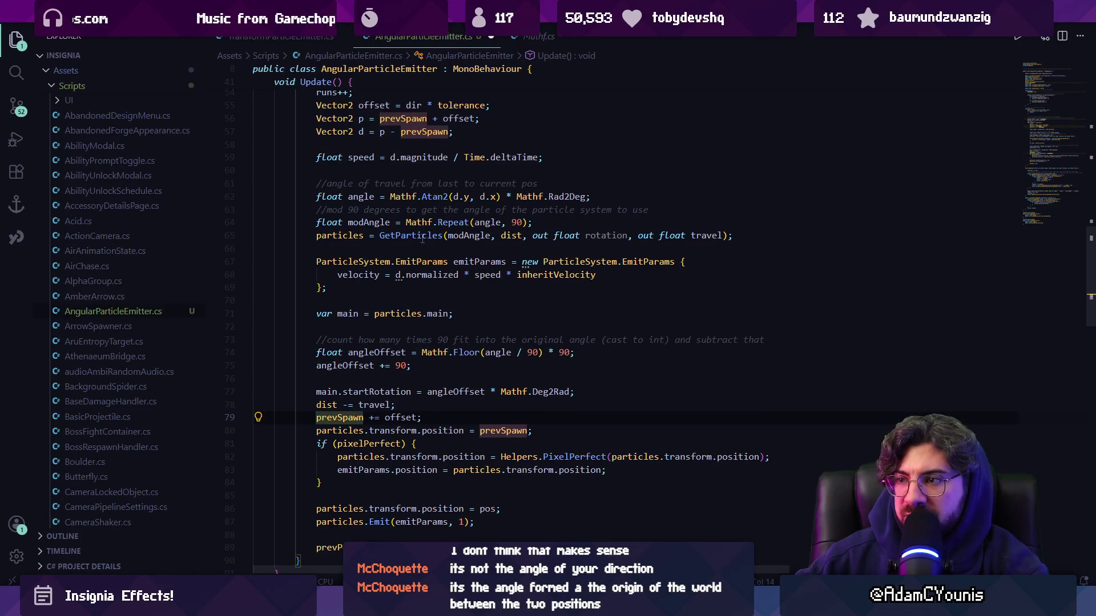
Look up the GetParticles definition and return to its call in Update.
{"action": "left_click", "coordinate": [423, 235], "text": "ctrl"}
{"action": "scroll", "coordinate": [426, 245], "scroll_direction": "down", "scroll_amount": 2}
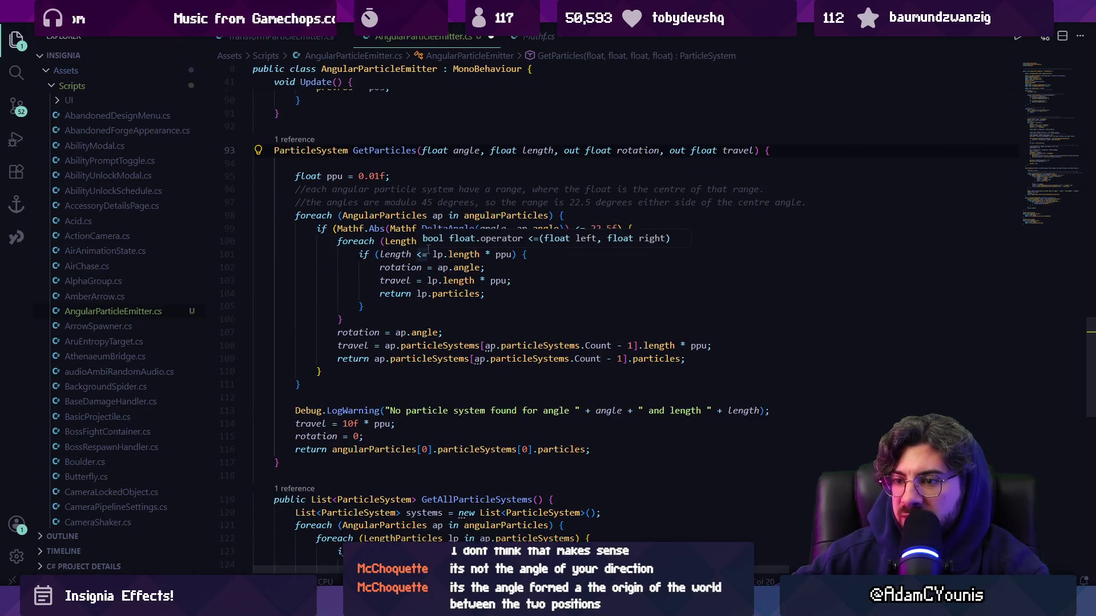
{"action": "key", "text": "alt+Left"}
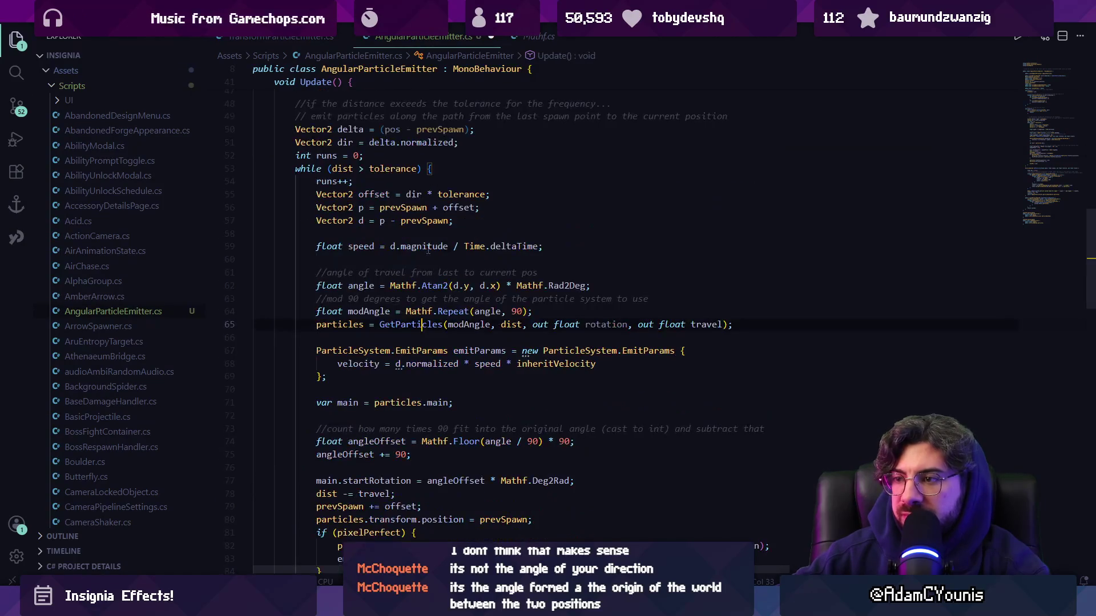
{"action": "triple_click", "coordinate": [582, 323]}
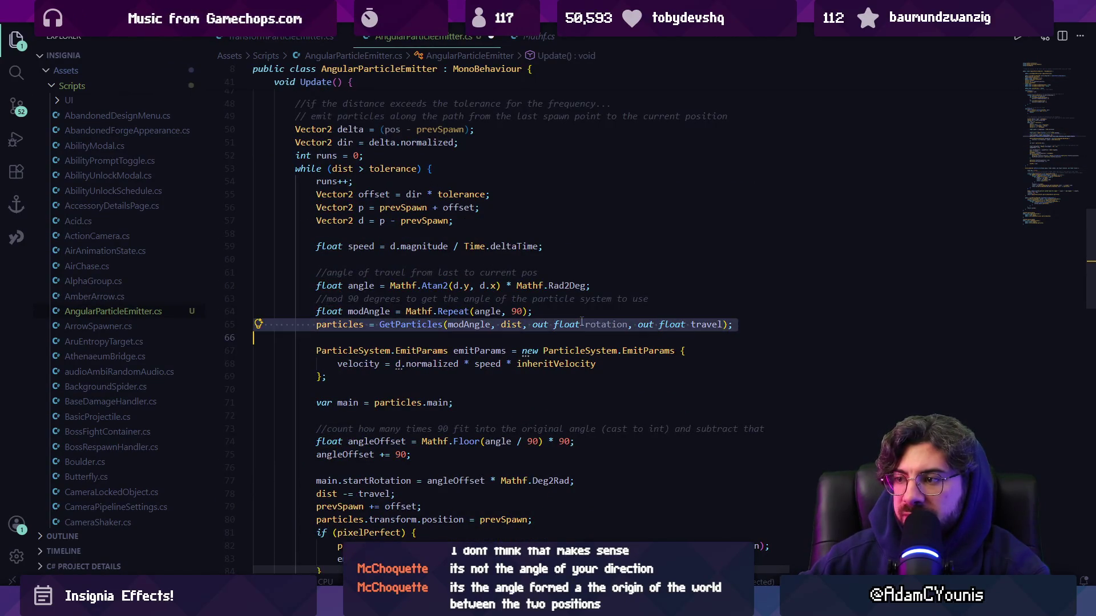
{"action": "double_click", "coordinate": [412, 326]}
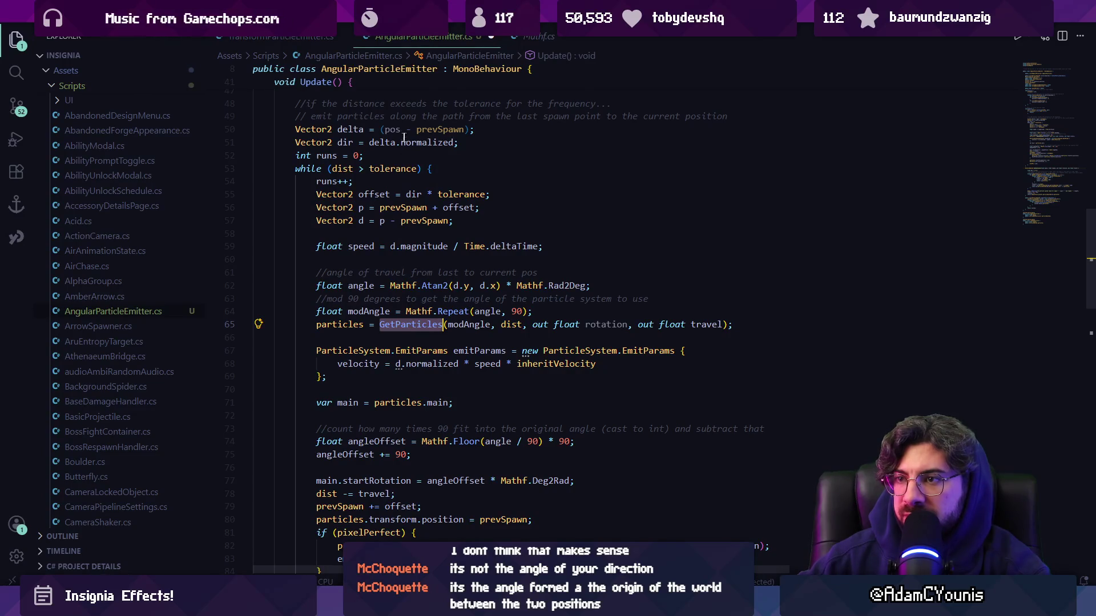
Trace prevSpawn usages on lines 79–80 and revisit the GetParticles definition.
{"action": "double_click", "coordinate": [429, 130]}
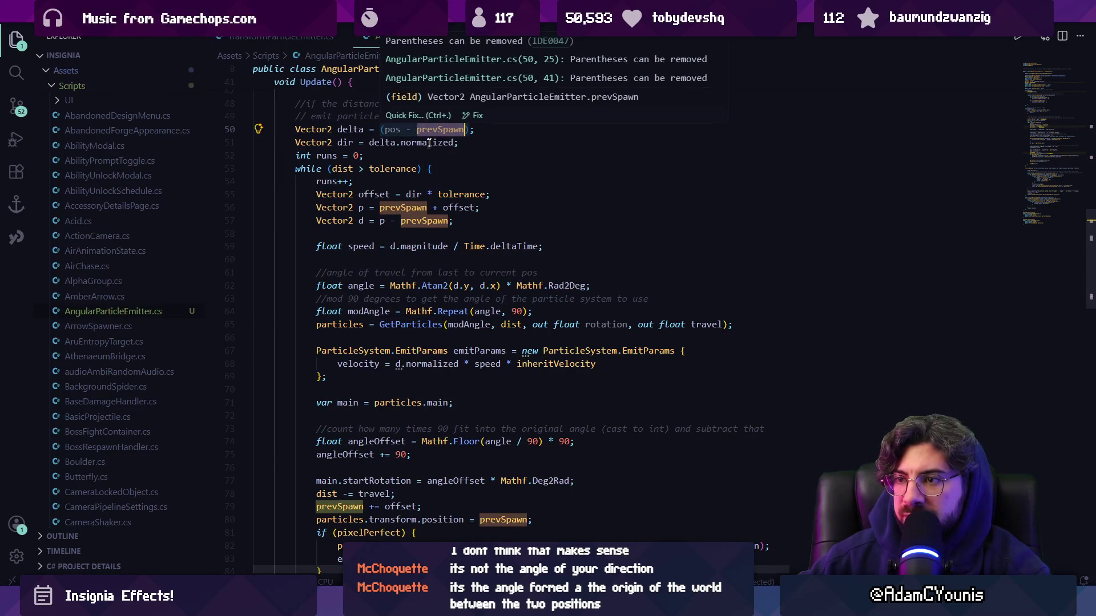
{"action": "scroll", "coordinate": [420, 223], "scroll_direction": "down", "scroll_amount": 3}
{"action": "double_click", "coordinate": [343, 391]}
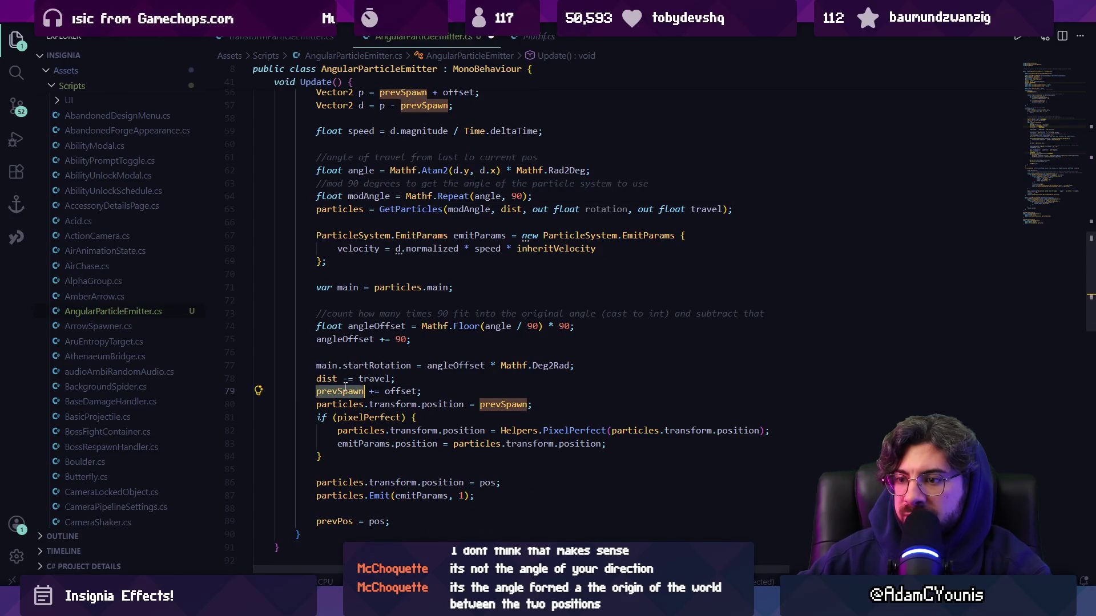
{"action": "left_click", "coordinate": [358, 391]}
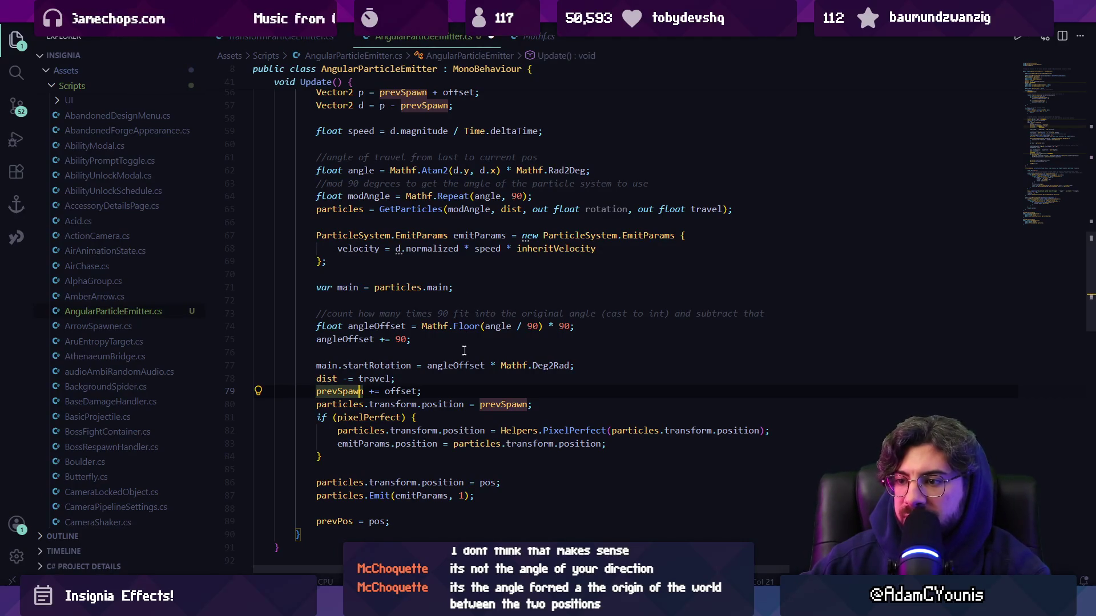
{"action": "left_click", "coordinate": [507, 404]}
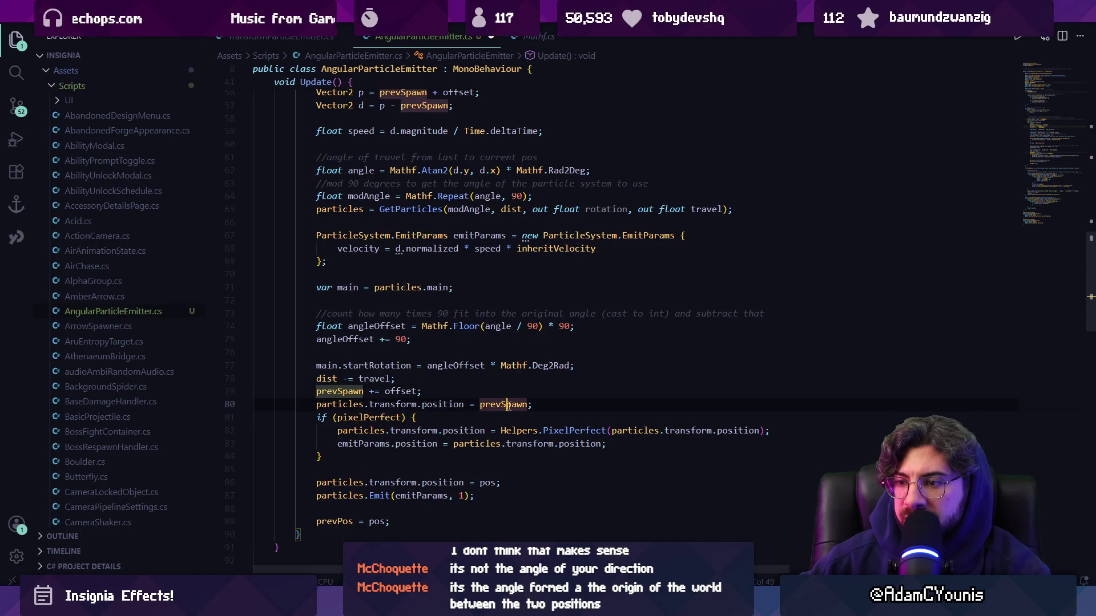
{"action": "left_click", "coordinate": [402, 392]}
{"action": "left_click", "coordinate": [359, 392]}
{"action": "scroll", "coordinate": [409, 221], "scroll_direction": "up", "scroll_amount": 3}
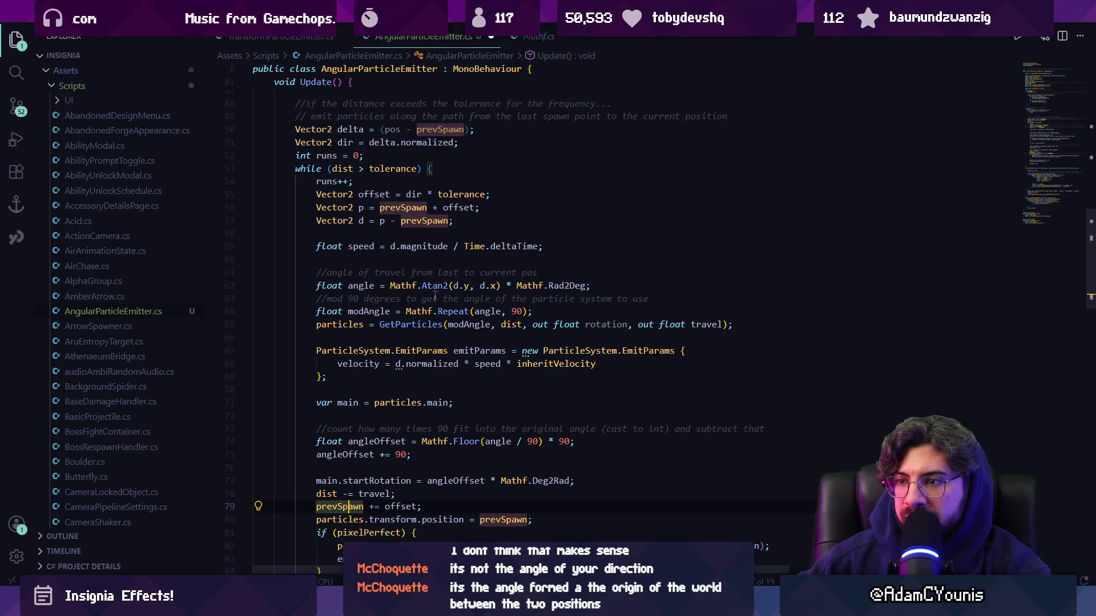
{"action": "left_click", "coordinate": [422, 330], "text": "ctrl"}
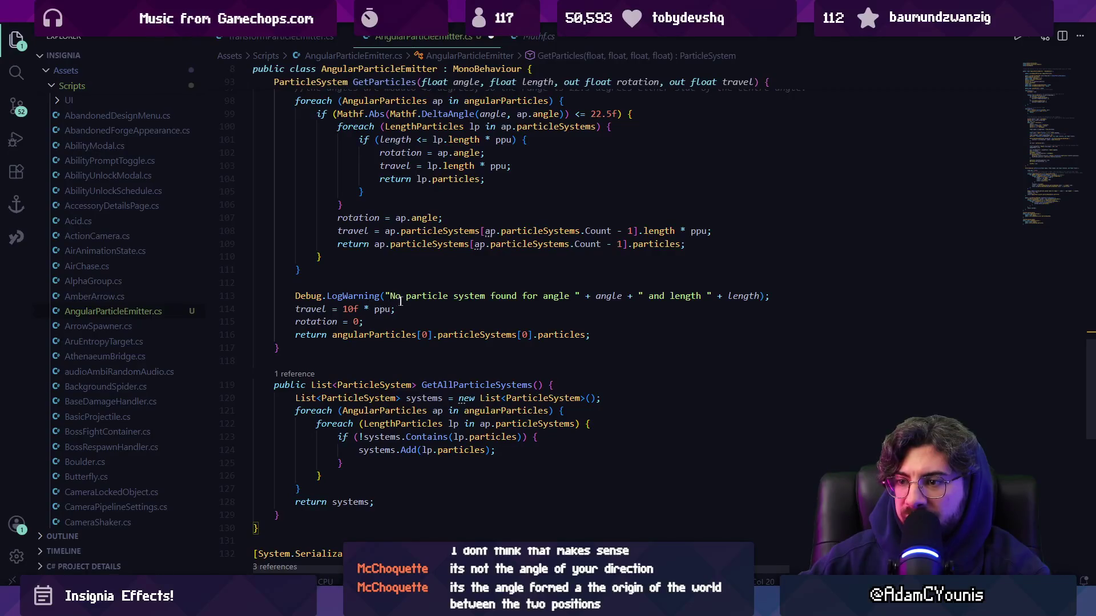
{"action": "scroll", "coordinate": [399, 302], "scroll_direction": "up", "scroll_amount": 5}
{"action": "key", "text": "alt+Left"}
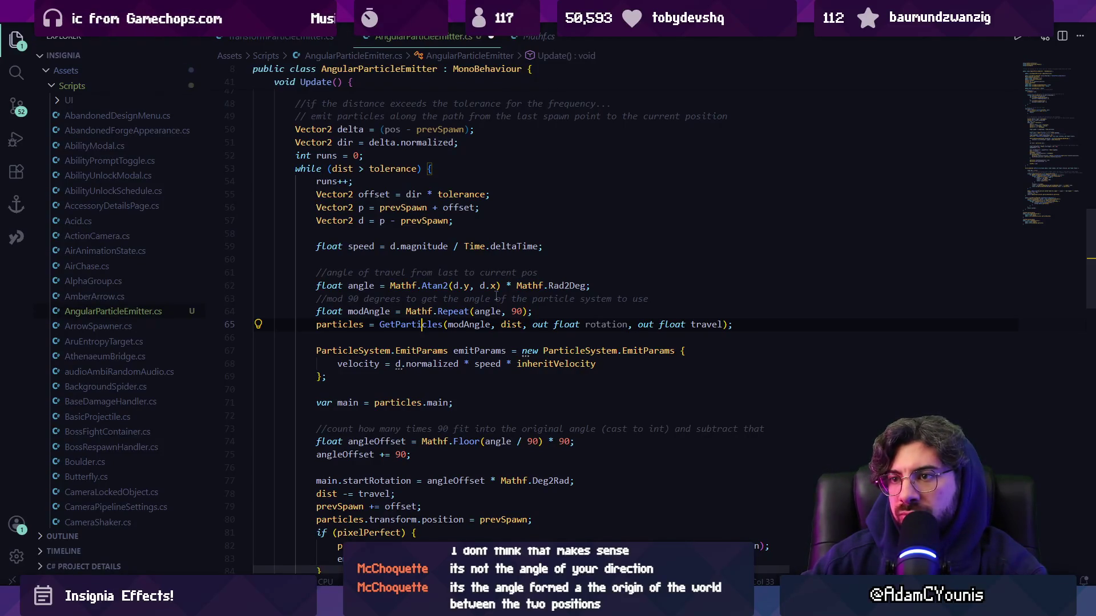
Swap d for delta in the Atan2 arguments, save, and test the emitter in Unity.
{"action": "key", "text": "Up"}
{"action": "key", "text": "Up"}
{"action": "key", "text": "Up"}
{"action": "key", "text": "Right"}
{"action": "key", "text": "Right"}
{"action": "key", "text": "Right"}
{"action": "type", "text": "elta"}
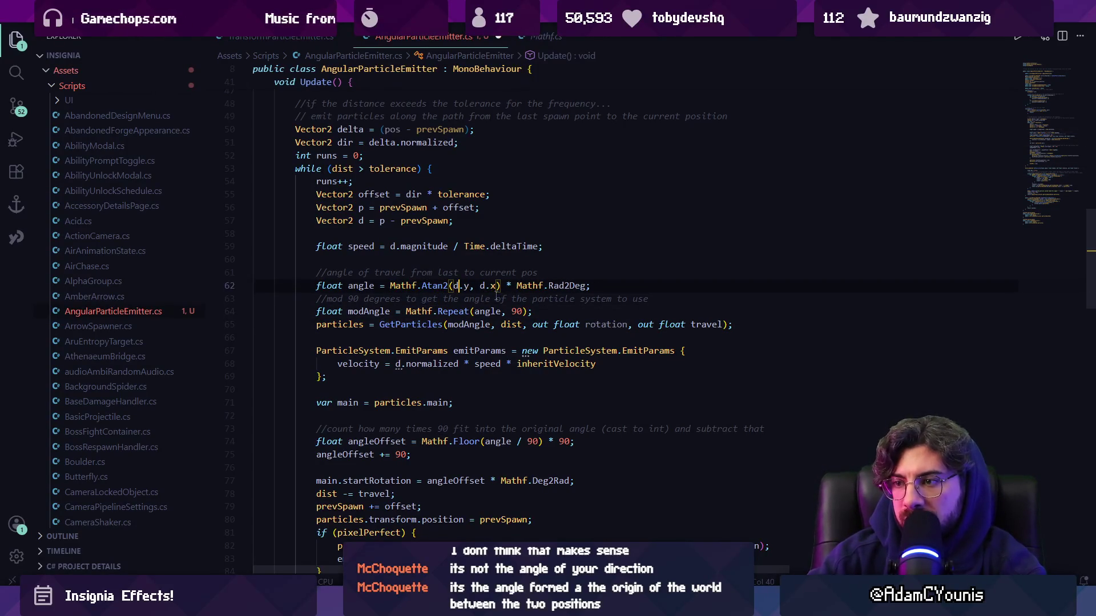
{"action": "key", "text": "Right"}
{"action": "key", "text": "Right"}
{"action": "key", "text": "Right"}
{"action": "type", "text": "elta"}
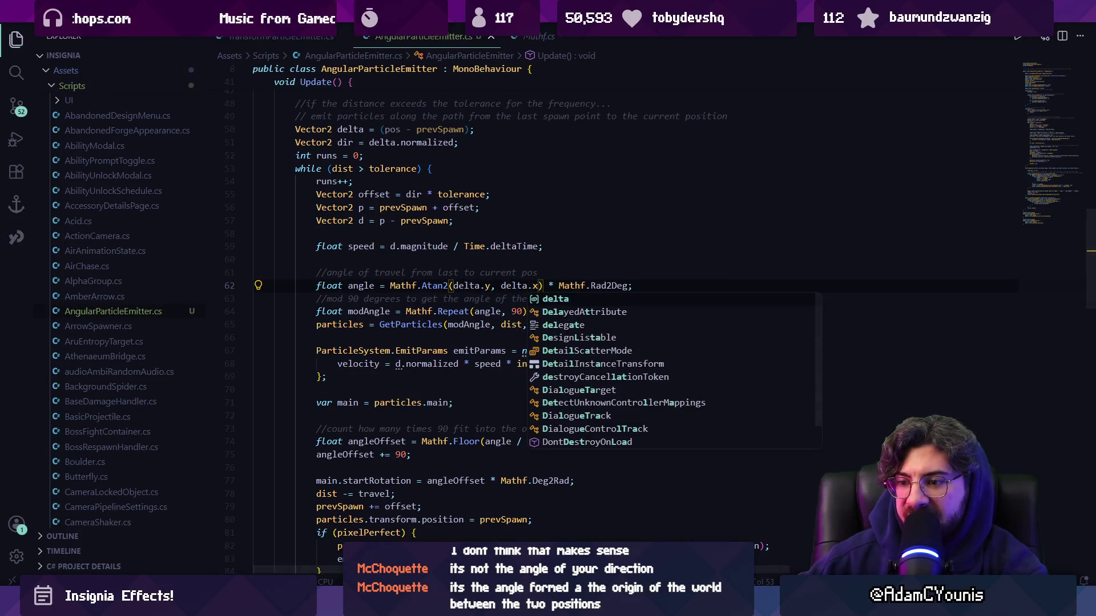
{"action": "key", "text": "ctrl+s"}
{"action": "key", "text": "alt+Tab"}
{"action": "mouse_move", "coordinate": [491, 278]}
{"action": "left_mouse_down"}
{"action": "mouse_move", "coordinate": [494, 179]}
{"action": "mouse_move", "coordinate": [468, 92]}
{"action": "mouse_move", "coordinate": [320, 114]}
{"action": "mouse_move", "coordinate": [455, 280]}
{"action": "mouse_move", "coordinate": [565, 115]}
{"action": "mouse_move", "coordinate": [482, 149]}
{"action": "mouse_move", "coordinate": [446, 131]}
{"action": "mouse_move", "coordinate": [586, 218]}
{"action": "mouse_move", "coordinate": [269, 194]}
{"action": "mouse_move", "coordinate": [455, 183]}
{"action": "mouse_move", "coordinate": [642, 285]}
{"action": "mouse_move", "coordinate": [454, 255]}
{"action": "left_mouse_up"}
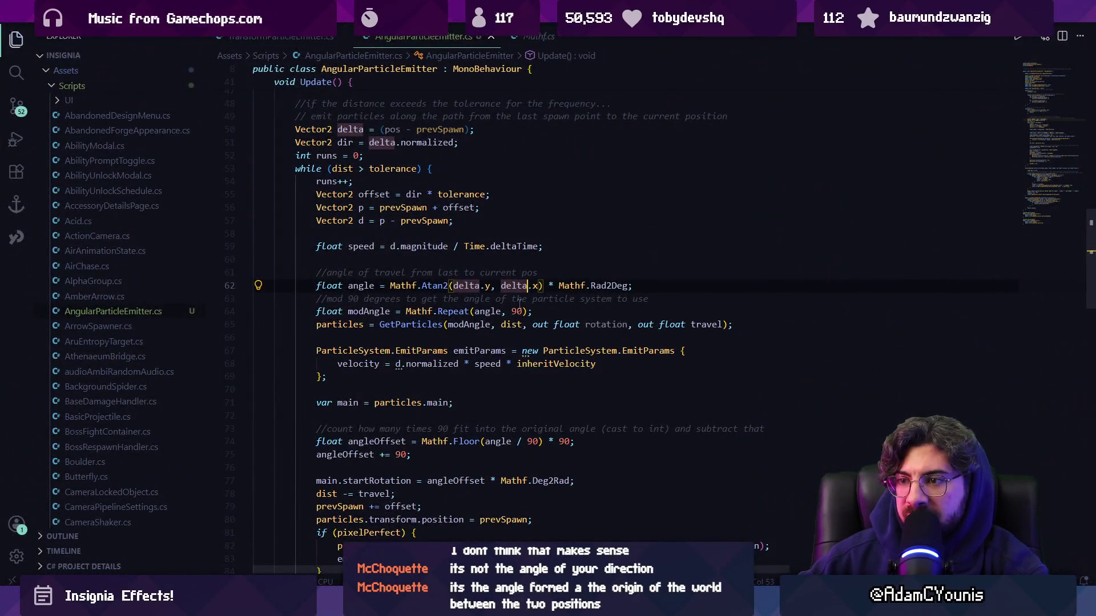
Revert the Atan2 arguments back to d.y and d.x.
{"action": "left_click", "coordinate": [592, 274]}
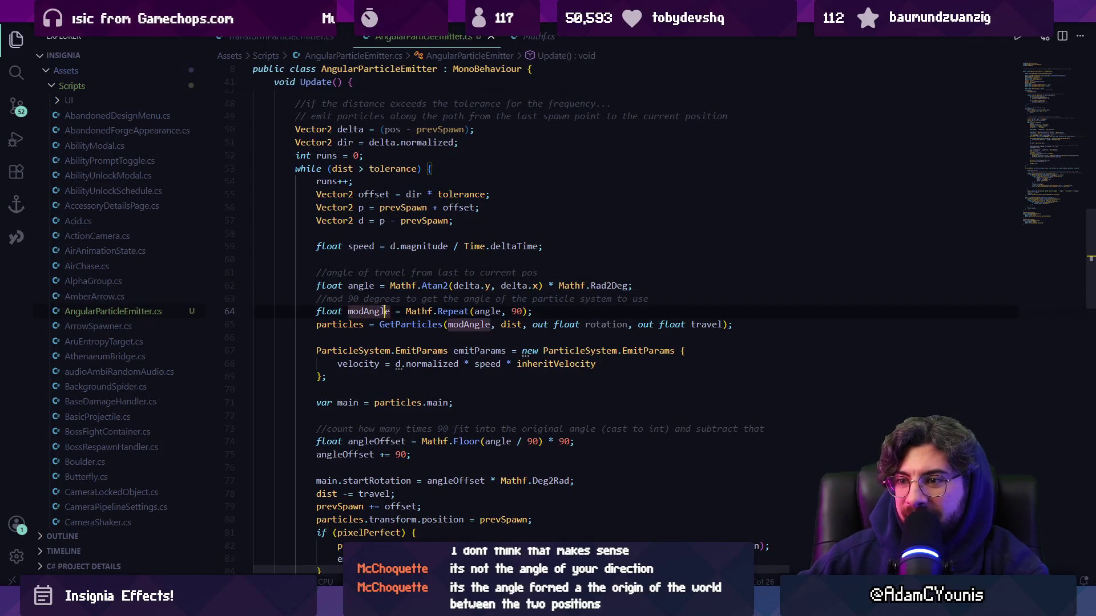
{"action": "triple_click", "coordinate": [368, 311]}
{"action": "left_click", "coordinate": [502, 286]}
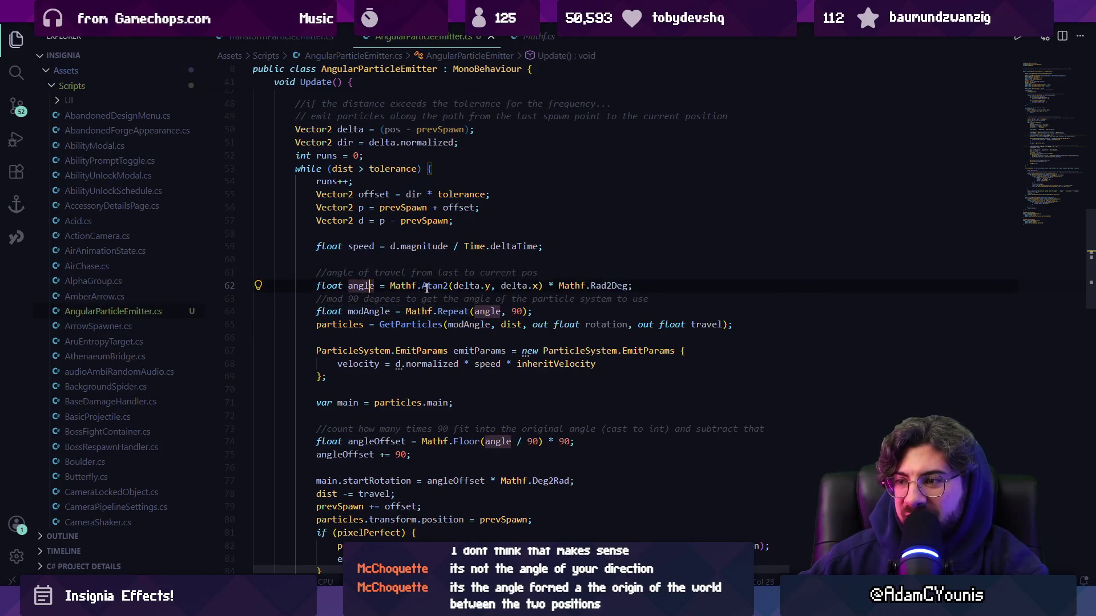
{"action": "double_click", "coordinate": [502, 285]}
{"action": "type", "text": "d"}
{"action": "double_click", "coordinate": [462, 286]}
{"action": "type", "text": "dek"}
{"action": "key", "text": "BackSpace"}
{"action": "key", "text": "BackSpace"}
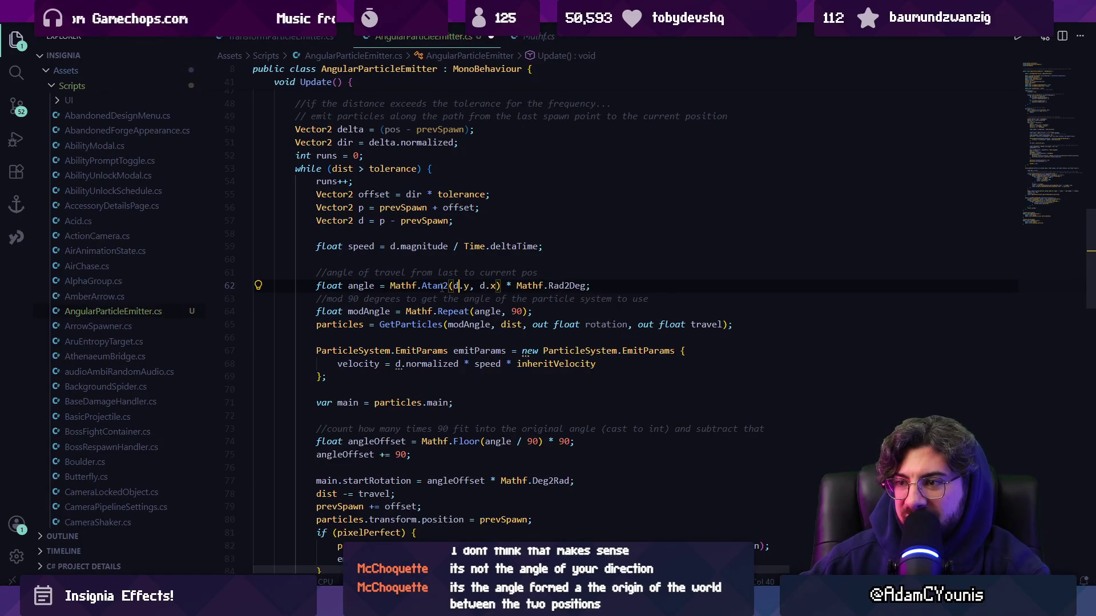
Pass angle instead of modAngle to GetParticles, save, and test the trail in Unity.
{"action": "double_click", "coordinate": [356, 287]}
{"action": "key", "text": "ctrl+c"}
{"action": "double_click", "coordinate": [485, 323]}
{"action": "key", "text": "ctrl+v"}
{"action": "key", "text": "ctrl+s"}
{"action": "key", "text": "alt+Tab"}
{"action": "mouse_move", "coordinate": [376, 268]}
{"action": "left_mouse_down"}
{"action": "mouse_move", "coordinate": [394, 228]}
{"action": "mouse_move", "coordinate": [289, 139]}
{"action": "mouse_move", "coordinate": [365, 286]}
{"action": "mouse_move", "coordinate": [448, 182]}
{"action": "mouse_move", "coordinate": [427, 195]}
{"action": "mouse_move", "coordinate": [439, 302]}
{"action": "mouse_move", "coordinate": [502, 365]}
{"action": "mouse_move", "coordinate": [488, 282]}
{"action": "left_mouse_up"}
Open the AI chat beside the code and restore modAngle in the GetParticles call.
{"action": "key", "text": "alt+Tab"}
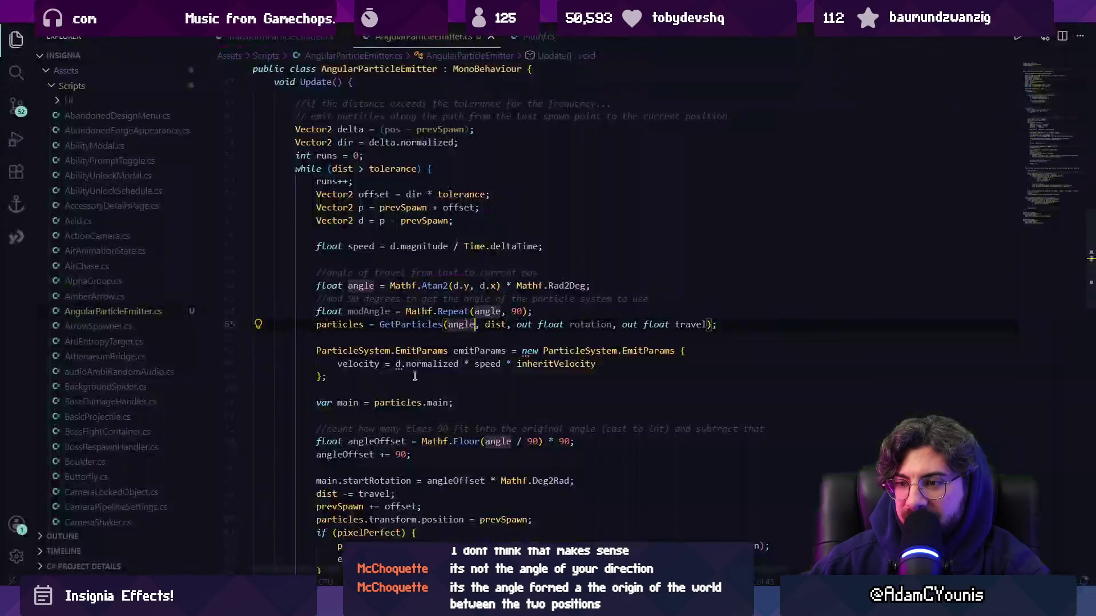
{"action": "key", "text": "Escape"}
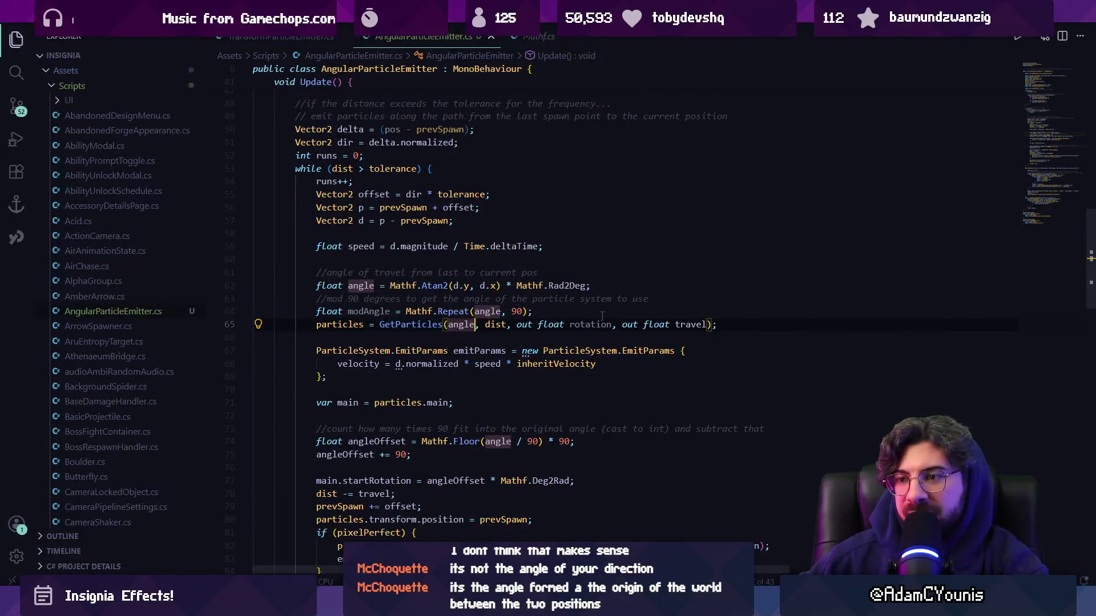
{"action": "key", "text": "ctrl+alt+i"}
{"action": "key", "text": "Tab"}
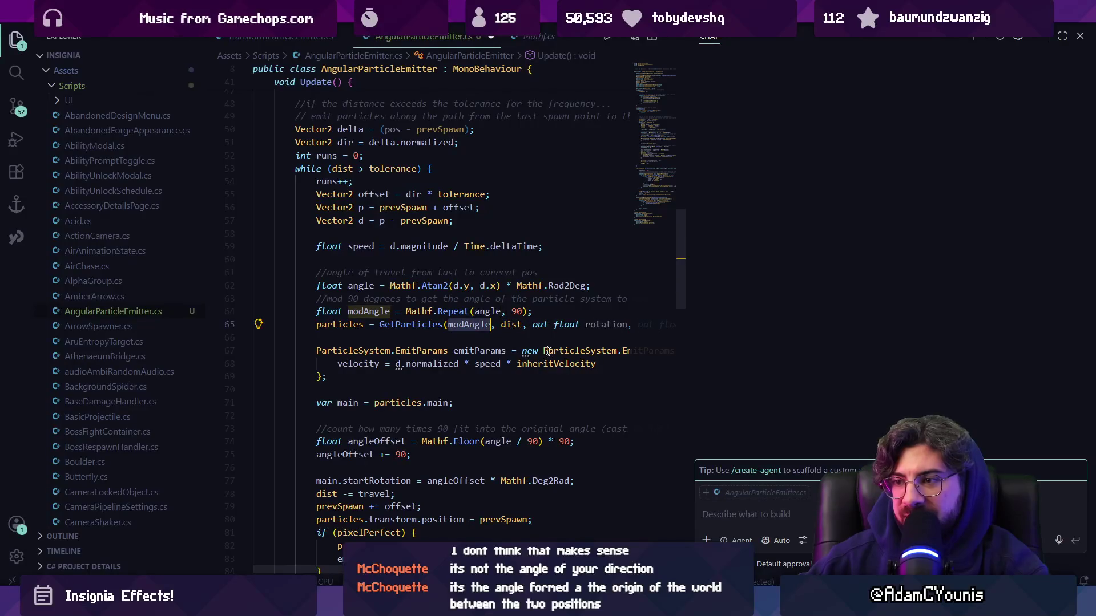
Start a 'help' chat message, then clear it.
{"action": "left_click", "coordinate": [762, 517]}
{"action": "type", "text": "heko"}
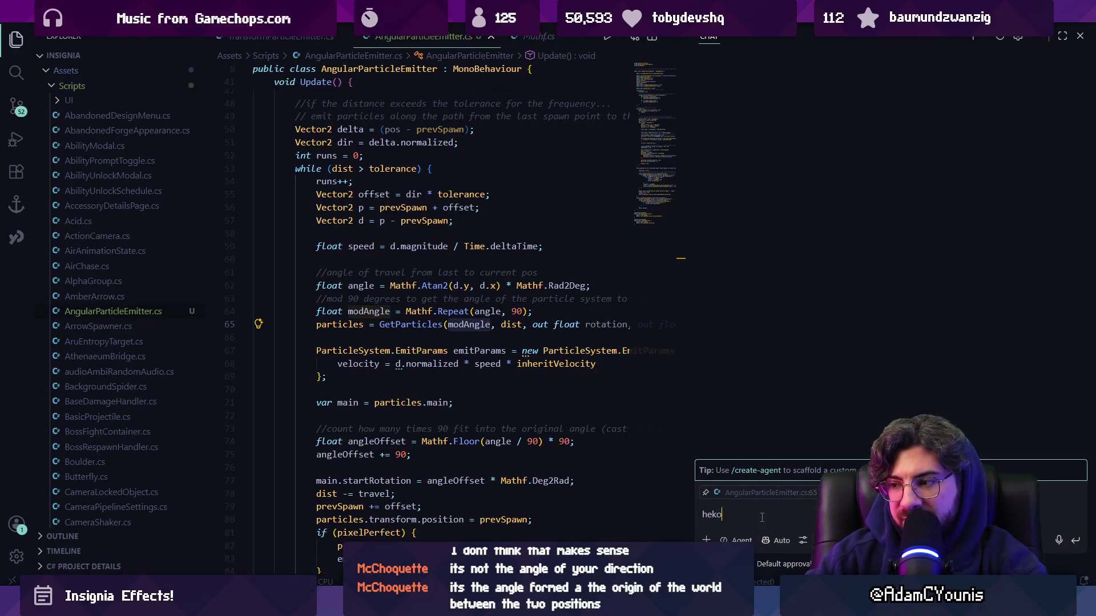
{"action": "key", "text": "BackSpace"}
{"action": "key", "text": "BackSpace"}
{"action": "type", "text": "lp me figure put why m"}
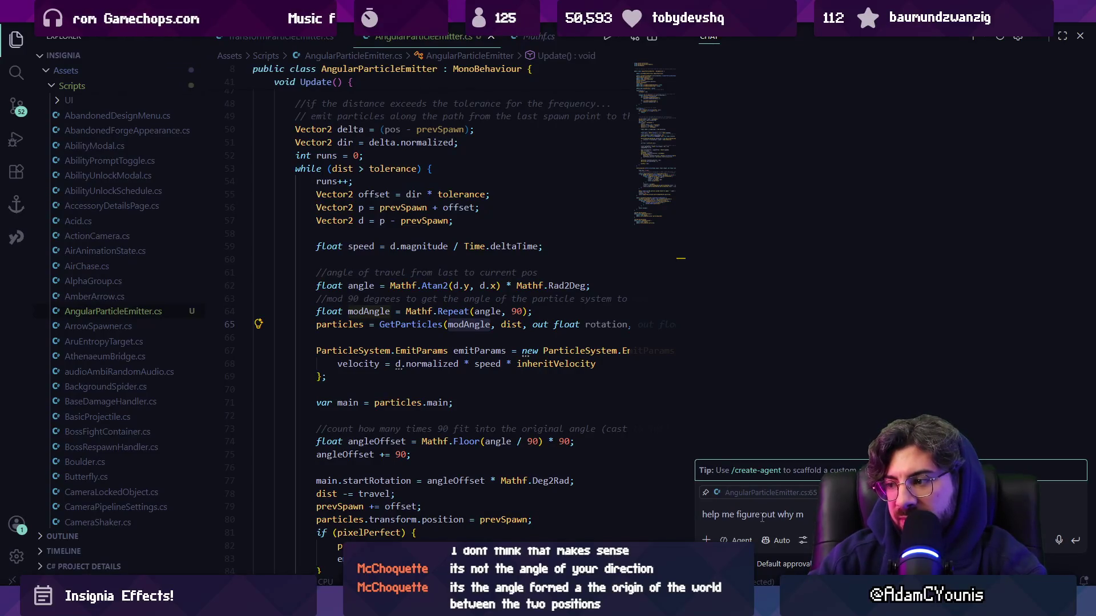
{"action": "key", "text": "ctrl+a"}
{"action": "key", "text": "BackSpace"}
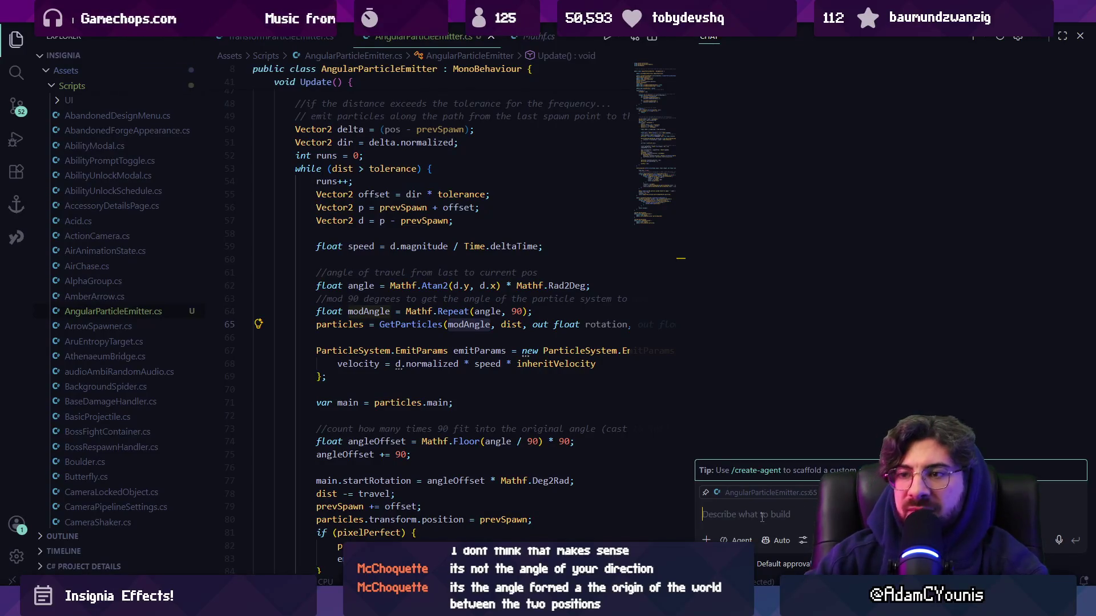
Select lines 54–90 of Update() and send 'can you fix this' to the AI chat.
{"action": "scroll", "coordinate": [322, 248], "scroll_direction": "down", "scroll_amount": 2}
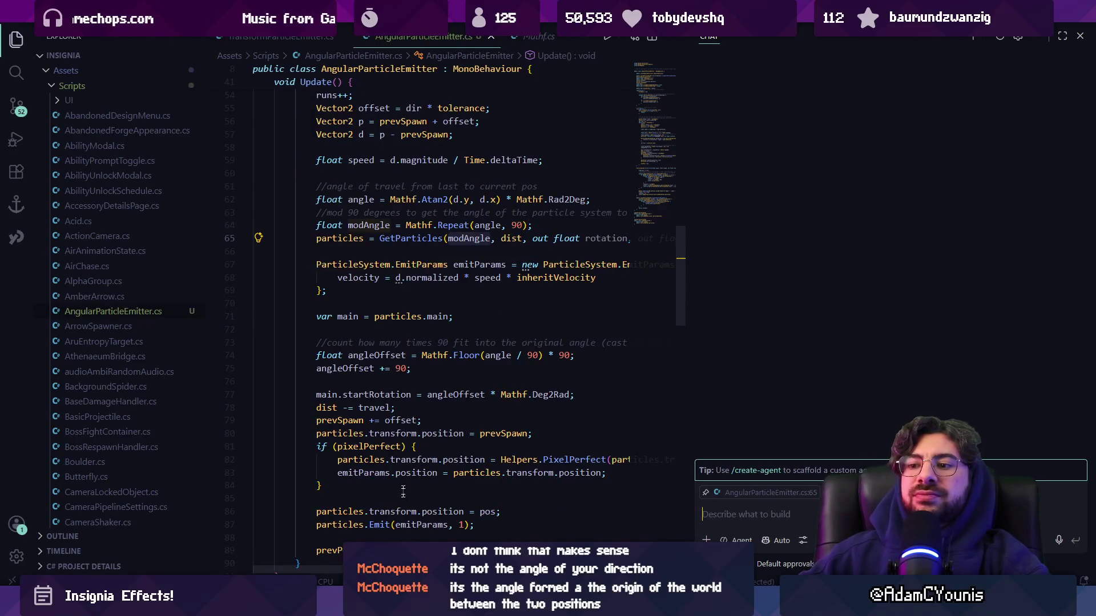
{"action": "scroll", "coordinate": [404, 483], "scroll_direction": "down", "scroll_amount": 3}
{"action": "mouse_move", "coordinate": [377, 404]}
{"action": "left_mouse_down"}
{"action": "mouse_move", "coordinate": [297, 319]}
{"action": "mouse_move", "coordinate": [296, 97]}
{"action": "mouse_move", "coordinate": [301, 160]}
{"action": "mouse_move", "coordinate": [290, 181]}
{"action": "left_mouse_up"}
{"action": "left_click", "coordinate": [735, 512]}
{"action": "type", "text": "can you fix this"}
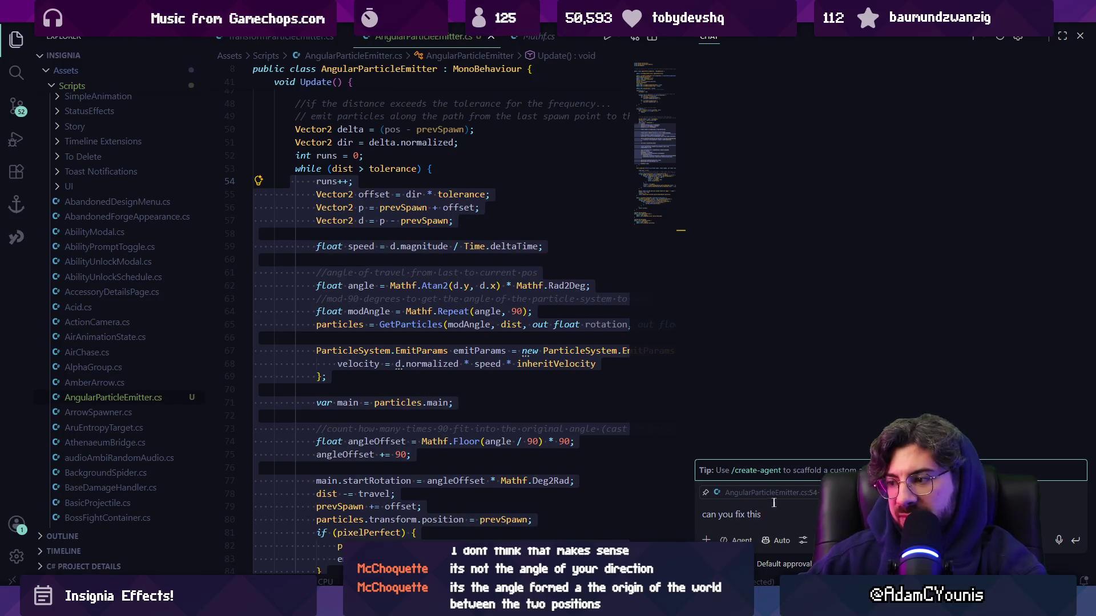
{"action": "key", "text": "Return"}
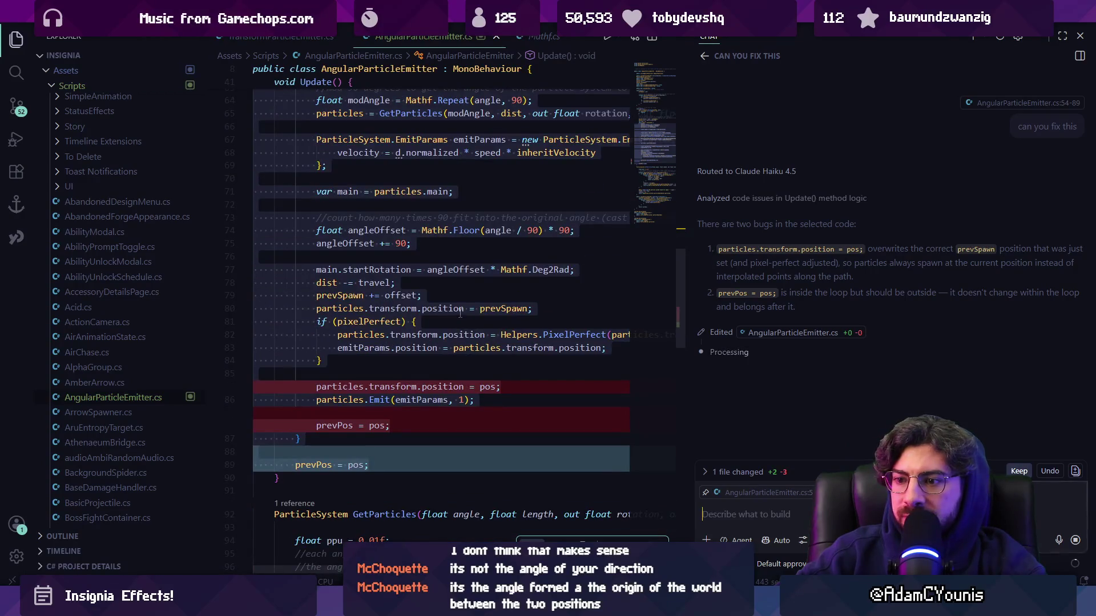
Review the AngularParticleEmitter.cs diff and keep the fix that drops the position reset and updates prevPos.
{"action": "scroll", "coordinate": [462, 311], "scroll_direction": "up", "scroll_amount": 6}
{"action": "scroll", "coordinate": [470, 308], "scroll_direction": "down", "scroll_amount": 4}
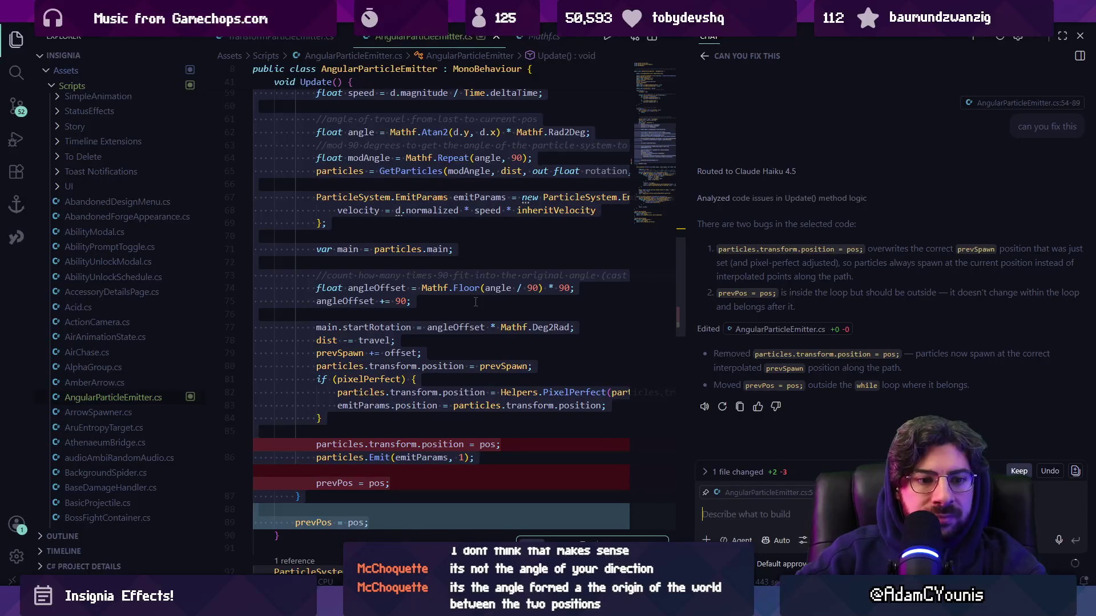
{"action": "scroll", "coordinate": [456, 394], "scroll_direction": "down", "scroll_amount": 1}
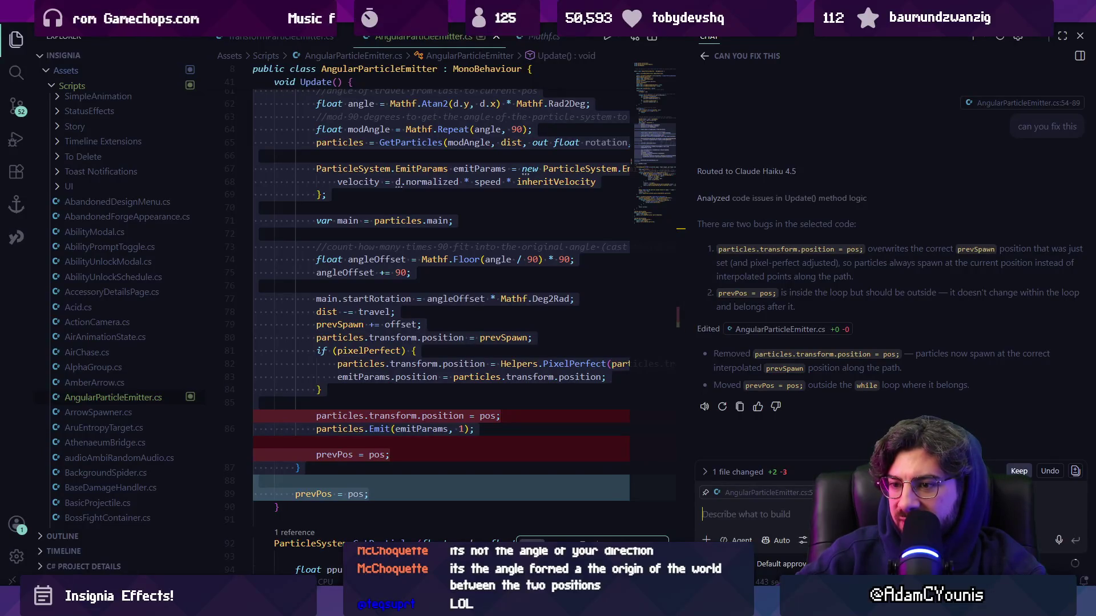
{"action": "left_click", "coordinate": [340, 416]}
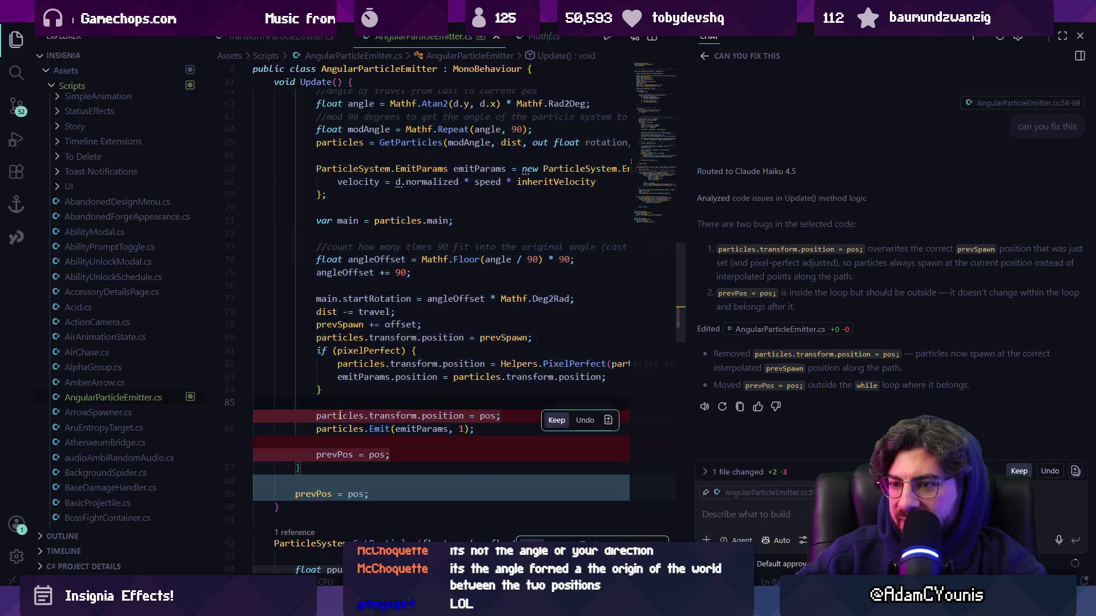
{"action": "left_click", "coordinate": [347, 430]}
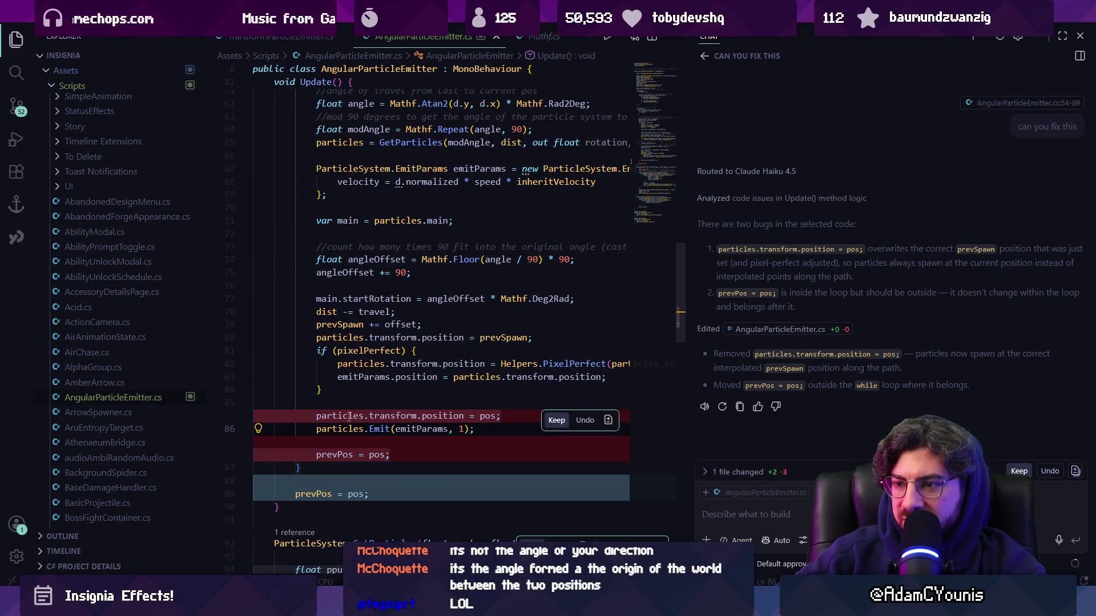
{"action": "left_click", "coordinate": [361, 414]}
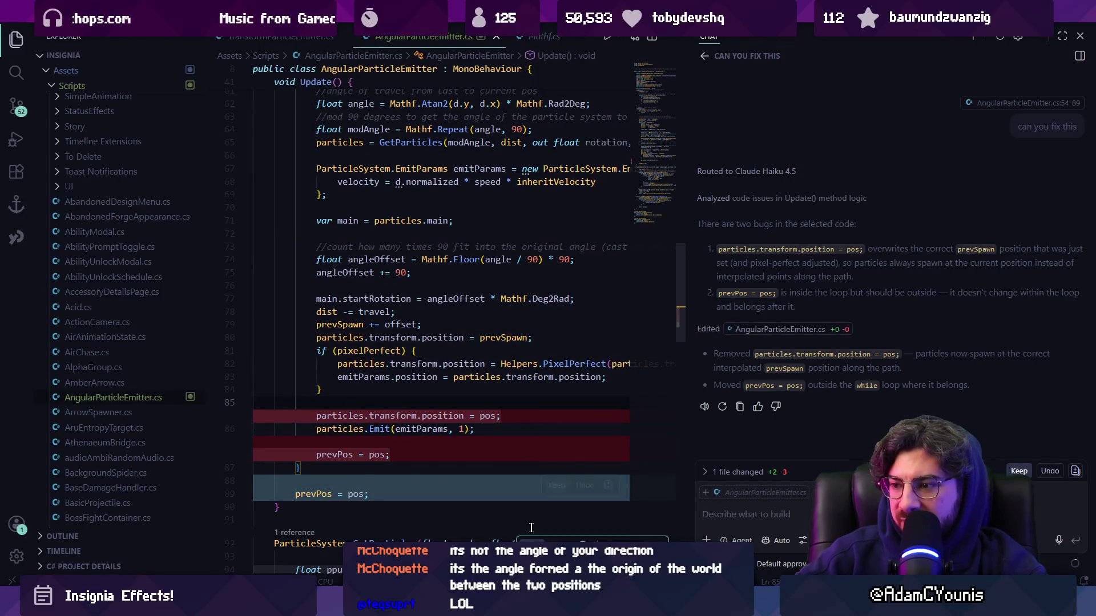
{"action": "left_click", "coordinate": [1017, 472]}
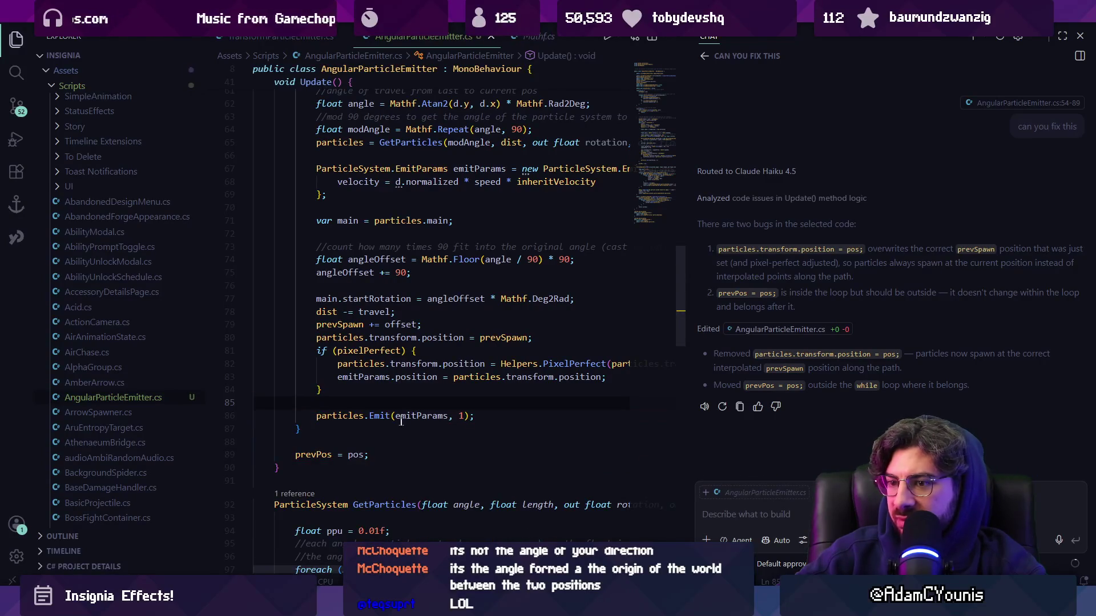
{"action": "key", "text": "alt+Tab"}
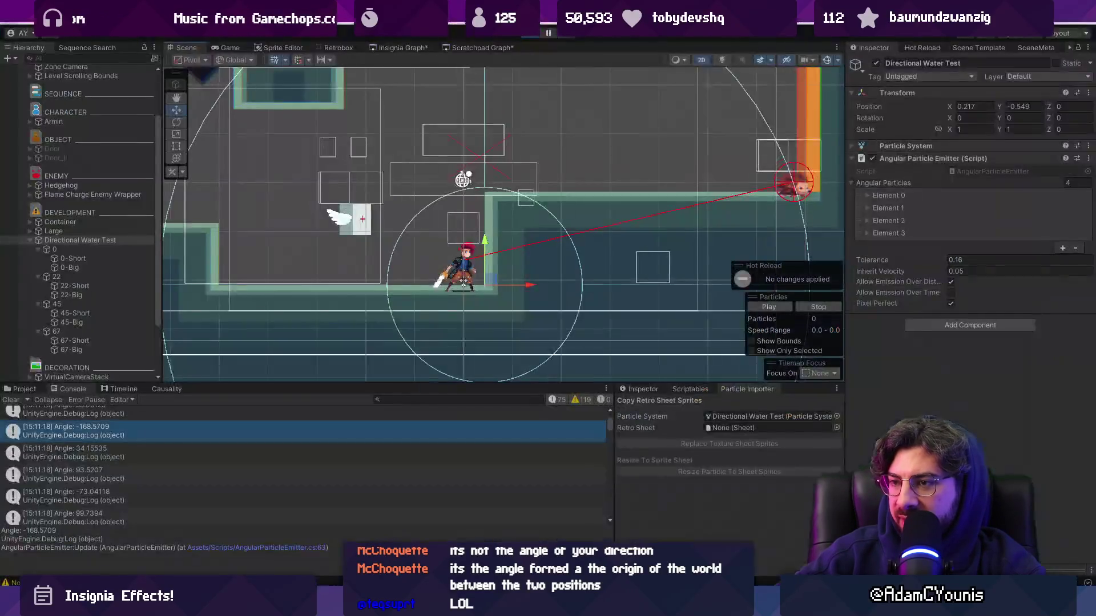
Drag the emitter across the level in Play mode, stop playing, and close the AngularParticleEmitter script.
{"action": "mouse_move", "coordinate": [491, 118]}
{"action": "left_mouse_down"}
{"action": "mouse_move", "coordinate": [368, 205]}
{"action": "mouse_move", "coordinate": [337, 214]}
{"action": "mouse_move", "coordinate": [542, 220]}
{"action": "mouse_move", "coordinate": [526, 162]}
{"action": "mouse_move", "coordinate": [268, 223]}
{"action": "mouse_move", "coordinate": [355, 159]}
{"action": "mouse_move", "coordinate": [489, 191]}
{"action": "mouse_move", "coordinate": [576, 138]}
{"action": "mouse_move", "coordinate": [545, 74]}
{"action": "mouse_move", "coordinate": [518, 306]}
{"action": "mouse_move", "coordinate": [503, 99]}
{"action": "mouse_move", "coordinate": [505, 228]}
{"action": "mouse_move", "coordinate": [217, 188]}
{"action": "mouse_move", "coordinate": [520, 233]}
{"action": "mouse_move", "coordinate": [571, 183]}
{"action": "mouse_move", "coordinate": [337, 186]}
{"action": "left_mouse_up"}
{"action": "key", "text": "ctrl+p"}
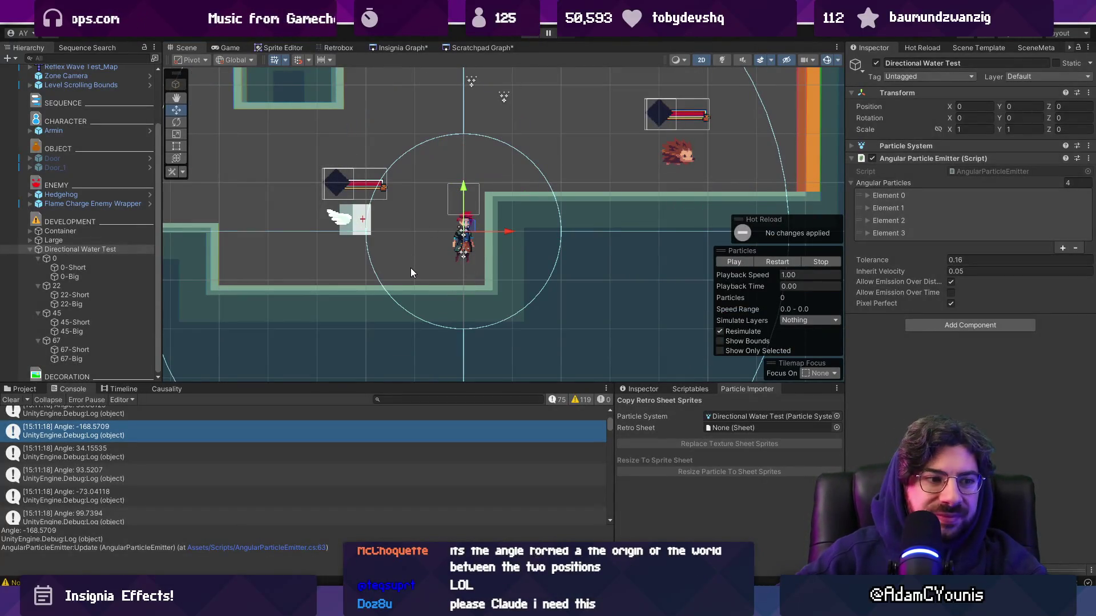
{"action": "key", "text": "alt+Tab"}
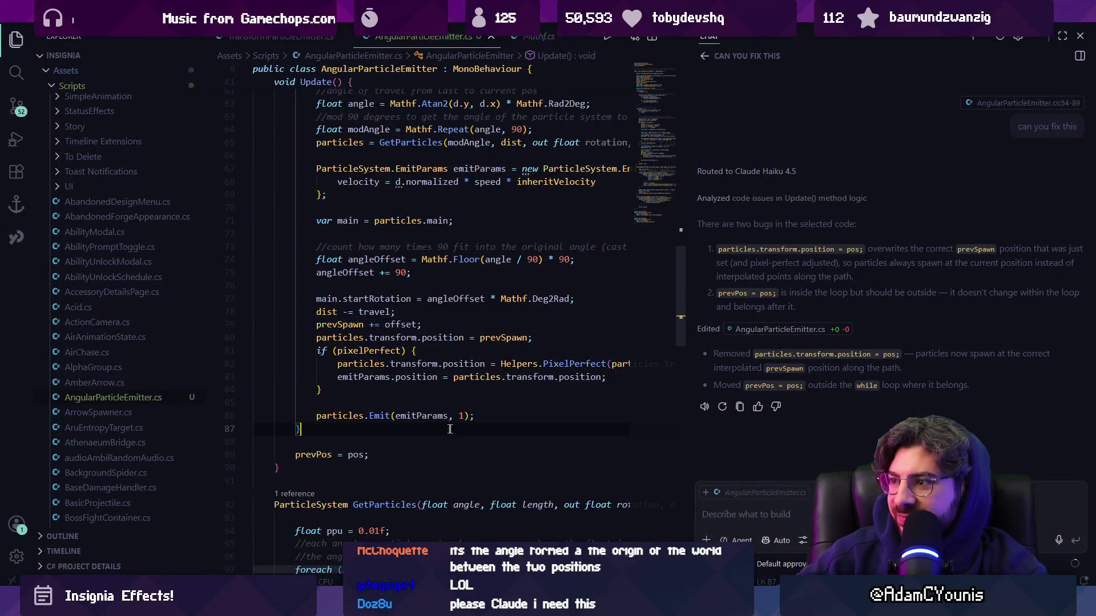
{"action": "scroll", "coordinate": [656, 388], "scroll_direction": "up", "scroll_amount": 5}
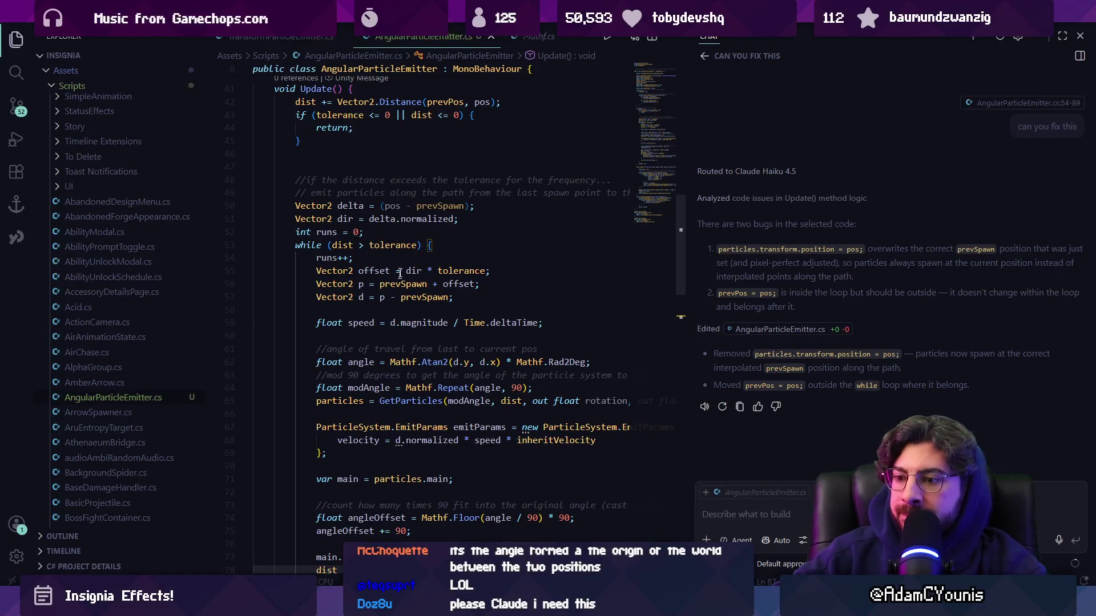
{"action": "left_click", "coordinate": [492, 37]}
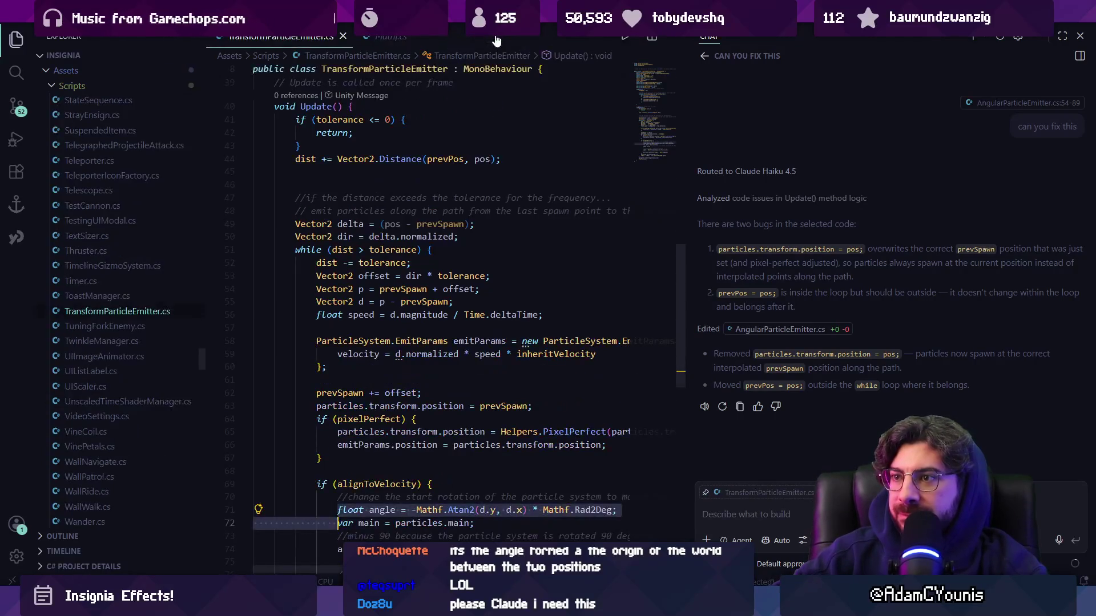
Collapse the 0, 22 and 45 angle groups under Directional Water Test in the Hierarchy.
{"action": "key", "text": "alt+Tab"}
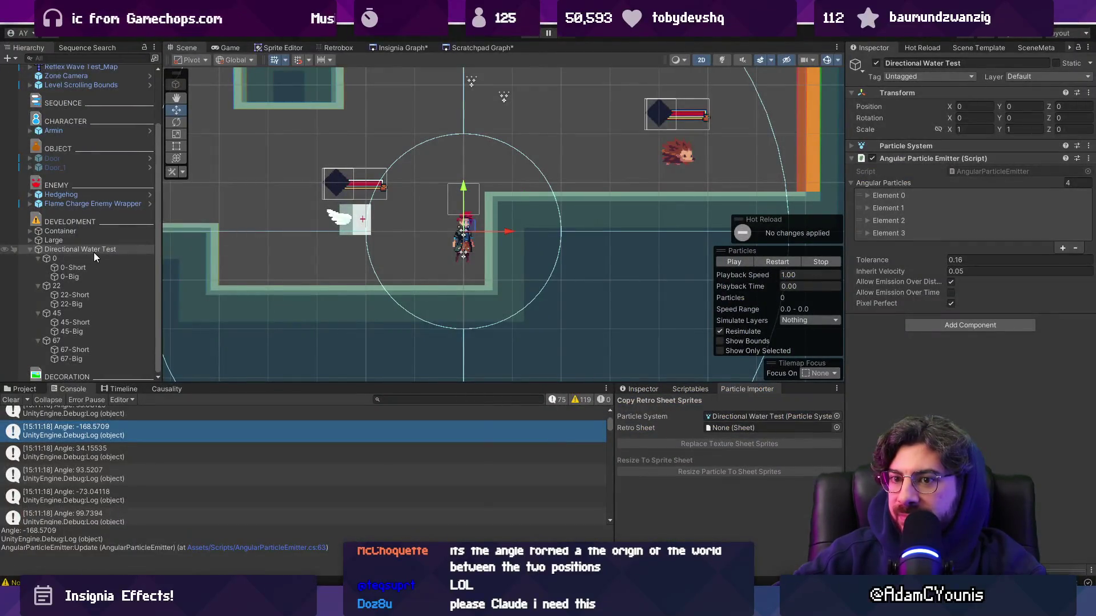
{"action": "left_click", "coordinate": [93, 251]}
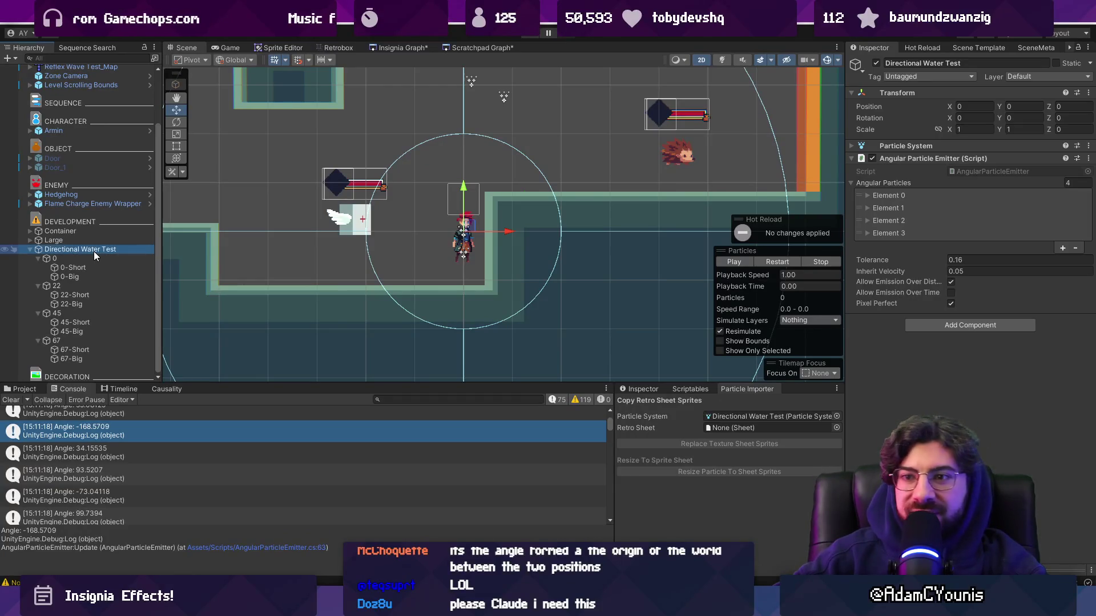
{"action": "left_click", "coordinate": [38, 258]}
{"action": "left_click", "coordinate": [45, 288]}
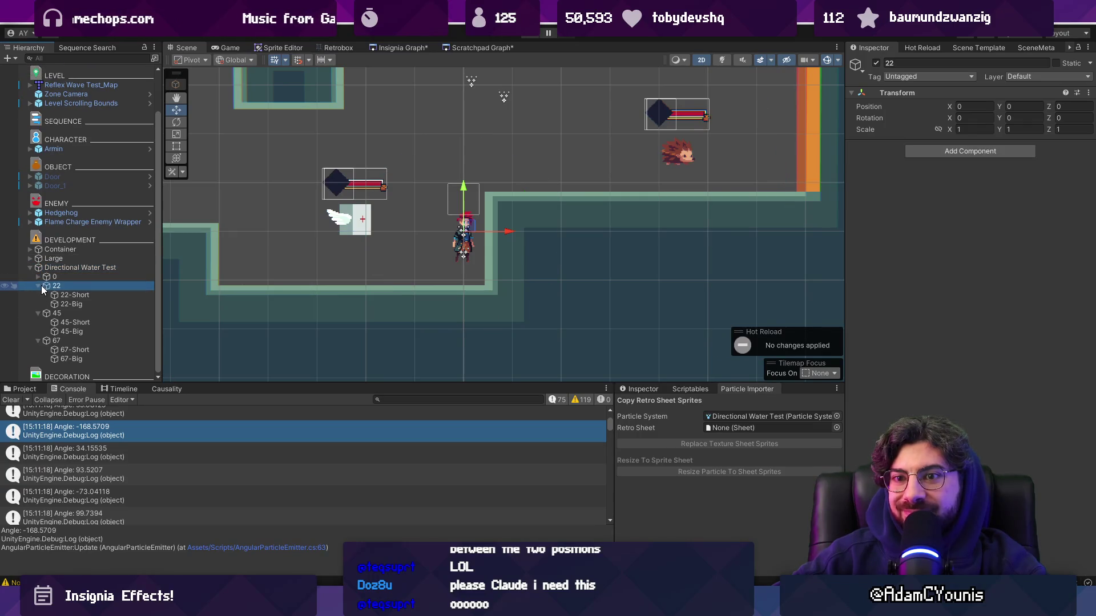
{"action": "left_click", "coordinate": [41, 314]}
{"action": "left_click", "coordinate": [38, 286]}
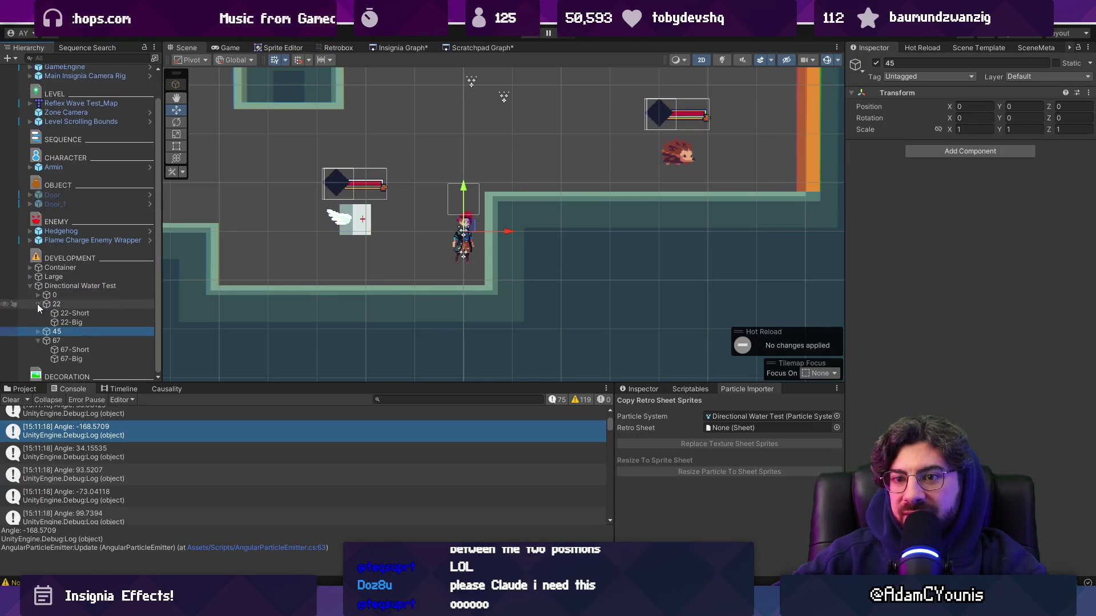
{"action": "left_click", "coordinate": [38, 334]}
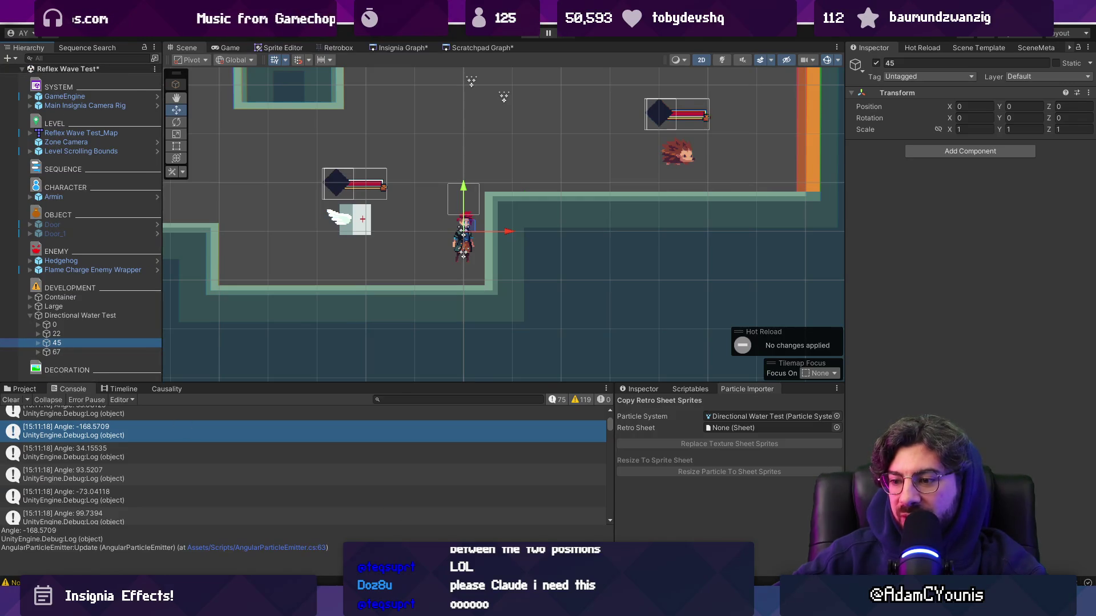
{"action": "key", "text": "alt+Tab"}
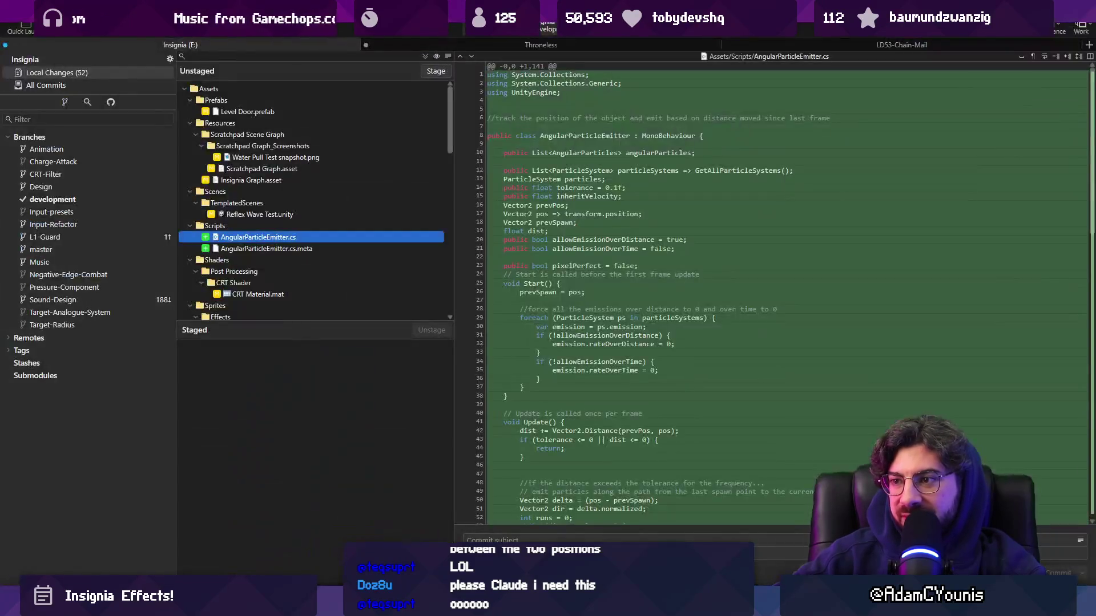
Stage all unstaged changes and enter the commit subject 'Angular water particle test'.
{"action": "scroll", "coordinate": [278, 154], "scroll_direction": "down", "scroll_amount": 15}
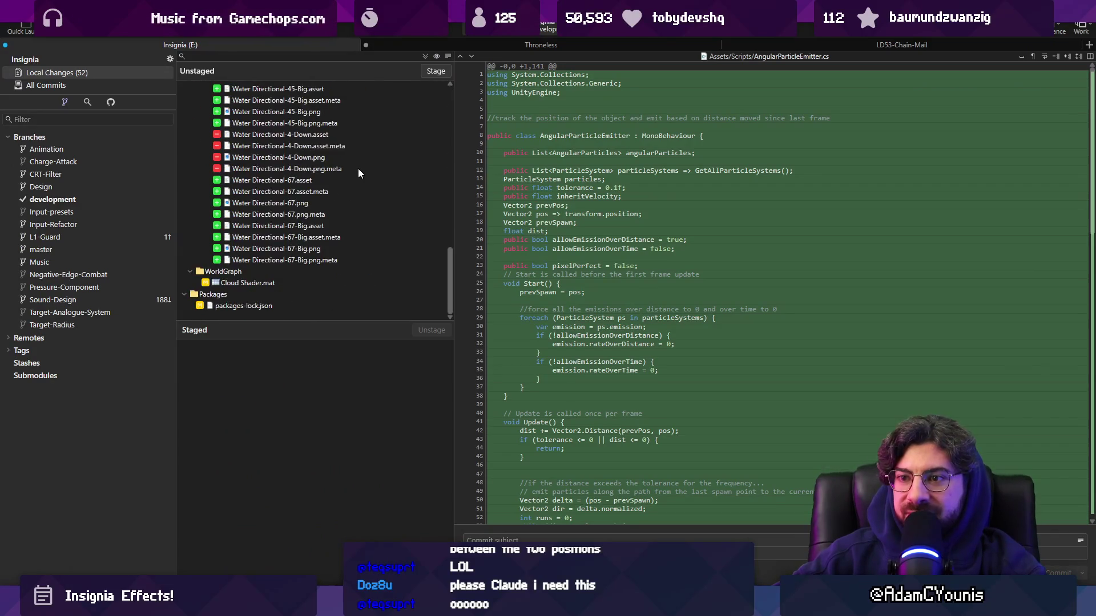
{"action": "scroll", "coordinate": [360, 172], "scroll_direction": "up", "scroll_amount": 15}
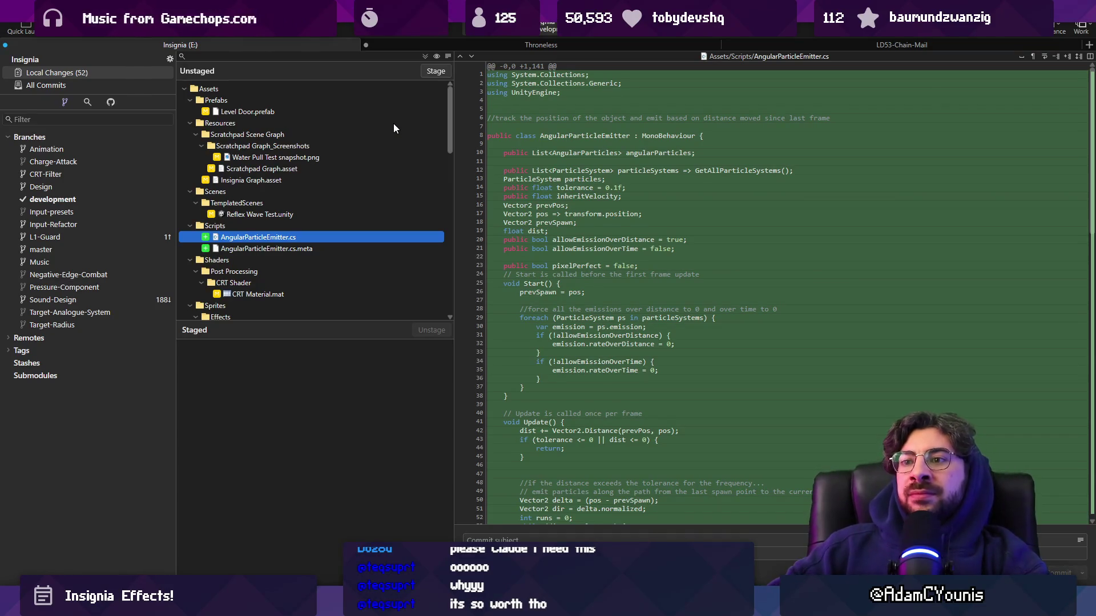
{"action": "left_click", "coordinate": [432, 70]}
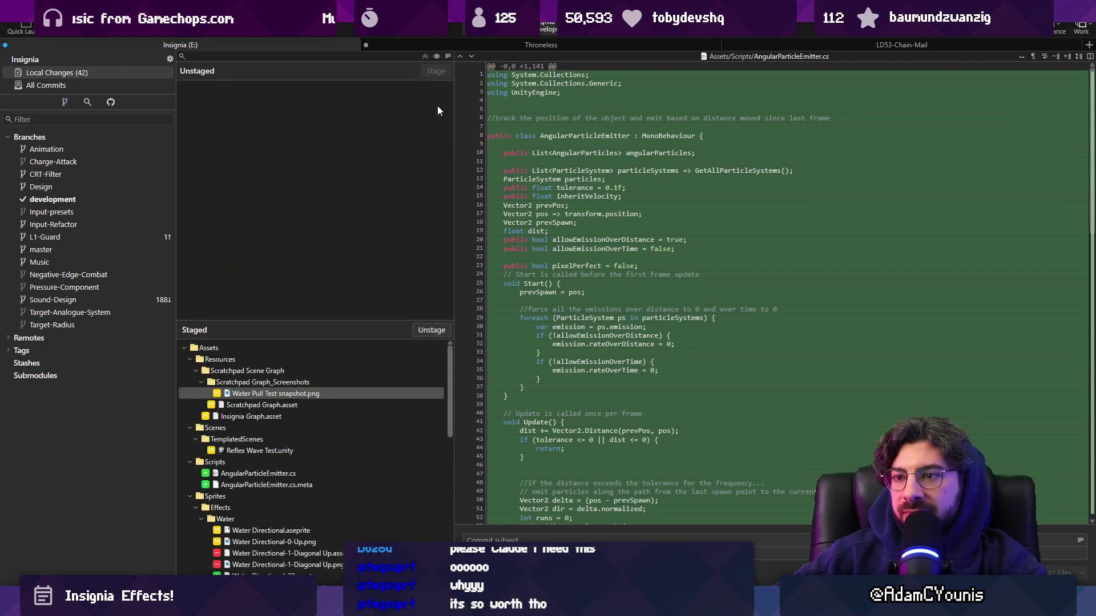
{"action": "type", "text": "Angular water particle"}
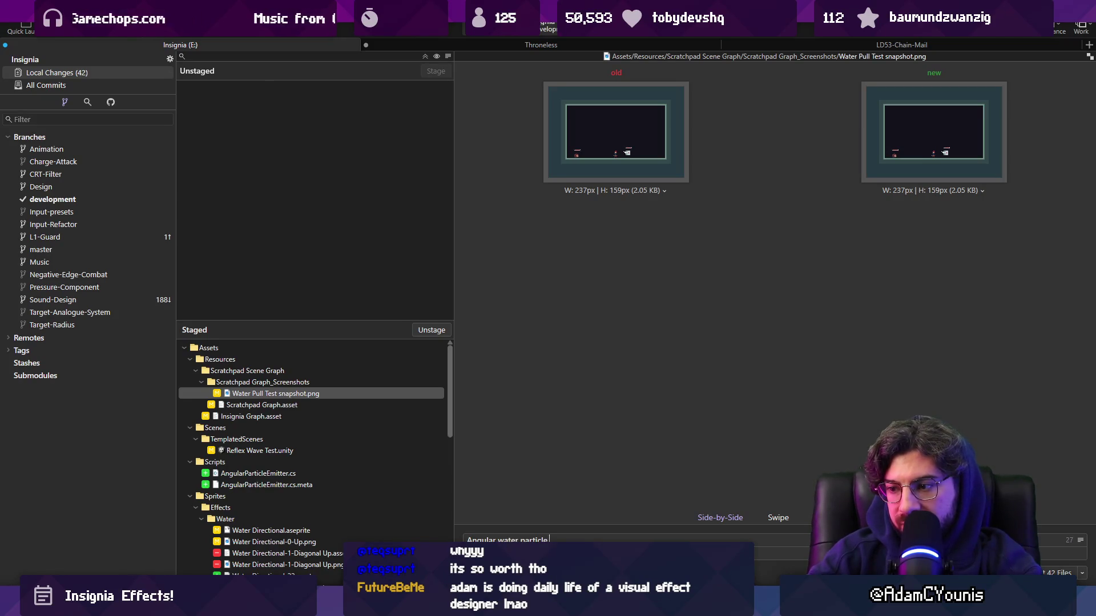
{"action": "type", "text": "test"}
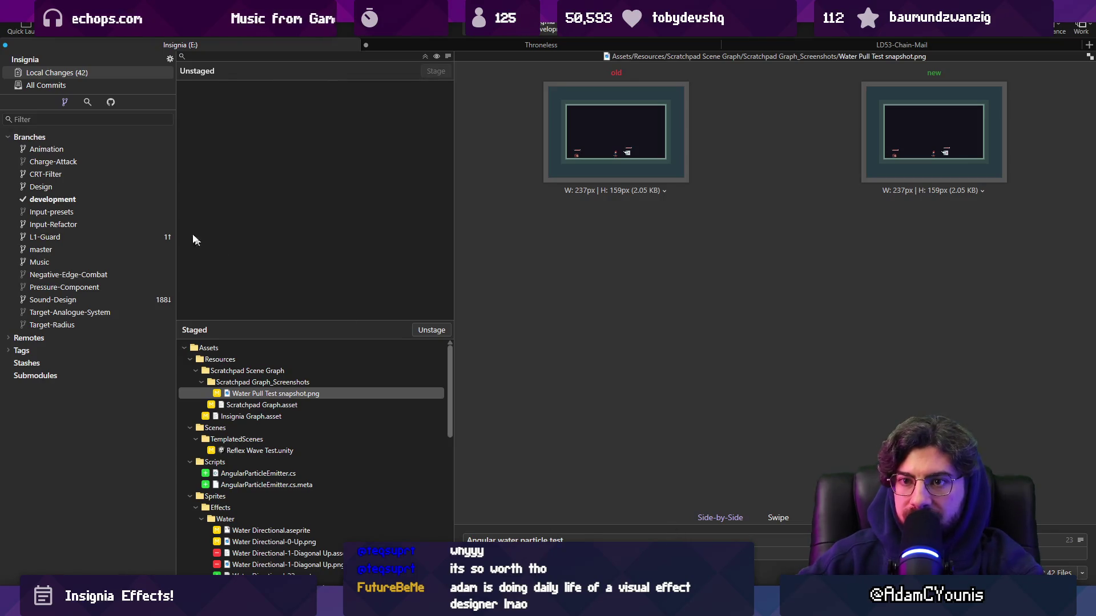
{"action": "right_click", "coordinate": [55, 142]}
Create the Angular-water-particles branch and check it out, stashing and reapplying local changes.
{"action": "left_click", "coordinate": [75, 146]}
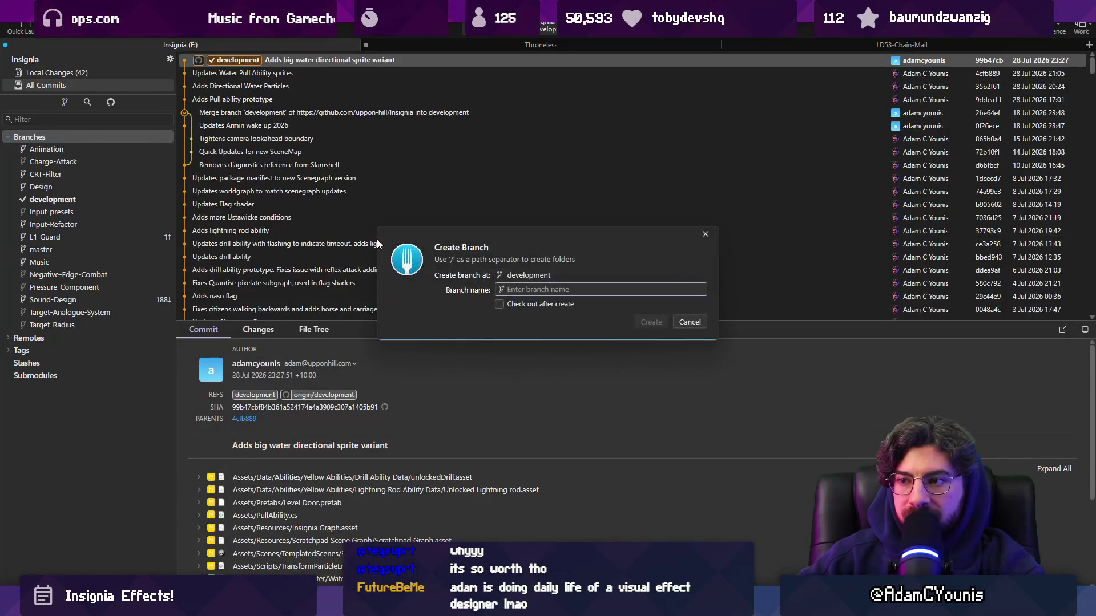
{"action": "type", "text": "Angular-water-particles"}
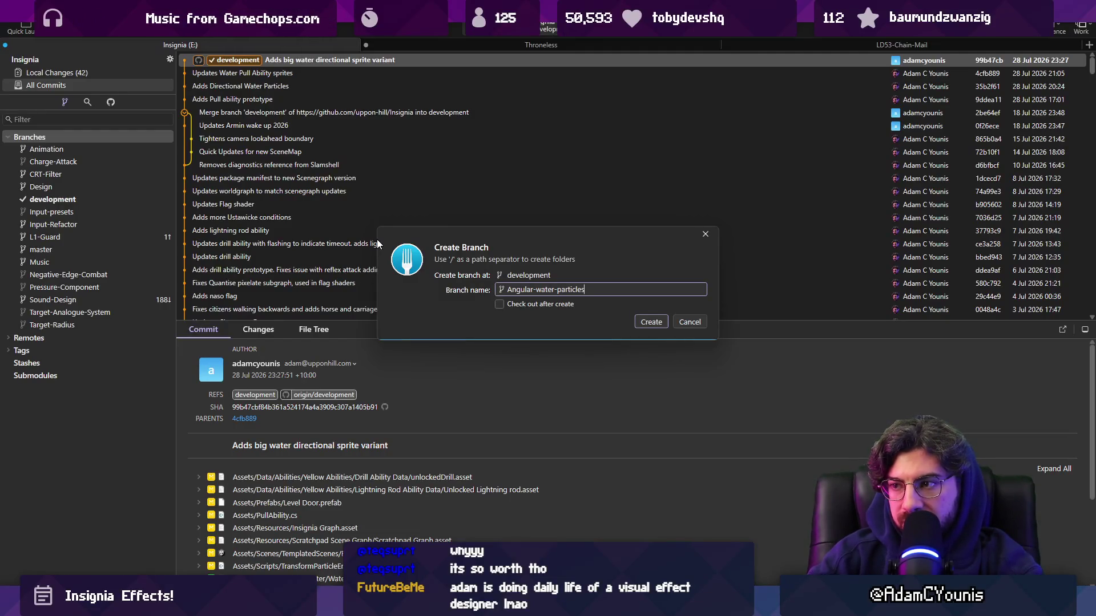
{"action": "key", "text": "Return"}
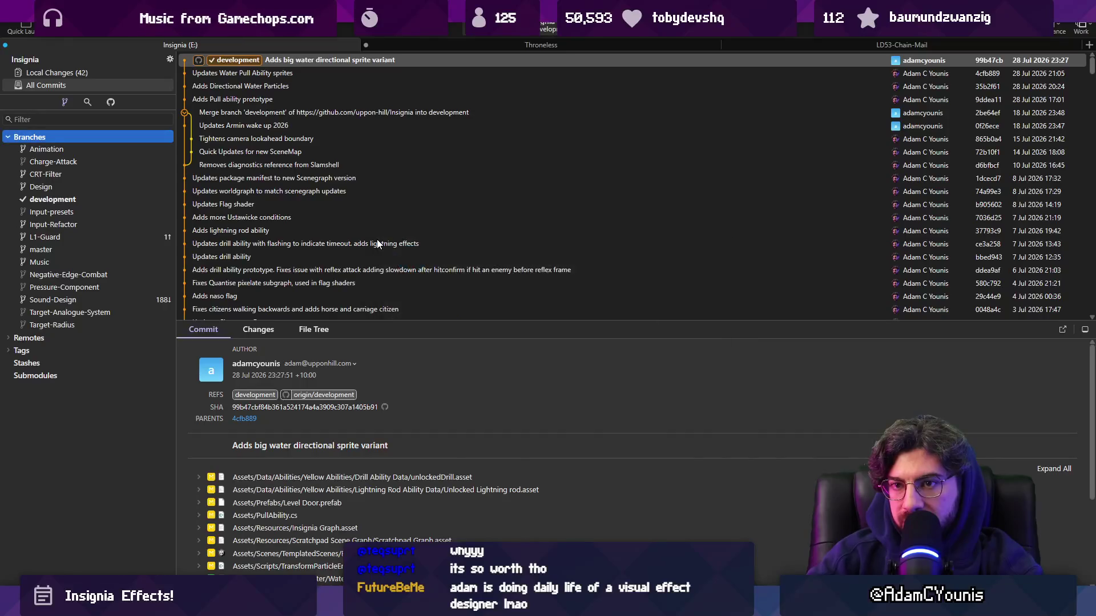
{"action": "double_click", "coordinate": [97, 147]}
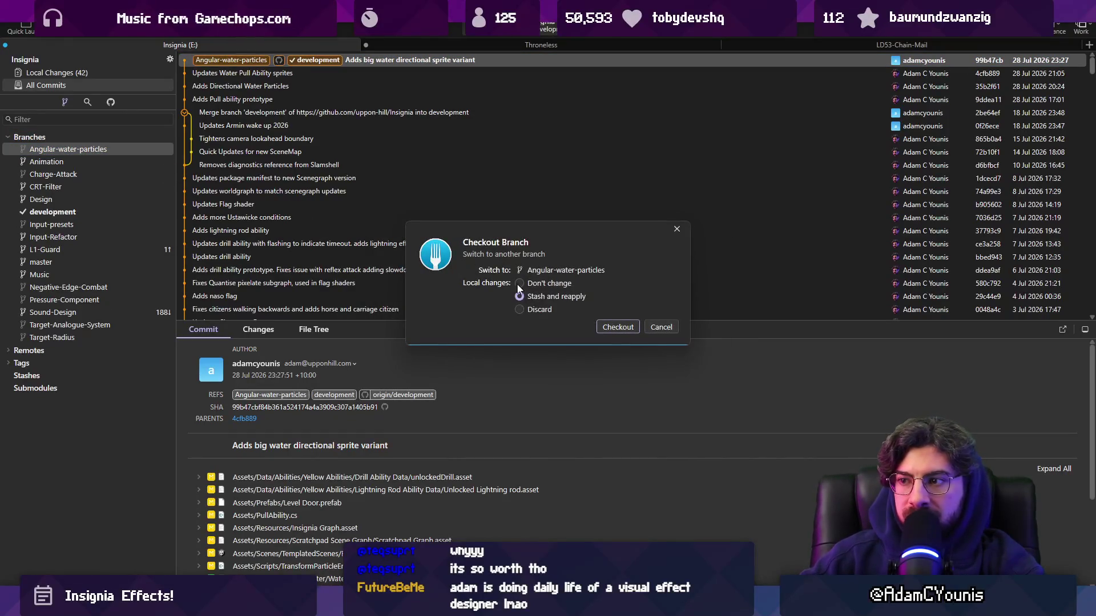
{"action": "left_click", "coordinate": [617, 327]}
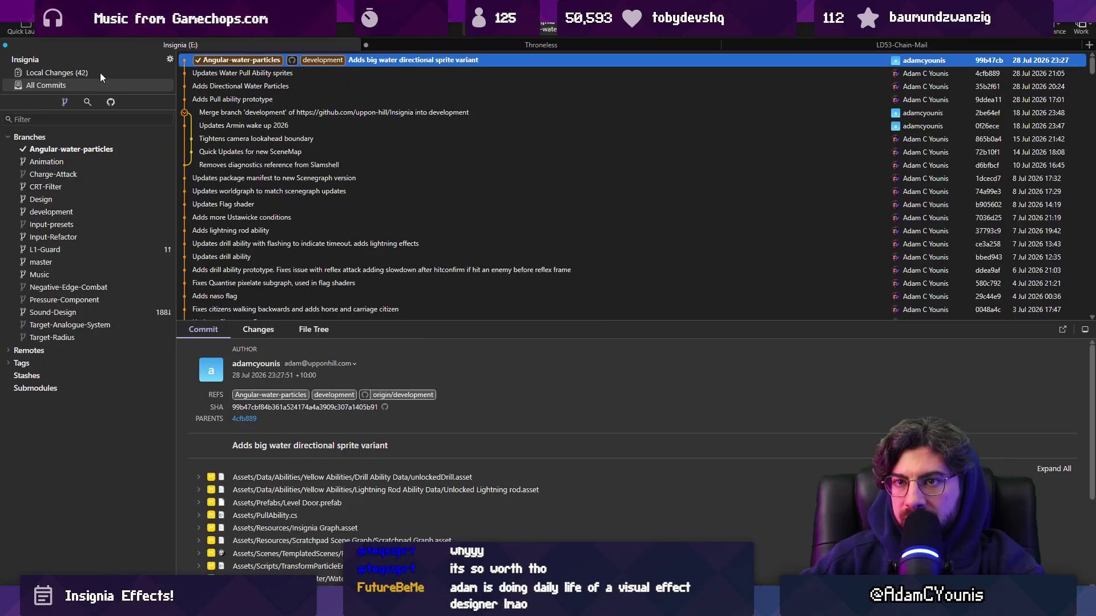
{"action": "left_click", "coordinate": [149, 78]}
Commit the staged changes, then review the master and development branch histories.
{"action": "scroll", "coordinate": [447, 429], "scroll_direction": "down", "scroll_amount": 6}
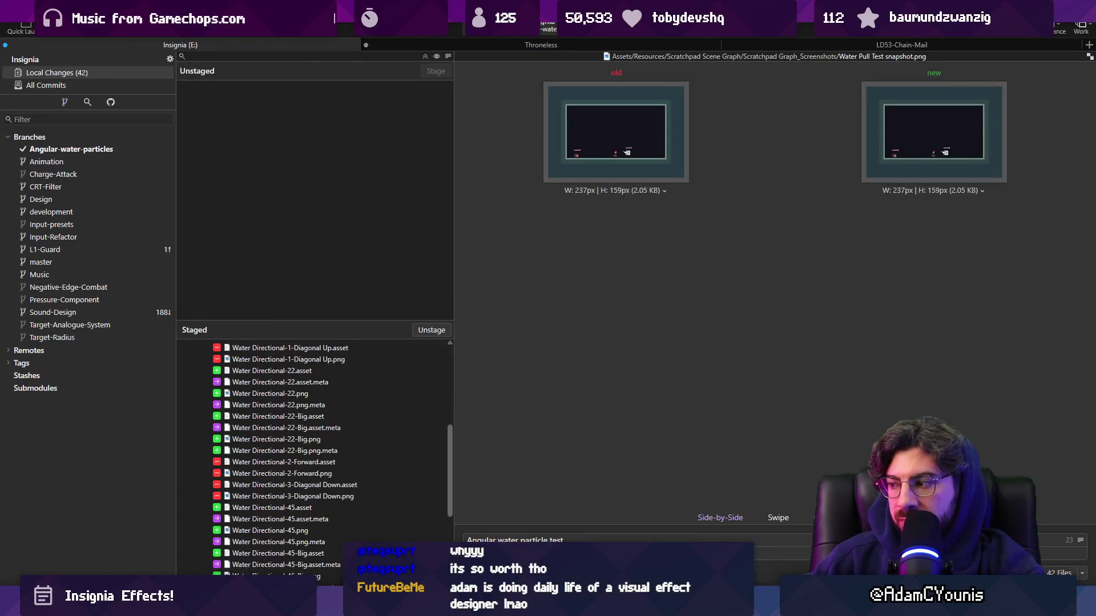
{"action": "left_click", "coordinate": [1059, 573]}
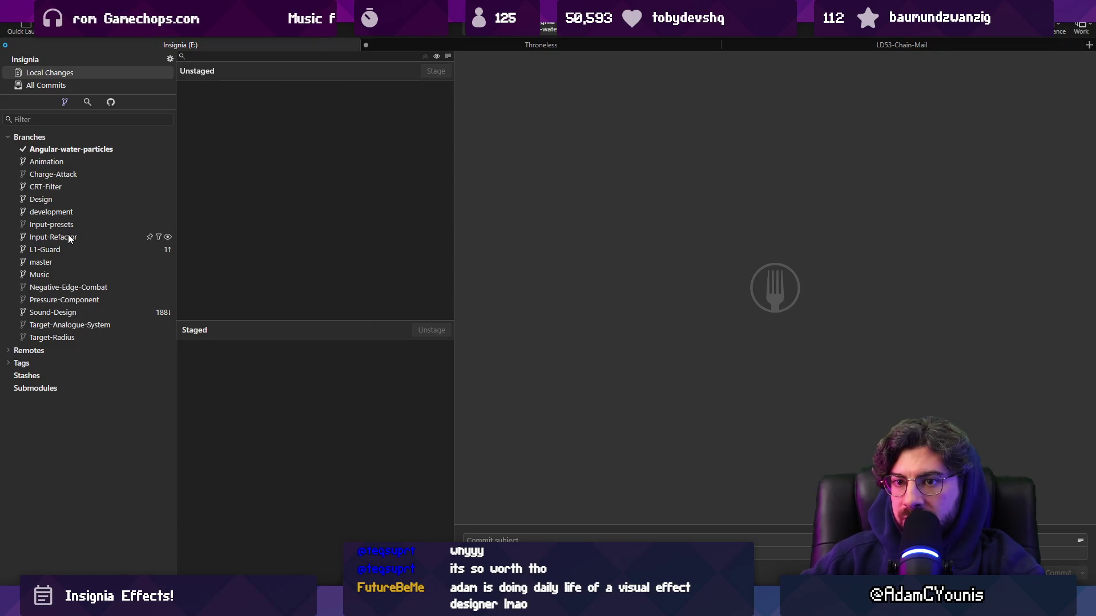
{"action": "left_click", "coordinate": [56, 262]}
{"action": "scroll", "coordinate": [297, 159], "scroll_direction": "up", "scroll_amount": 8}
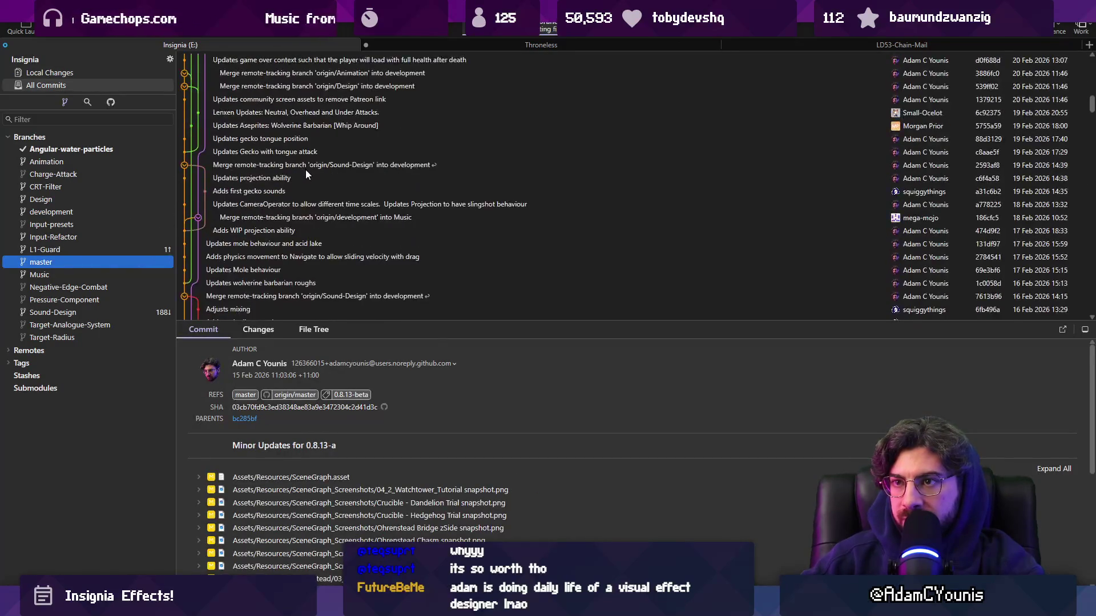
{"action": "left_click", "coordinate": [71, 210]}
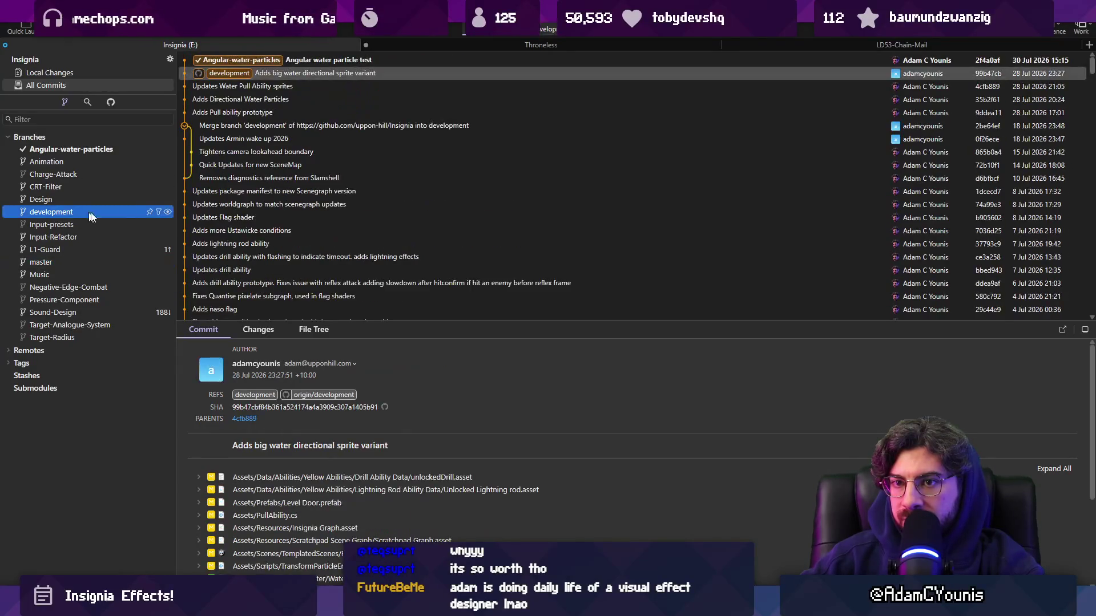
Check out the development branch, stashing and reapplying the local changes.
{"action": "key", "text": "alt+Tab"}
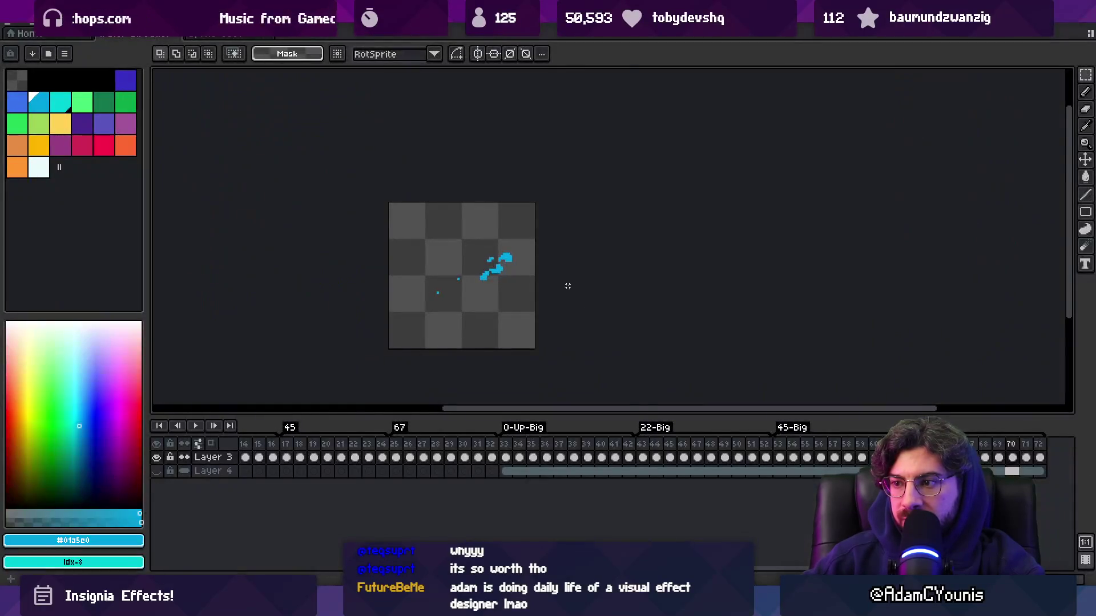
{"action": "key", "text": "alt+Tab"}
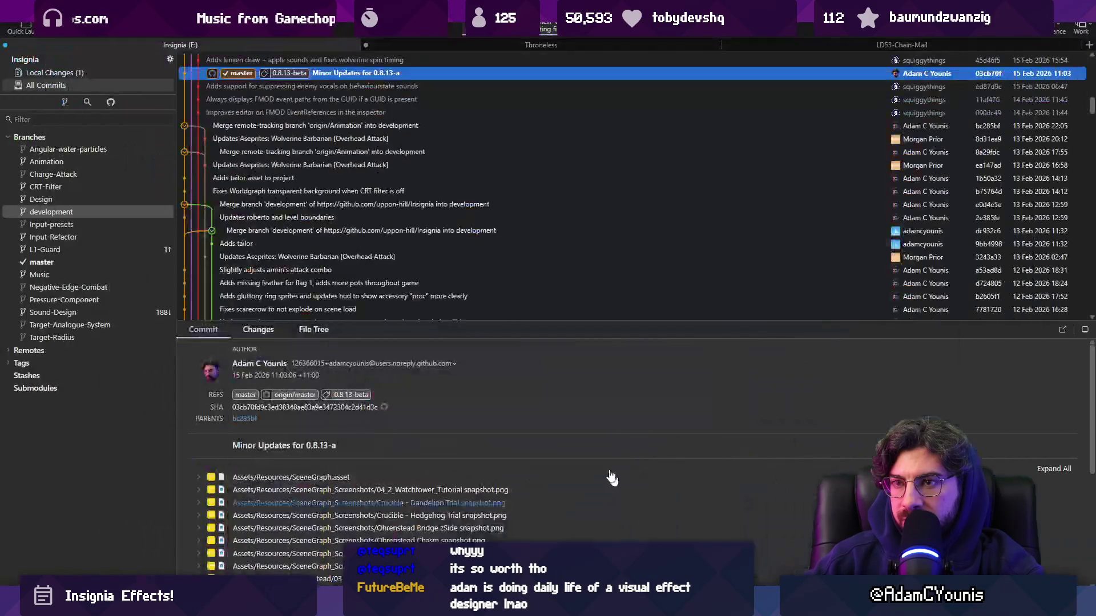
{"action": "left_click", "coordinate": [71, 76]}
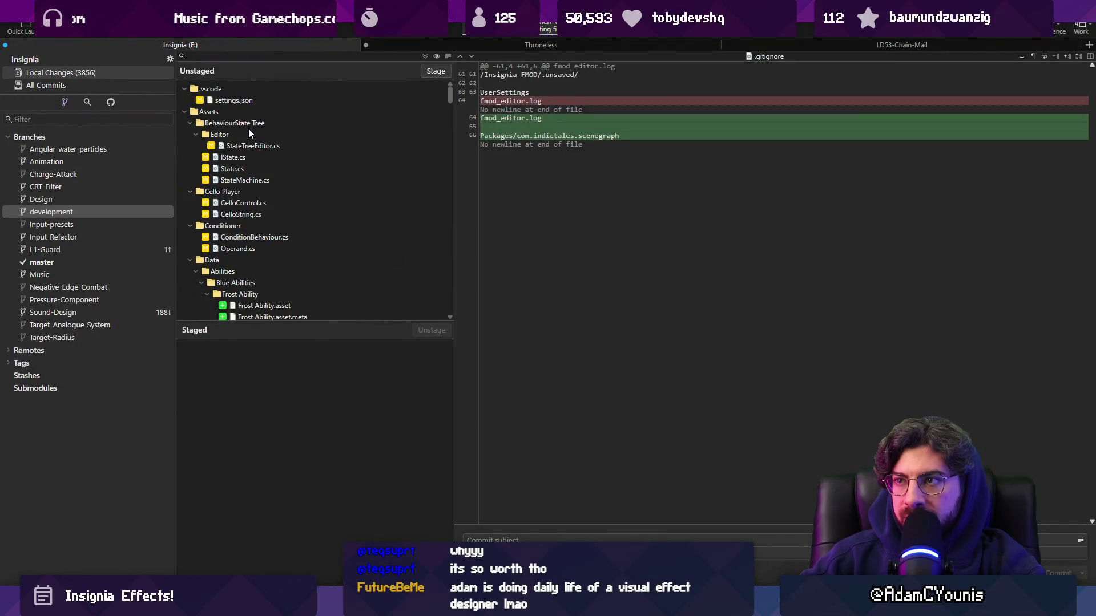
{"action": "double_click", "coordinate": [112, 211]}
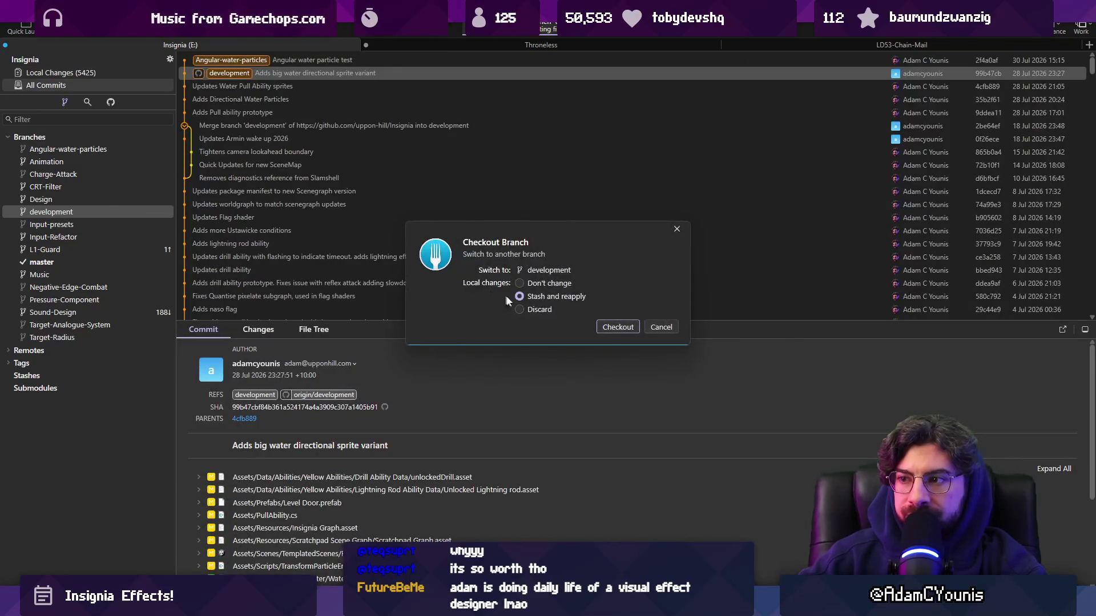
{"action": "left_click", "coordinate": [617, 329]}
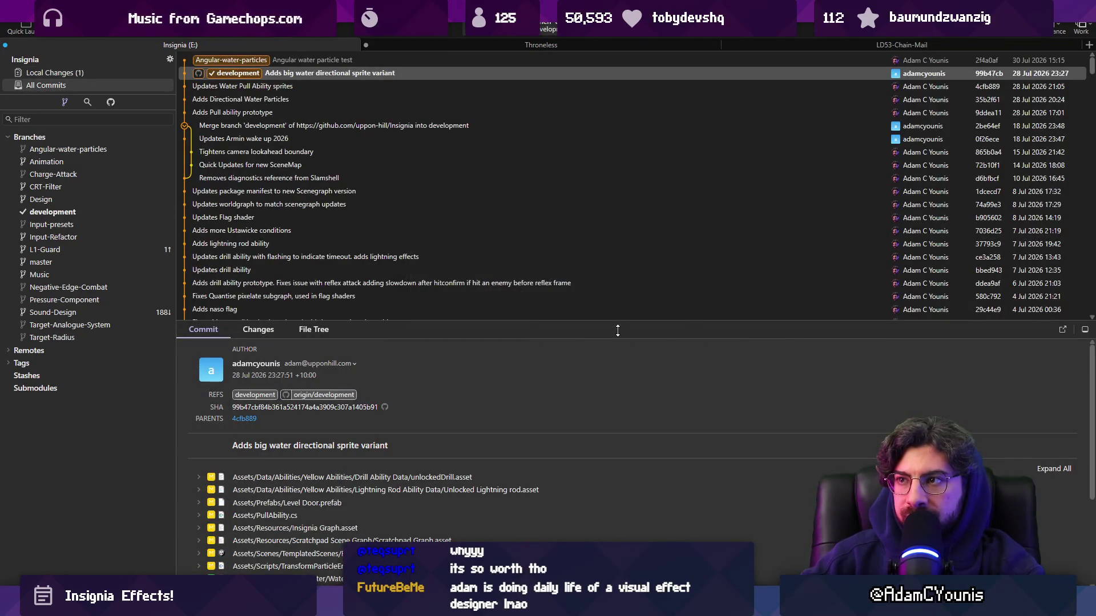
Discard the Scratchpad Graph.asset.meta change, leaving only the Water Directional sprite edit.
{"action": "left_click", "coordinate": [119, 74]}
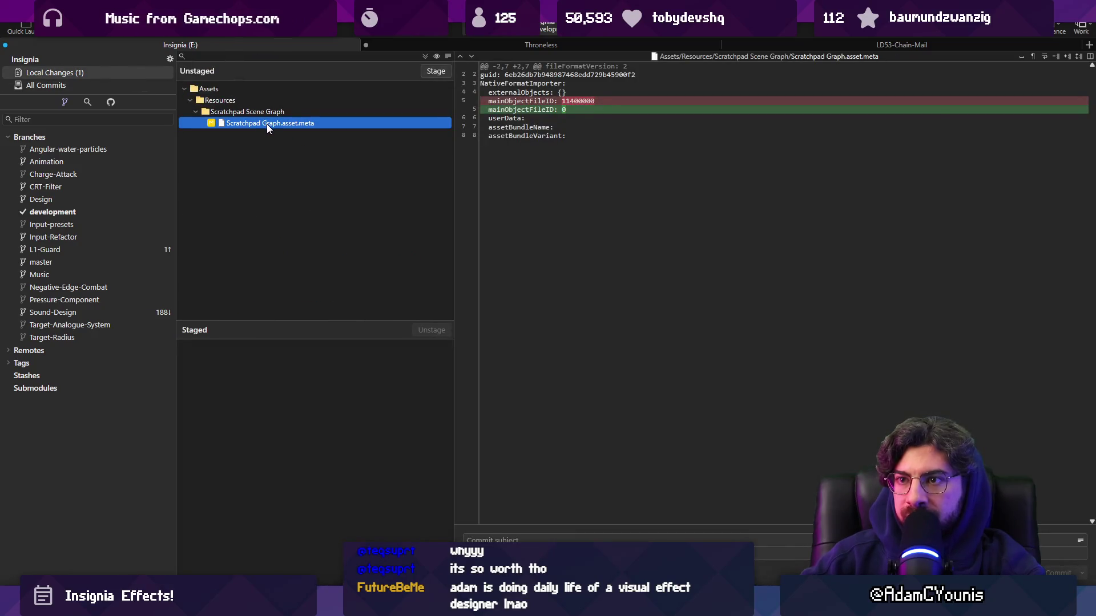
{"action": "key", "text": "Delete"}
{"action": "key", "text": "Return"}
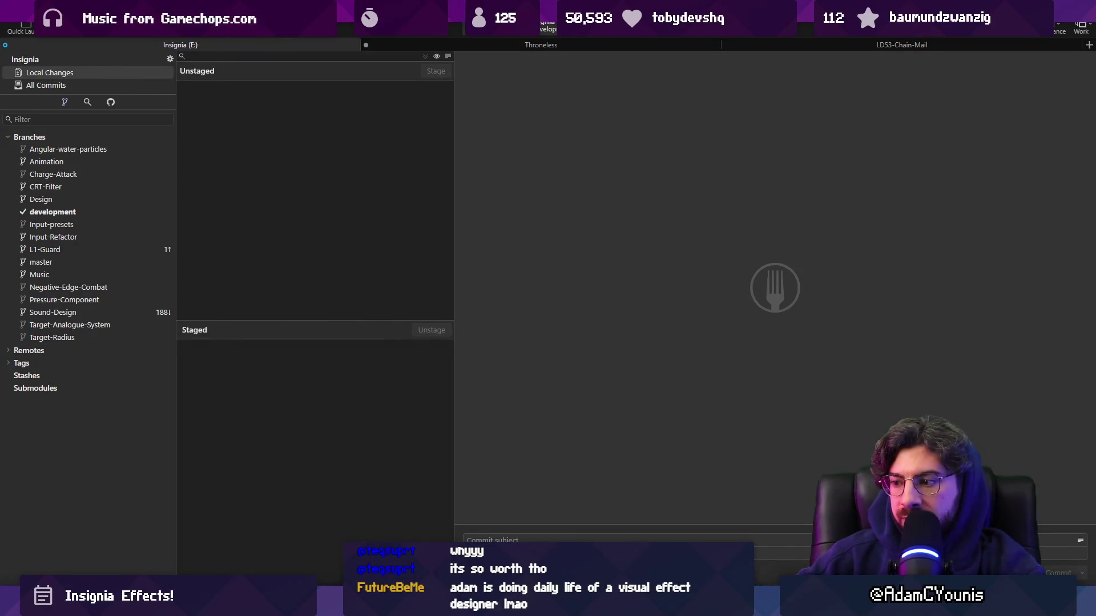
{"action": "key", "text": "alt+Tab"}
{"action": "key", "text": "alt+Tab"}
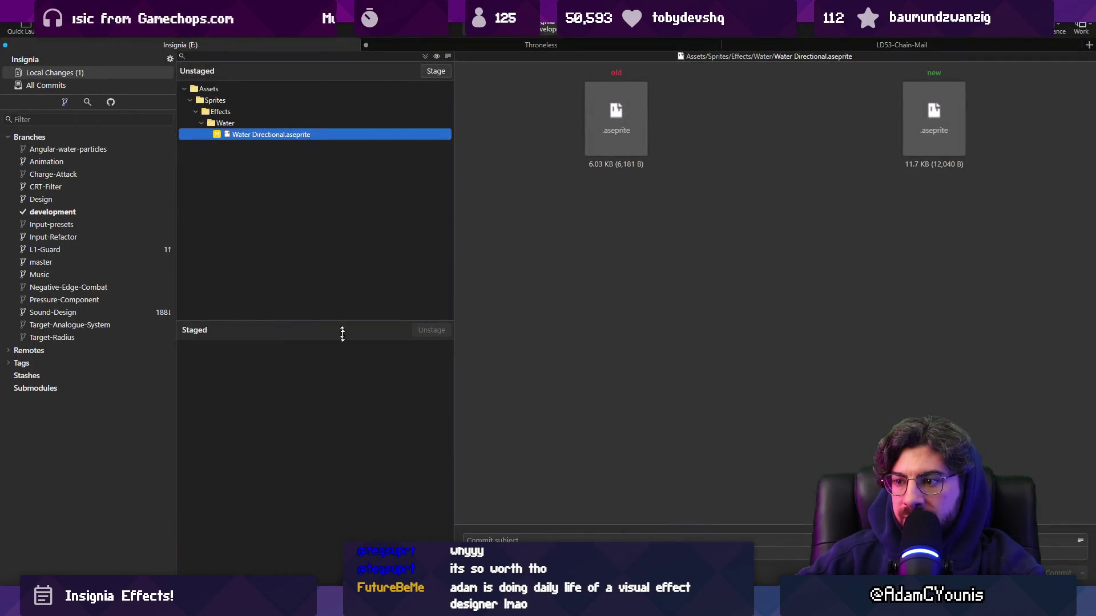
{"action": "key", "text": "alt+Tab"}
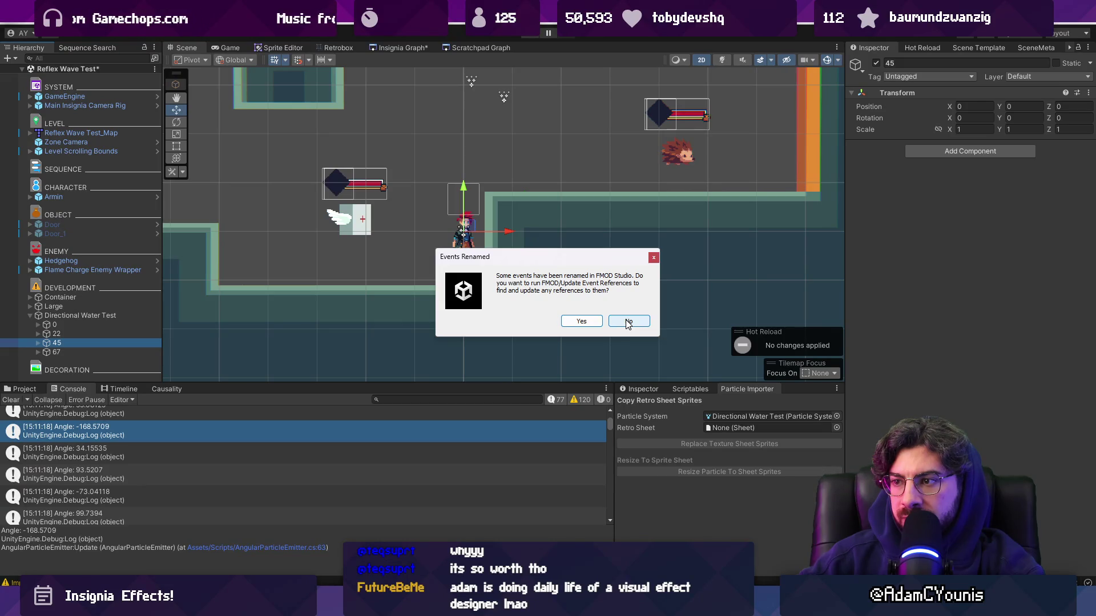
Decline the FMOD event rename, let assets reimport, then discard FMODStudioSettings.asset and packages-lock.json changes.
{"action": "left_click", "coordinate": [628, 322]}
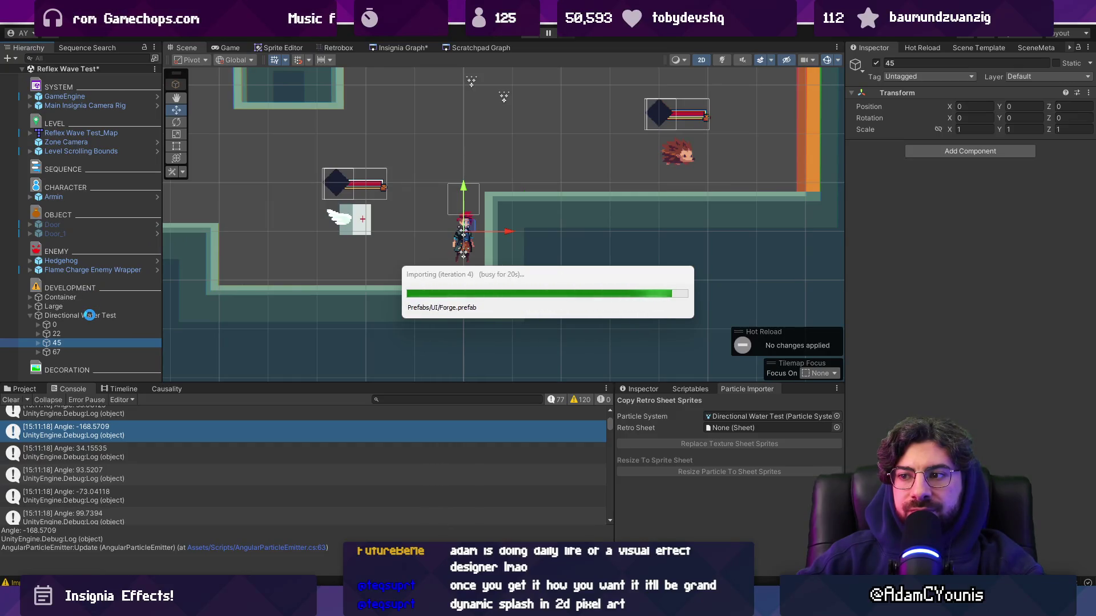
{"action": "mouse_move", "coordinate": [479, 284]}
{"action": "left_mouse_down"}
{"action": "mouse_move", "coordinate": [427, 252]}
{"action": "mouse_move", "coordinate": [274, 252]}
{"action": "left_mouse_up"}
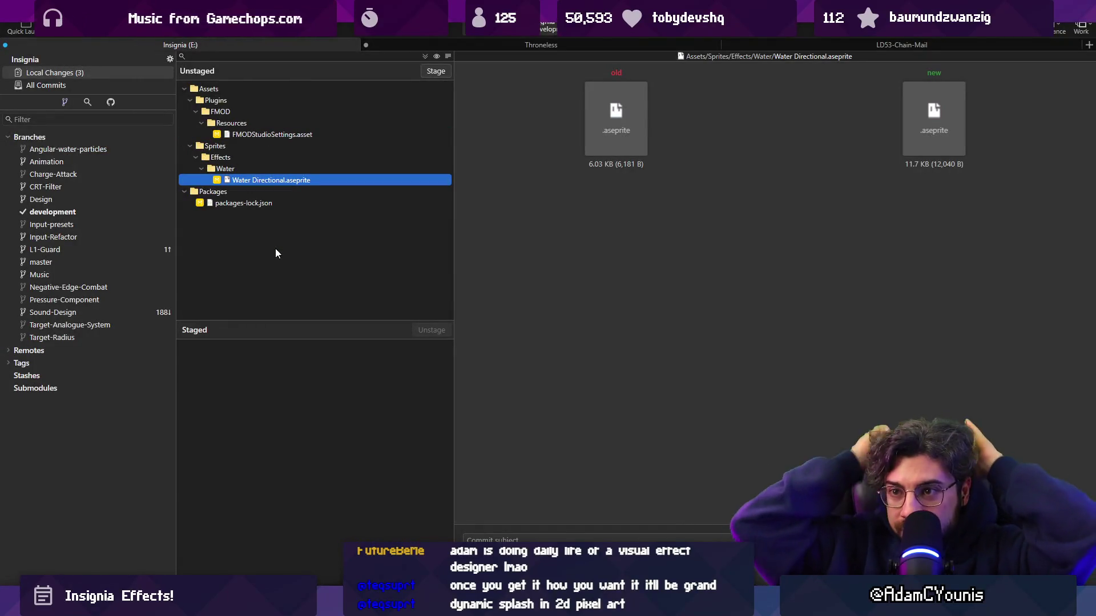
{"action": "left_click", "coordinate": [261, 204]}
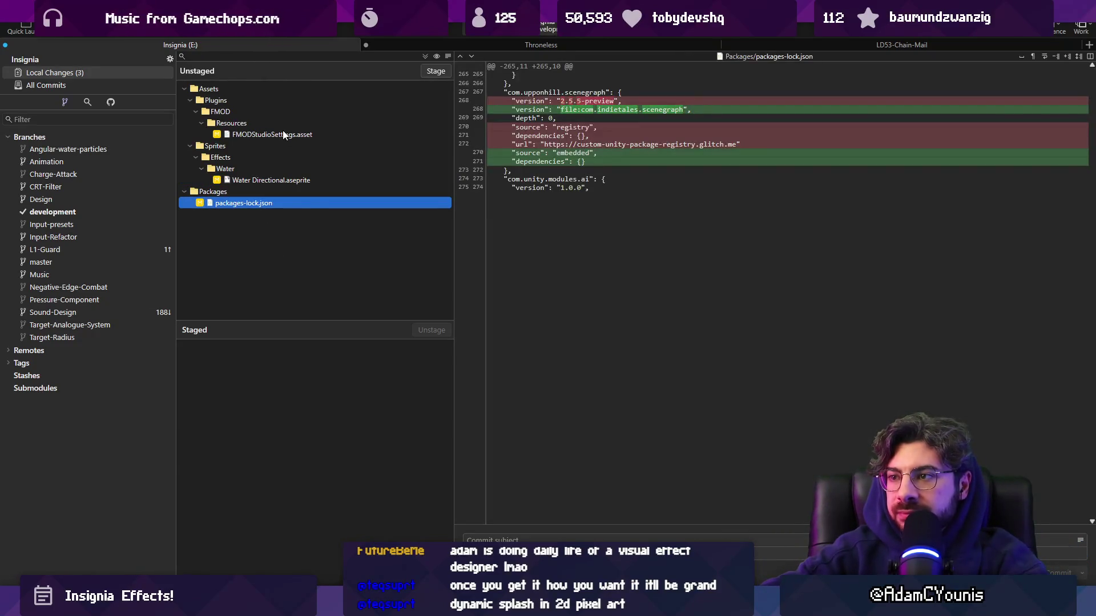
{"action": "left_click", "coordinate": [287, 133], "text": "ctrl"}
{"action": "key", "text": "Delete"}
{"action": "key", "text": "Return"}
{"action": "key", "text": "alt+Tab"}
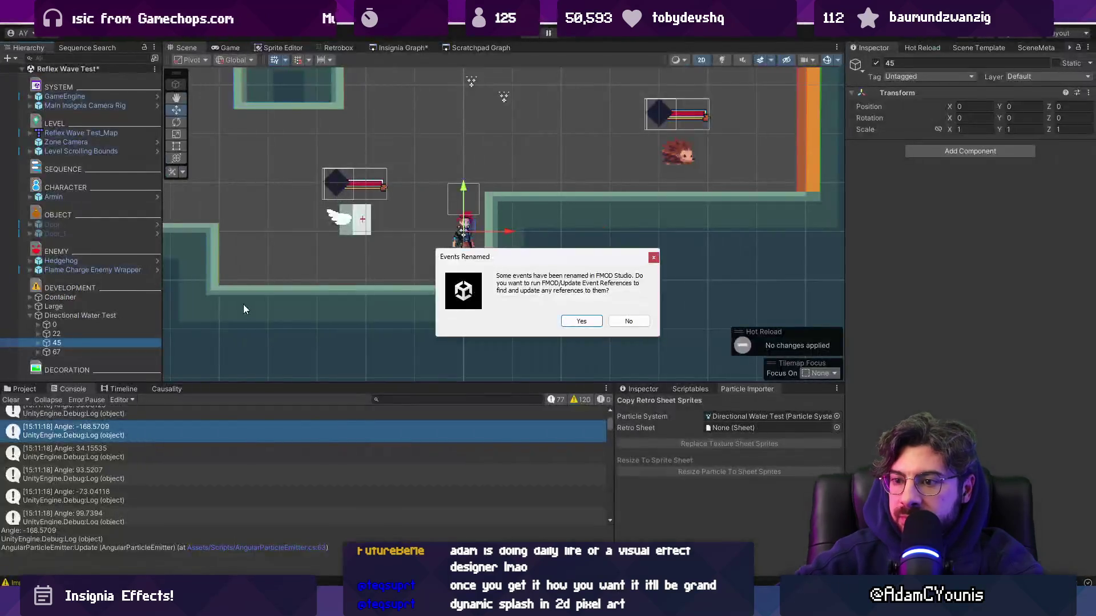
Decline the FMOD prompt, reload the Reflex Wave Test scene, and sweep the Directional Water Test emitter in Play mode.
{"action": "left_click", "coordinate": [628, 322]}
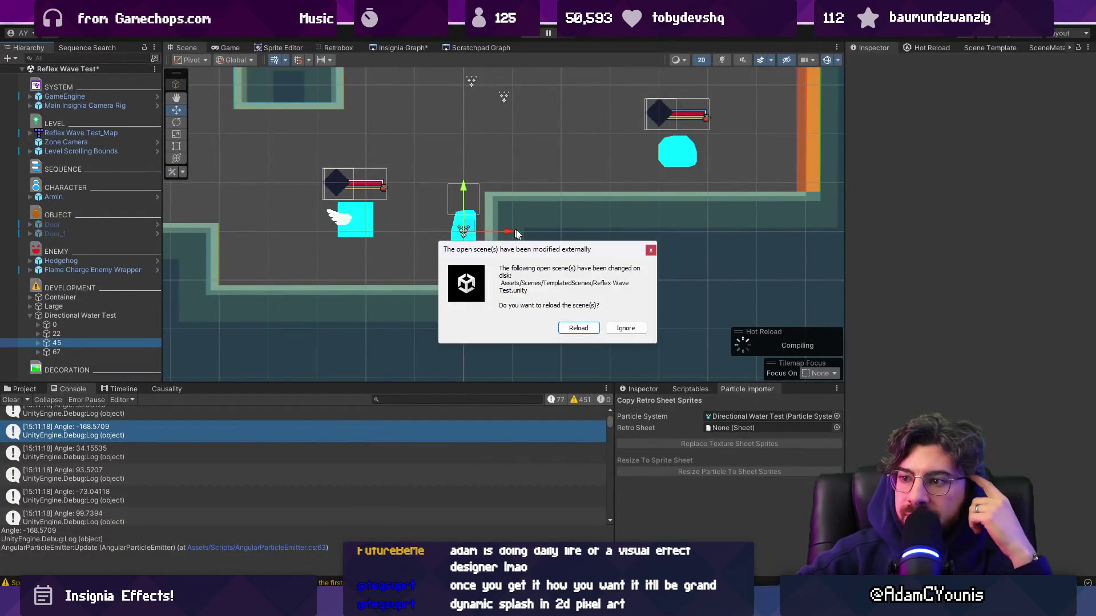
{"action": "left_click", "coordinate": [578, 328]}
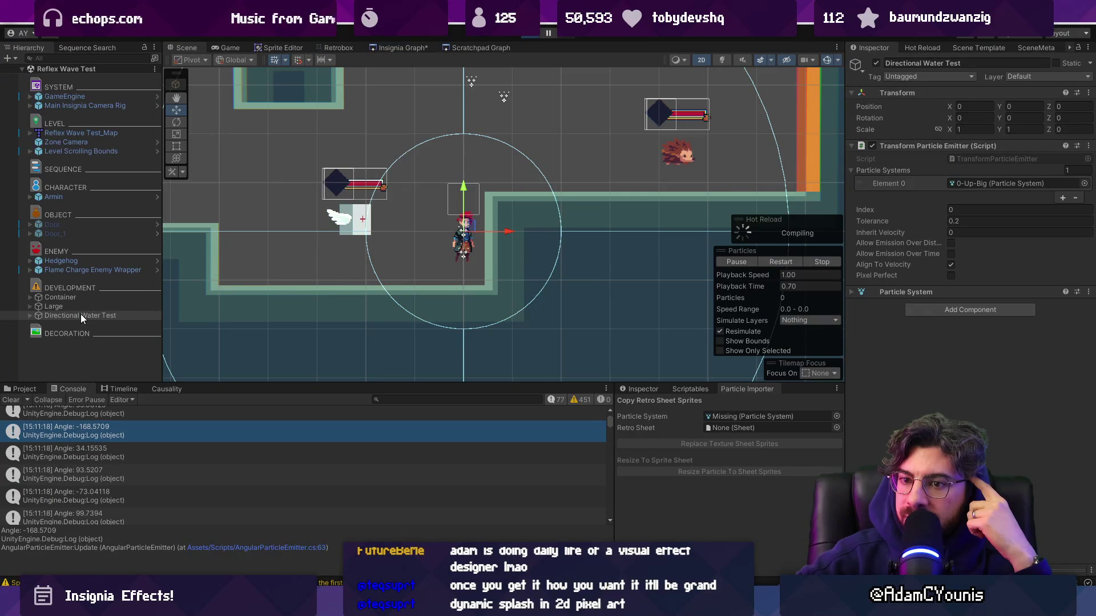
{"action": "key", "text": "ctrl+p"}
{"action": "mouse_move", "coordinate": [472, 219]}
{"action": "left_mouse_down"}
{"action": "mouse_move", "coordinate": [451, 231]}
{"action": "mouse_move", "coordinate": [491, 128]}
{"action": "mouse_move", "coordinate": [351, 143]}
{"action": "mouse_move", "coordinate": [402, 169]}
{"action": "mouse_move", "coordinate": [365, 211]}
{"action": "mouse_move", "coordinate": [357, 194]}
{"action": "mouse_move", "coordinate": [341, 238]}
{"action": "mouse_move", "coordinate": [225, 269]}
{"action": "mouse_move", "coordinate": [503, 237]}
{"action": "mouse_move", "coordinate": [497, 168]}
{"action": "mouse_move", "coordinate": [165, 237]}
{"action": "left_mouse_up"}
{"action": "mouse_move", "coordinate": [132, 142]}
{"action": "left_mouse_down"}
{"action": "mouse_move", "coordinate": [240, 234]}
{"action": "mouse_move", "coordinate": [365, 228]}
{"action": "mouse_move", "coordinate": [375, 247]}
{"action": "mouse_move", "coordinate": [439, 228]}
{"action": "mouse_move", "coordinate": [308, 245]}
{"action": "mouse_move", "coordinate": [425, 220]}
{"action": "mouse_move", "coordinate": [300, 270]}
{"action": "mouse_move", "coordinate": [216, 237]}
{"action": "mouse_move", "coordinate": [370, 93]}
{"action": "mouse_move", "coordinate": [206, 284]}
{"action": "mouse_move", "coordinate": [537, 257]}
{"action": "mouse_move", "coordinate": [265, 289]}
{"action": "mouse_move", "coordinate": [504, 188]}
{"action": "mouse_move", "coordinate": [166, 242]}
{"action": "mouse_move", "coordinate": [459, 145]}
{"action": "mouse_move", "coordinate": [506, 196]}
{"action": "mouse_move", "coordinate": [171, 234]}
{"action": "mouse_move", "coordinate": [431, 252]}
{"action": "mouse_move", "coordinate": [702, 206]}
{"action": "mouse_move", "coordinate": [200, 190]}
{"action": "mouse_move", "coordinate": [310, 253]}
{"action": "left_mouse_up"}
{"action": "scroll", "coordinate": [392, 234], "scroll_direction": "up", "scroll_amount": 3}
{"action": "left_click", "coordinate": [226, 50]}
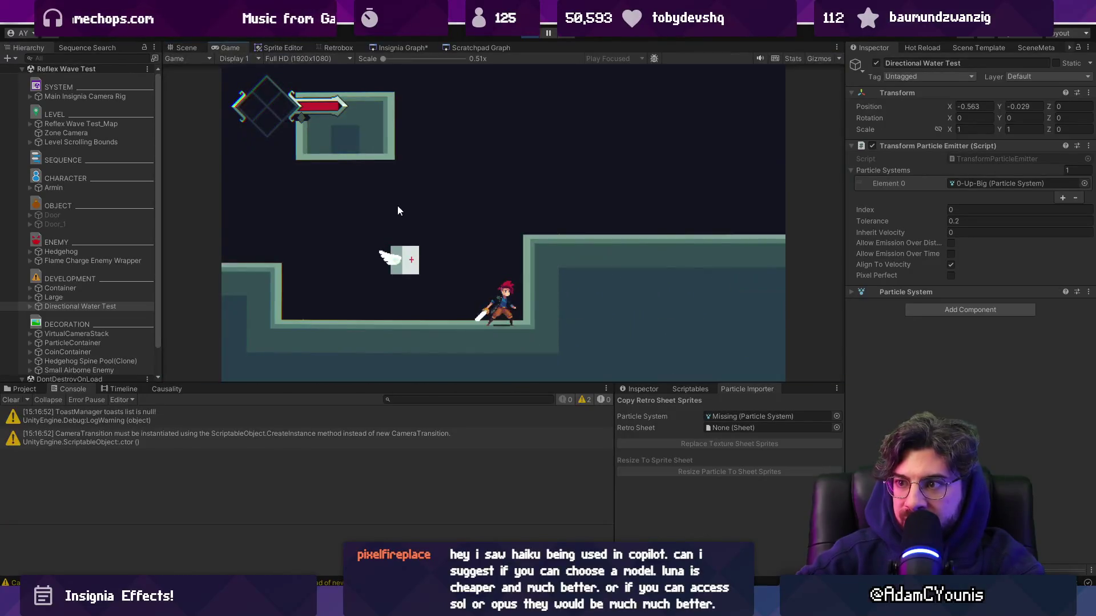
Dock the Scene view beside Game and sweep the emitter around the health pickup, ending at X -1.166, Y 0.003.
{"action": "left_click", "coordinate": [188, 47]}
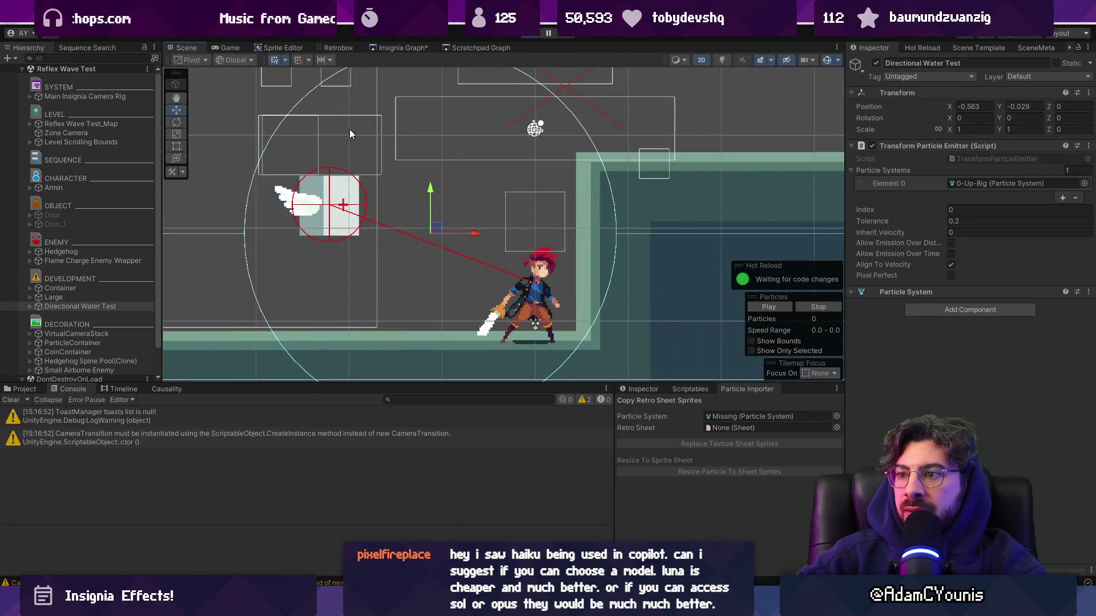
{"action": "mouse_move", "coordinate": [181, 49]}
{"action": "left_mouse_down"}
{"action": "mouse_move", "coordinate": [684, 57]}
{"action": "mouse_move", "coordinate": [927, 87]}
{"action": "mouse_move", "coordinate": [950, 147]}
{"action": "mouse_move", "coordinate": [957, 71]}
{"action": "mouse_move", "coordinate": [899, 125]}
{"action": "mouse_move", "coordinate": [913, 150]}
{"action": "mouse_move", "coordinate": [876, 182]}
{"action": "mouse_move", "coordinate": [899, 135]}
{"action": "mouse_move", "coordinate": [926, 160]}
{"action": "mouse_move", "coordinate": [895, 164]}
{"action": "mouse_move", "coordinate": [894, 144]}
{"action": "mouse_move", "coordinate": [913, 141]}
{"action": "mouse_move", "coordinate": [889, 170]}
{"action": "mouse_move", "coordinate": [856, 123]}
{"action": "mouse_move", "coordinate": [839, 171]}
{"action": "mouse_move", "coordinate": [925, 131]}
{"action": "mouse_move", "coordinate": [921, 62]}
{"action": "mouse_move", "coordinate": [829, 120]}
{"action": "mouse_move", "coordinate": [832, 103]}
{"action": "mouse_move", "coordinate": [863, 126]}
{"action": "mouse_move", "coordinate": [840, 78]}
{"action": "mouse_move", "coordinate": [804, 97]}
{"action": "mouse_move", "coordinate": [793, 125]}
{"action": "mouse_move", "coordinate": [836, 140]}
{"action": "mouse_move", "coordinate": [711, 186]}
{"action": "left_mouse_up"}
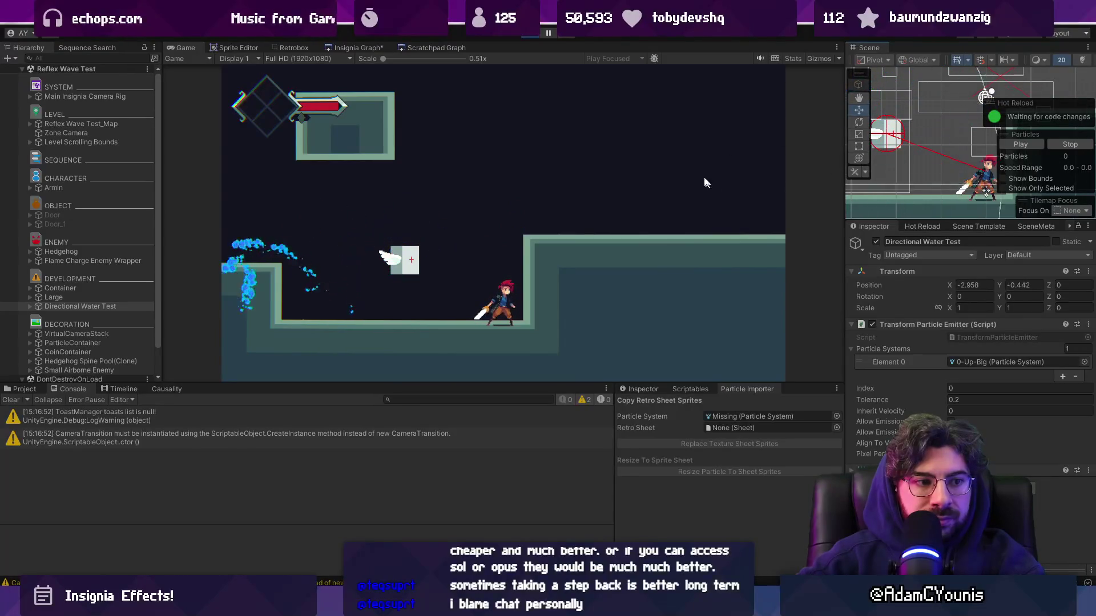
{"action": "left_click_drag", "start_coordinate": [777, 149], "coordinate": [840, 157]}
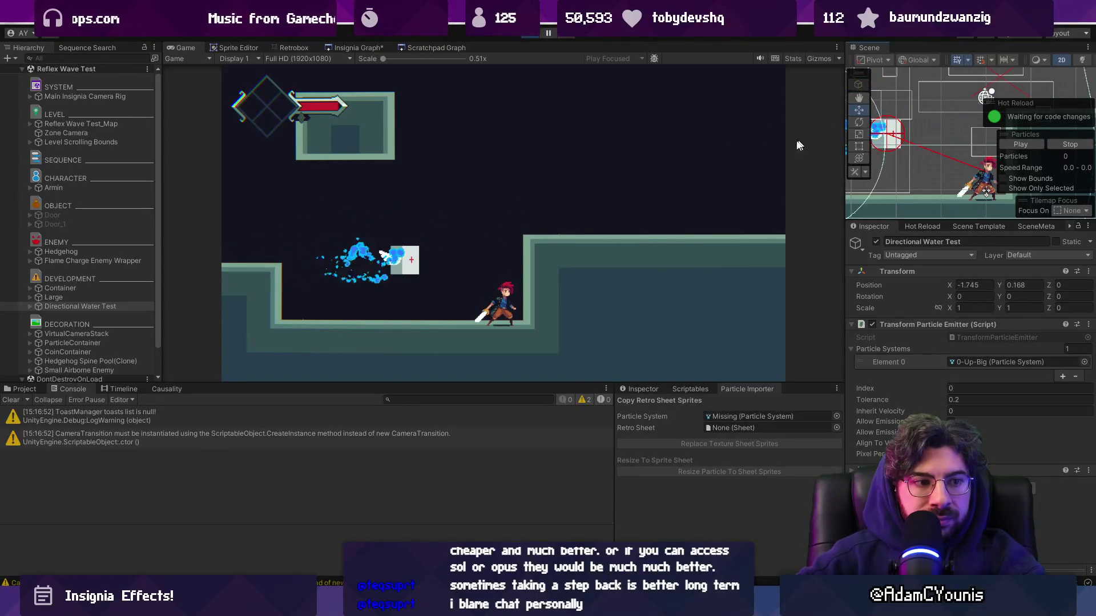
{"action": "mouse_move", "coordinate": [786, 131]}
{"action": "left_mouse_down"}
{"action": "mouse_move", "coordinate": [933, 123]}
{"action": "mouse_move", "coordinate": [914, 121]}
{"action": "mouse_move", "coordinate": [901, 155]}
{"action": "left_mouse_up"}
{"action": "left_click_drag", "start_coordinate": [942, 87], "coordinate": [860, 118]}
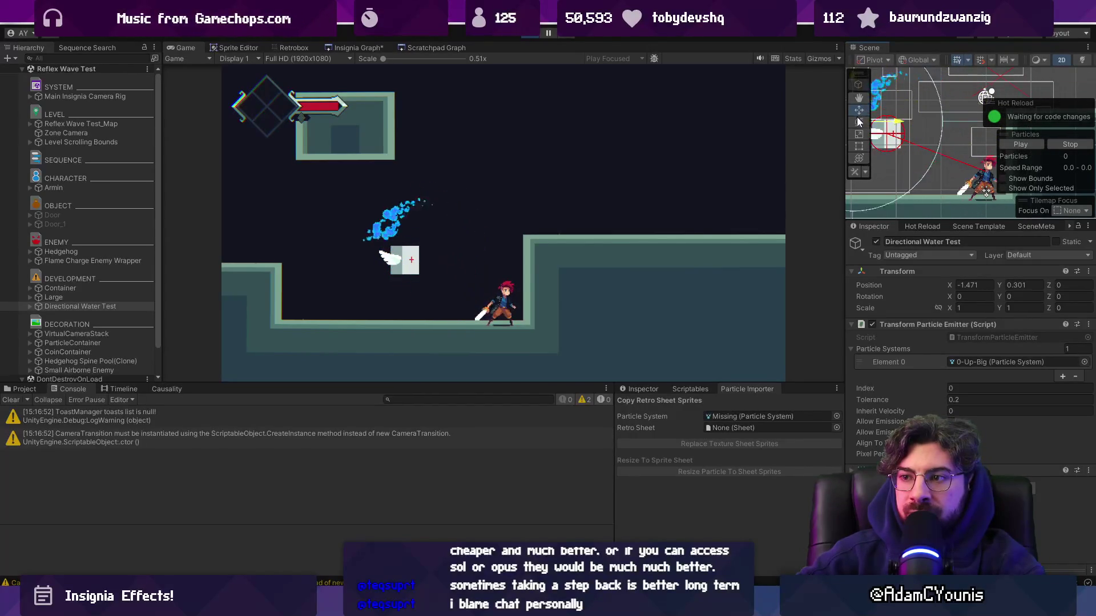
{"action": "mouse_move", "coordinate": [928, 155]}
{"action": "left_mouse_down"}
{"action": "mouse_move", "coordinate": [942, 131]}
{"action": "mouse_move", "coordinate": [902, 143]}
{"action": "mouse_move", "coordinate": [981, 115]}
{"action": "mouse_move", "coordinate": [964, 128]}
{"action": "mouse_move", "coordinate": [991, 87]}
{"action": "mouse_move", "coordinate": [927, 147]}
{"action": "left_mouse_up"}
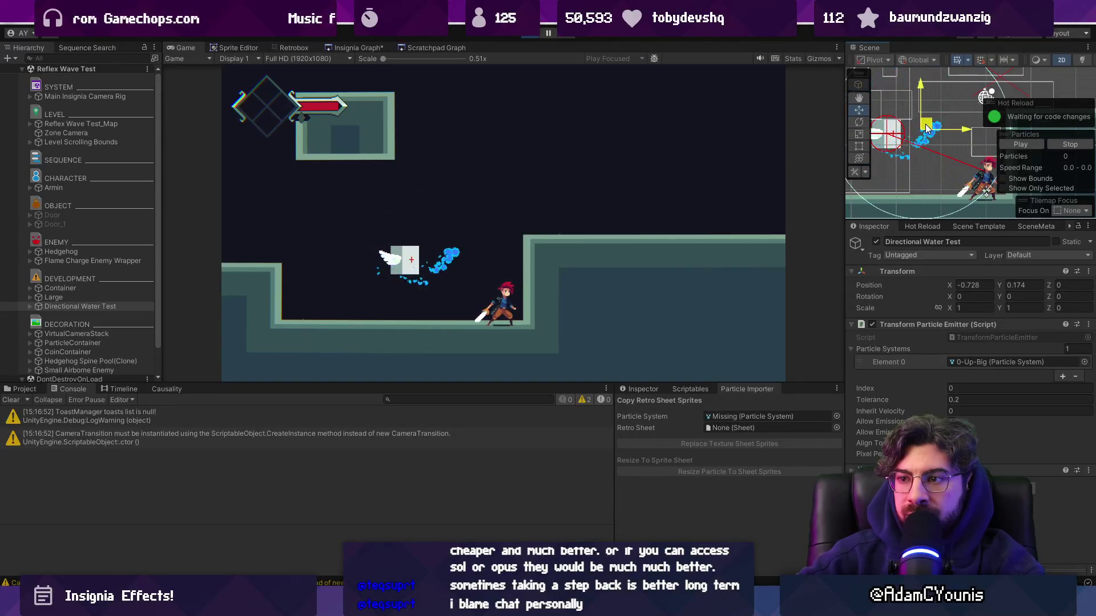
{"action": "mouse_move", "coordinate": [957, 146]}
{"action": "left_mouse_down"}
{"action": "mouse_move", "coordinate": [862, 135]}
{"action": "mouse_move", "coordinate": [867, 123]}
{"action": "mouse_move", "coordinate": [875, 150]}
{"action": "mouse_move", "coordinate": [931, 139]}
{"action": "mouse_move", "coordinate": [932, 63]}
{"action": "mouse_move", "coordinate": [975, 115]}
{"action": "mouse_move", "coordinate": [879, 147]}
{"action": "left_mouse_up"}
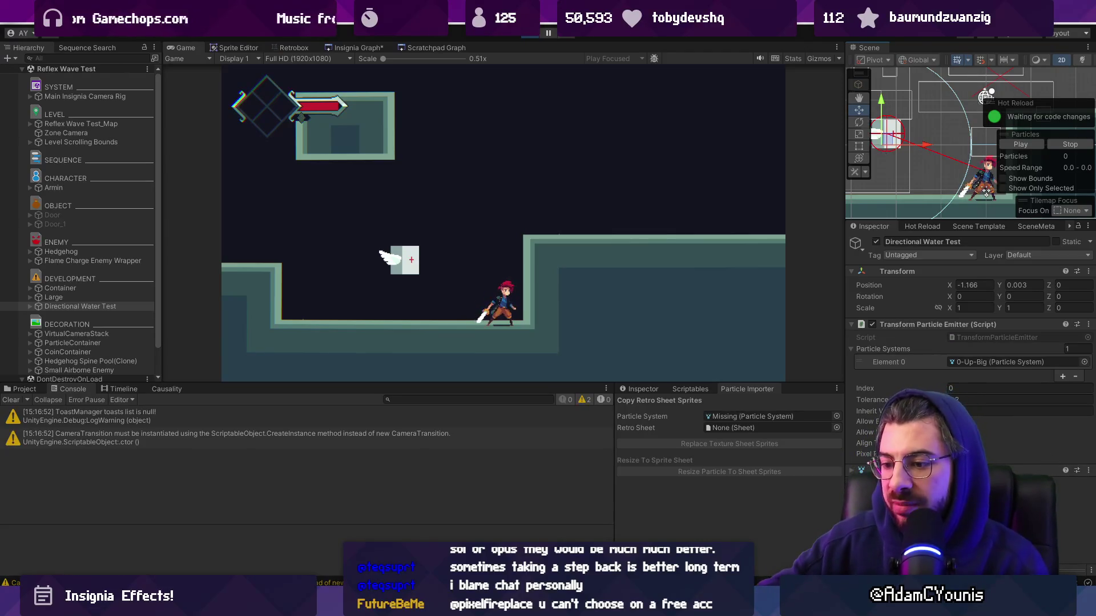
{"action": "key", "text": "alt+Tab"}
{"action": "left_click", "coordinate": [740, 540]}
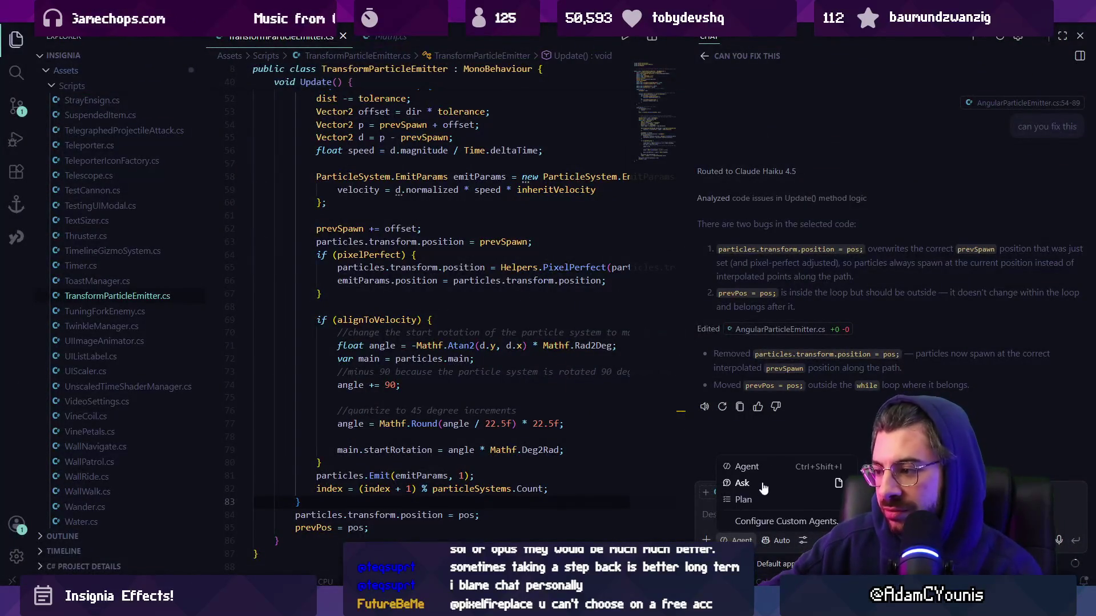
{"action": "left_click", "coordinate": [761, 522]}
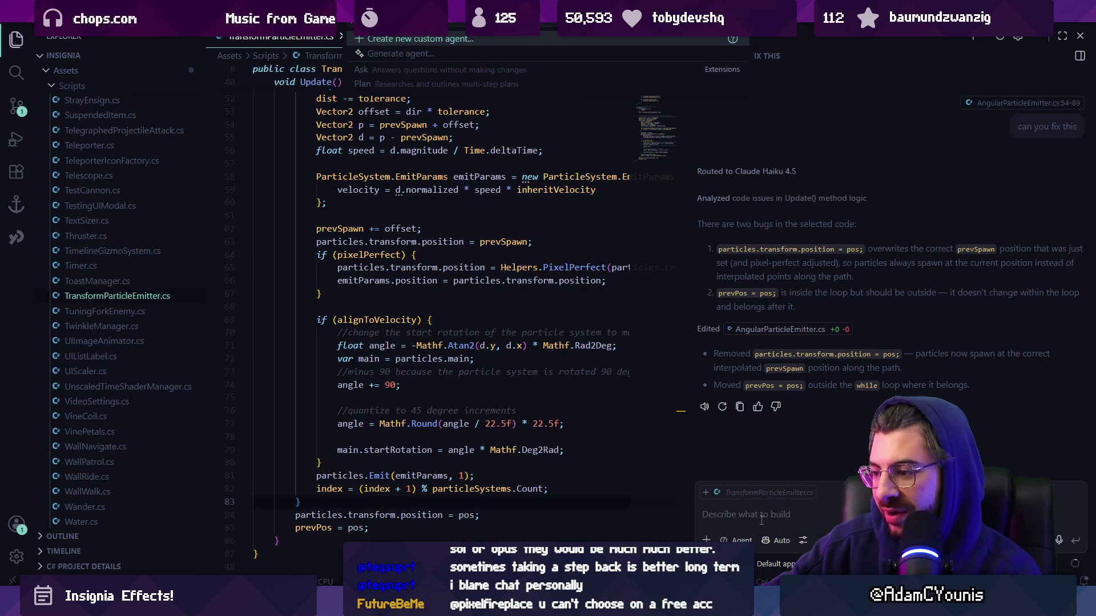
{"action": "left_click", "coordinate": [802, 541]}
{"action": "left_click", "coordinate": [780, 541]}
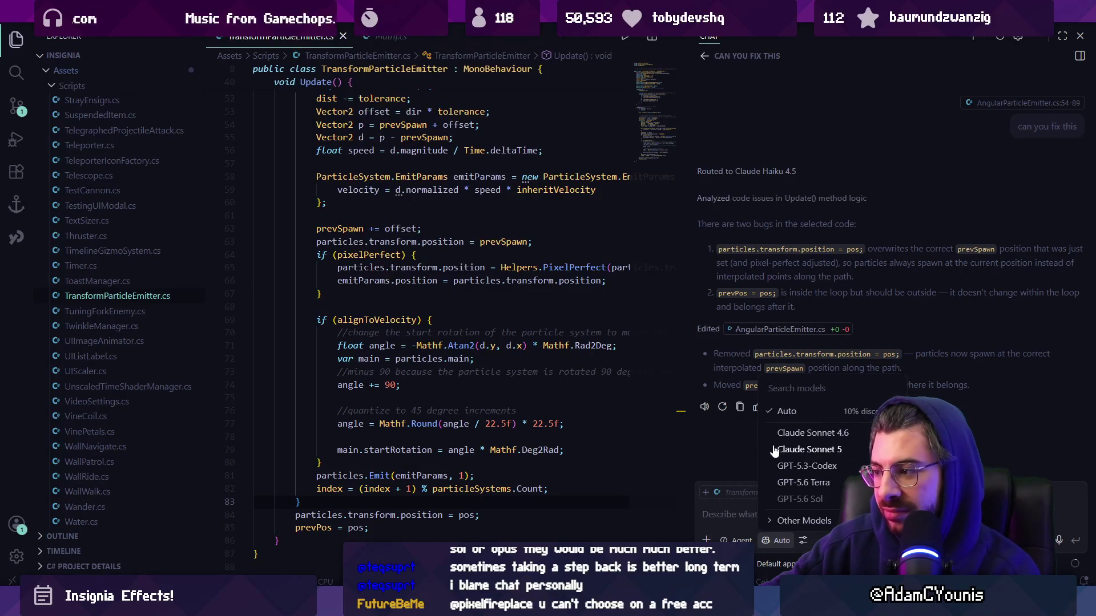
{"action": "left_click", "coordinate": [795, 519]}
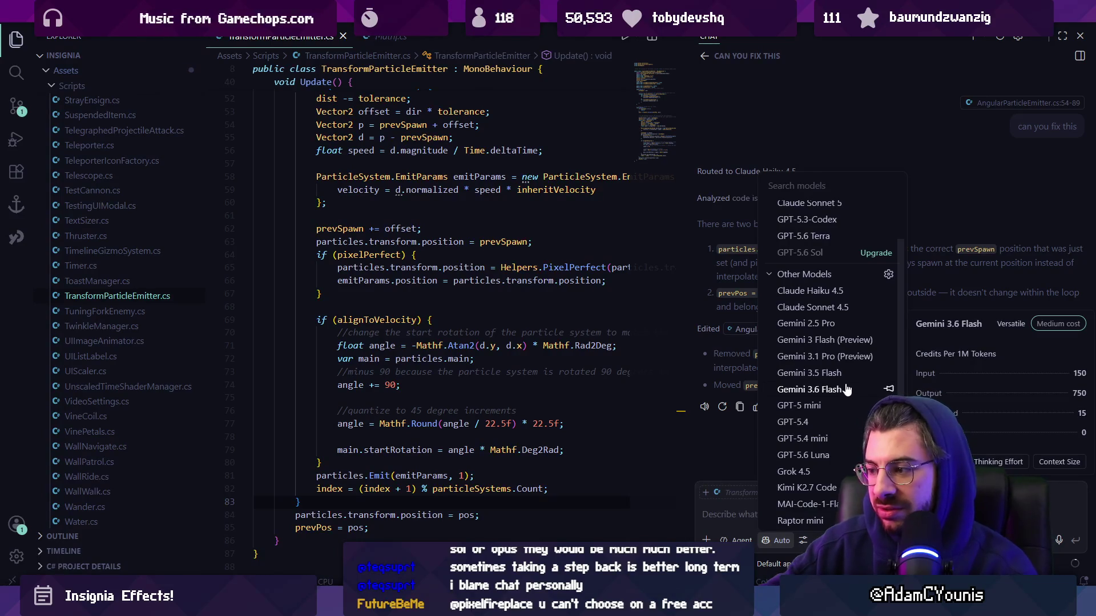
{"action": "mouse_move", "coordinate": [833, 460]}
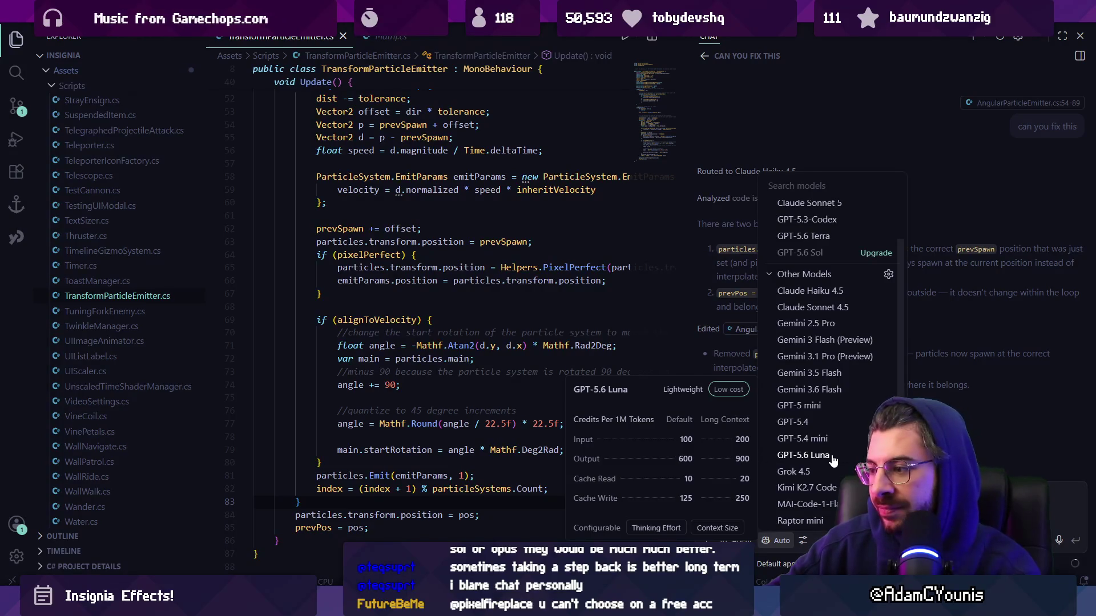
{"action": "left_click", "coordinate": [833, 460]}
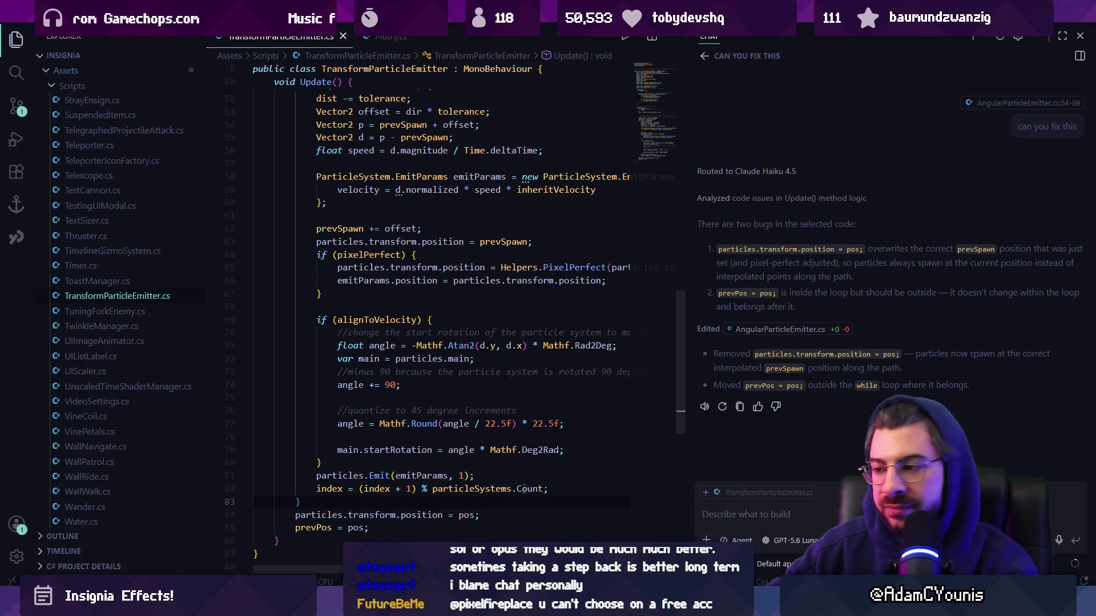
{"action": "left_click", "coordinate": [782, 543]}
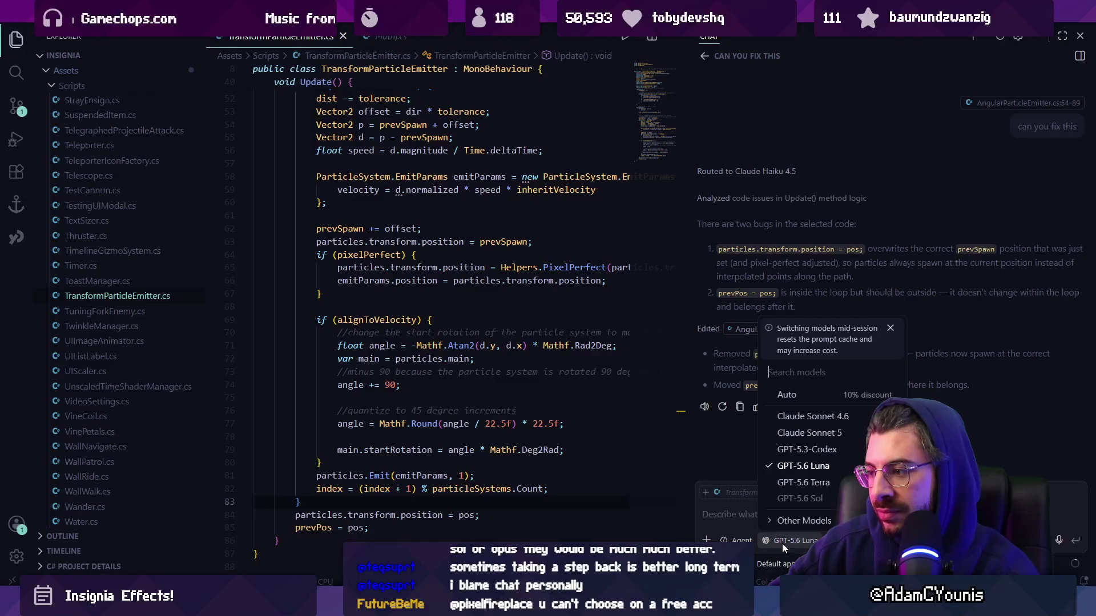
{"action": "left_click", "coordinate": [799, 588]}
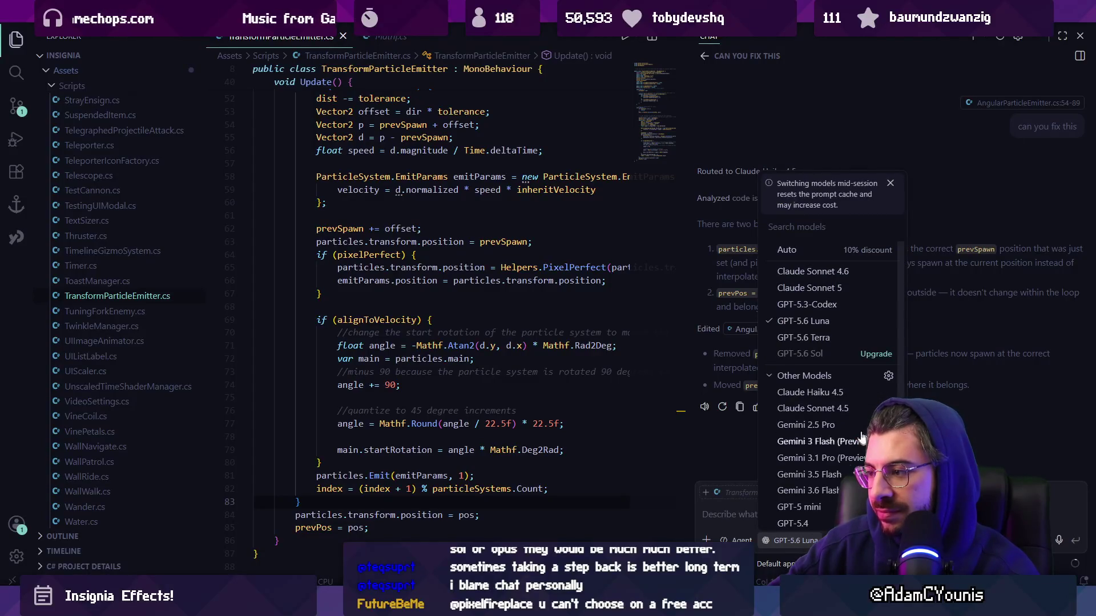
{"action": "scroll", "coordinate": [856, 451], "scroll_direction": "down", "scroll_amount": 3}
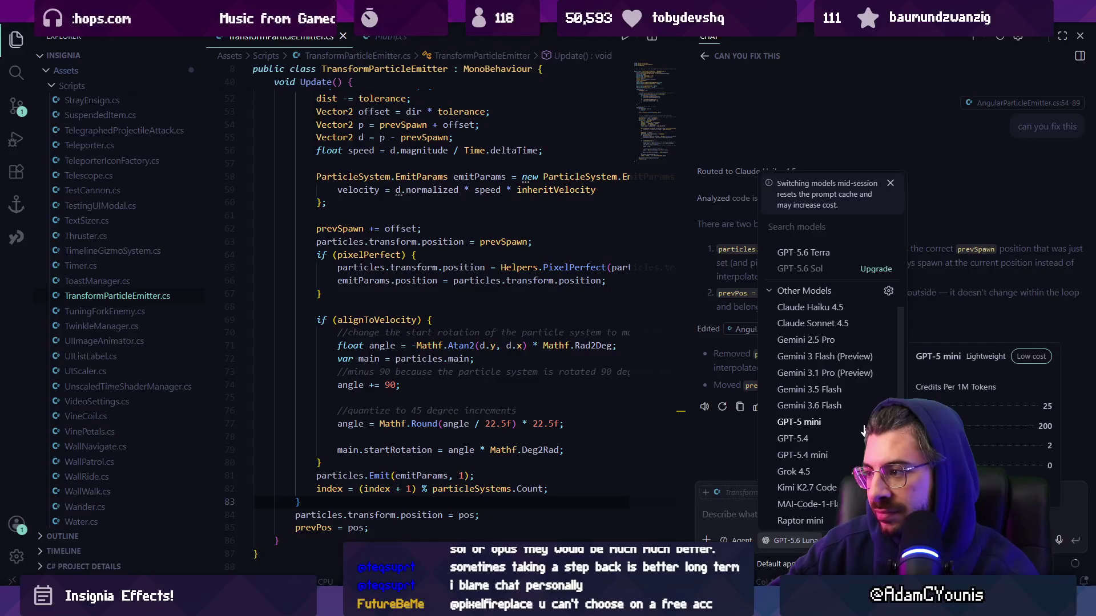
{"action": "scroll", "coordinate": [856, 416], "scroll_direction": "up", "scroll_amount": 3}
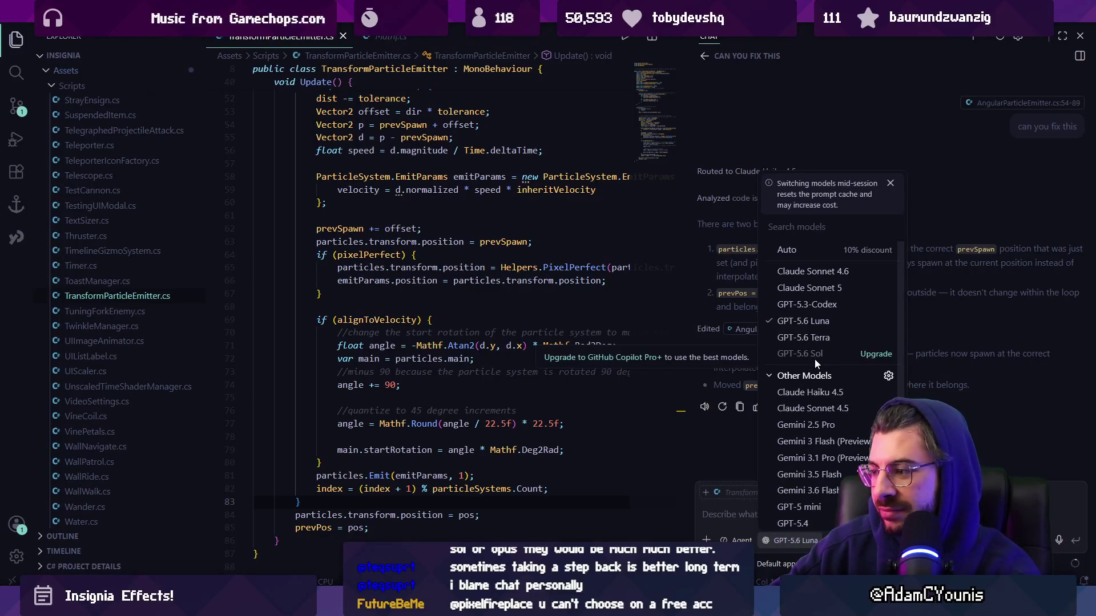
{"action": "scroll", "coordinate": [813, 358], "scroll_direction": "down", "scroll_amount": 3}
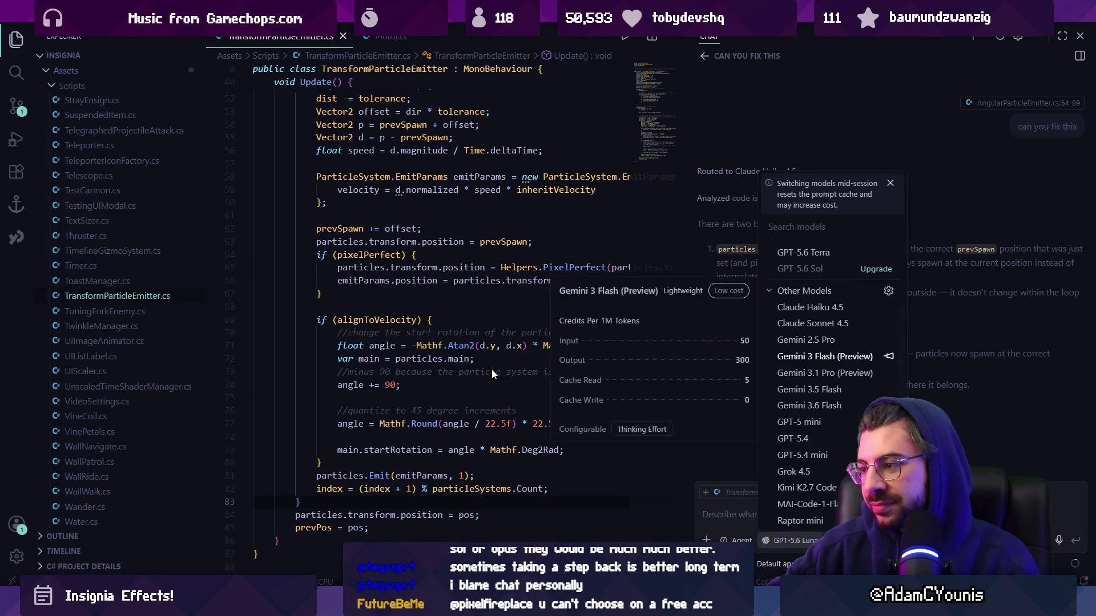
{"action": "key", "text": "Escape"}
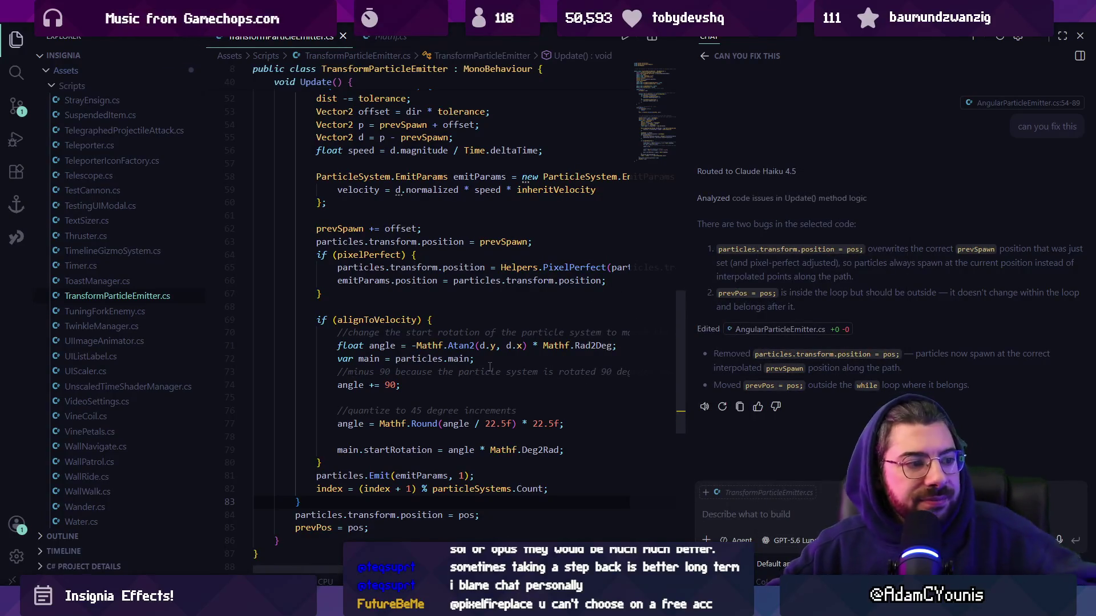
{"action": "scroll", "coordinate": [509, 339], "scroll_direction": "up", "scroll_amount": 2}
{"action": "scroll", "coordinate": [505, 354], "scroll_direction": "down", "scroll_amount": 2}
{"action": "scroll", "coordinate": [501, 368], "scroll_direction": "up", "scroll_amount": 1}
{"action": "scroll", "coordinate": [496, 384], "scroll_direction": "down", "scroll_amount": 2}
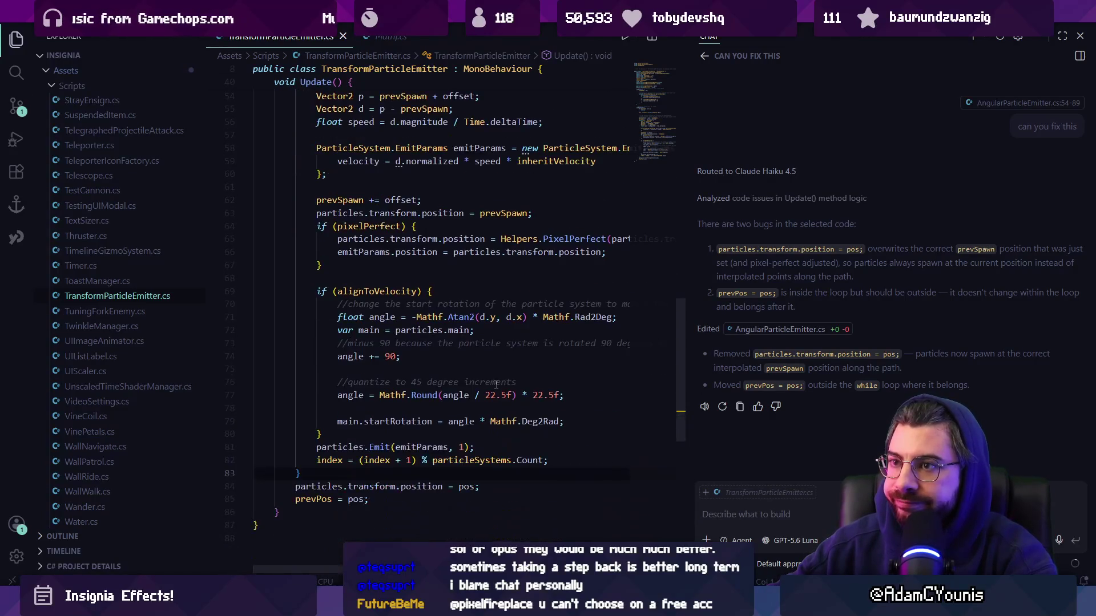
{"action": "scroll", "coordinate": [499, 387], "scroll_direction": "up", "scroll_amount": 1}
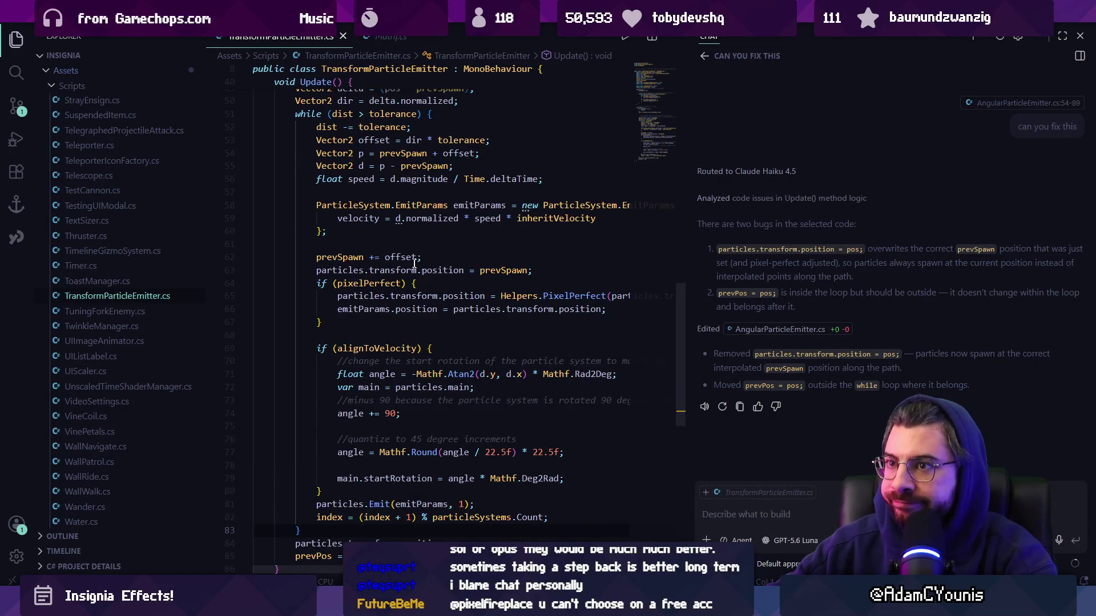
Expand Directional Water Test and enable its 0-Up child particle system.
{"action": "key", "text": "alt+Tab"}
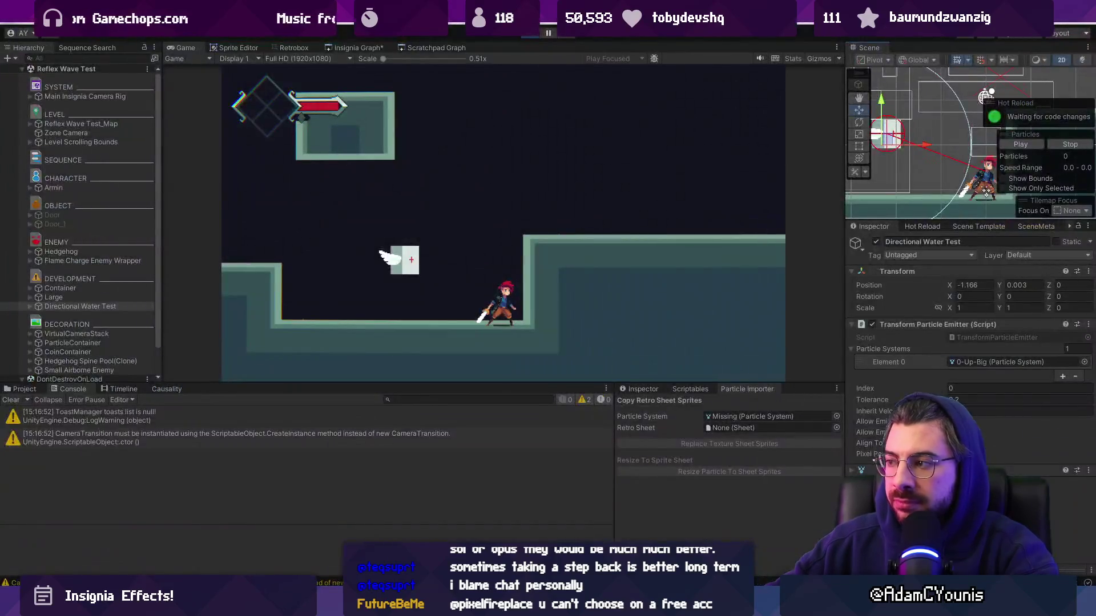
{"action": "left_click_drag", "start_coordinate": [844, 180], "coordinate": [769, 180]}
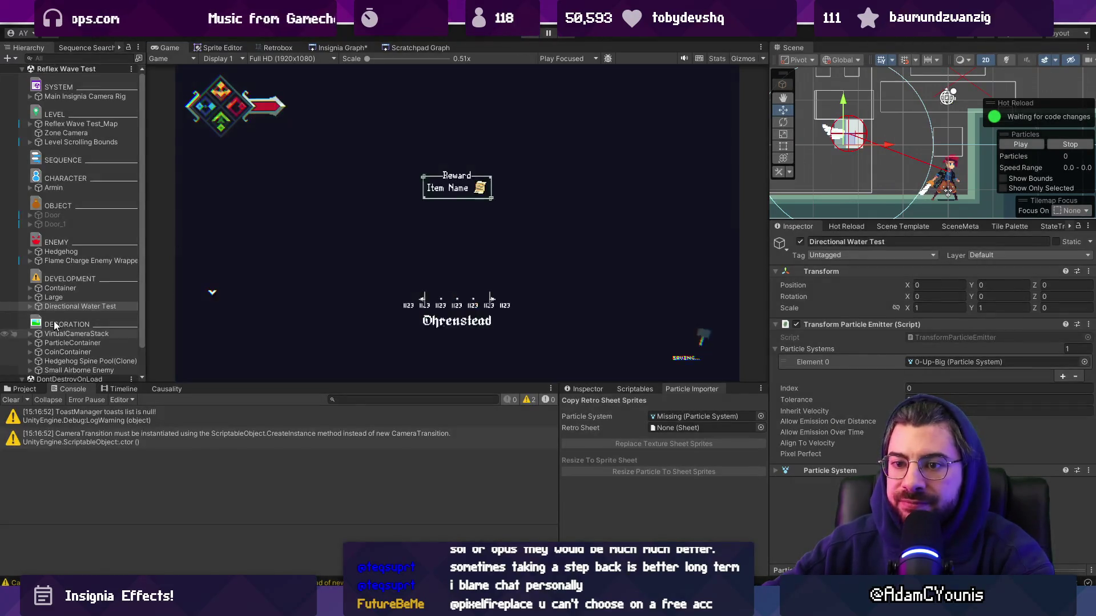
{"action": "left_click", "coordinate": [30, 315]}
{"action": "left_click", "coordinate": [61, 324]}
{"action": "left_click", "coordinate": [65, 334]}
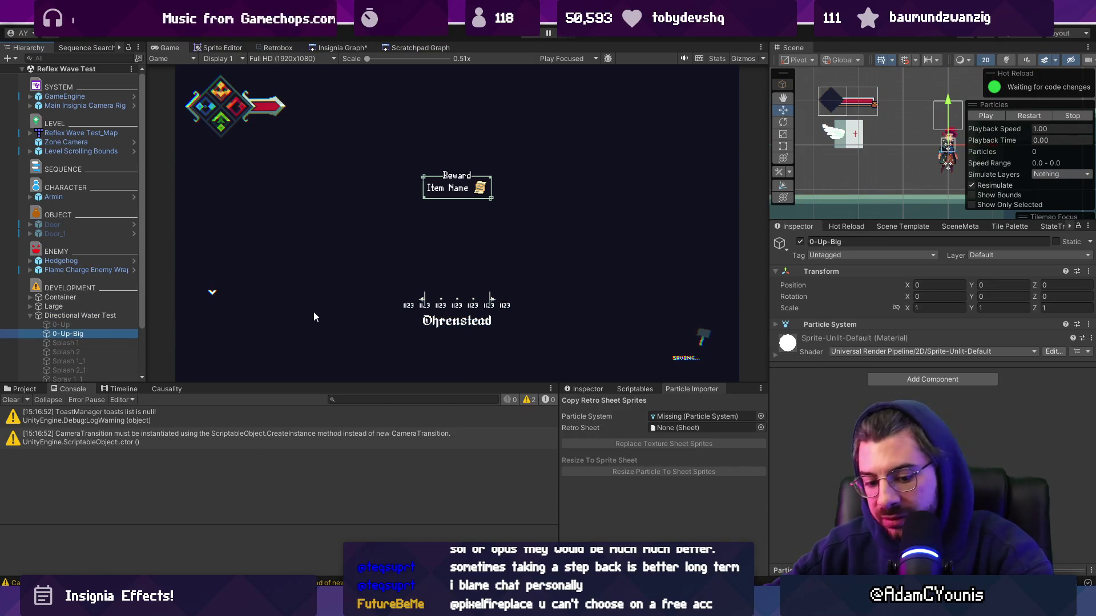
{"action": "key", "text": "Up"}
{"action": "left_click", "coordinate": [800, 242]}
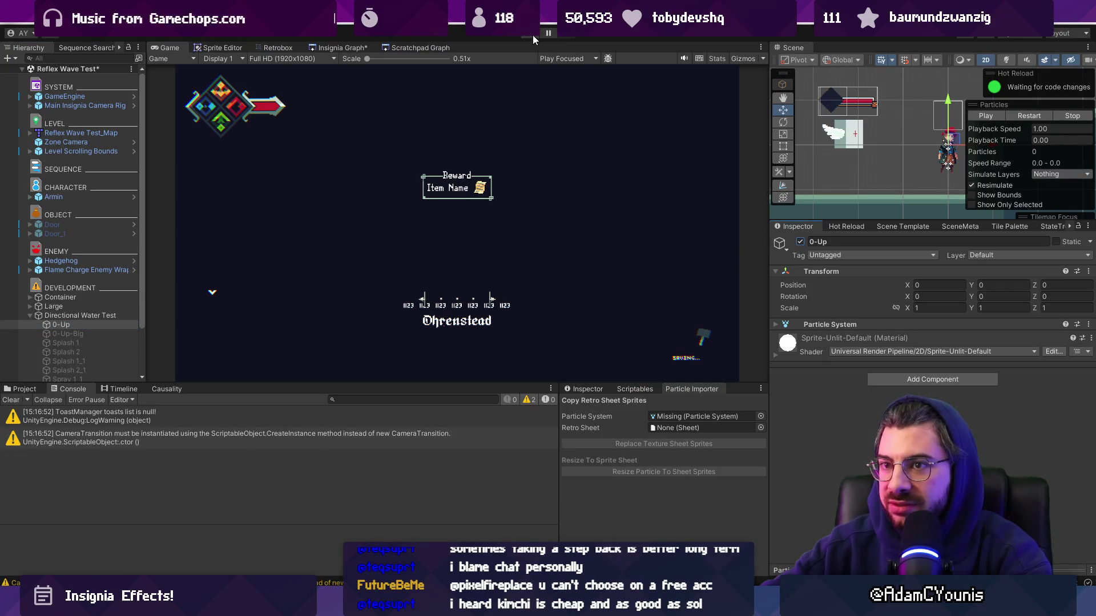
Assign 0-Up as the emitter's Element 0 and sweep it through the level in Play mode.
{"action": "left_click", "coordinate": [80, 315]}
{"action": "left_click_drag", "start_coordinate": [81, 324], "coordinate": [934, 363]}
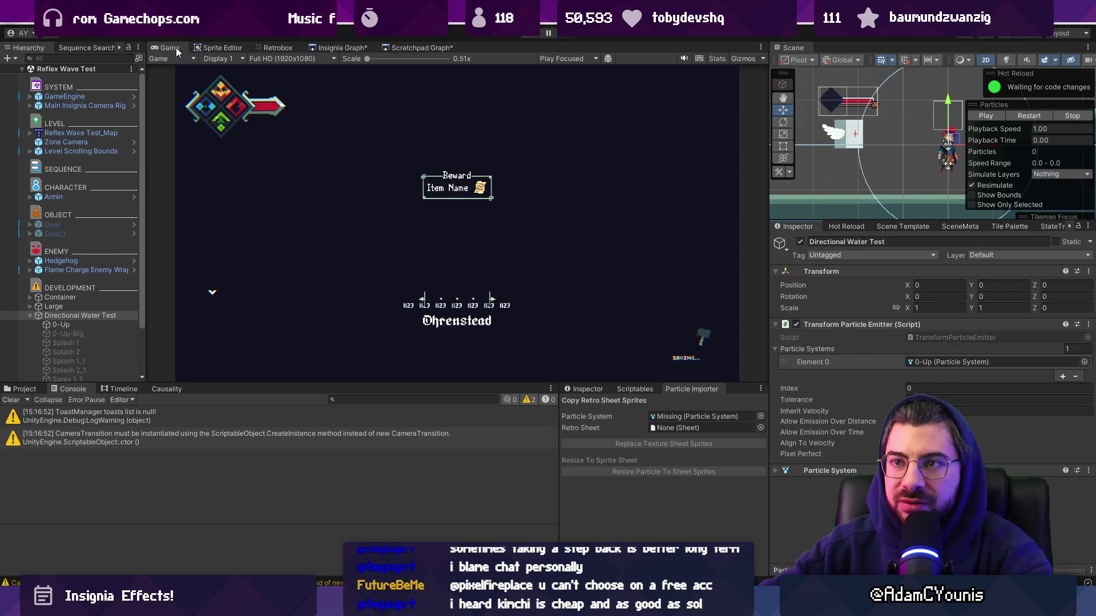
{"action": "left_click", "coordinate": [531, 35]}
{"action": "mouse_move", "coordinate": [871, 111]}
{"action": "left_mouse_down"}
{"action": "mouse_move", "coordinate": [916, 117]}
{"action": "mouse_move", "coordinate": [890, 91]}
{"action": "mouse_move", "coordinate": [857, 102]}
{"action": "mouse_move", "coordinate": [867, 138]}
{"action": "mouse_move", "coordinate": [856, 137]}
{"action": "mouse_move", "coordinate": [865, 100]}
{"action": "mouse_move", "coordinate": [890, 75]}
{"action": "mouse_move", "coordinate": [872, 43]}
{"action": "mouse_move", "coordinate": [851, 109]}
{"action": "mouse_move", "coordinate": [856, 149]}
{"action": "mouse_move", "coordinate": [884, 169]}
{"action": "mouse_move", "coordinate": [799, 142]}
{"action": "mouse_move", "coordinate": [804, 97]}
{"action": "mouse_move", "coordinate": [799, 116]}
{"action": "mouse_move", "coordinate": [921, 76]}
{"action": "mouse_move", "coordinate": [831, 160]}
{"action": "mouse_move", "coordinate": [839, 183]}
{"action": "mouse_move", "coordinate": [868, 165]}
{"action": "mouse_move", "coordinate": [860, 181]}
{"action": "mouse_move", "coordinate": [932, 162]}
{"action": "left_mouse_up"}
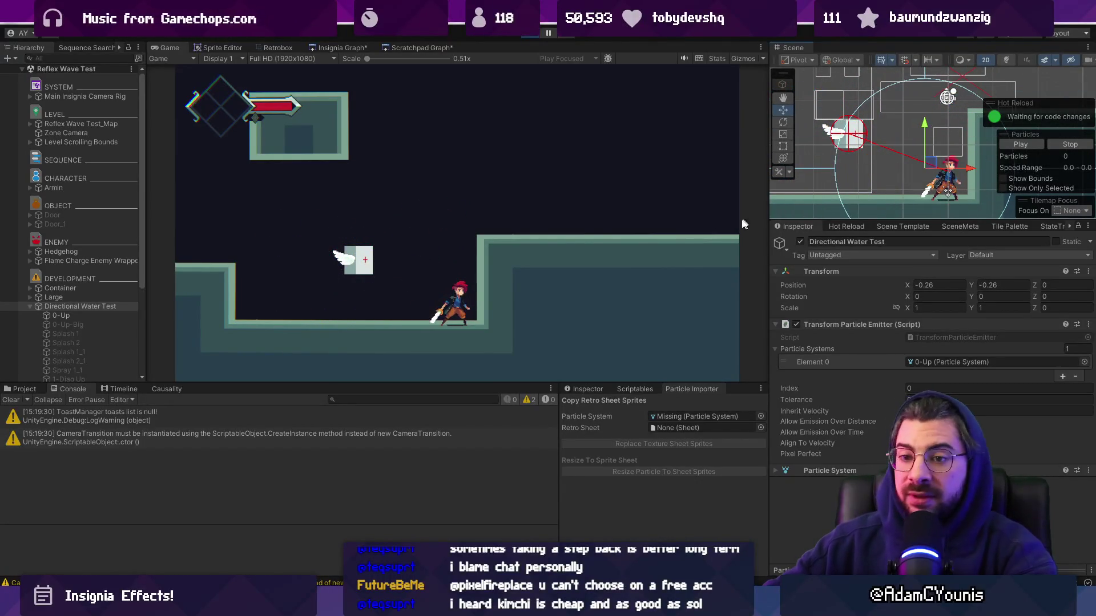
{"action": "left_click", "coordinate": [123, 309]}
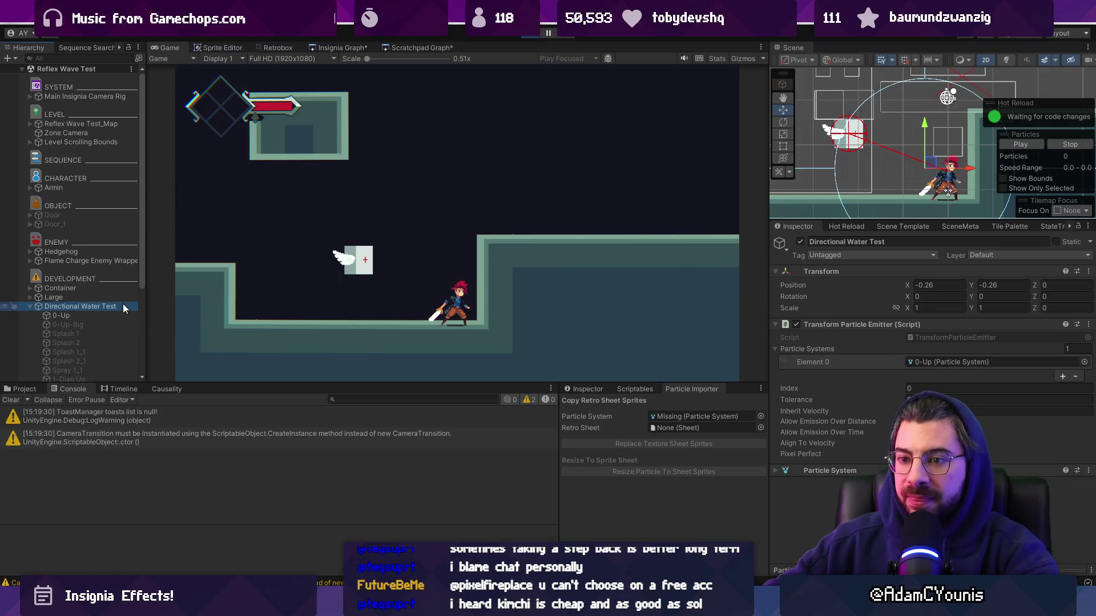
Stop Play and delete the ten unused children from 0-Up-Big through 4-Down.
{"action": "left_click", "coordinate": [529, 39]}
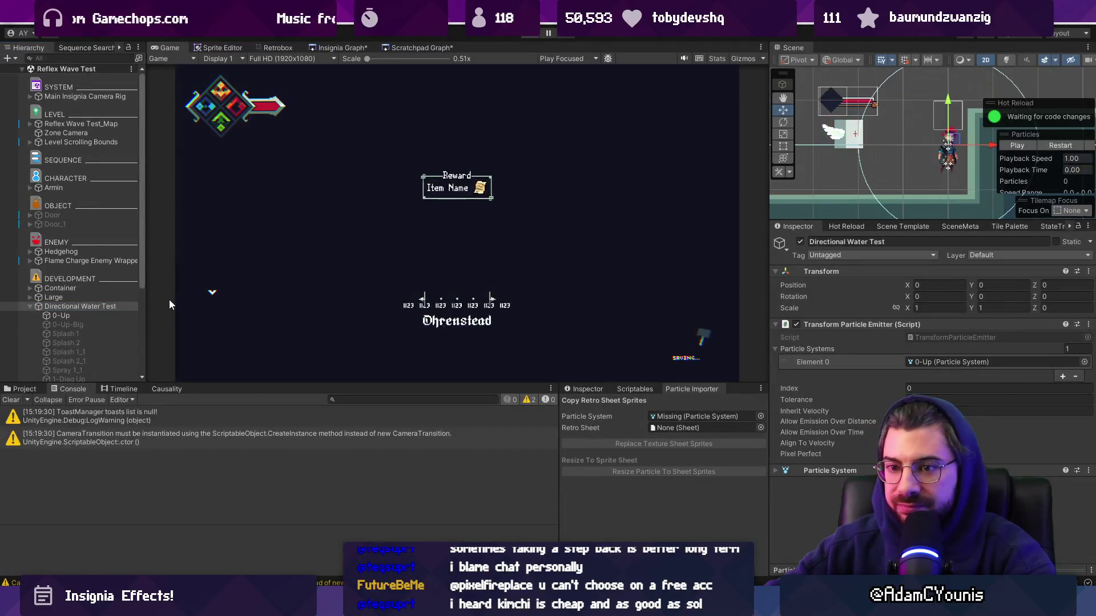
{"action": "left_click", "coordinate": [75, 327]}
{"action": "left_click", "coordinate": [78, 317]}
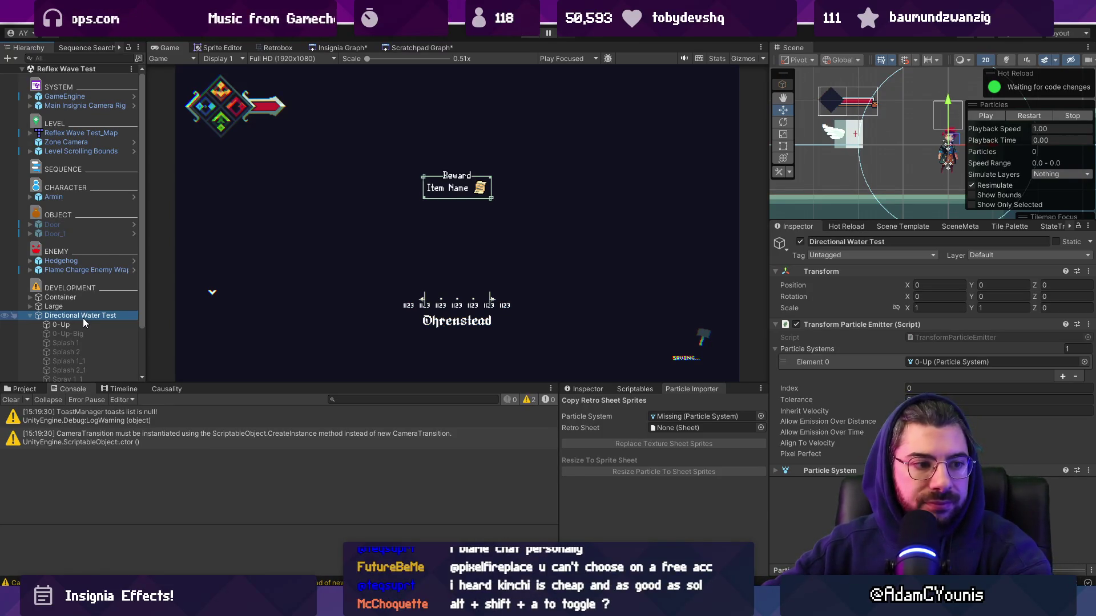
{"action": "scroll", "coordinate": [80, 318], "scroll_direction": "down", "scroll_amount": 3}
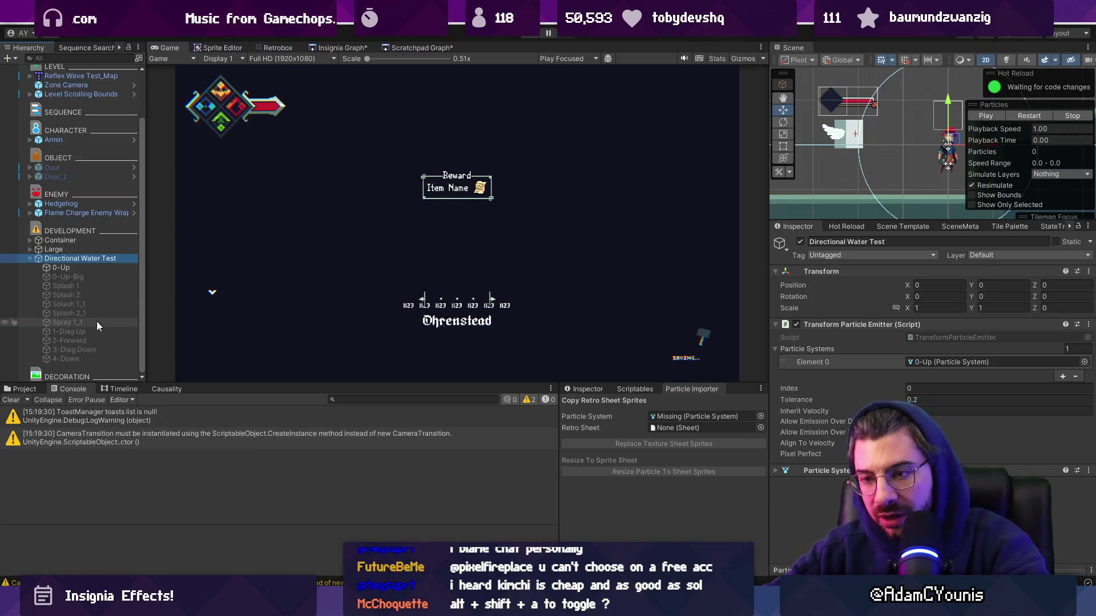
{"action": "key", "text": "alt+shift+a"}
{"action": "key", "text": "alt+shift+a"}
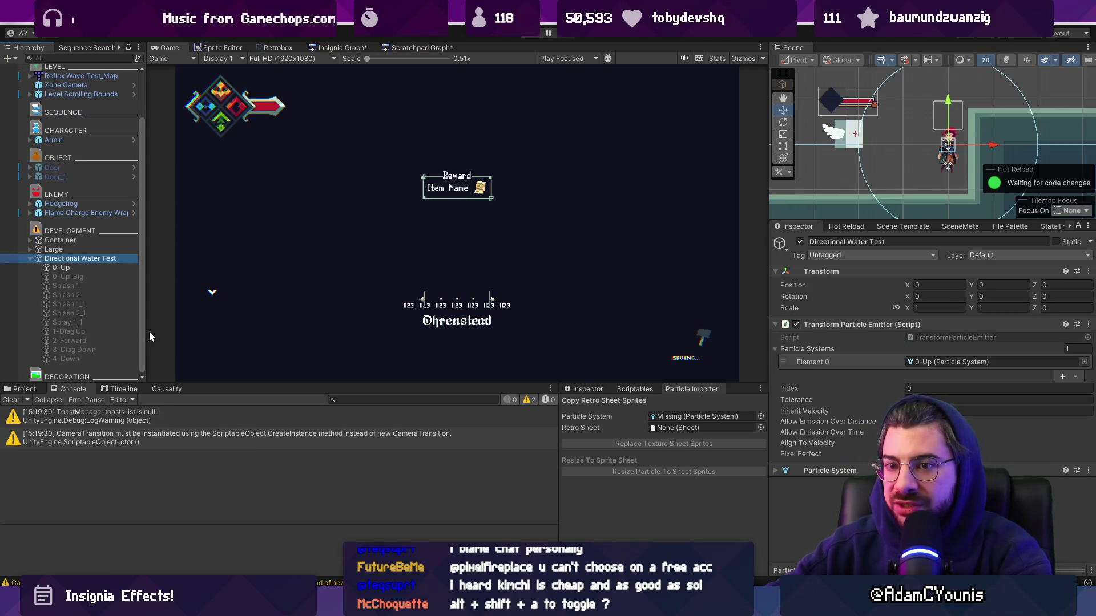
{"action": "left_click", "coordinate": [89, 279]}
{"action": "left_click", "coordinate": [90, 358], "text": "shift"}
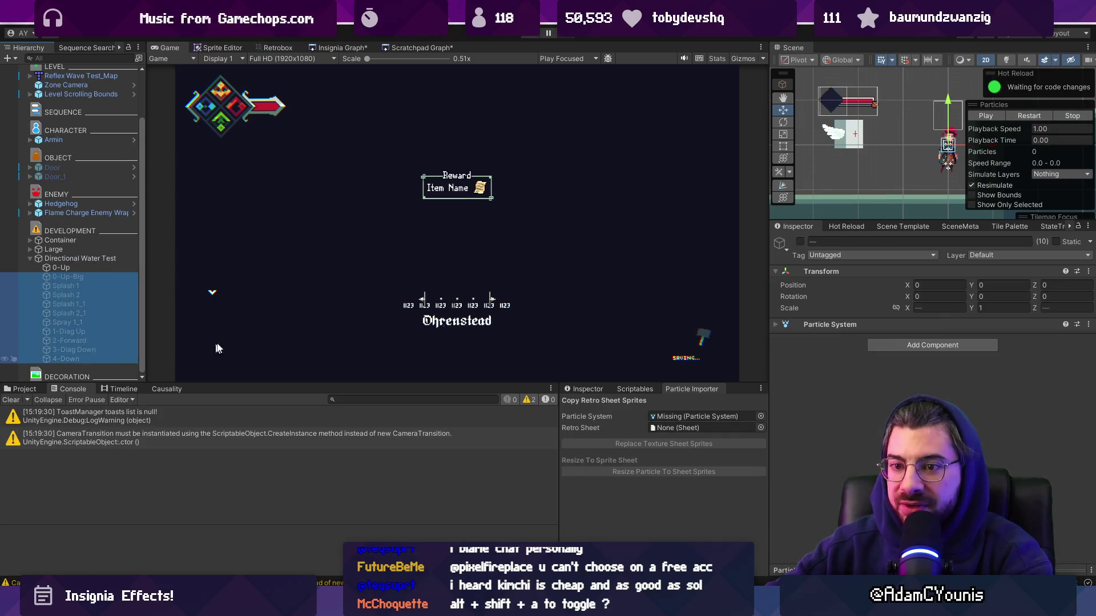
{"action": "key", "text": "Delete"}
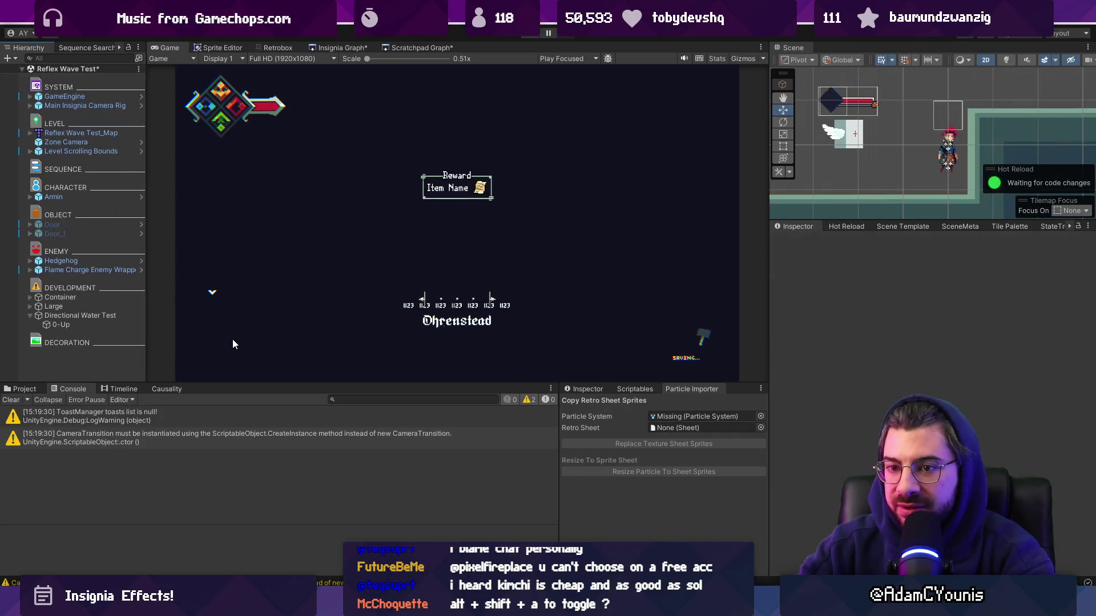
Rename the remaining 0-Up child to 'Particle' and save the scene.
{"action": "left_click", "coordinate": [94, 327]}
{"action": "key", "text": "F2"}
{"action": "type", "text": "Particle"}
{"action": "key", "text": "Return"}
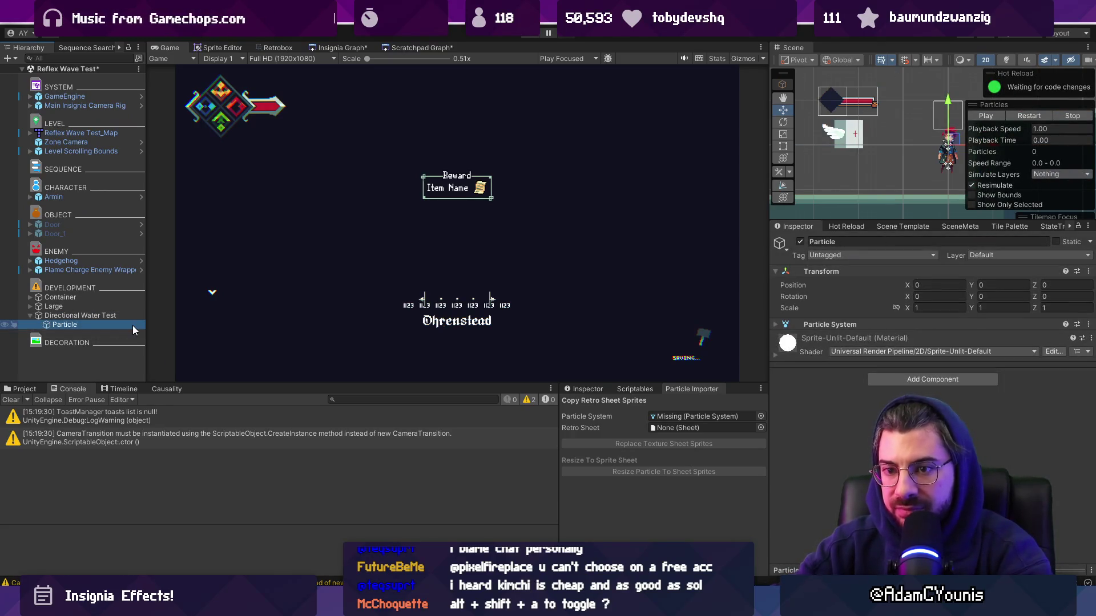
{"action": "key", "text": "ctrl+s"}
Dock the Scene view left of the Game view and move the emitter up-left in Play mode.
{"action": "left_click", "coordinate": [109, 316]}
{"action": "left_click_drag", "start_coordinate": [790, 48], "coordinate": [169, 60]}
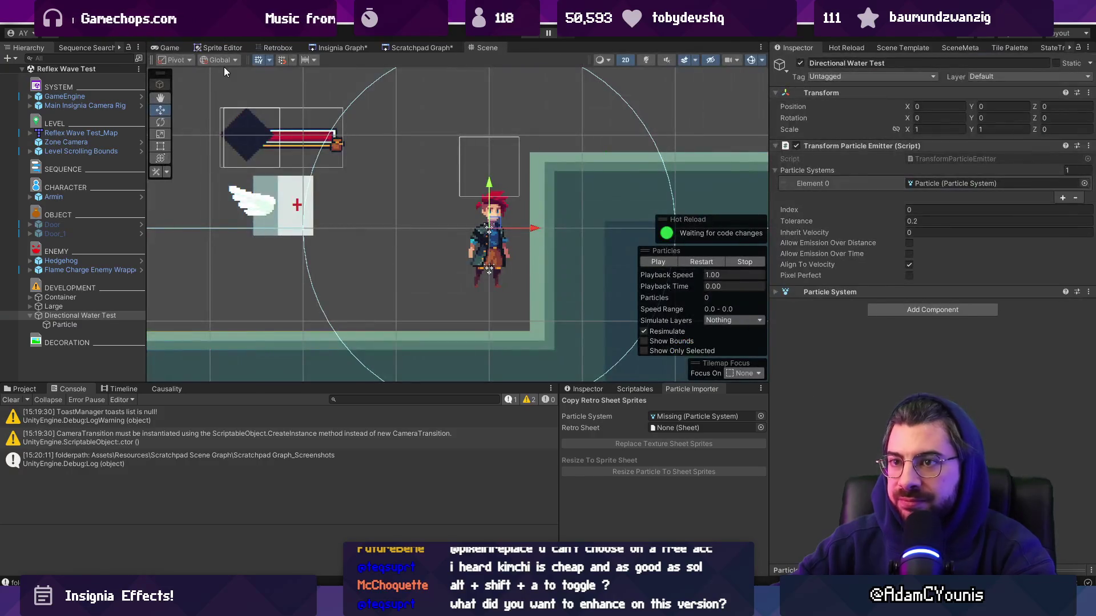
{"action": "left_click_drag", "start_coordinate": [458, 52], "coordinate": [164, 53]}
{"action": "key", "text": "ctrl+p"}
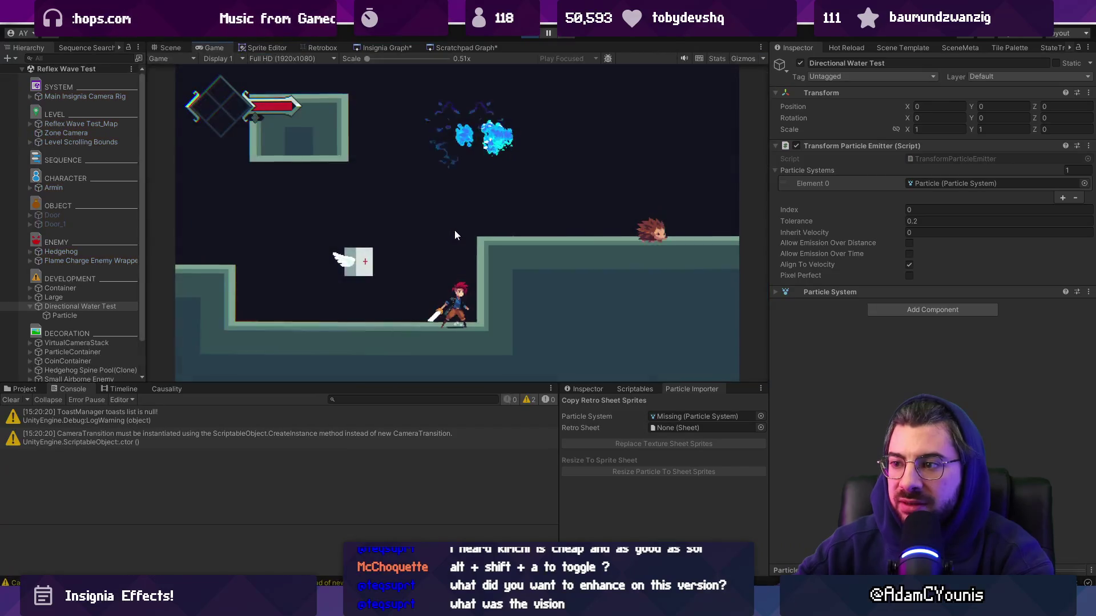
{"action": "mouse_move", "coordinate": [494, 223]}
{"action": "left_mouse_down"}
{"action": "mouse_move", "coordinate": [392, 234]}
{"action": "mouse_move", "coordinate": [388, 189]}
{"action": "mouse_move", "coordinate": [465, 148]}
{"action": "mouse_move", "coordinate": [372, 251]}
{"action": "mouse_move", "coordinate": [442, 258]}
{"action": "mouse_move", "coordinate": [510, 165]}
{"action": "mouse_move", "coordinate": [491, 203]}
{"action": "mouse_move", "coordinate": [448, 137]}
{"action": "mouse_move", "coordinate": [497, 189]}
{"action": "mouse_move", "coordinate": [474, 142]}
{"action": "mouse_move", "coordinate": [489, 122]}
{"action": "mouse_move", "coordinate": [383, 156]}
{"action": "mouse_move", "coordinate": [377, 258]}
{"action": "mouse_move", "coordinate": [355, 255]}
{"action": "mouse_move", "coordinate": [342, 232]}
{"action": "mouse_move", "coordinate": [436, 171]}
{"action": "mouse_move", "coordinate": [510, 225]}
{"action": "mouse_move", "coordinate": [477, 251]}
{"action": "mouse_move", "coordinate": [442, 164]}
{"action": "mouse_move", "coordinate": [398, 95]}
{"action": "mouse_move", "coordinate": [353, 91]}
{"action": "mouse_move", "coordinate": [319, 171]}
{"action": "mouse_move", "coordinate": [322, 274]}
{"action": "mouse_move", "coordinate": [360, 315]}
{"action": "mouse_move", "coordinate": [297, 228]}
{"action": "mouse_move", "coordinate": [309, 311]}
{"action": "mouse_move", "coordinate": [388, 283]}
{"action": "mouse_move", "coordinate": [567, 122]}
{"action": "left_mouse_up"}
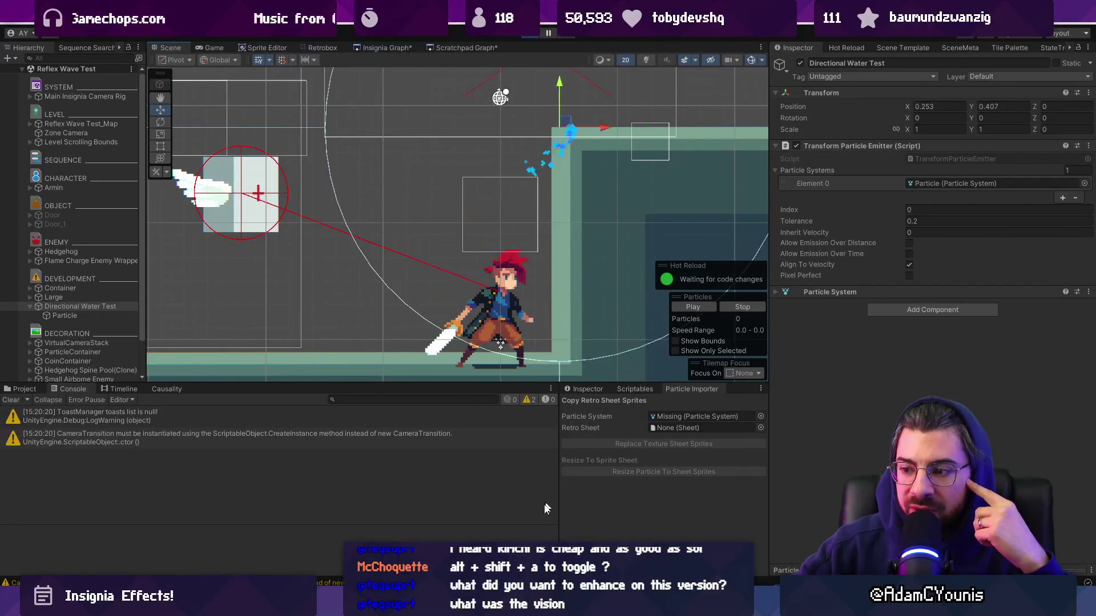
Look over the angle sketches in the drawing app, undoing a stray box stroke.
{"action": "key", "text": "alt+Tab"}
{"action": "scroll", "coordinate": [497, 308], "scroll_direction": "down", "scroll_amount": 5}
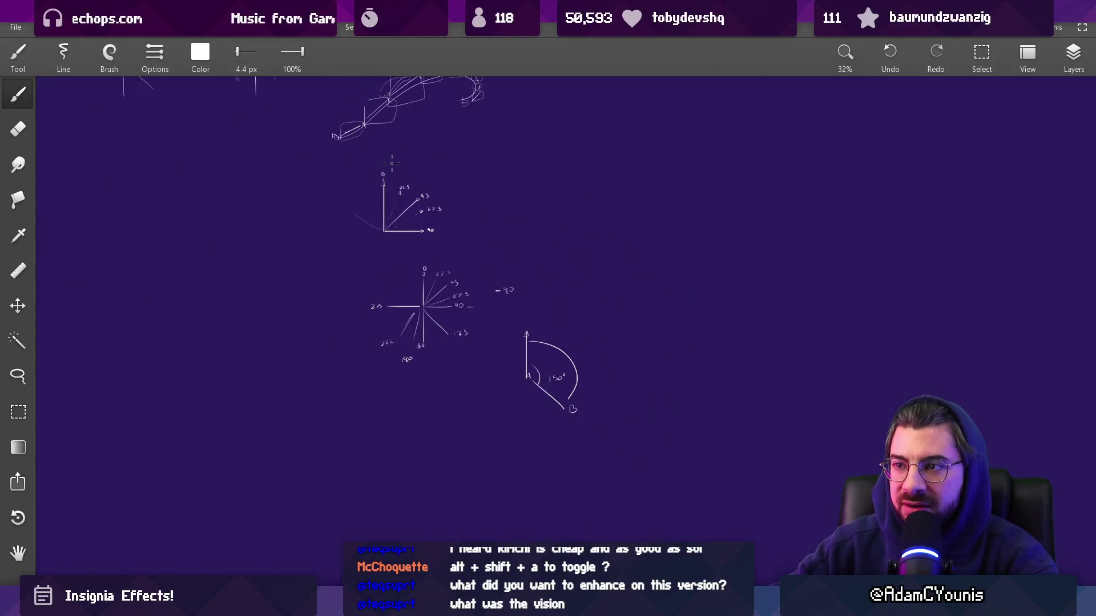
{"action": "scroll", "coordinate": [392, 108], "scroll_direction": "up", "scroll_amount": 10}
{"action": "mouse_move", "coordinate": [361, 117]}
{"action": "left_mouse_down"}
{"action": "mouse_move", "coordinate": [377, 316]}
{"action": "mouse_move", "coordinate": [502, 100]}
{"action": "left_mouse_up"}
{"action": "key", "text": "ctrl+z"}
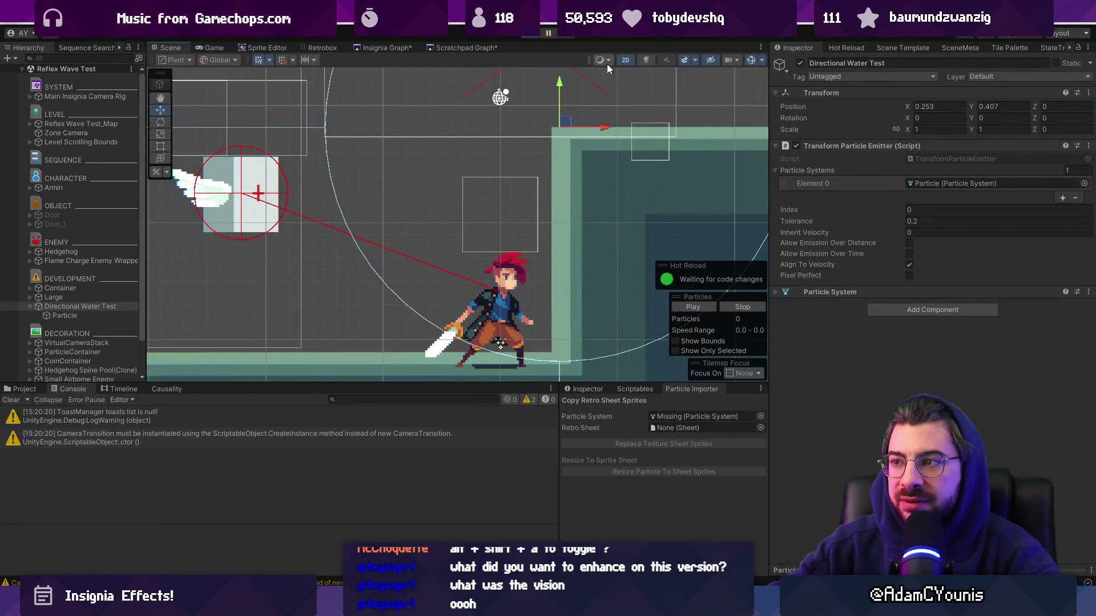
Sweep the emitter down-left and around in a ring, then stop Play at X -0.218, Y 0.22.
{"action": "mouse_move", "coordinate": [564, 121]}
{"action": "left_mouse_down"}
{"action": "mouse_move", "coordinate": [354, 228]}
{"action": "mouse_move", "coordinate": [330, 224]}
{"action": "mouse_move", "coordinate": [530, 108]}
{"action": "left_mouse_up"}
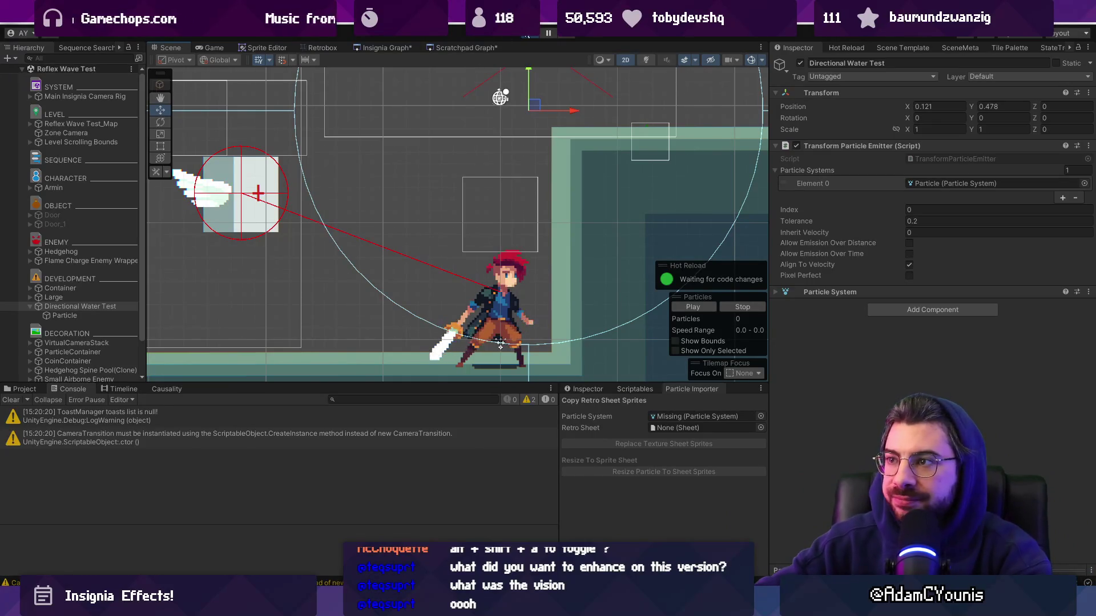
{"action": "mouse_move", "coordinate": [519, 109]}
{"action": "left_mouse_down"}
{"action": "mouse_move", "coordinate": [440, 187]}
{"action": "mouse_move", "coordinate": [300, 285]}
{"action": "left_mouse_up"}
{"action": "left_click", "coordinate": [523, 35]}
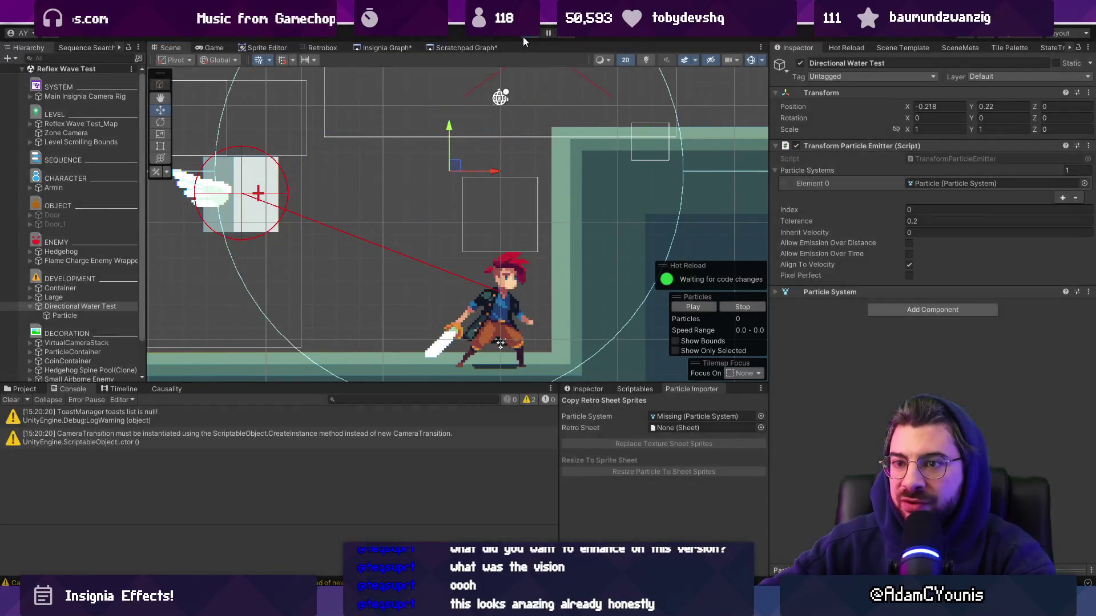
Search the Project for the water effect assets and open the Water Effect prefab.
{"action": "left_click", "coordinate": [23, 389]}
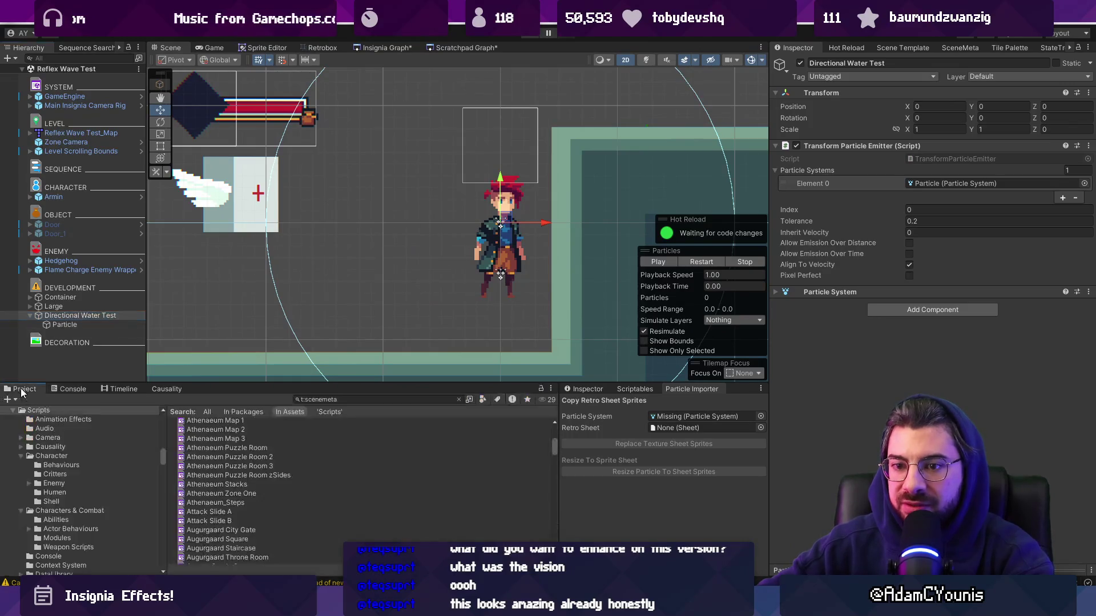
{"action": "key", "text": "ctrl+a"}
{"action": "type", "text": "water brush"}
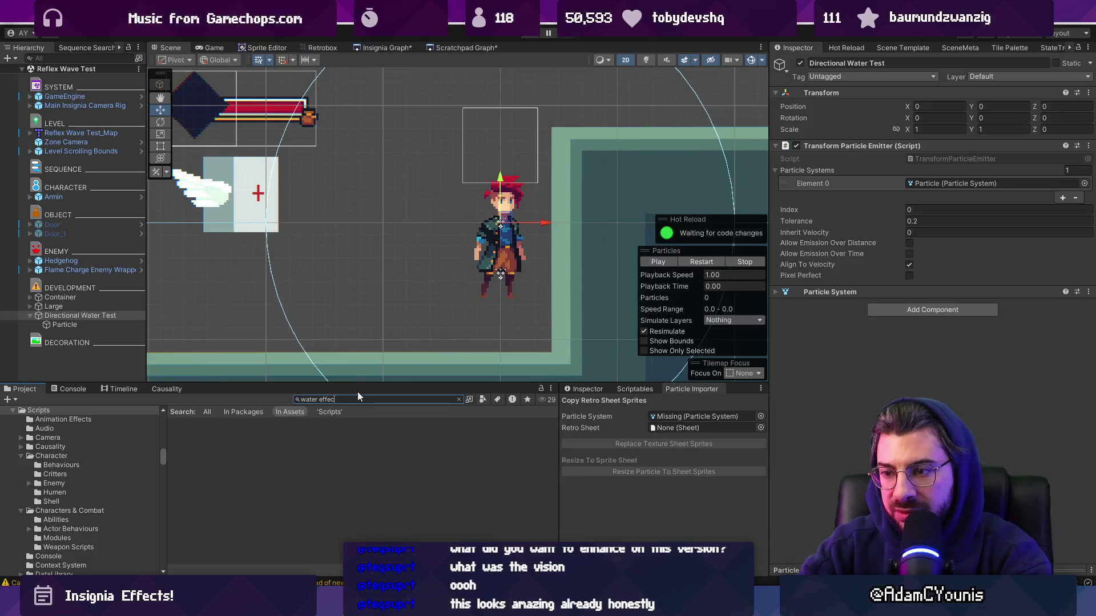
{"action": "type", "text": "t"}
{"action": "left_click", "coordinate": [237, 489]}
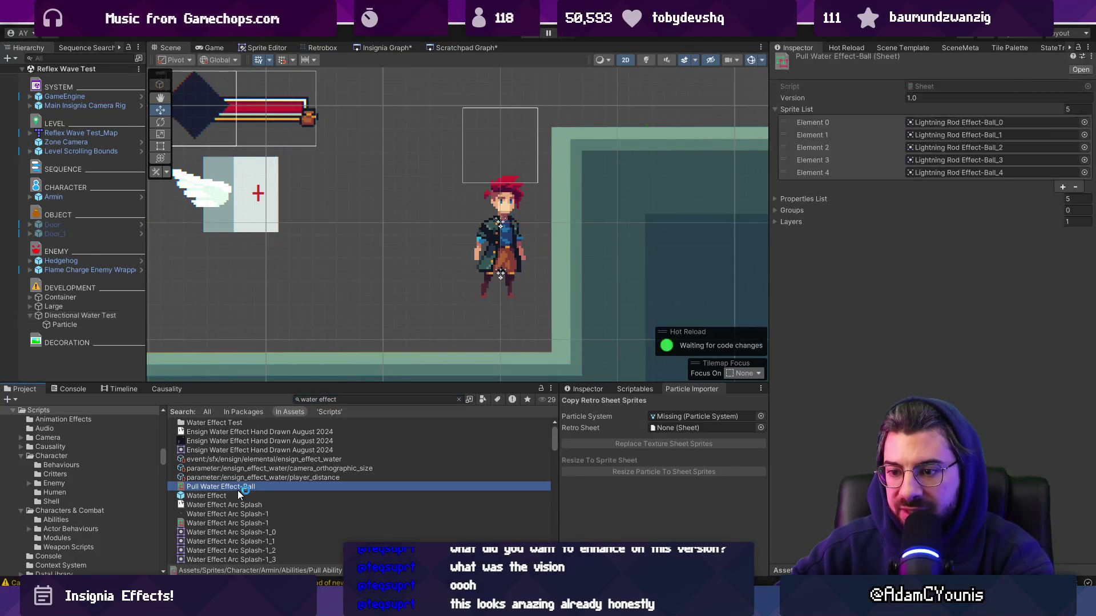
{"action": "left_click", "coordinate": [235, 494]}
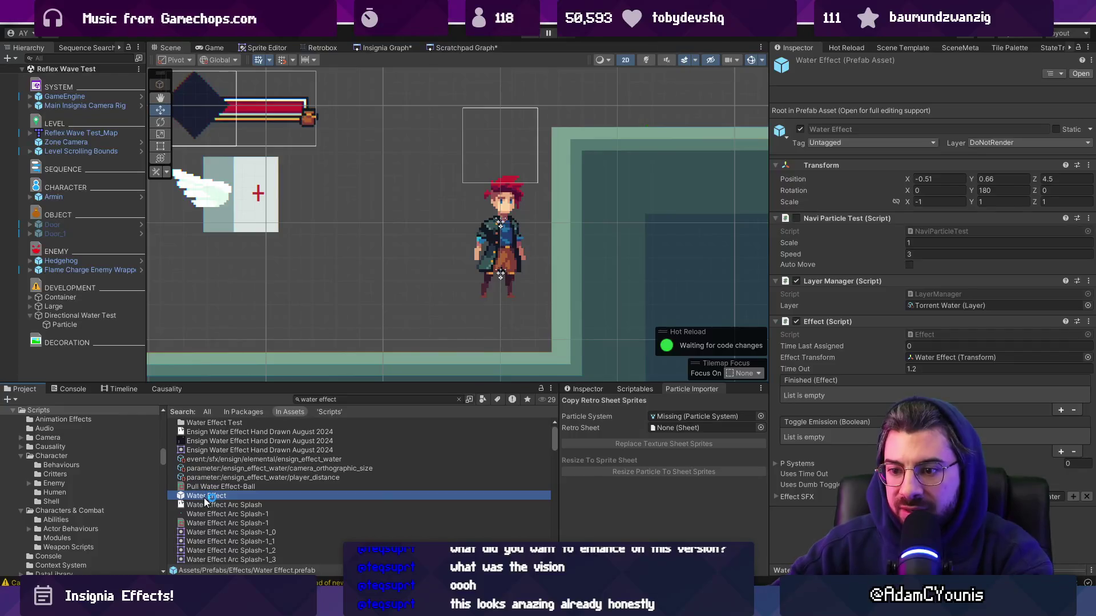
{"action": "double_click", "coordinate": [204, 498]}
Rename the test object and the prefab to 'Water Effect - PixelFX', then reopen the prefab.
{"action": "left_click", "coordinate": [9, 79]}
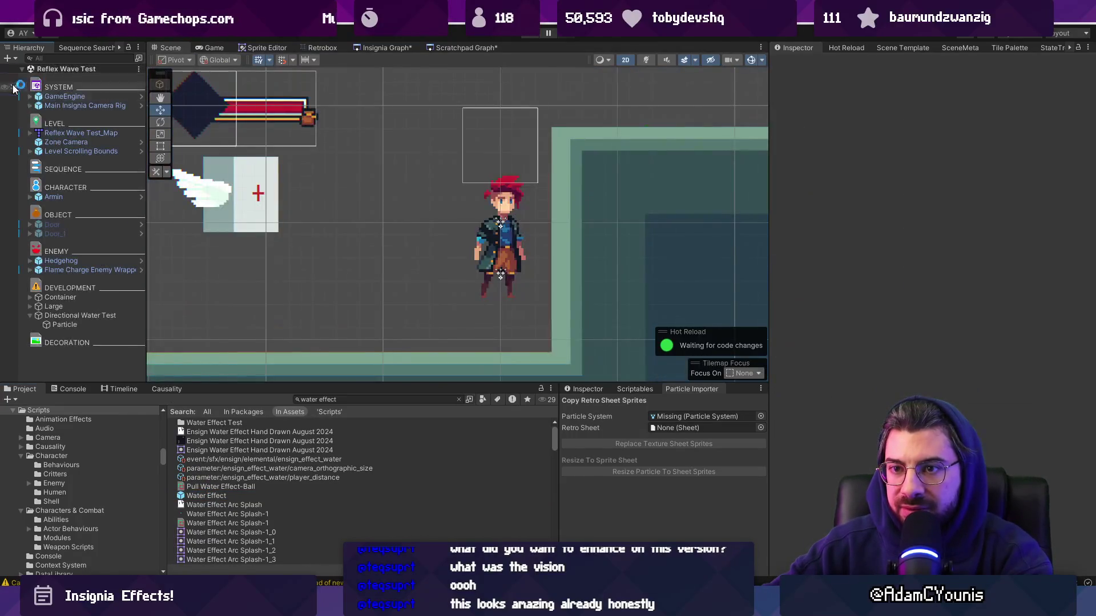
{"action": "left_click", "coordinate": [81, 317]}
{"action": "left_click", "coordinate": [123, 316]}
{"action": "type", "text": "Effec"}
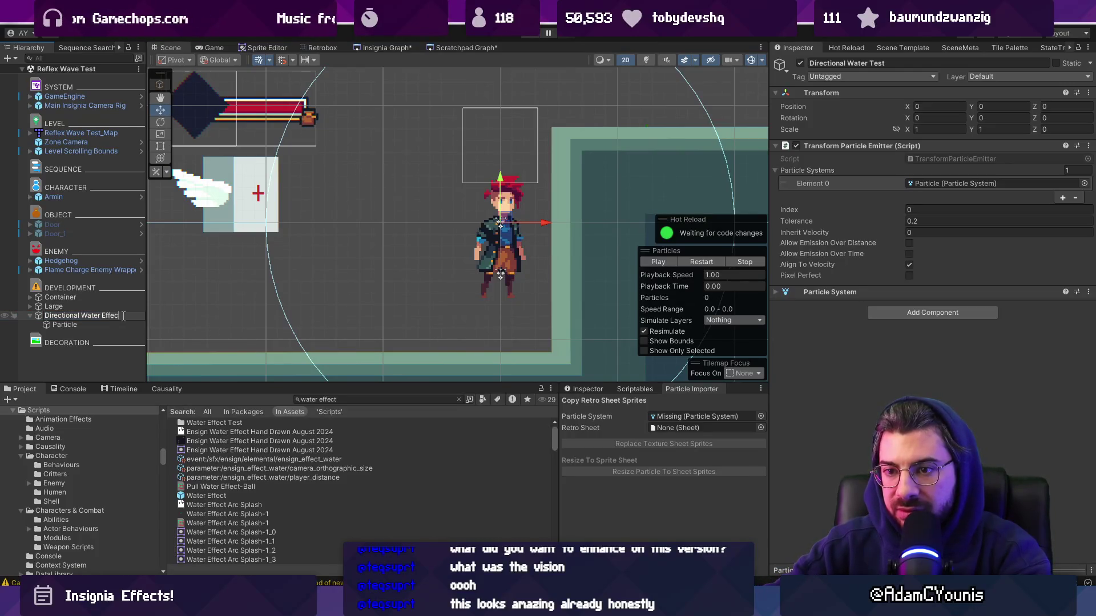
{"action": "left_click", "coordinate": [214, 497]}
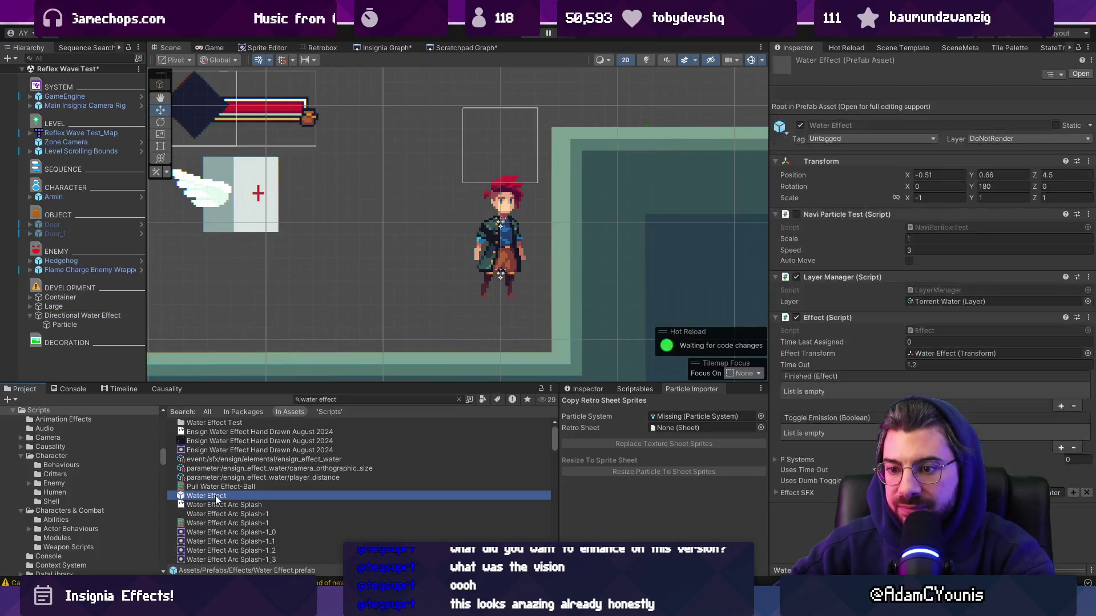
{"action": "key", "text": "F2"}
{"action": "key", "text": "End"}
{"action": "type", "text": "- "}
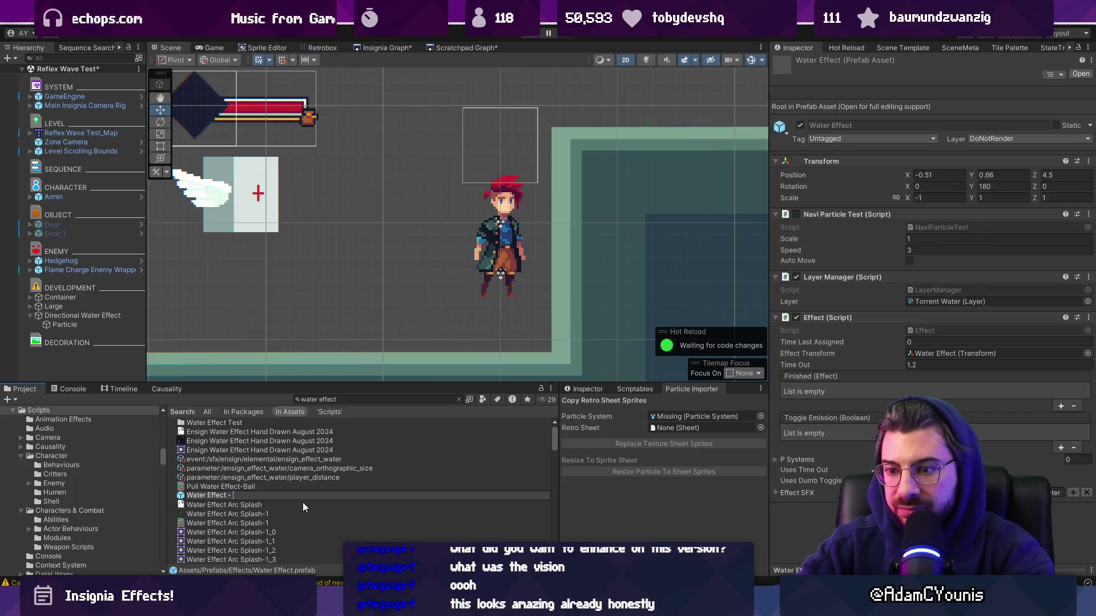
{"action": "type", "text": "Pixel"}
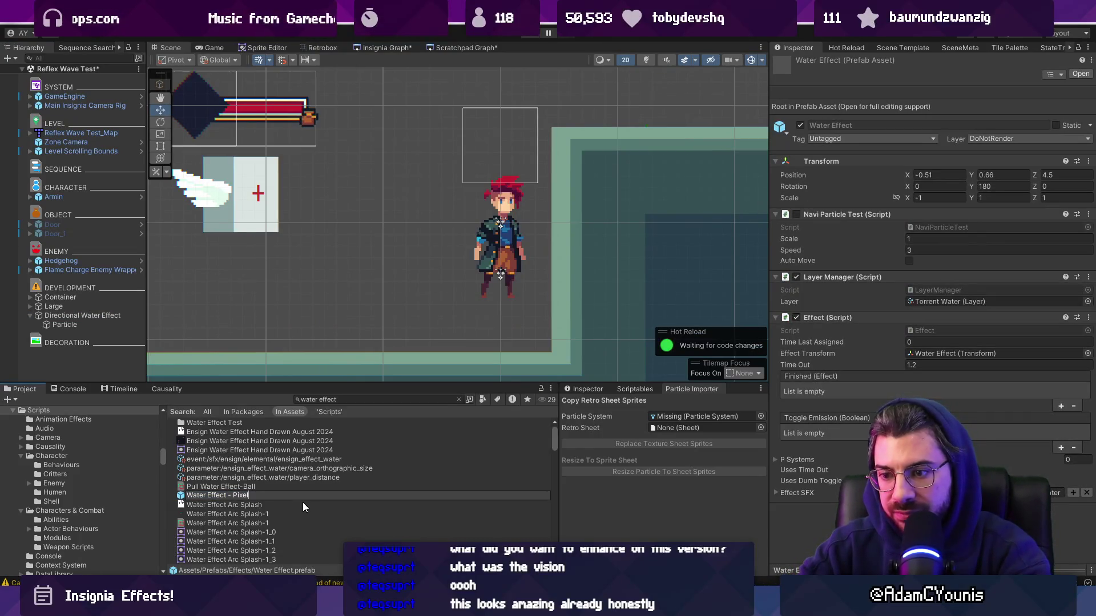
{"action": "type", "text": "FX"}
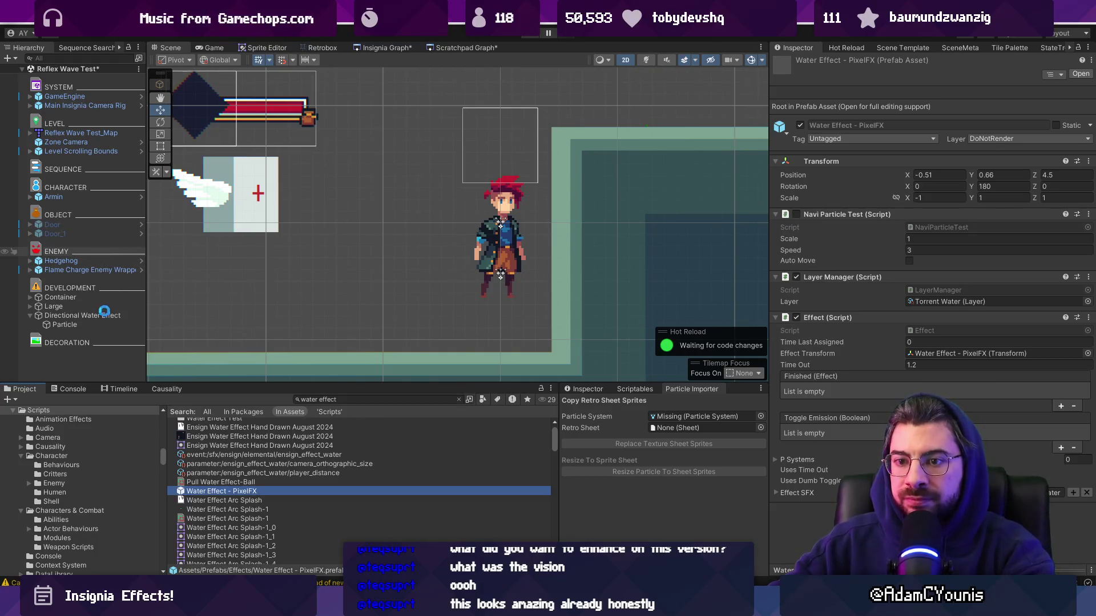
{"action": "double_click", "coordinate": [238, 490]}
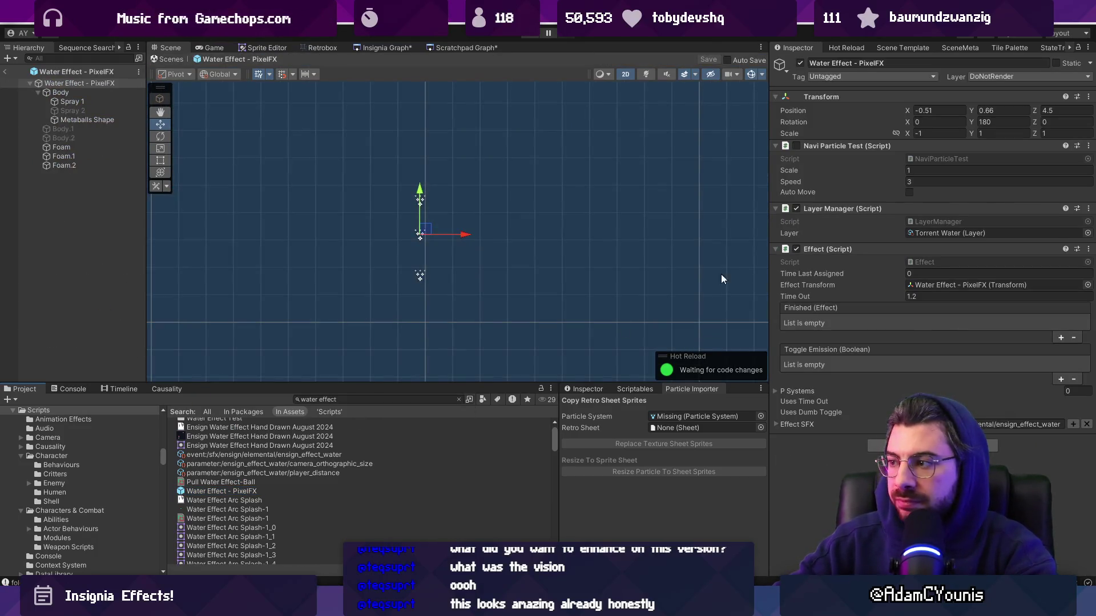
Copy the Effect component and create an empty scene object named Water Effect (Directional).
{"action": "right_click", "coordinate": [854, 249]}
{"action": "left_click", "coordinate": [876, 310]}
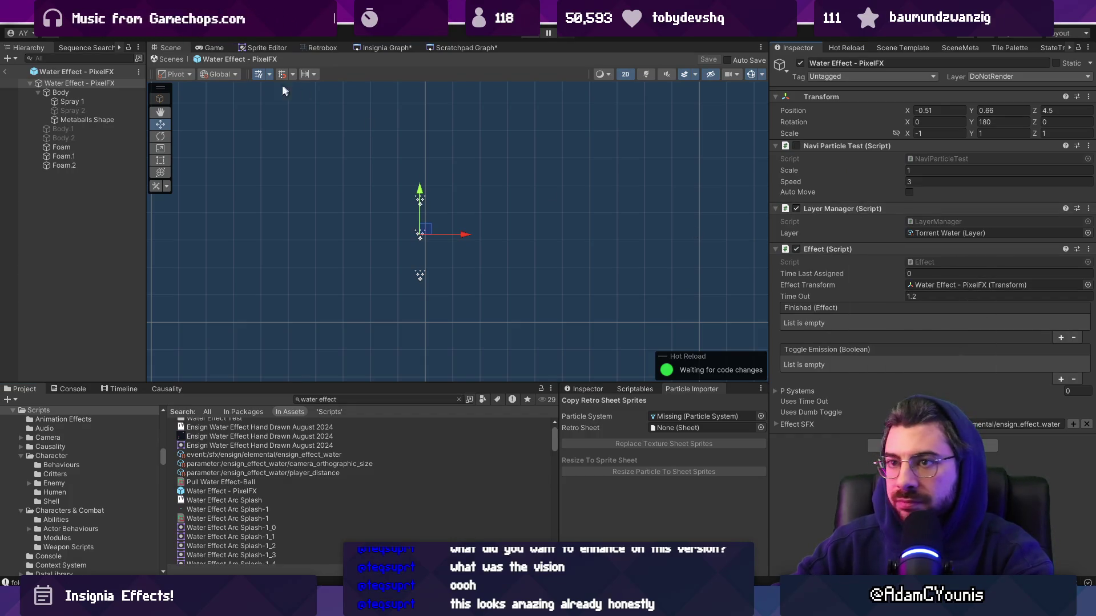
{"action": "left_click", "coordinate": [173, 58]}
{"action": "right_click", "coordinate": [76, 361]}
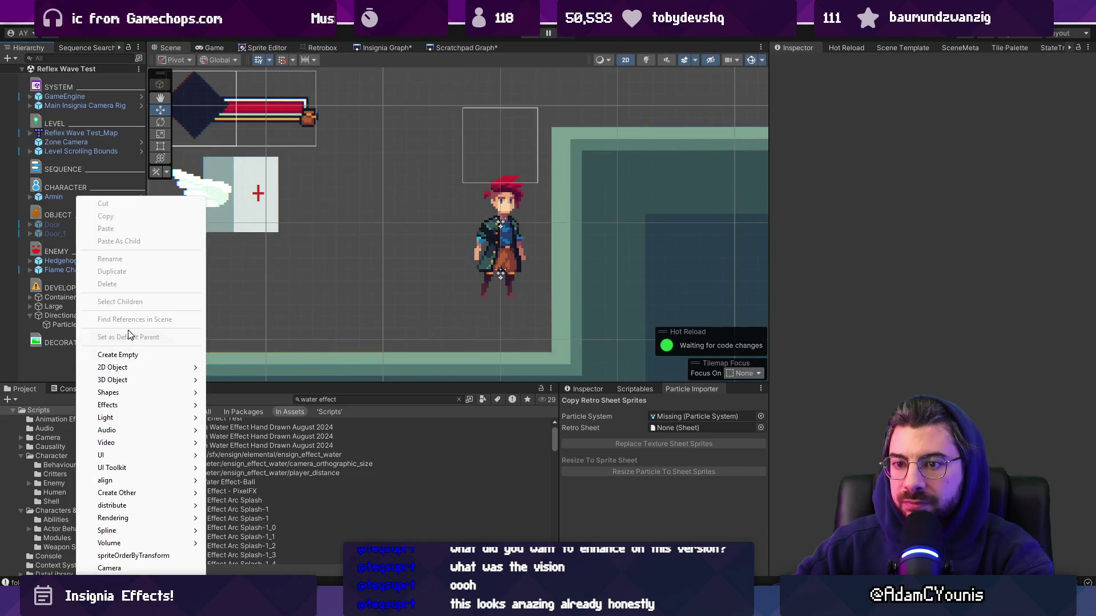
{"action": "left_click", "coordinate": [137, 361]}
{"action": "type", "text": "Waer E"}
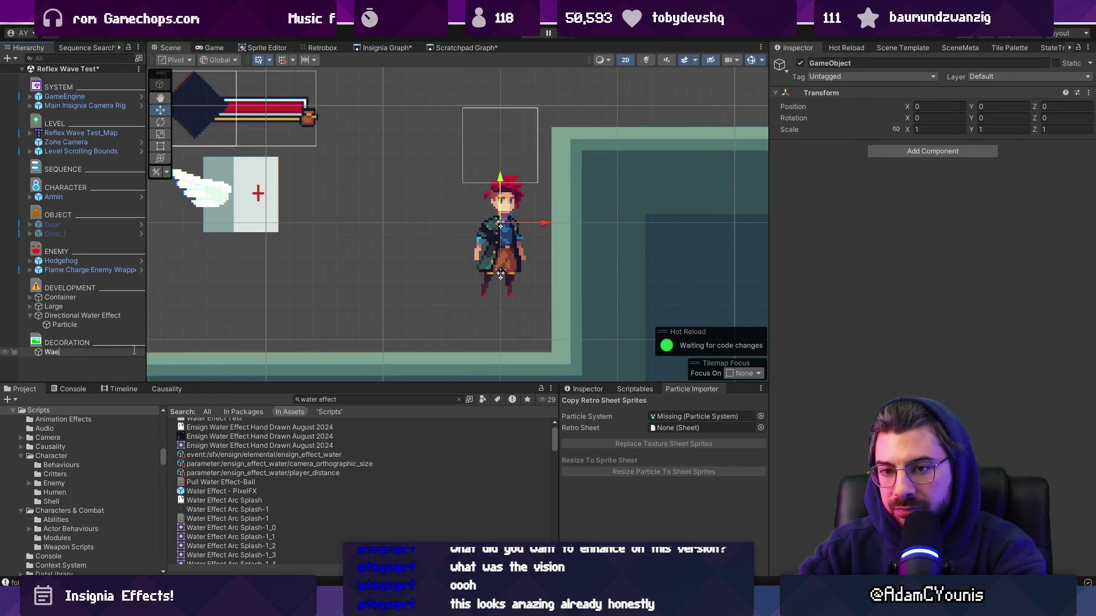
{"action": "key", "text": "BackSpace"}
{"action": "key", "text": "BackSpace"}
{"action": "type", "text": "ter Ef"}
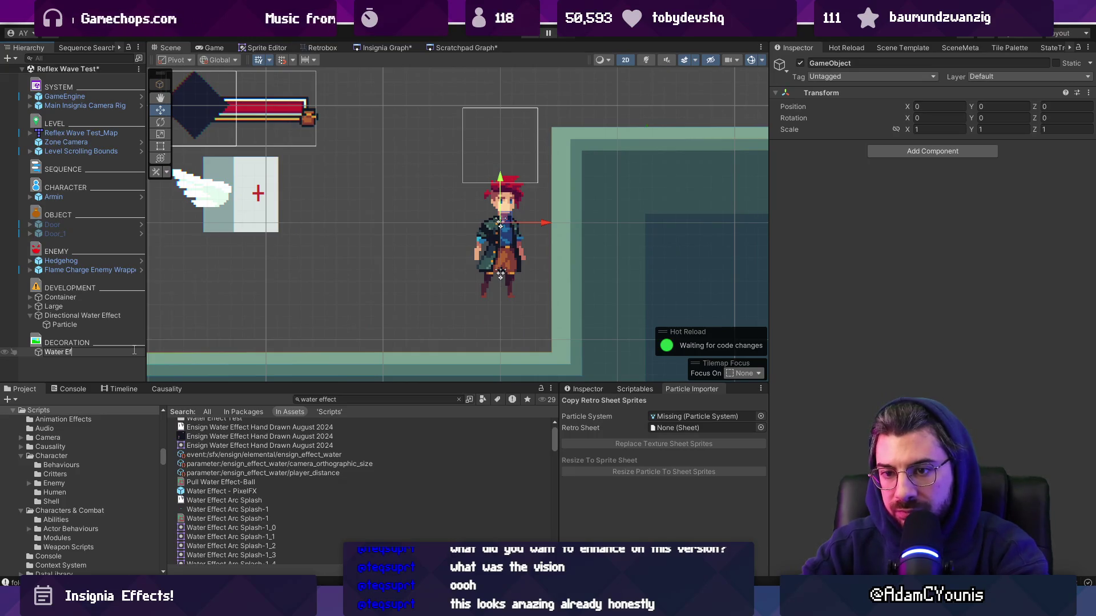
{"action": "type", "text": "t (Directional"}
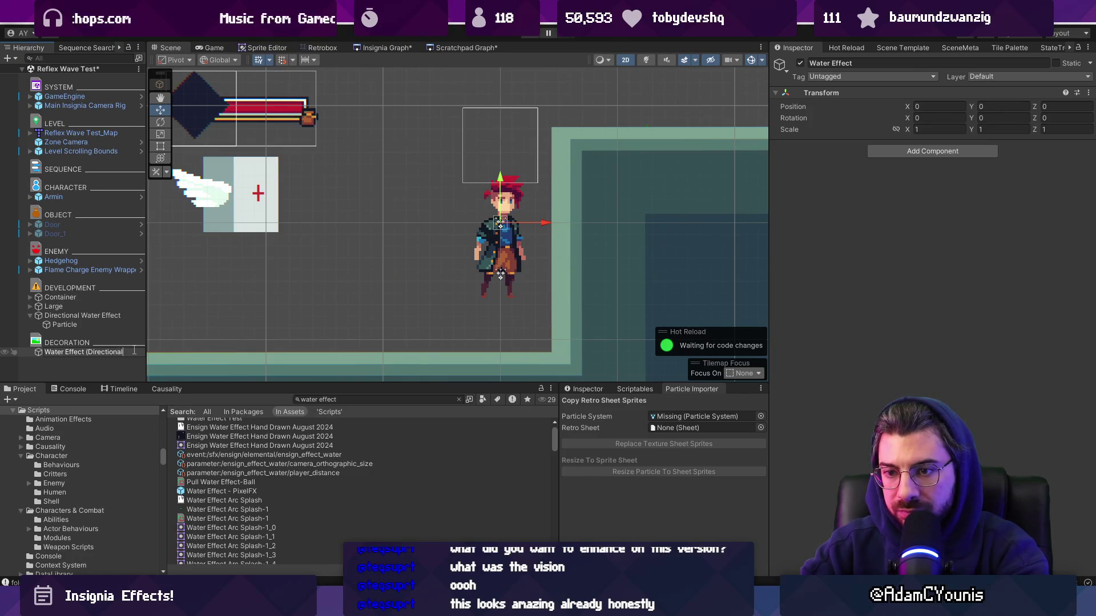
{"action": "type", "text": ")"}
{"action": "key", "text": "Return"}
Parent Directional Water Effect under it, paste the Effect component, and target Directional Water Effect.
{"action": "mouse_move", "coordinate": [112, 350]}
{"action": "left_mouse_down"}
{"action": "mouse_move", "coordinate": [90, 318]}
{"action": "mouse_move", "coordinate": [97, 352]}
{"action": "left_mouse_up"}
{"action": "left_click", "coordinate": [92, 333]}
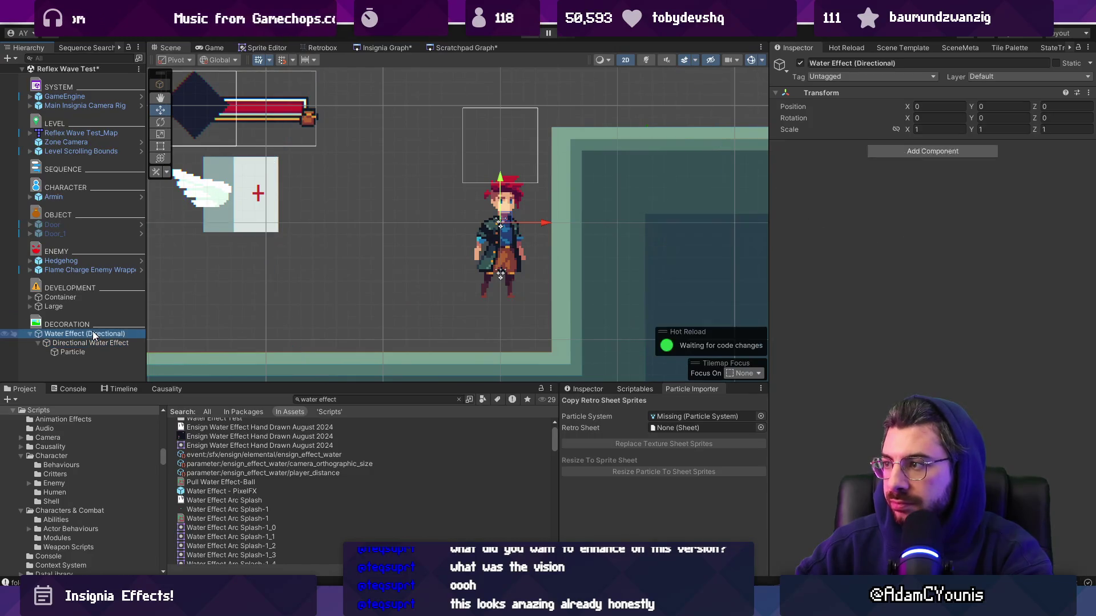
{"action": "right_click", "coordinate": [822, 92]}
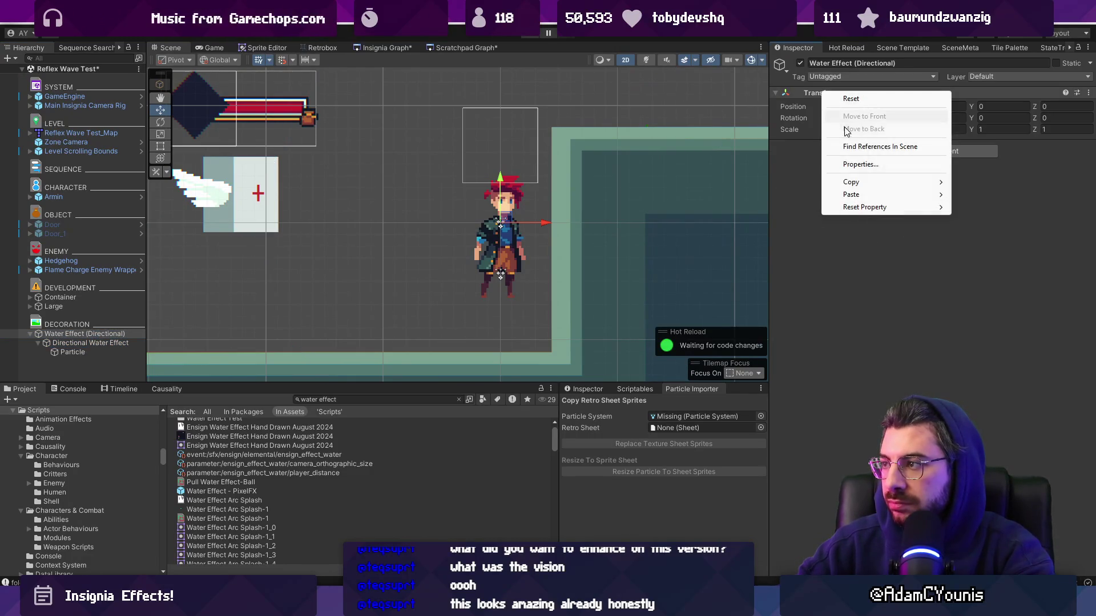
{"action": "mouse_move", "coordinate": [867, 195]}
{"action": "left_click", "coordinate": [995, 256]}
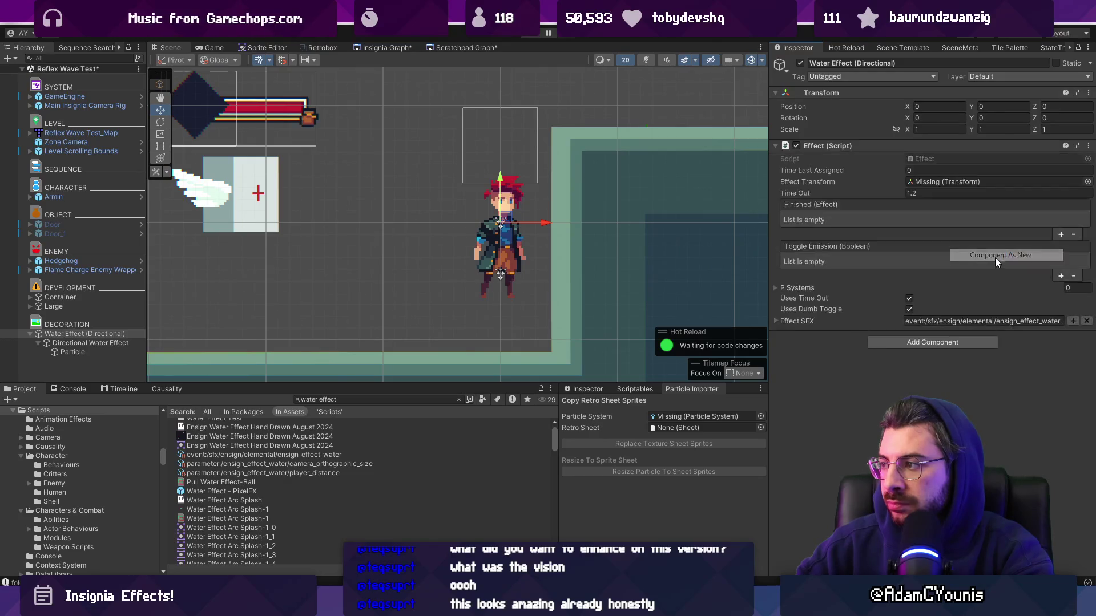
{"action": "mouse_move", "coordinate": [70, 346]}
{"action": "left_mouse_down"}
{"action": "mouse_move", "coordinate": [685, 274]}
{"action": "mouse_move", "coordinate": [954, 181]}
{"action": "left_mouse_up"}
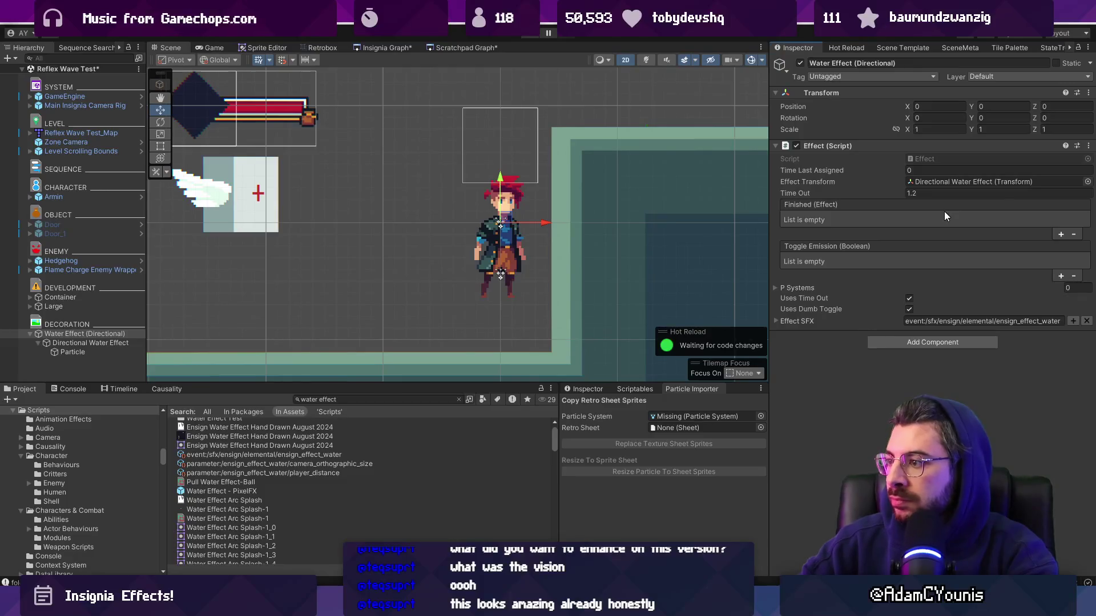
Add the Particle system to the P Systems list, then remove that entry again.
{"action": "left_click", "coordinate": [787, 289]}
{"action": "mouse_move", "coordinate": [82, 353]}
{"action": "left_mouse_down"}
{"action": "mouse_move", "coordinate": [887, 273]}
{"action": "mouse_move", "coordinate": [827, 290]}
{"action": "left_mouse_up"}
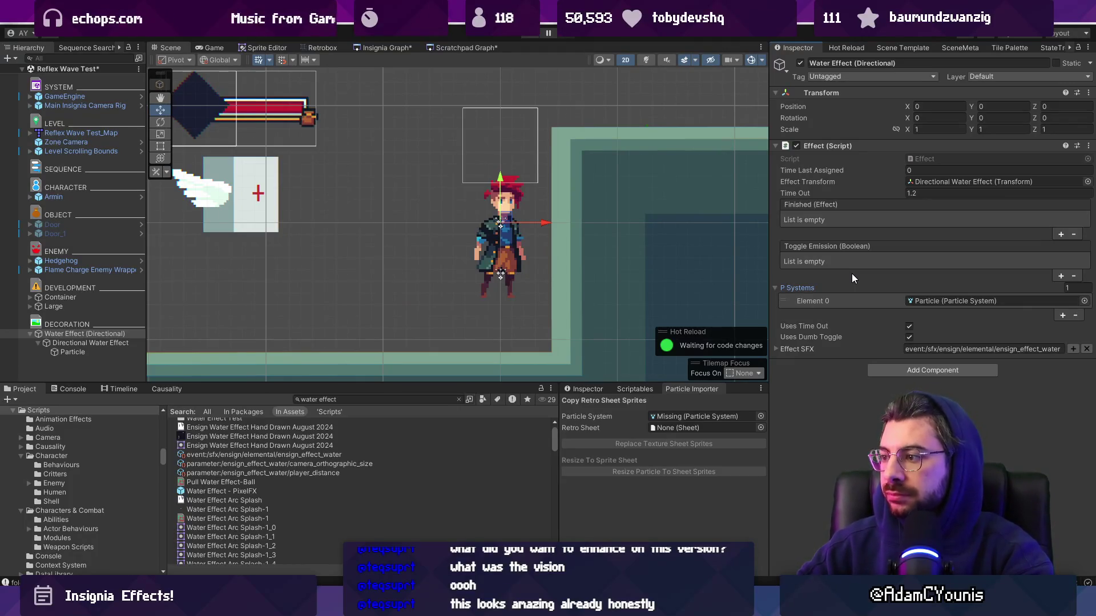
{"action": "left_click", "coordinate": [98, 343]}
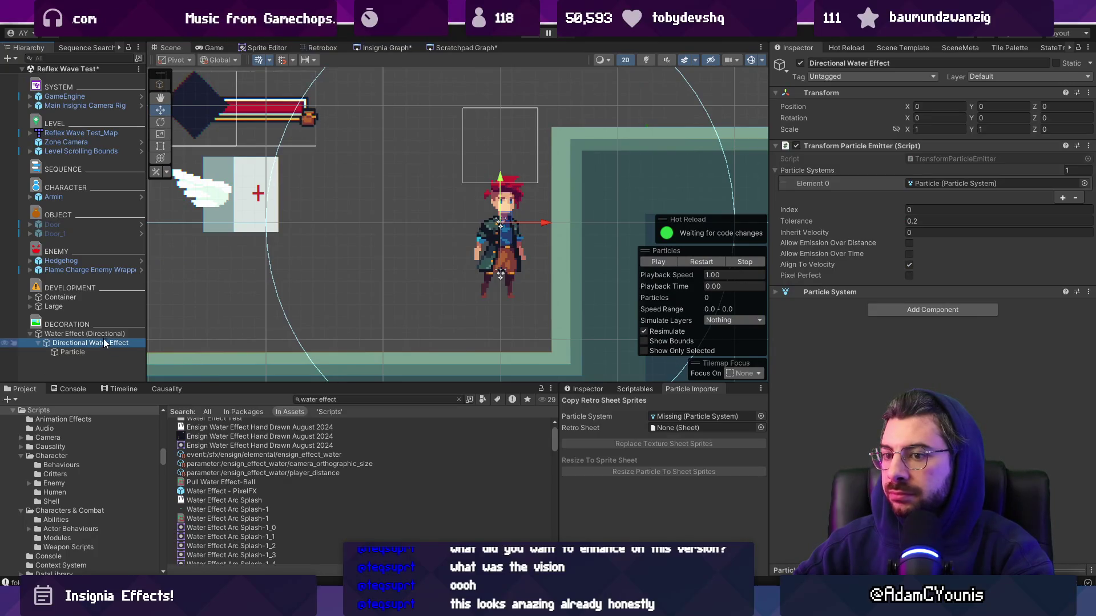
{"action": "left_click", "coordinate": [104, 334]}
{"action": "right_click", "coordinate": [822, 299]}
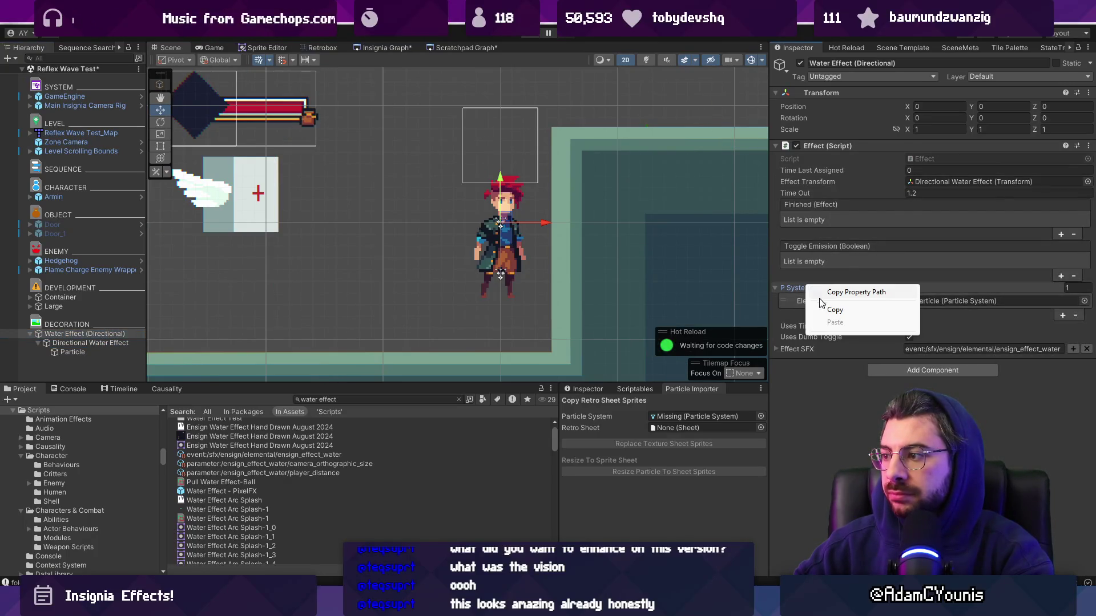
{"action": "left_click", "coordinate": [1014, 303]}
{"action": "left_click", "coordinate": [1076, 315]}
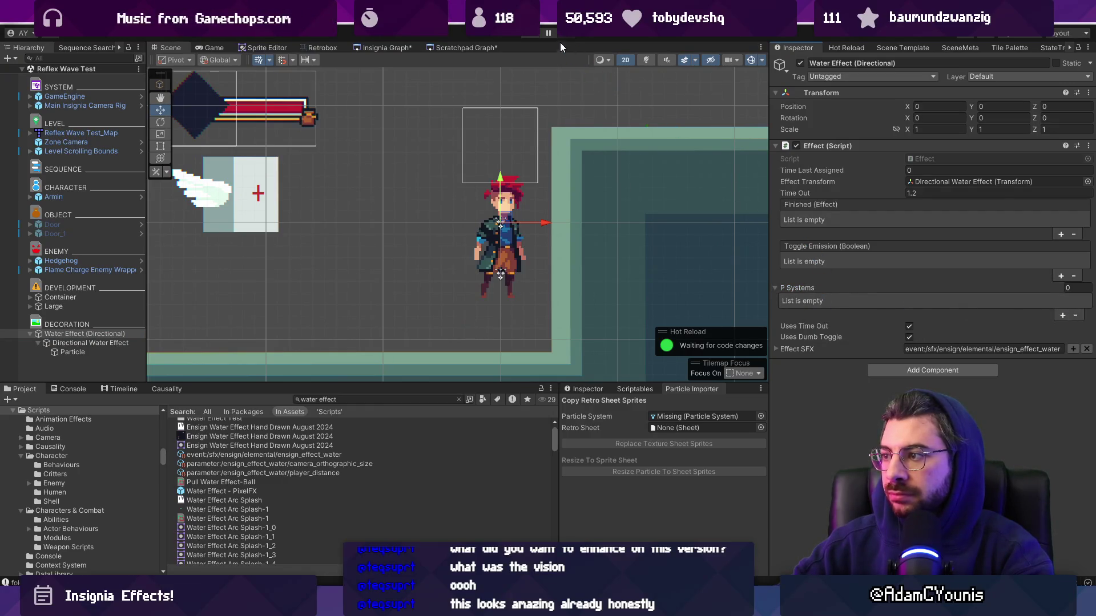
Play-test the water effect, stop, leave the GameEngine prefab, and select Water Effect - PixelFX.
{"action": "key", "text": "ctrl+p"}
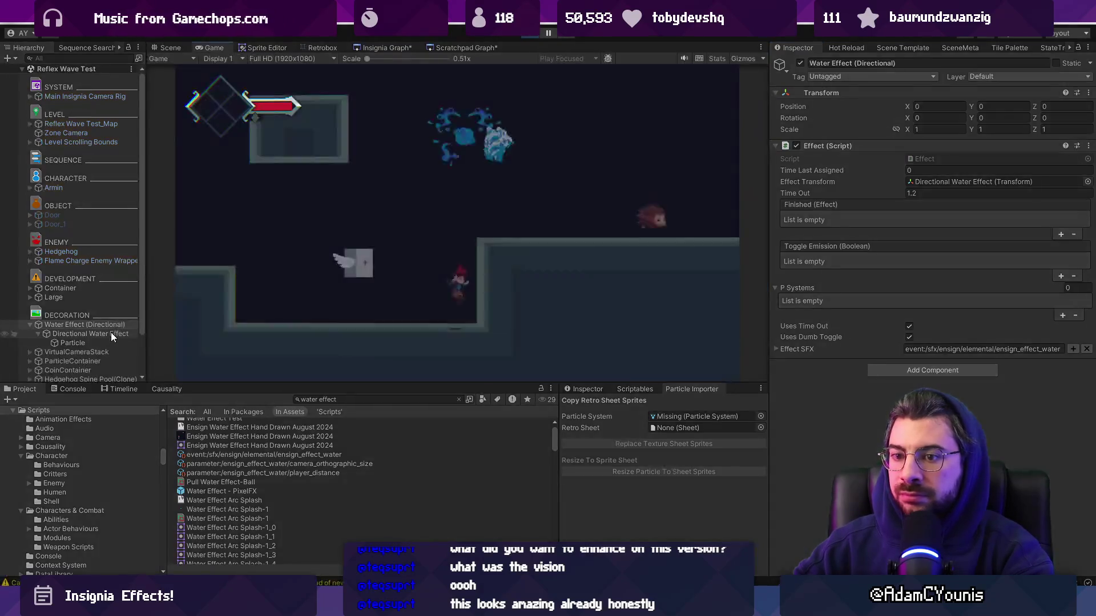
{"action": "mouse_move", "coordinate": [497, 219]}
{"action": "left_mouse_down"}
{"action": "mouse_move", "coordinate": [359, 104]}
{"action": "mouse_move", "coordinate": [279, 210]}
{"action": "mouse_move", "coordinate": [322, 144]}
{"action": "left_mouse_up"}
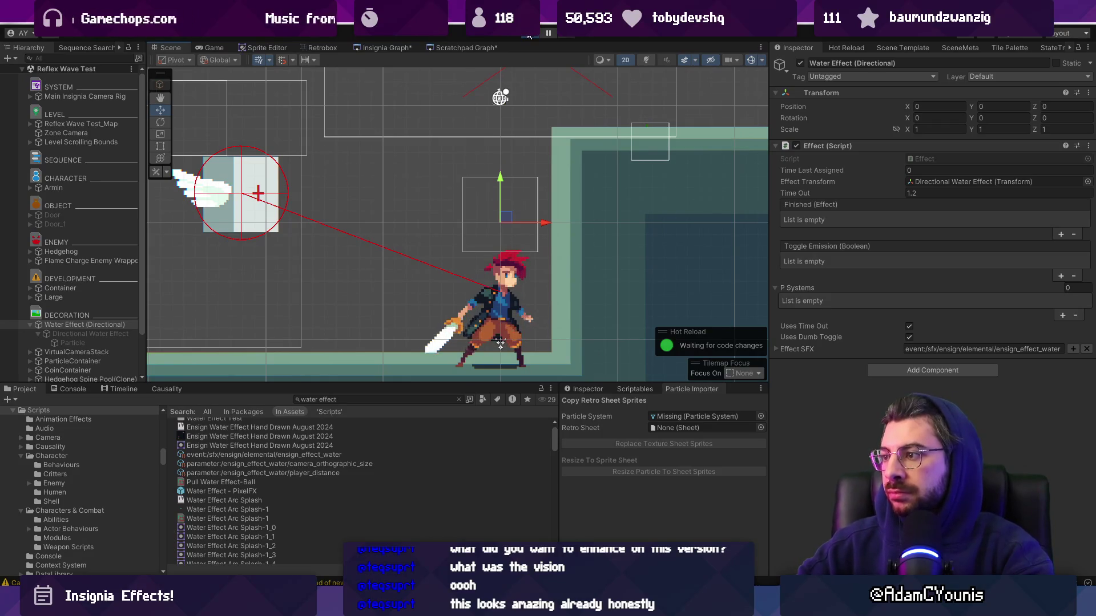
{"action": "key", "text": "ctrl+p"}
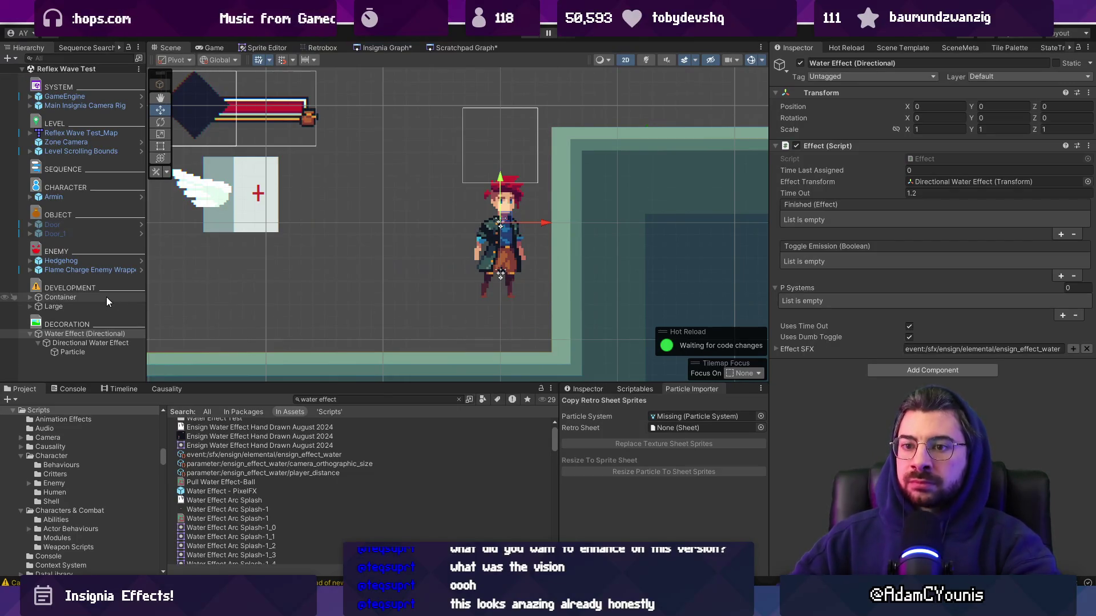
{"action": "left_click", "coordinate": [139, 98]}
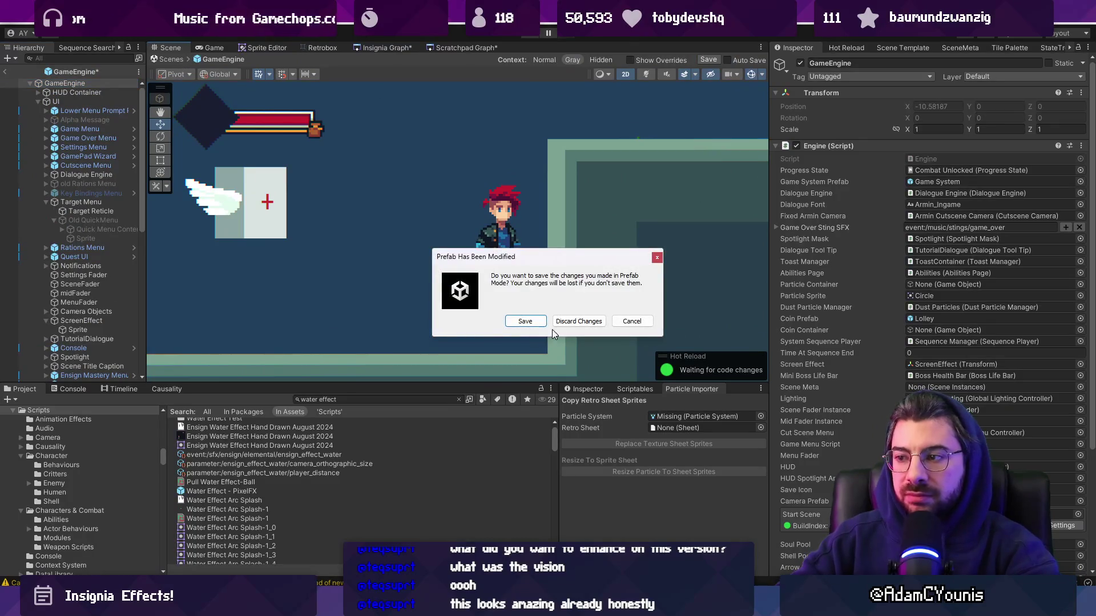
{"action": "left_click", "coordinate": [566, 322]}
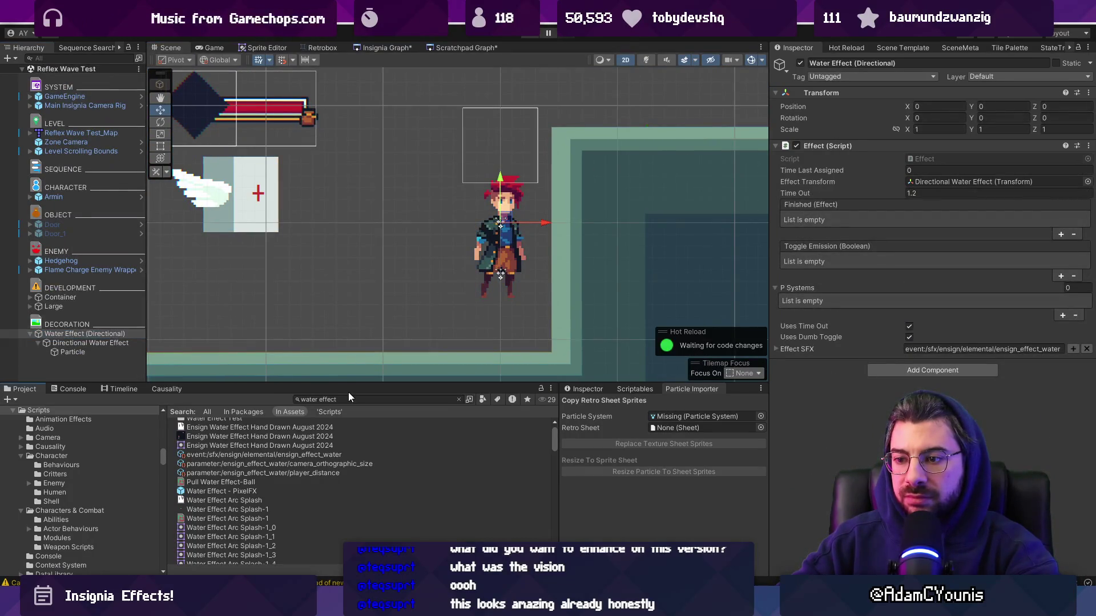
{"action": "left_click", "coordinate": [277, 492]}
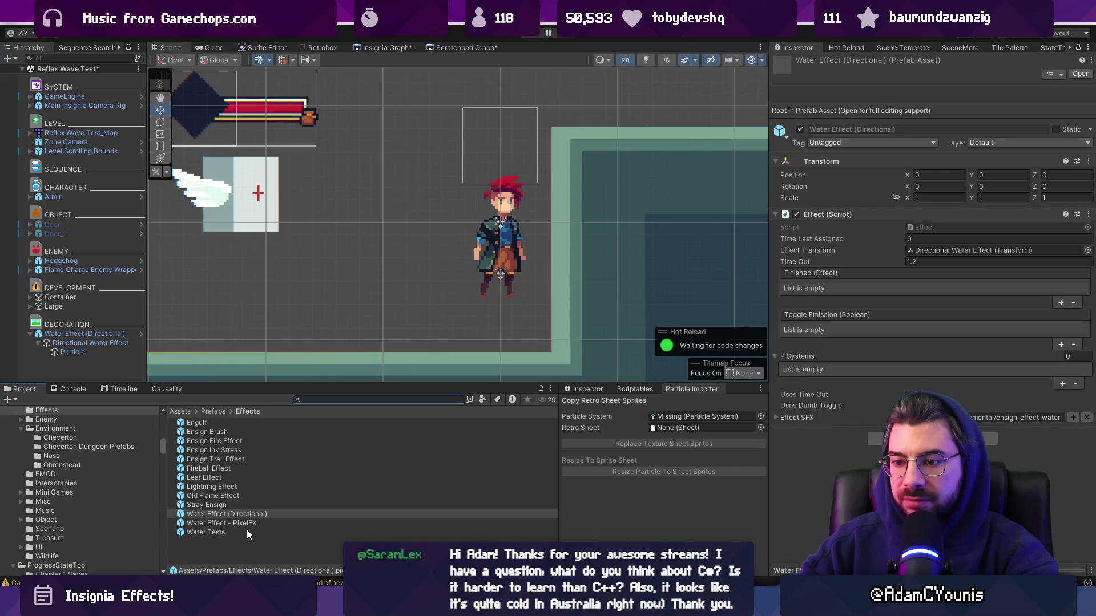
Set the Water effect manager's Effect Prefab under Ensign Effect Managers to Water Effect (Directional).
{"action": "left_click", "coordinate": [140, 97]}
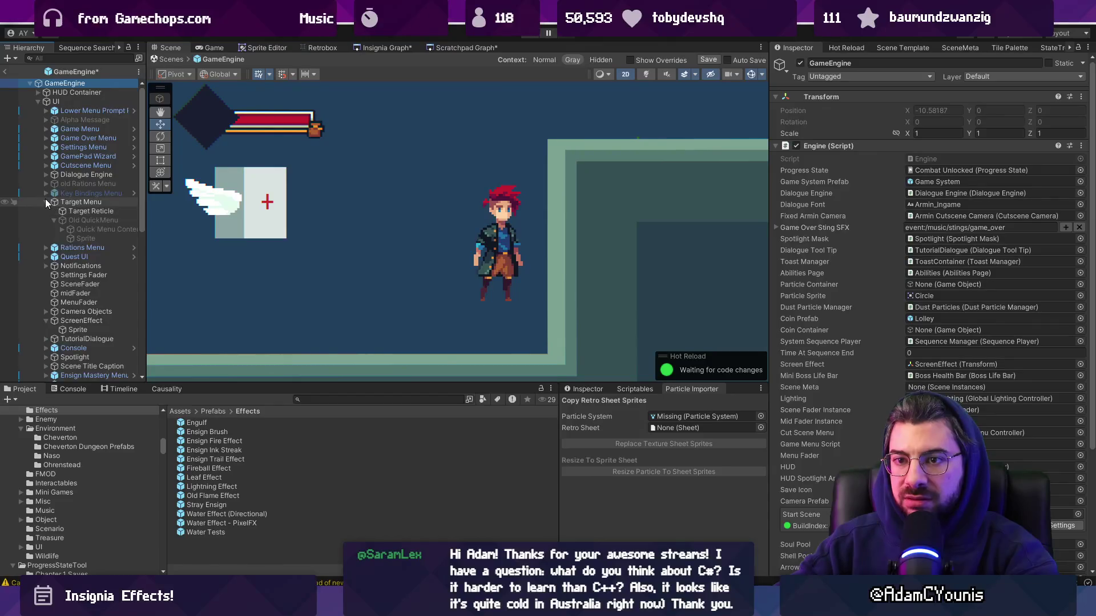
{"action": "scroll", "coordinate": [66, 154], "scroll_direction": "down", "scroll_amount": 7}
{"action": "scroll", "coordinate": [61, 172], "scroll_direction": "up", "scroll_amount": 7}
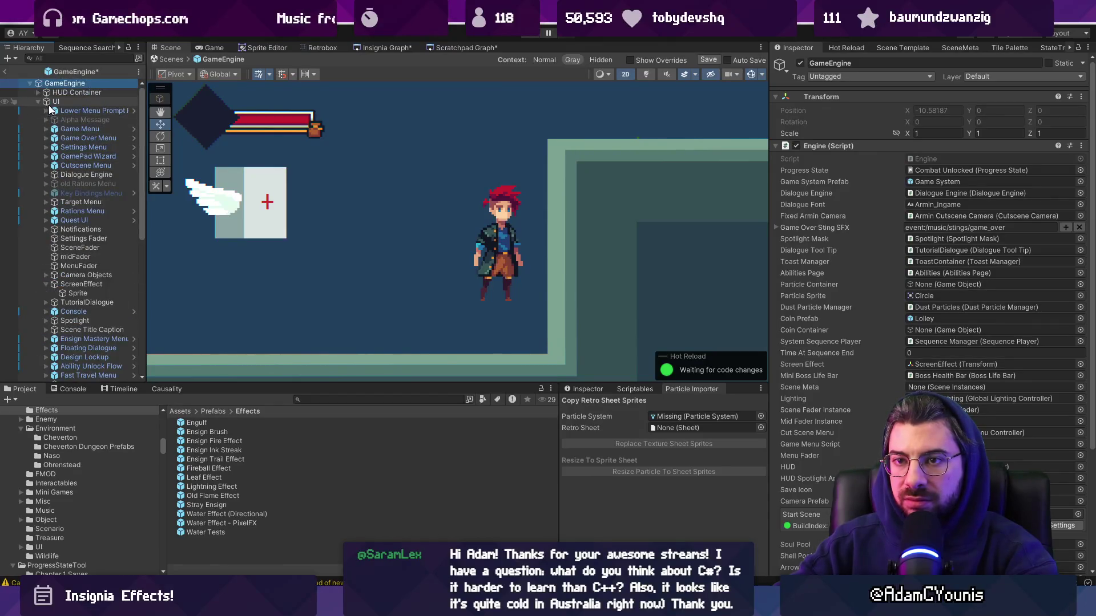
{"action": "left_click", "coordinate": [37, 102]}
{"action": "left_click", "coordinate": [38, 110]}
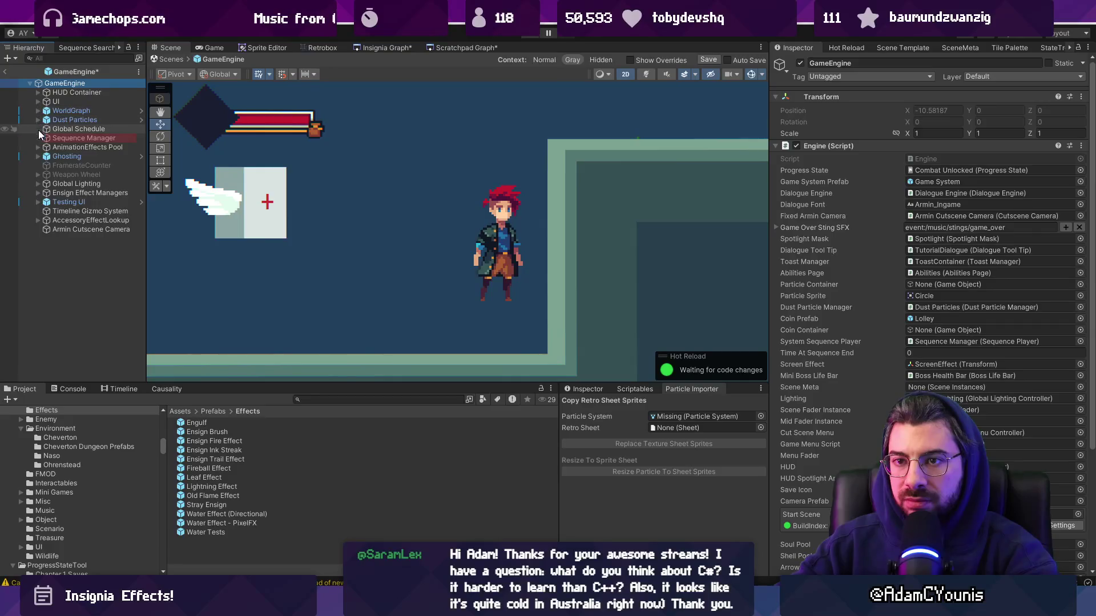
{"action": "left_click", "coordinate": [53, 194]}
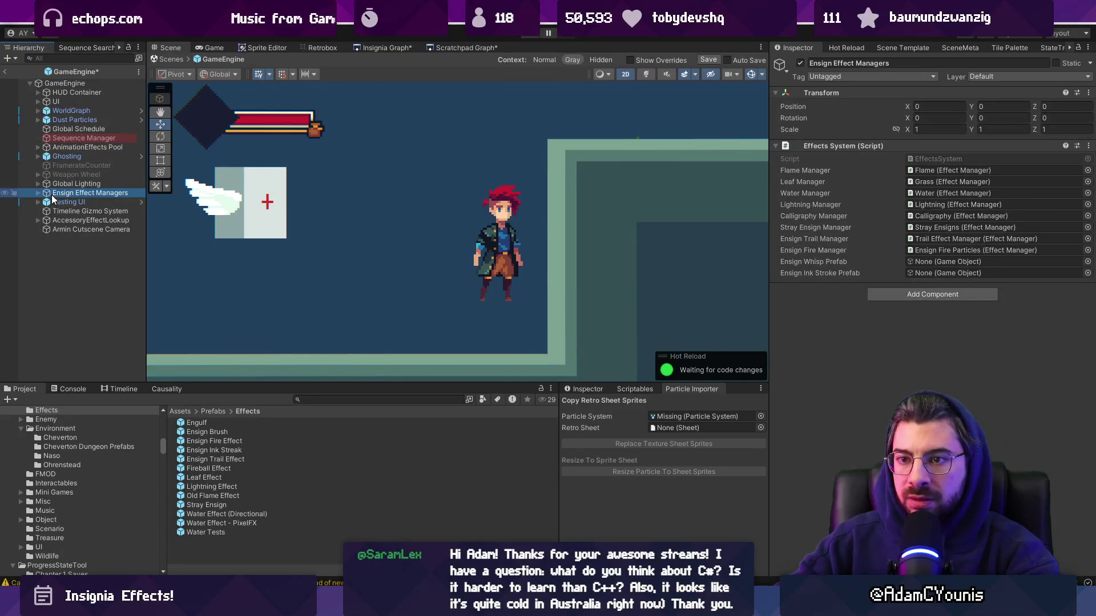
{"action": "left_click", "coordinate": [38, 193]}
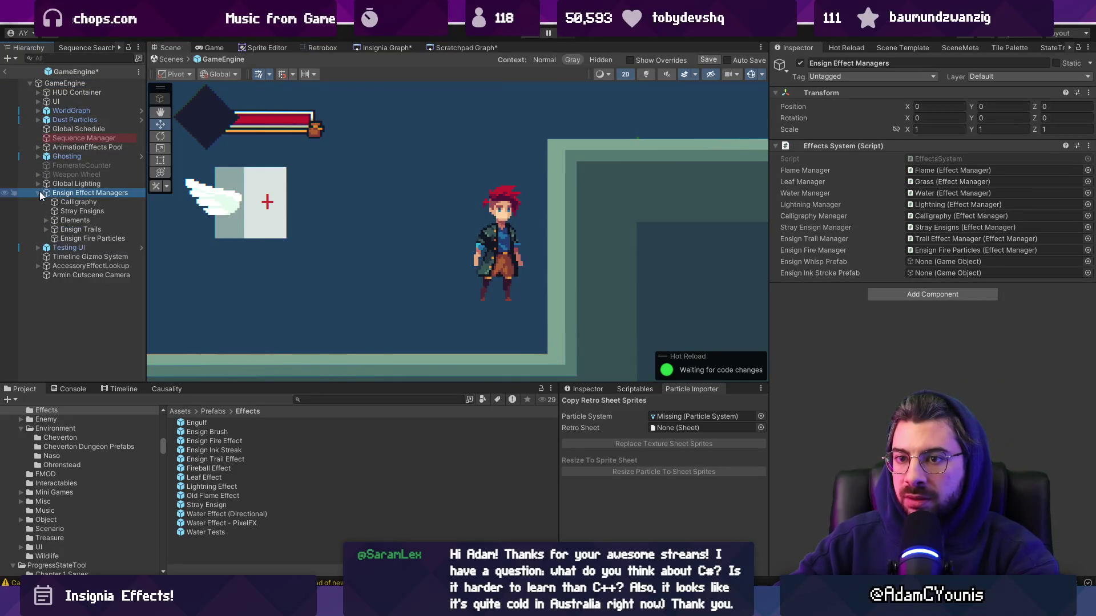
{"action": "left_click", "coordinate": [45, 220]}
{"action": "left_click", "coordinate": [79, 248]}
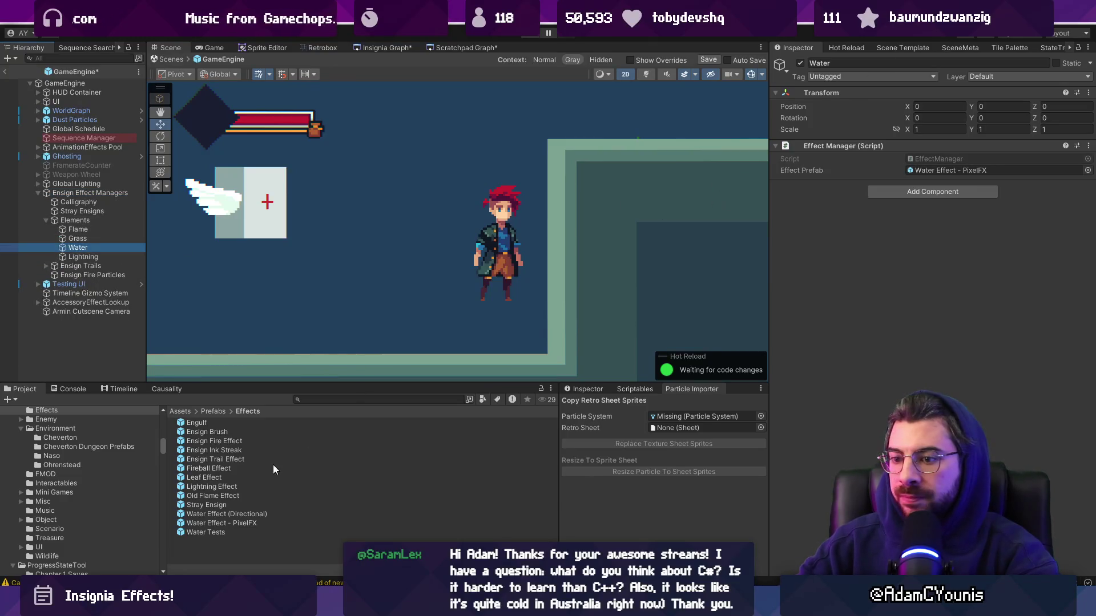
{"action": "mouse_move", "coordinate": [221, 516]}
{"action": "left_mouse_down"}
{"action": "mouse_move", "coordinate": [935, 196]}
{"action": "mouse_move", "coordinate": [949, 177]}
{"action": "left_mouse_up"}
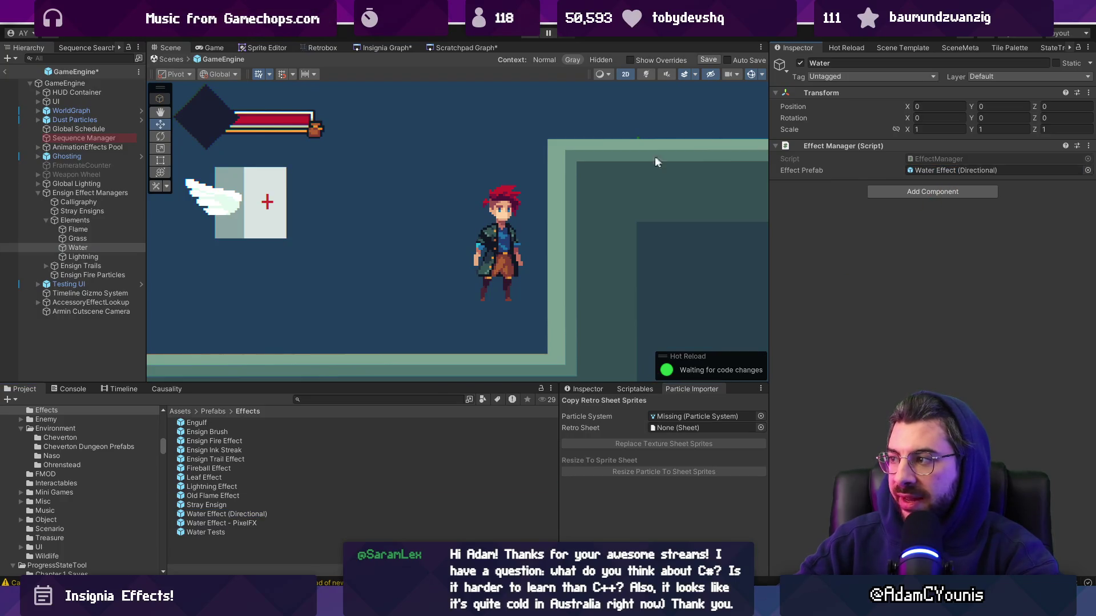
{"action": "left_click", "coordinate": [174, 59]}
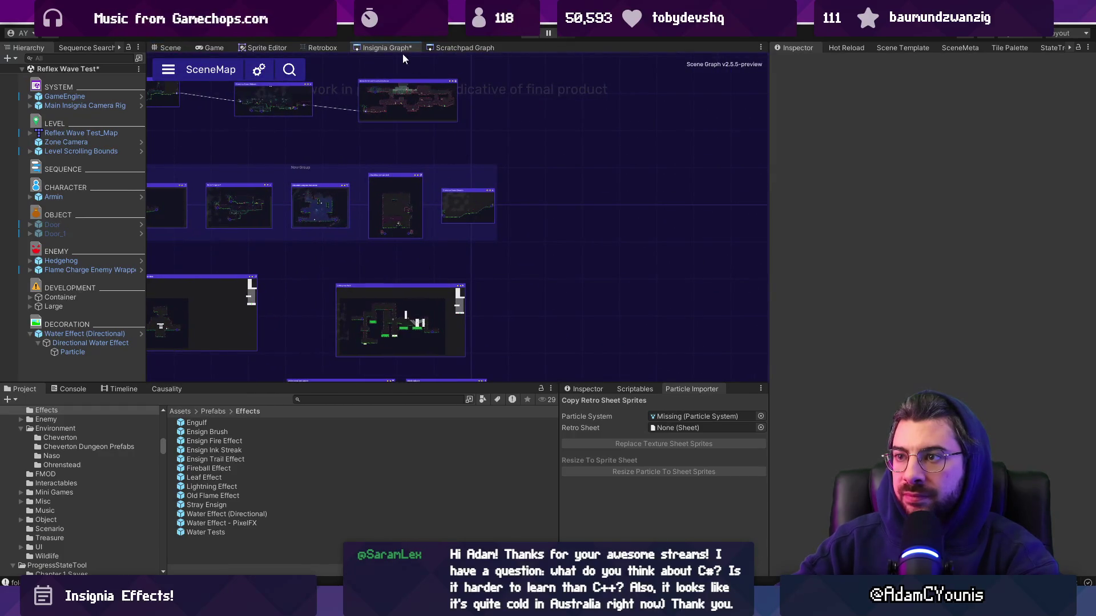
Open the Water Pull Test scene from the Scratchpad Graph, saving the Reflex Wave Test changes.
{"action": "left_click", "coordinate": [454, 47]}
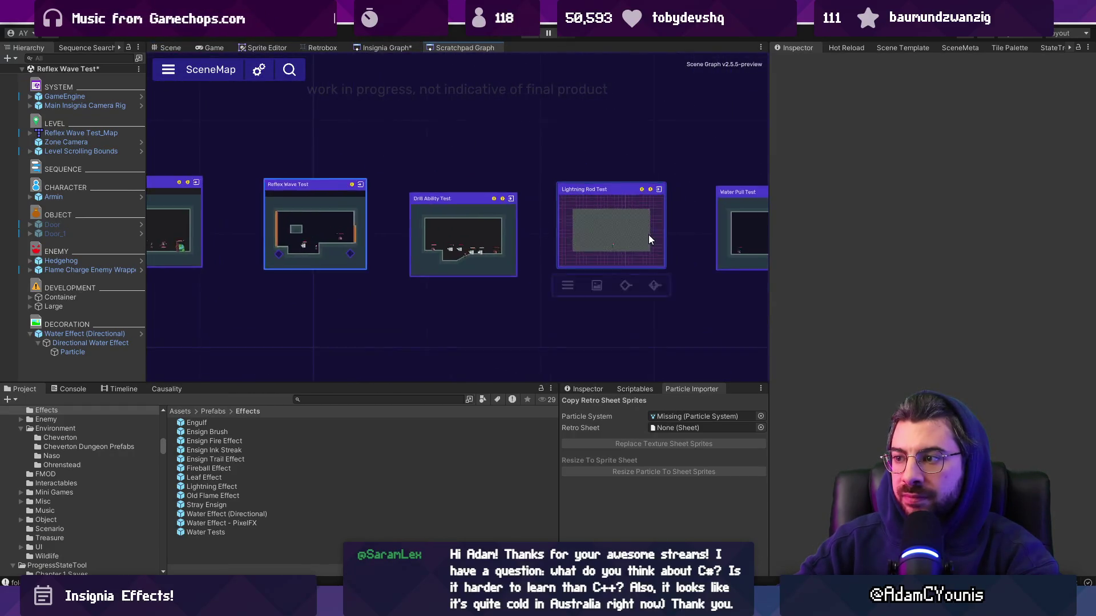
{"action": "scroll", "coordinate": [645, 239], "scroll_direction": "up", "scroll_amount": 3}
{"action": "double_click", "coordinate": [492, 215]}
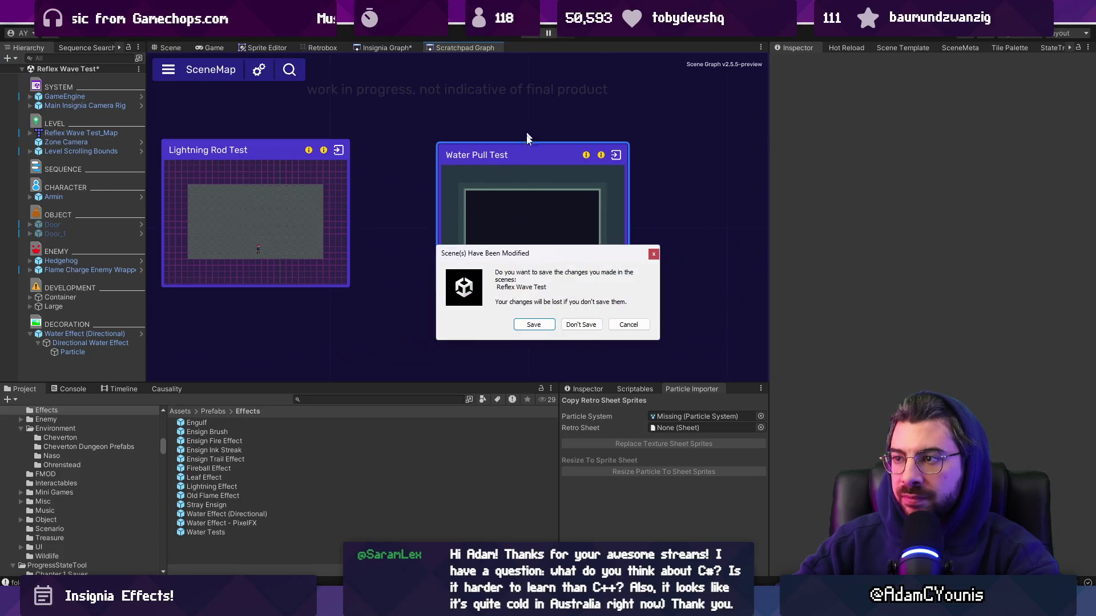
{"action": "left_click", "coordinate": [535, 333]}
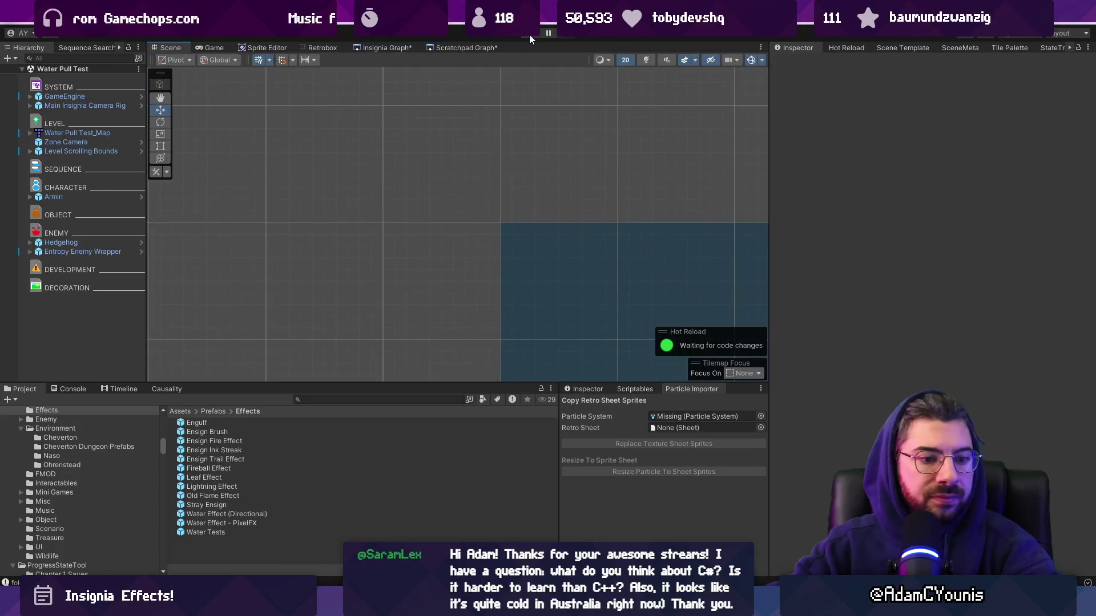
Play maximized and defeat the hedgehog using sword slashes and the water pull ability.
{"action": "key", "text": "F11"}
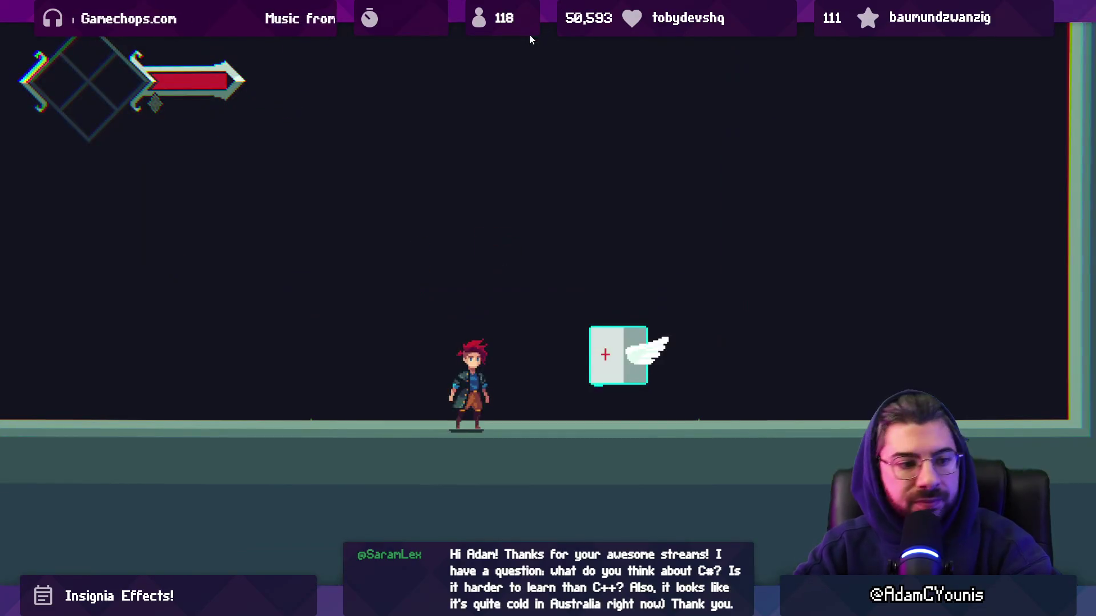
{"action": "key", "text": "Right"}
{"action": "key", "text": "space"}
{"action": "key", "text": "Left"}
{"action": "key", "text": "Right"}
{"action": "key", "text": "x"}
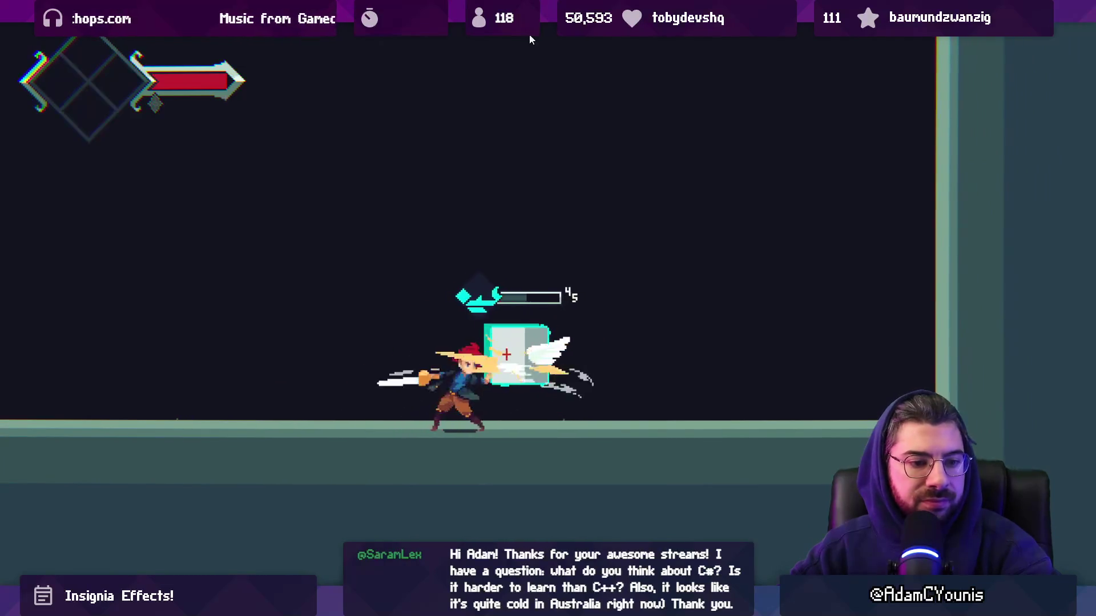
{"action": "key", "text": "x"}
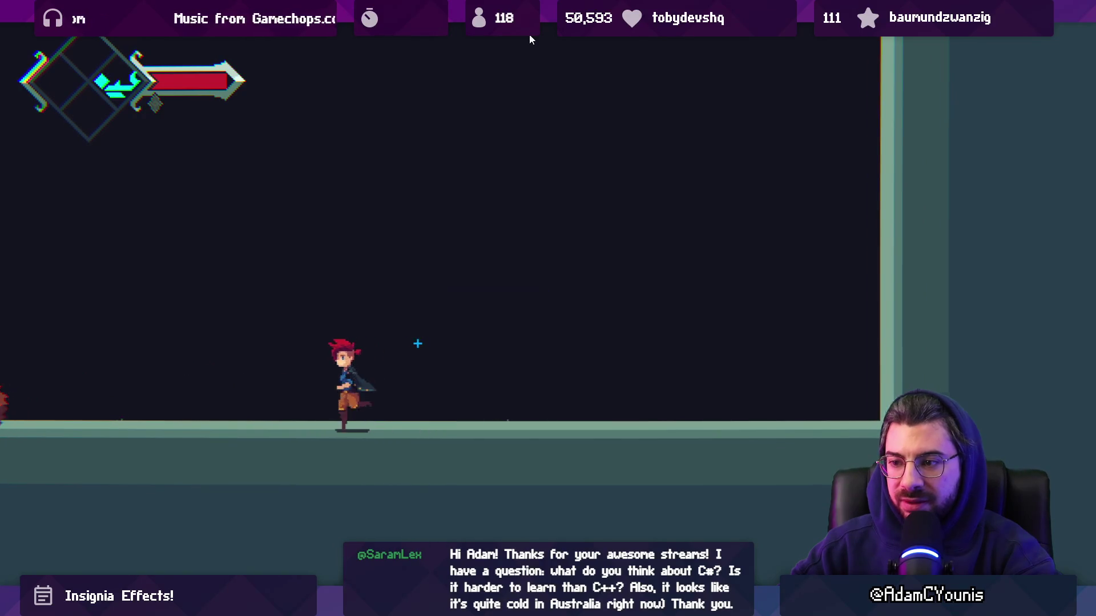
{"action": "key", "text": "Right"}
{"action": "key", "text": "x"}
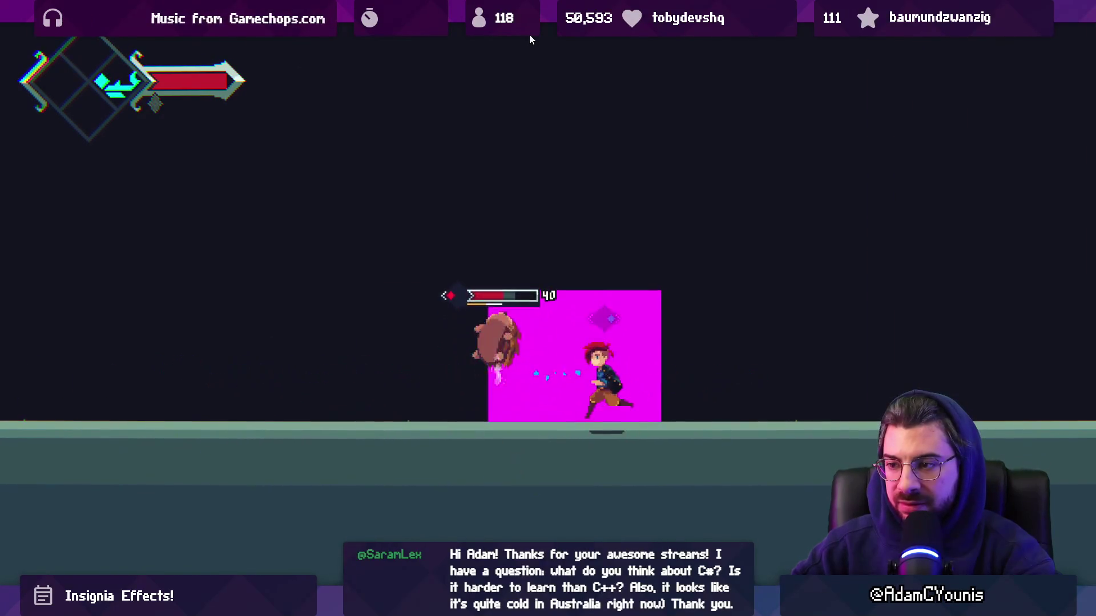
{"action": "key", "text": "Right"}
{"action": "key", "text": "x"}
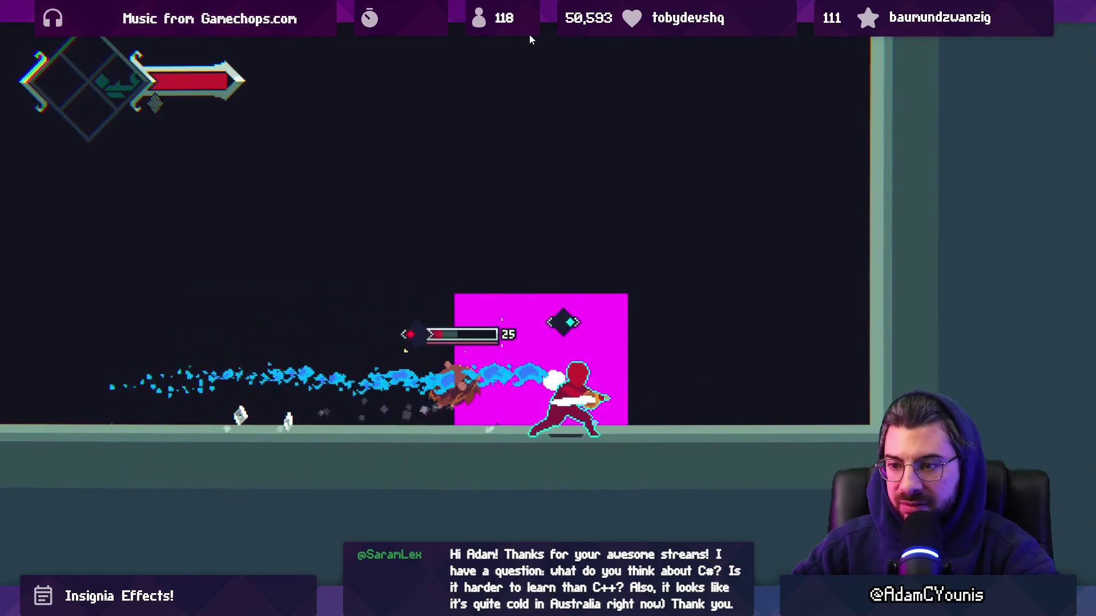
{"action": "key", "text": "Left"}
{"action": "key", "text": "z"}
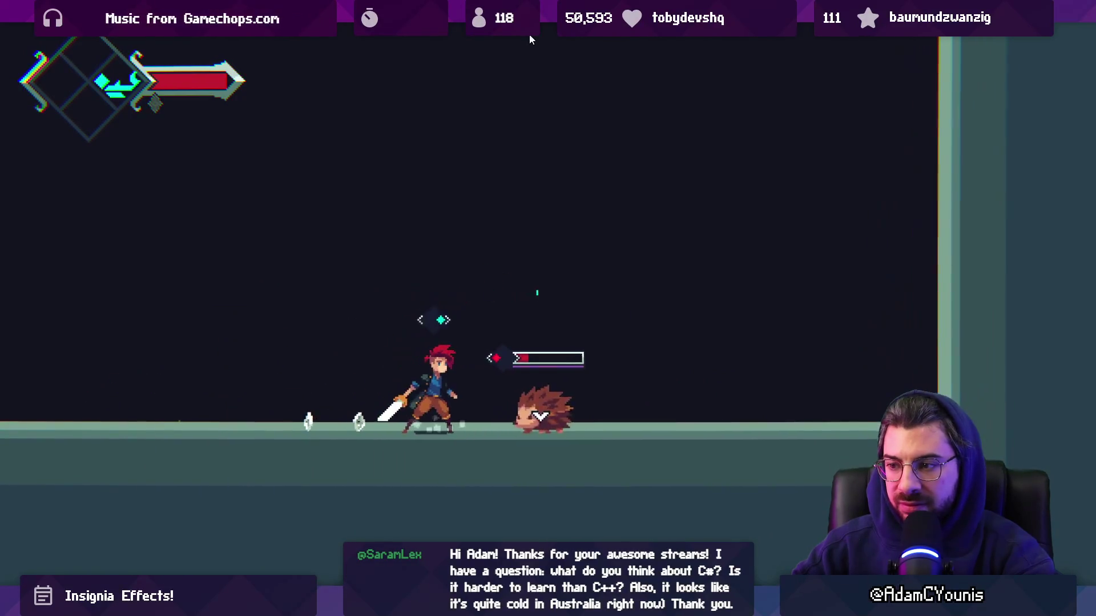
{"action": "key", "text": "x"}
{"action": "key", "text": "x"}
{"action": "key", "text": "Right"}
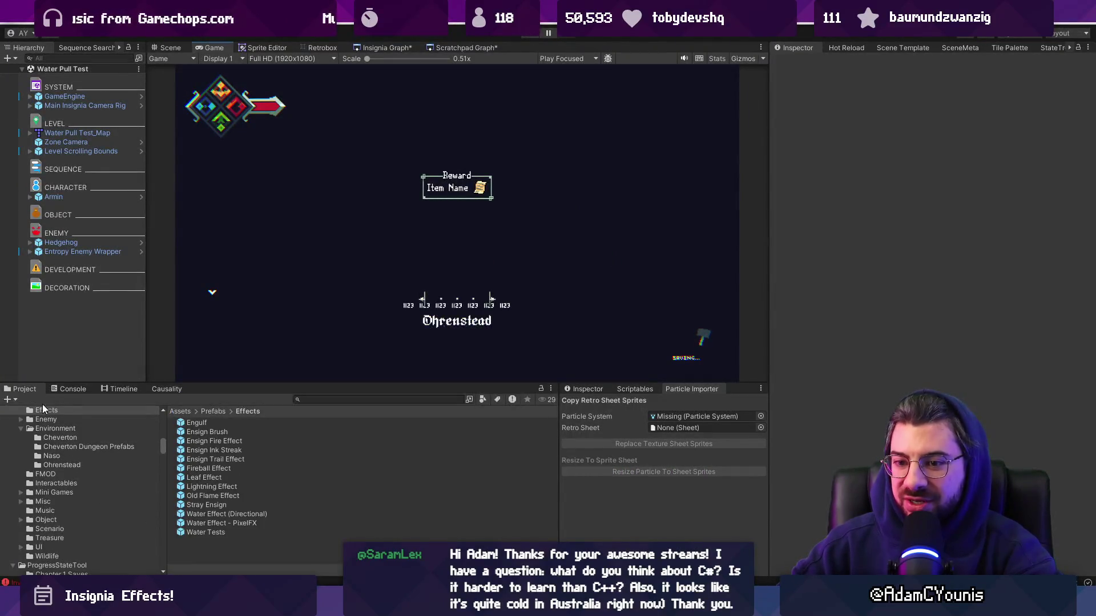
Read the Invalid worldAABB errors in the Console, then clear the log.
{"action": "left_click", "coordinate": [63, 392]}
{"action": "left_click", "coordinate": [83, 416]}
{"action": "scroll", "coordinate": [371, 482], "scroll_direction": "up", "scroll_amount": 3}
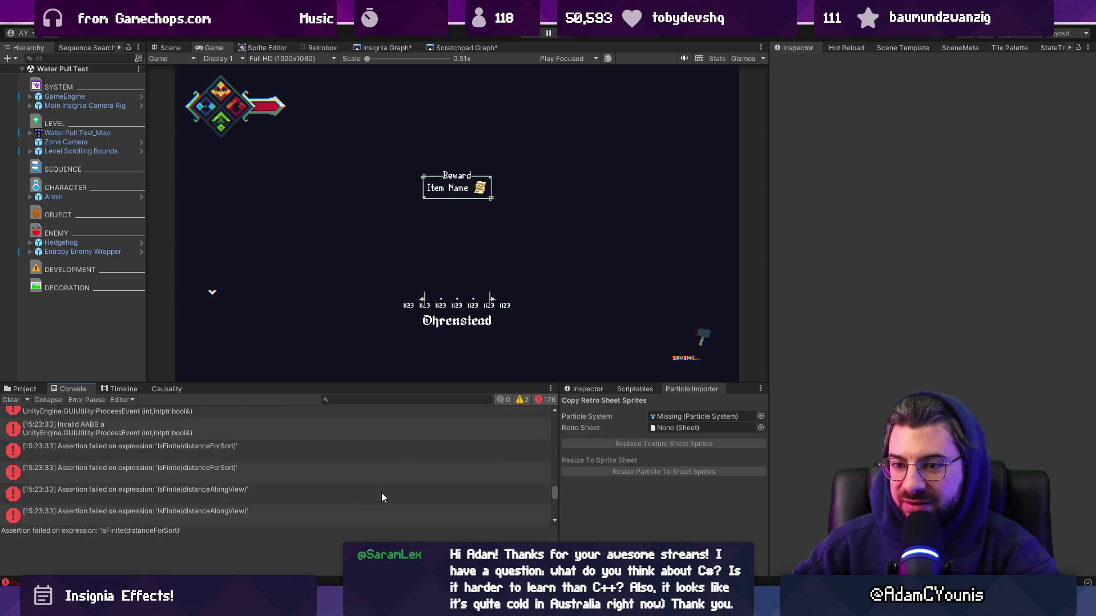
{"action": "scroll", "coordinate": [384, 495], "scroll_direction": "up", "scroll_amount": 10}
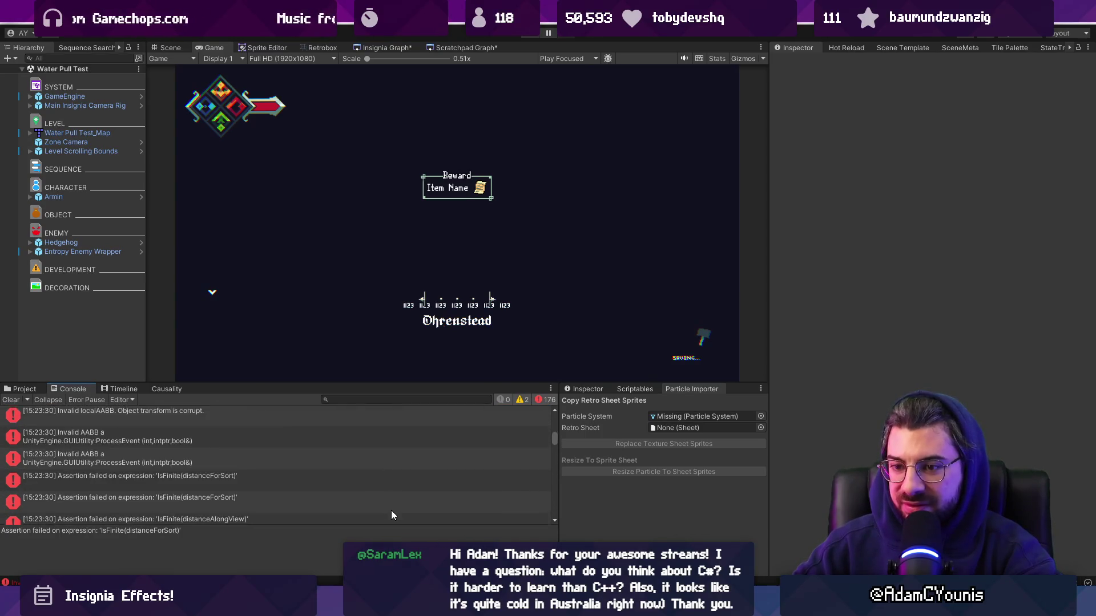
{"action": "left_click", "coordinate": [156, 461]}
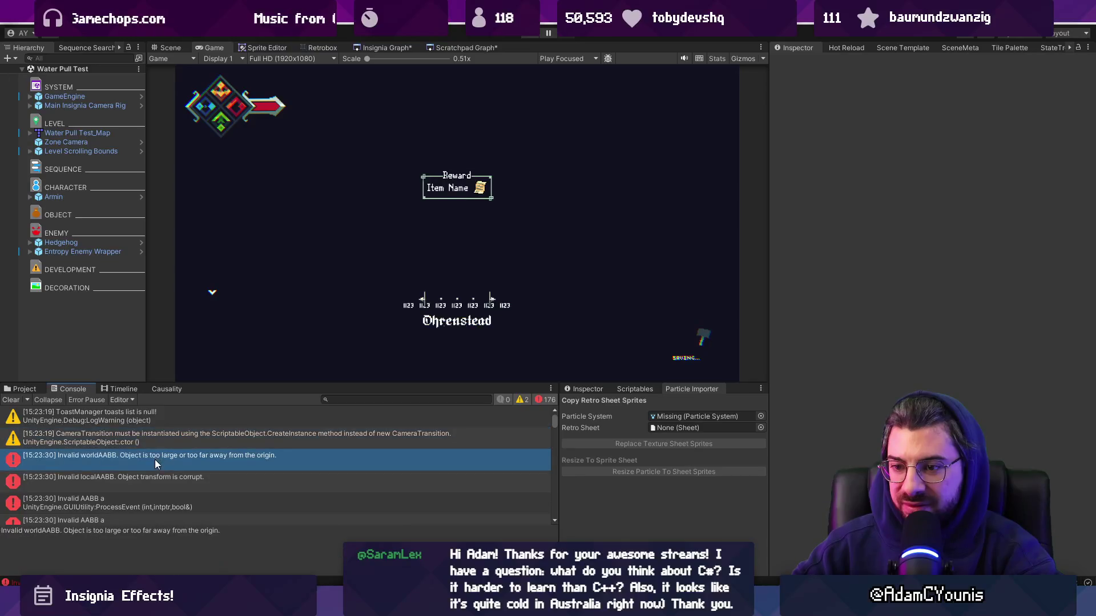
{"action": "left_click", "coordinate": [18, 399]}
Open the Armin prefab from the Entropy Enemy Wrapper and select its Pull Ability object.
{"action": "left_click", "coordinate": [25, 389]}
{"action": "left_click", "coordinate": [97, 252]}
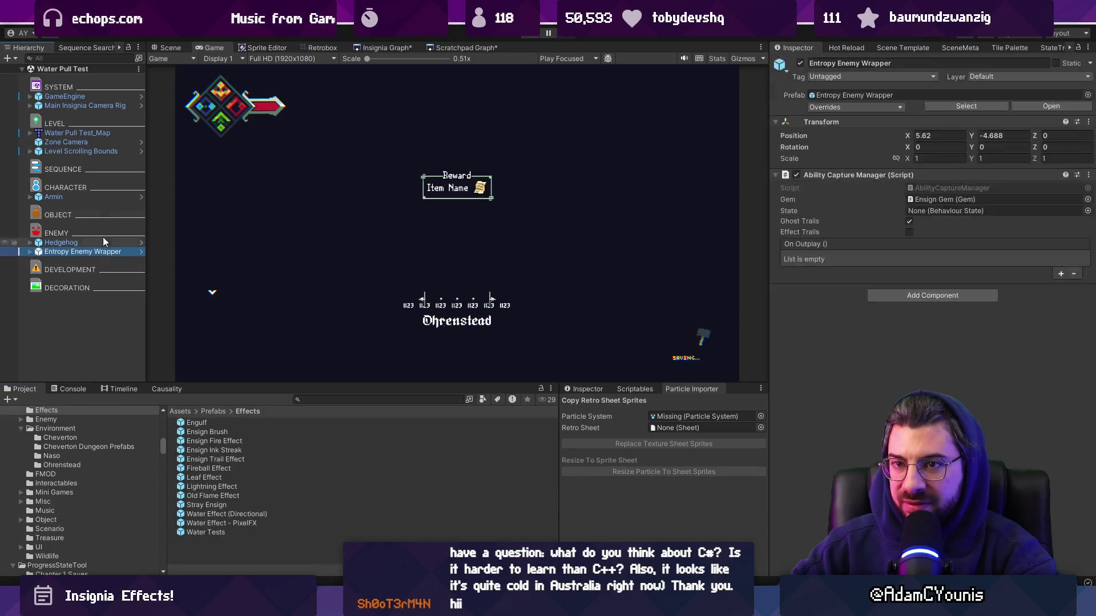
{"action": "left_click", "coordinate": [118, 133]}
{"action": "left_click", "coordinate": [141, 197]}
{"action": "mouse_move", "coordinate": [146, 240]}
{"action": "left_mouse_down"}
{"action": "mouse_move", "coordinate": [220, 240]}
{"action": "mouse_move", "coordinate": [194, 240]}
{"action": "left_mouse_up"}
{"action": "scroll", "coordinate": [85, 249], "scroll_direction": "down", "scroll_amount": 3}
{"action": "left_click", "coordinate": [124, 314]}
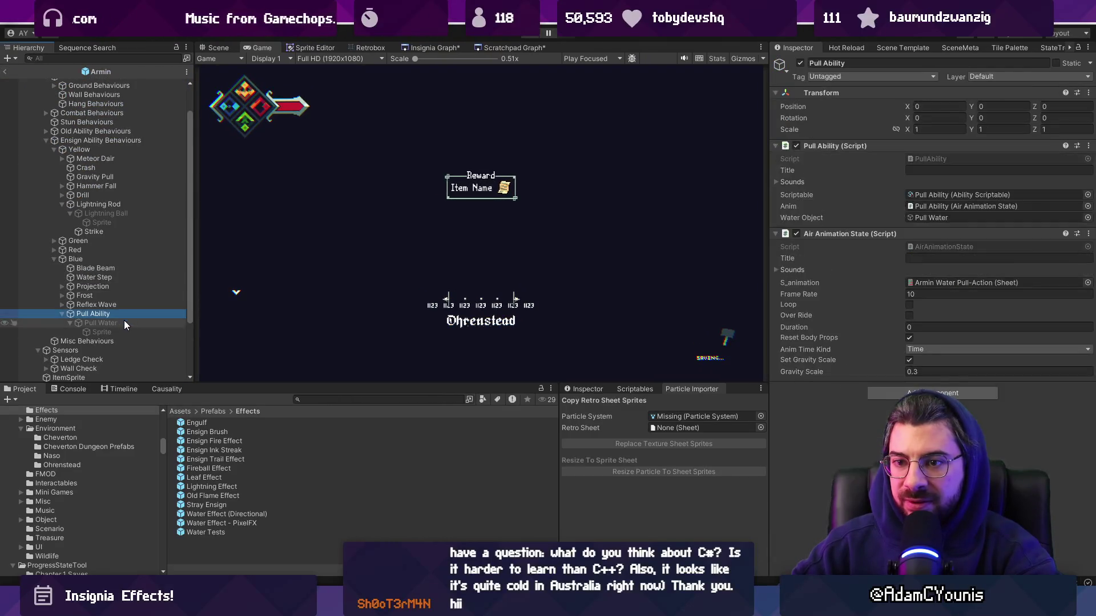
Inspect the Sprite and Pull Water children of Pull Ability, then return to the scene.
{"action": "left_click", "coordinate": [126, 330]}
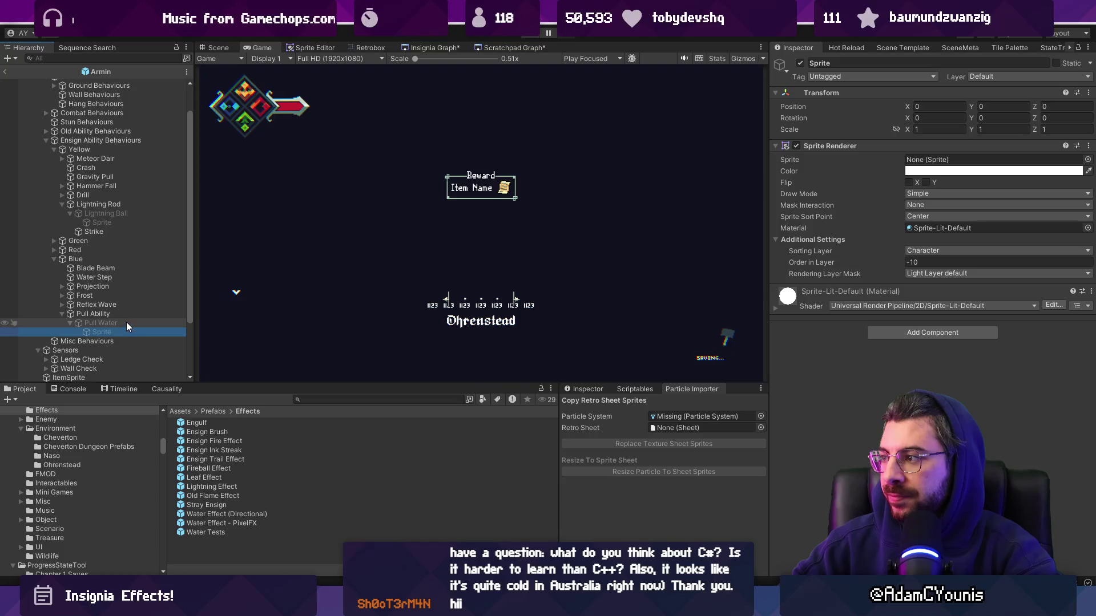
{"action": "left_click", "coordinate": [125, 320]}
{"action": "left_click", "coordinate": [125, 315]}
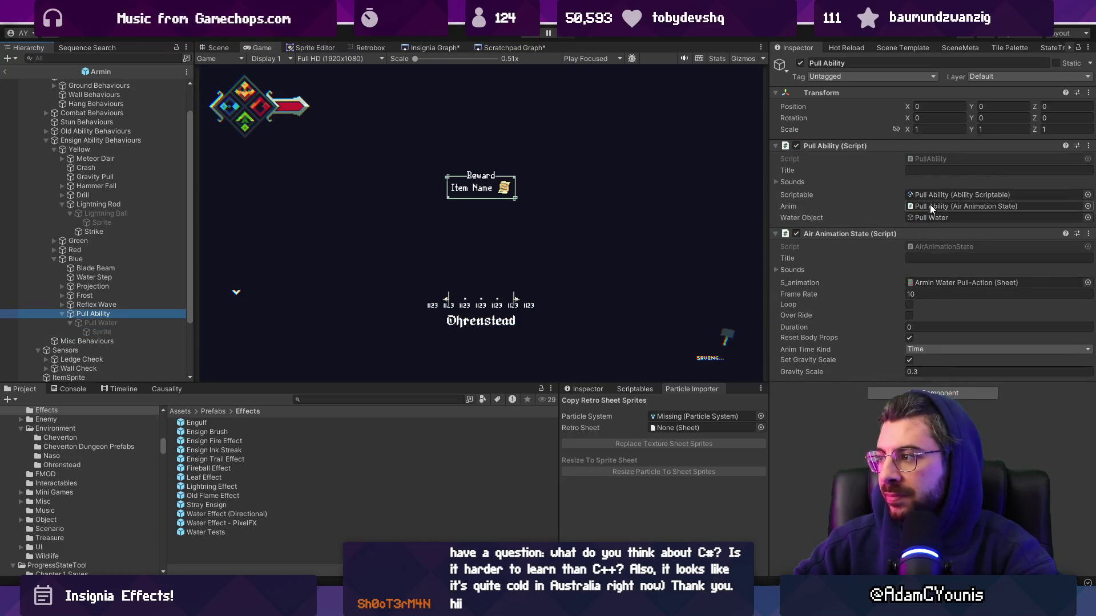
{"action": "left_click", "coordinate": [121, 322]}
{"action": "left_click", "coordinate": [119, 312]}
{"action": "left_click", "coordinate": [120, 320]}
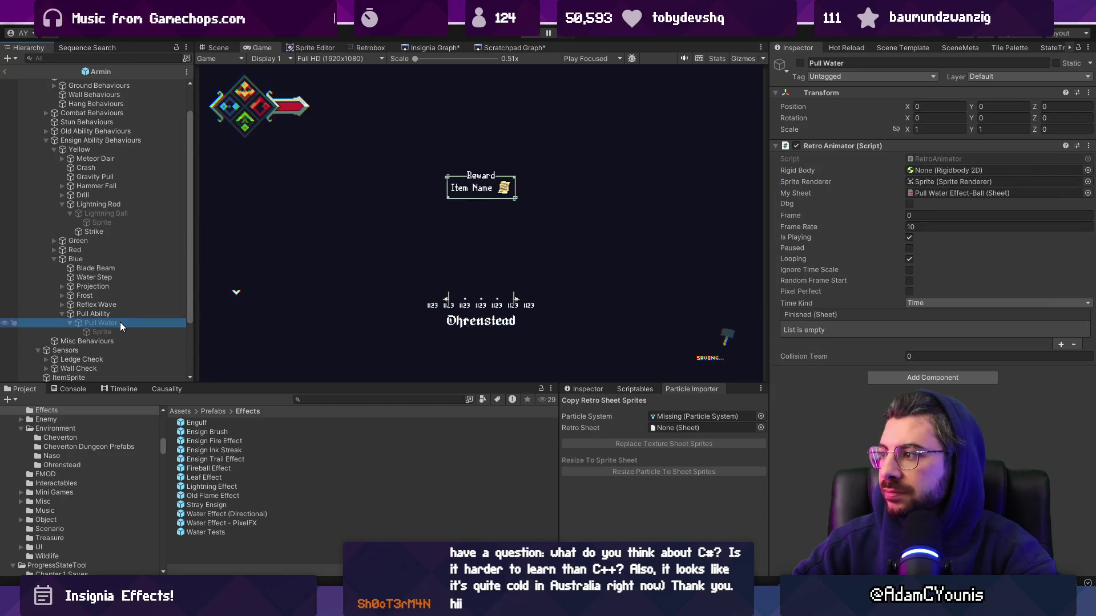
{"action": "double_click", "coordinate": [959, 182]}
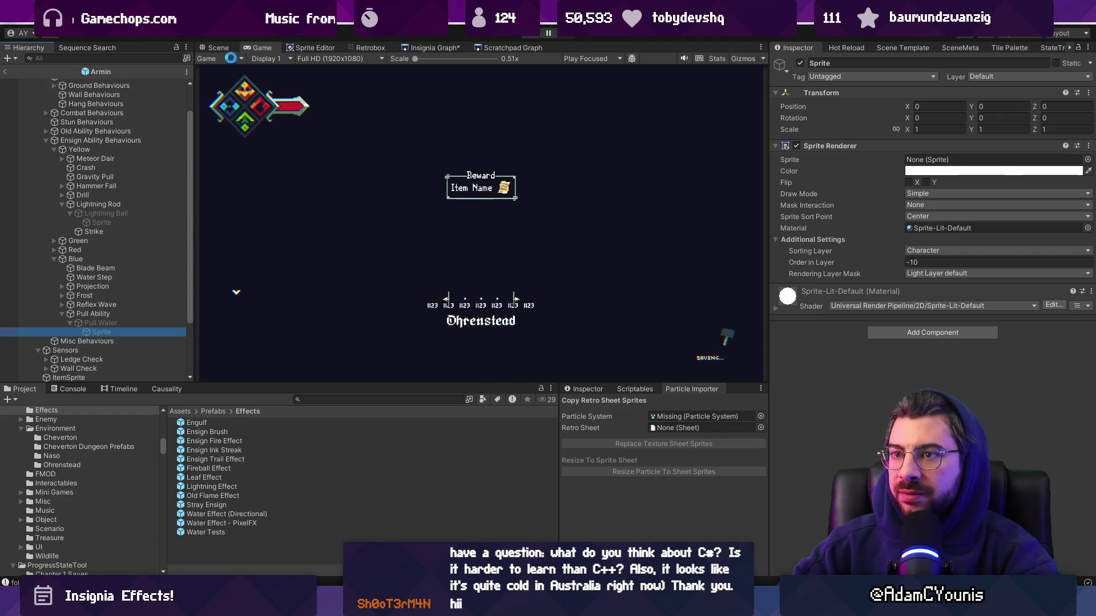
{"action": "left_click", "coordinate": [3, 72]}
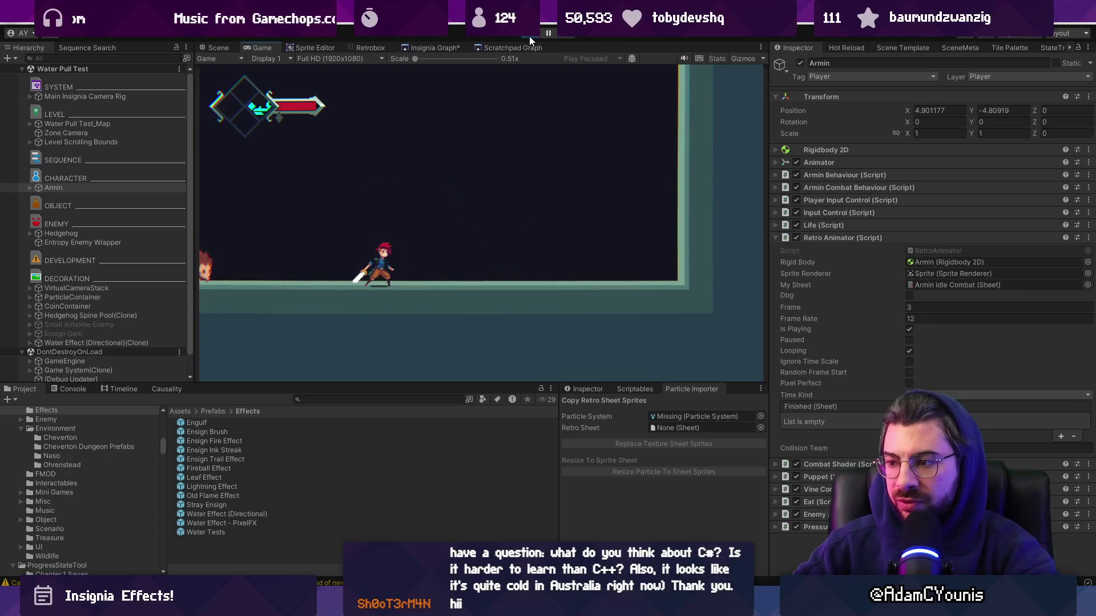
Open the Console during play and locate the object causing the Invalid worldAABB error.
{"action": "key", "text": "ctrl+shift+c"}
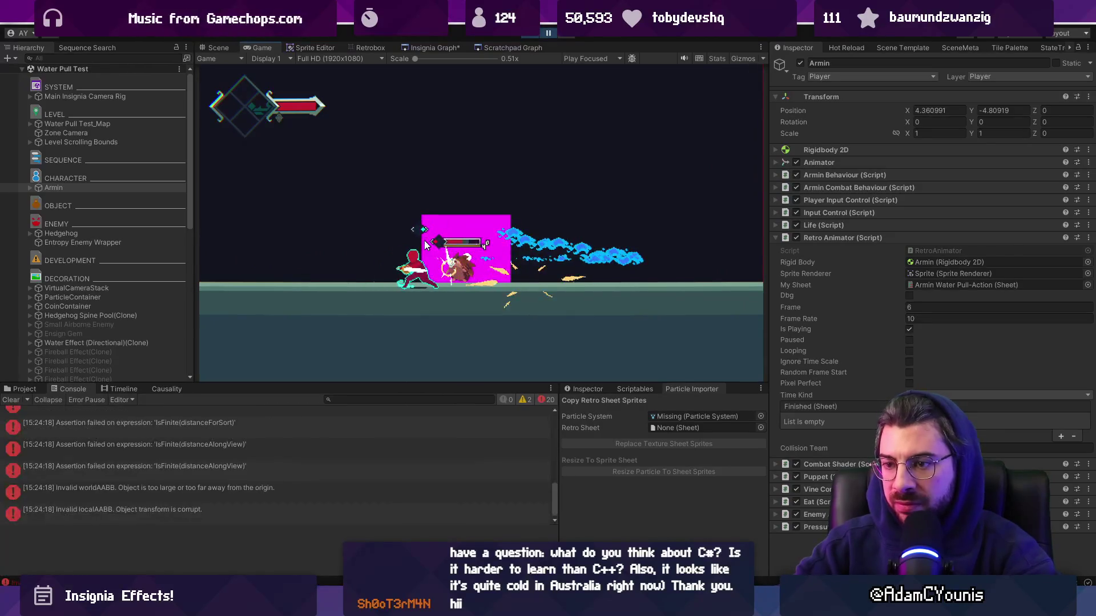
{"action": "scroll", "coordinate": [312, 450], "scroll_direction": "up", "scroll_amount": 3}
{"action": "left_click", "coordinate": [311, 452]}
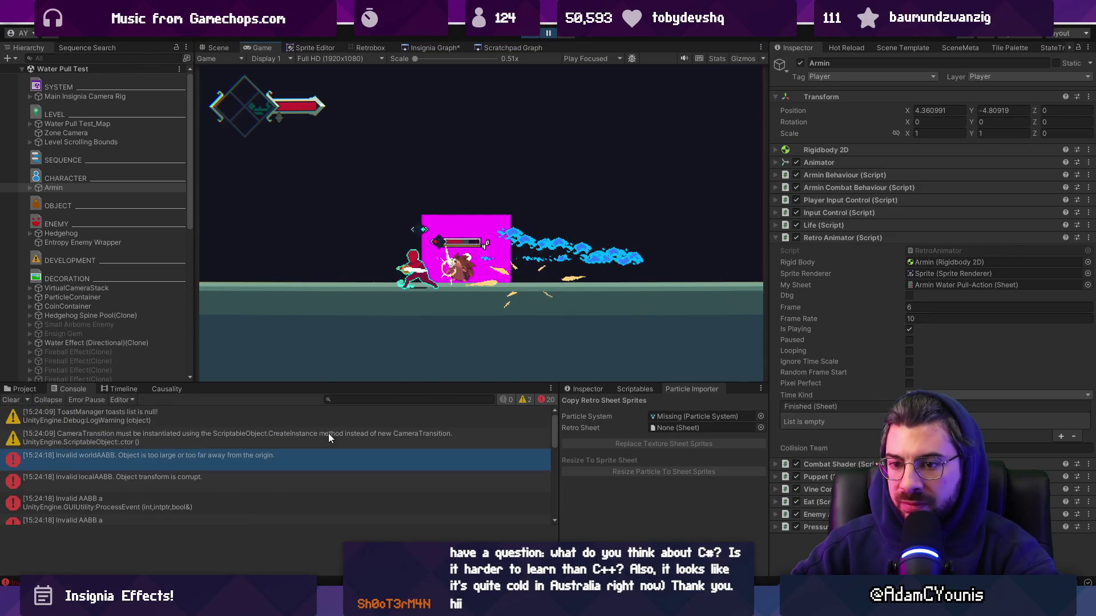
{"action": "left_click", "coordinate": [303, 458]}
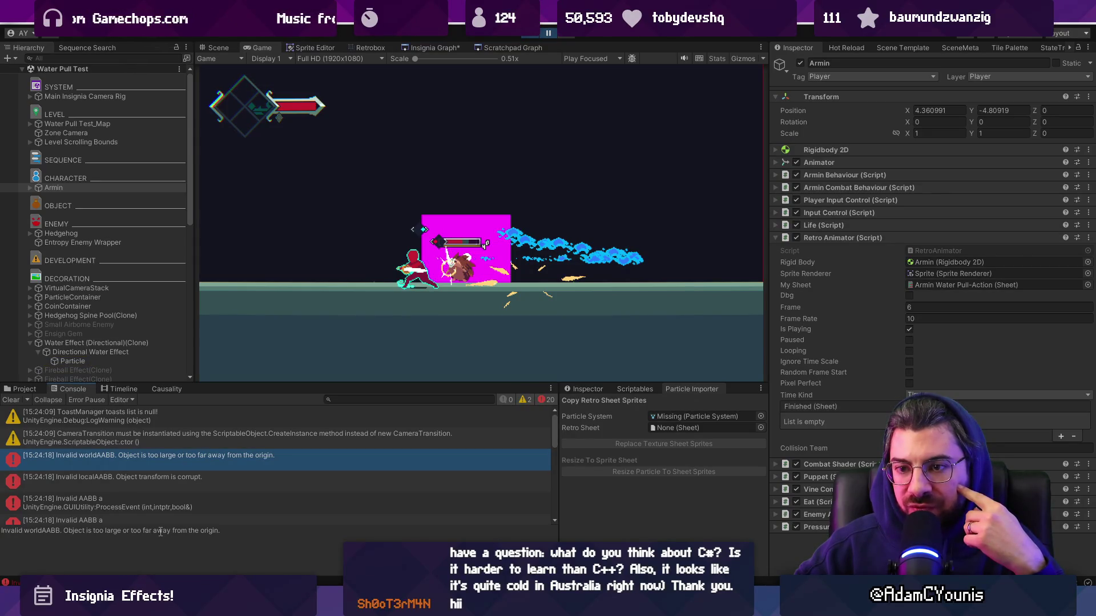
Inspect the water effect's Particle object and its Particle System settings.
{"action": "left_click", "coordinate": [91, 362]}
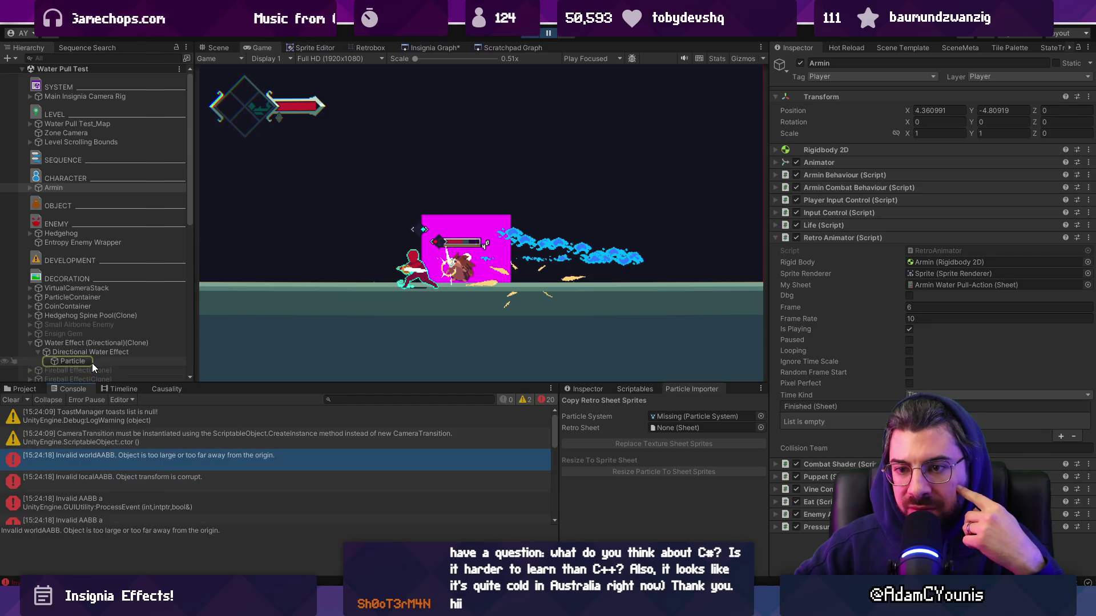
{"action": "left_click", "coordinate": [824, 146]}
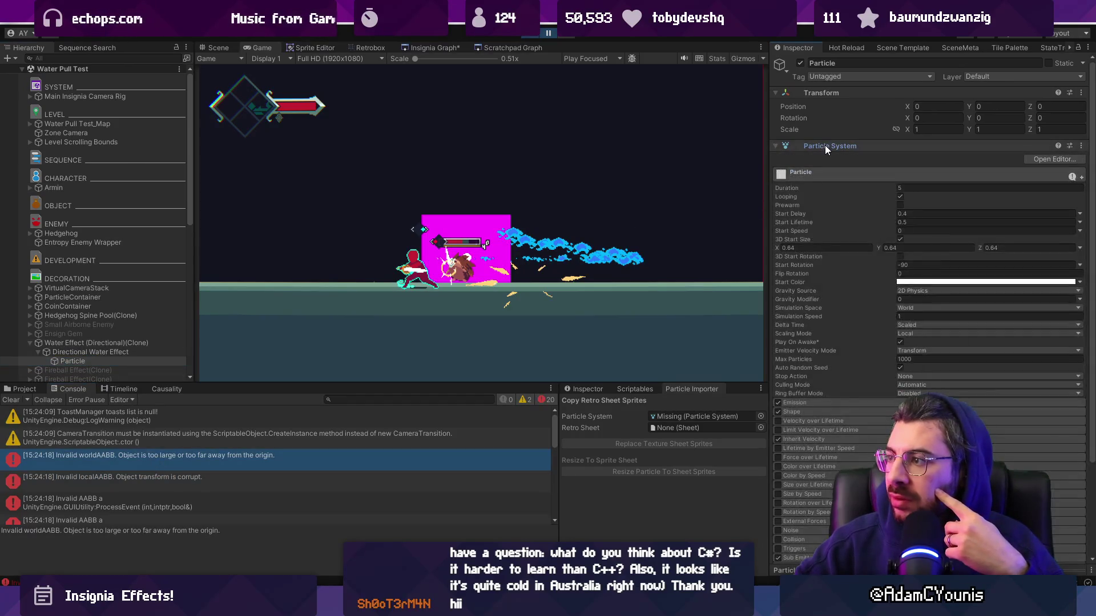
{"action": "left_click", "coordinate": [827, 146]}
{"action": "left_click", "coordinate": [826, 146]}
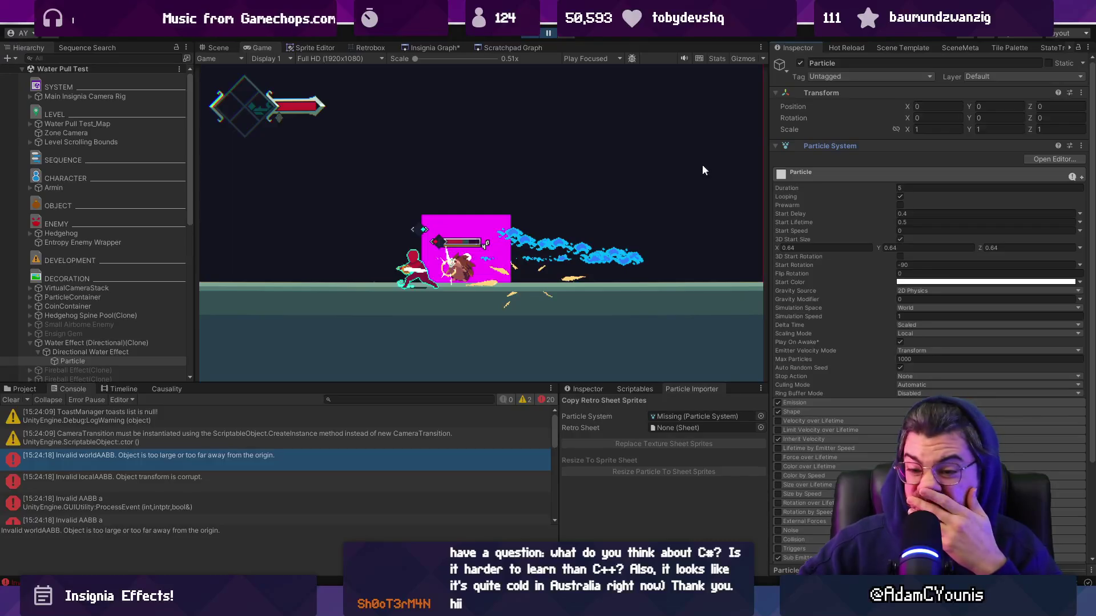
{"action": "left_click", "coordinate": [91, 351]}
{"action": "left_click", "coordinate": [92, 358]}
Review the localAABB, Invalid AABB and worldAABB errors, then show the Effects prefab folder.
{"action": "left_click", "coordinate": [187, 486]}
{"action": "left_click", "coordinate": [189, 500]}
{"action": "left_click", "coordinate": [195, 480]}
{"action": "left_click", "coordinate": [269, 413]}
{"action": "key", "text": "Down"}
{"action": "key", "text": "Down"}
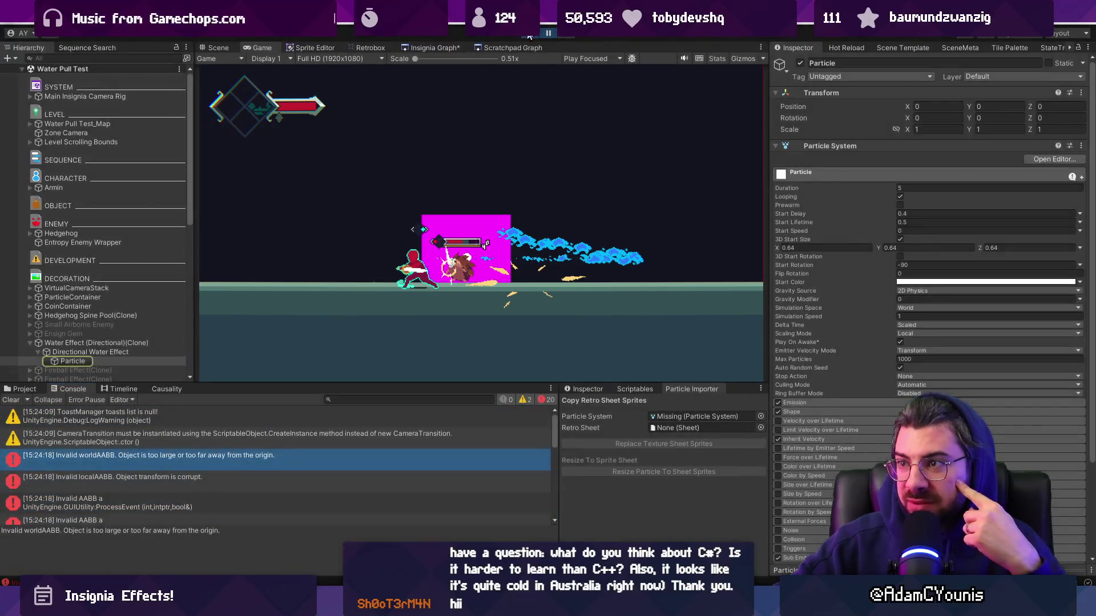
{"action": "left_click", "coordinate": [24, 388]}
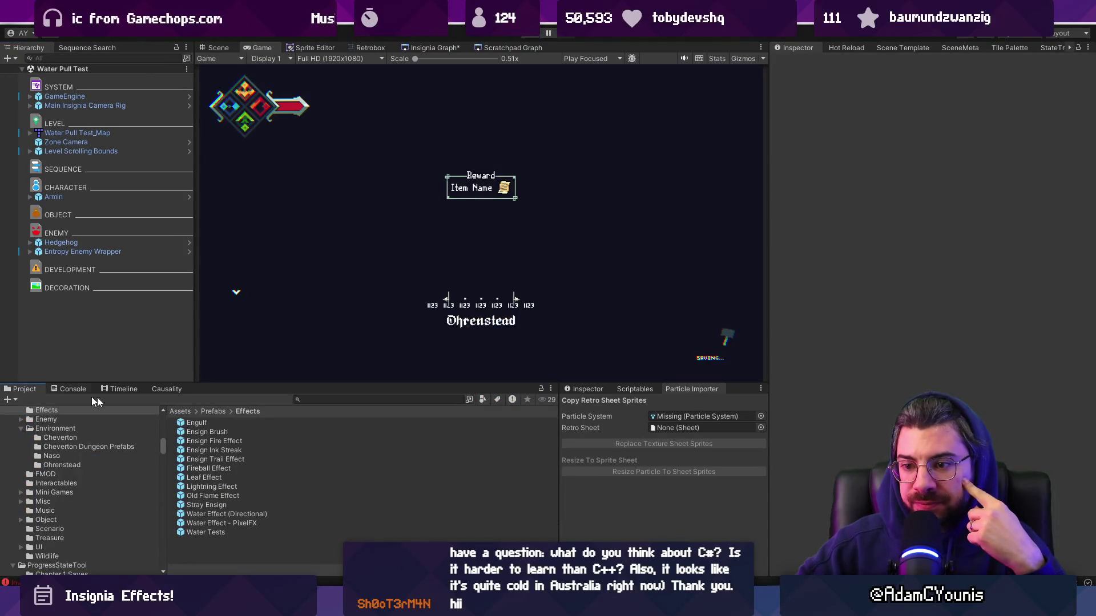
Open the Water Effect (Directional) prefab and set the child's Z scale to 1.
{"action": "double_click", "coordinate": [236, 517]}
{"action": "left_click", "coordinate": [91, 92]}
{"action": "left_click", "coordinate": [93, 99]}
{"action": "left_click", "coordinate": [99, 91]}
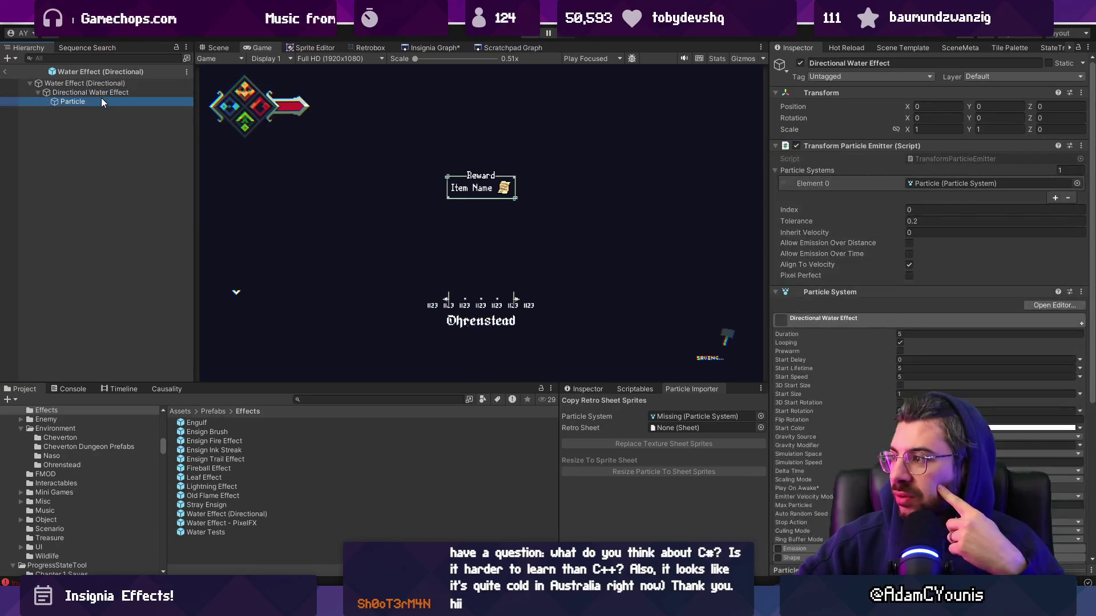
{"action": "left_click", "coordinate": [1061, 130]}
{"action": "type", "text": "1"}
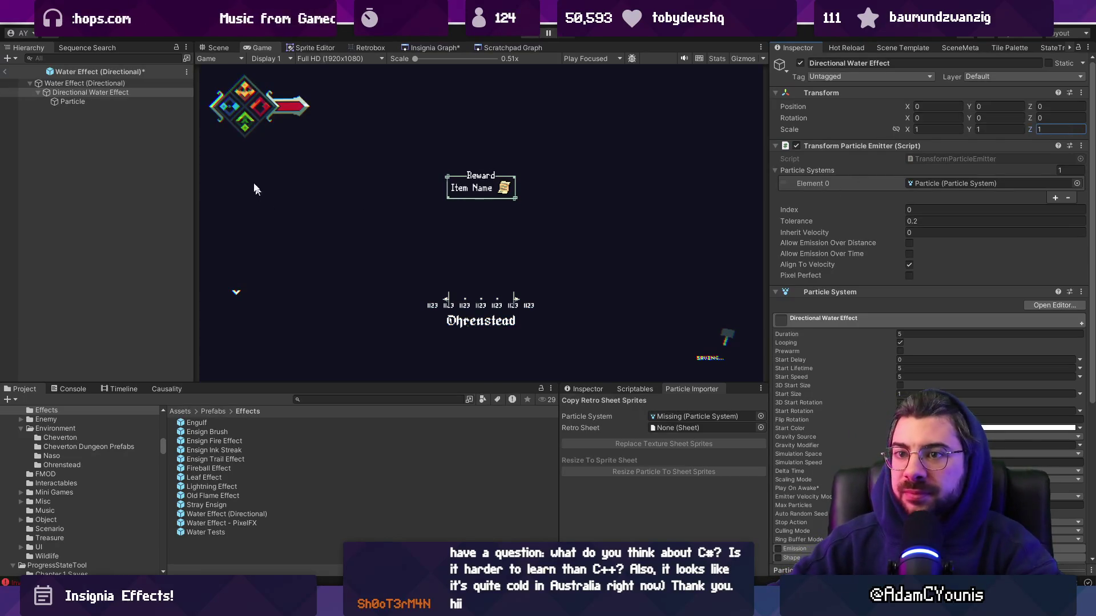
Remove the child's Particle System, move Particle under the root, delete Directional Water Effect, save.
{"action": "scroll", "coordinate": [878, 263], "scroll_direction": "down", "scroll_amount": 3}
{"action": "right_click", "coordinate": [834, 229]}
{"action": "left_click", "coordinate": [870, 280]}
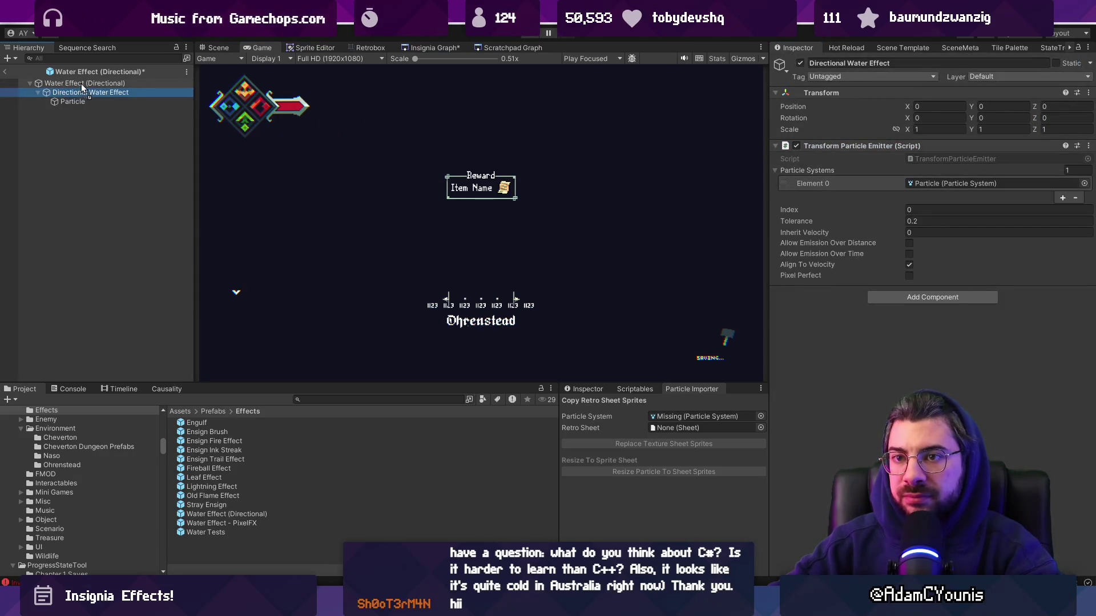
{"action": "left_click", "coordinate": [80, 102]}
{"action": "left_click_drag", "start_coordinate": [80, 102], "coordinate": [84, 87]}
{"action": "left_click", "coordinate": [82, 102]}
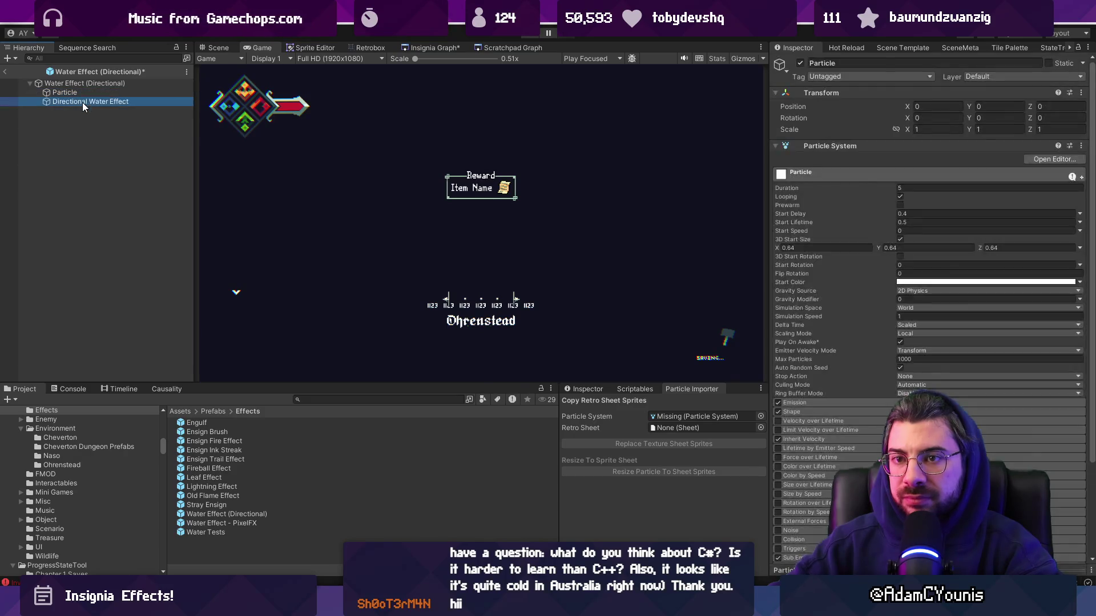
{"action": "key", "text": "Delete"}
{"action": "left_click", "coordinate": [111, 84]}
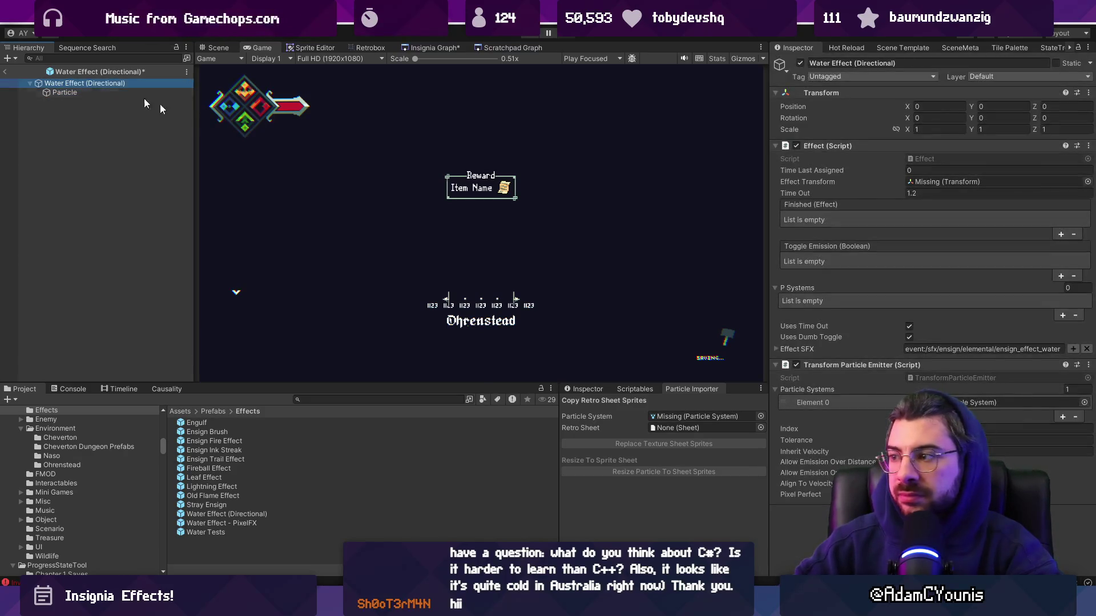
{"action": "key", "text": "ctrl+s"}
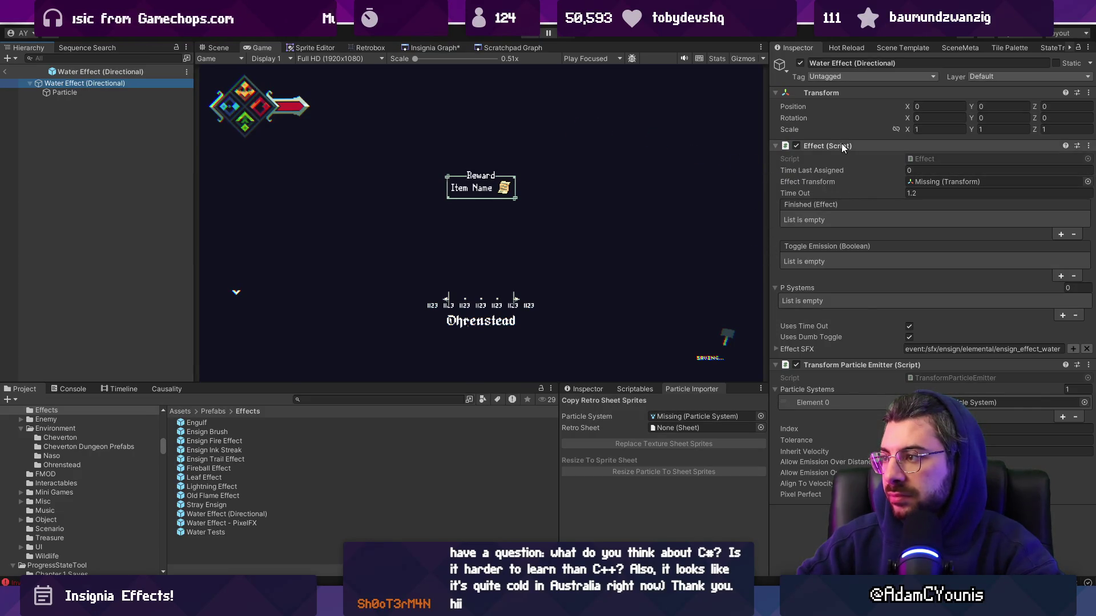
Point Effect Transform at the root's own transform, save, and play-test from the scene.
{"action": "left_click_drag", "start_coordinate": [836, 93], "coordinate": [939, 180]}
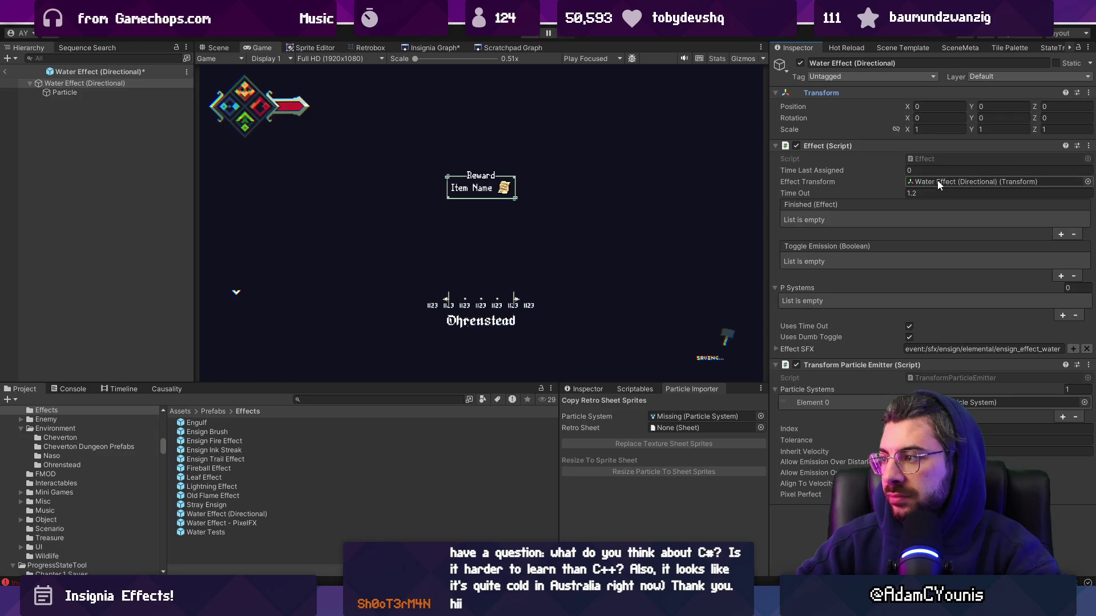
{"action": "key", "text": "ctrl+s"}
{"action": "left_click", "coordinate": [10, 75]}
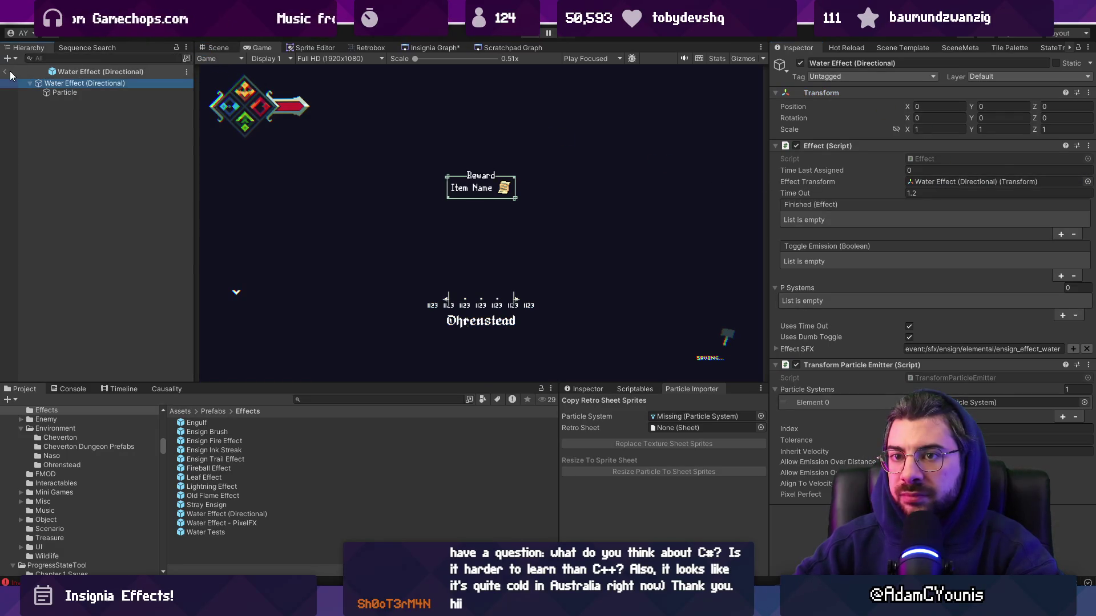
{"action": "left_click", "coordinate": [8, 72]}
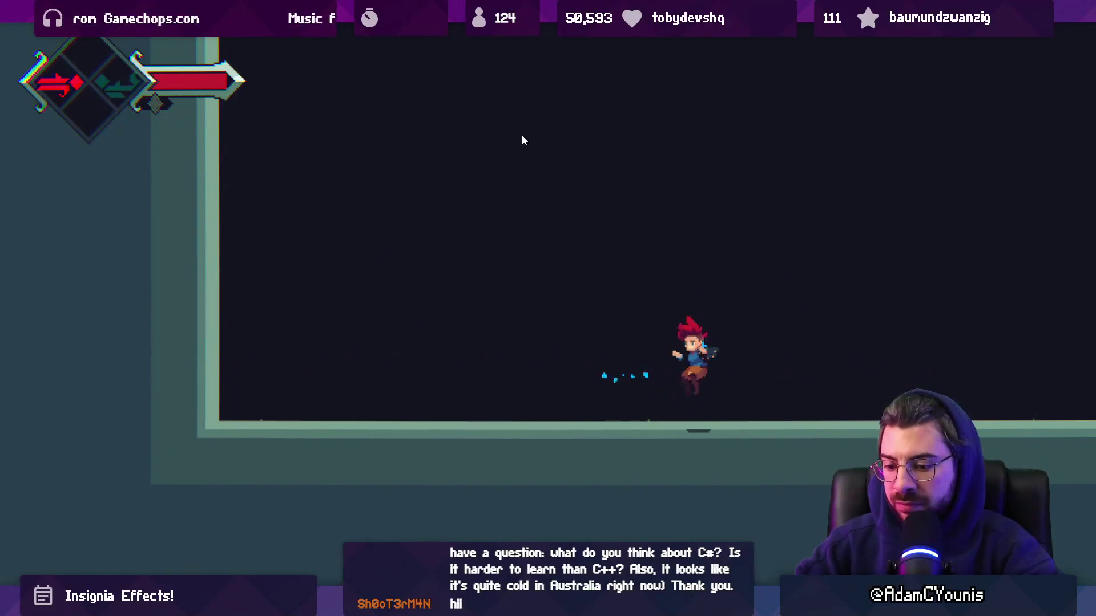
{"action": "key", "text": "Escape"}
Open the Water Effect (Directional) prefab, select its root, and open the TransformParticleEmitter script in VS Code.
{"action": "key", "text": "alt+Tab"}
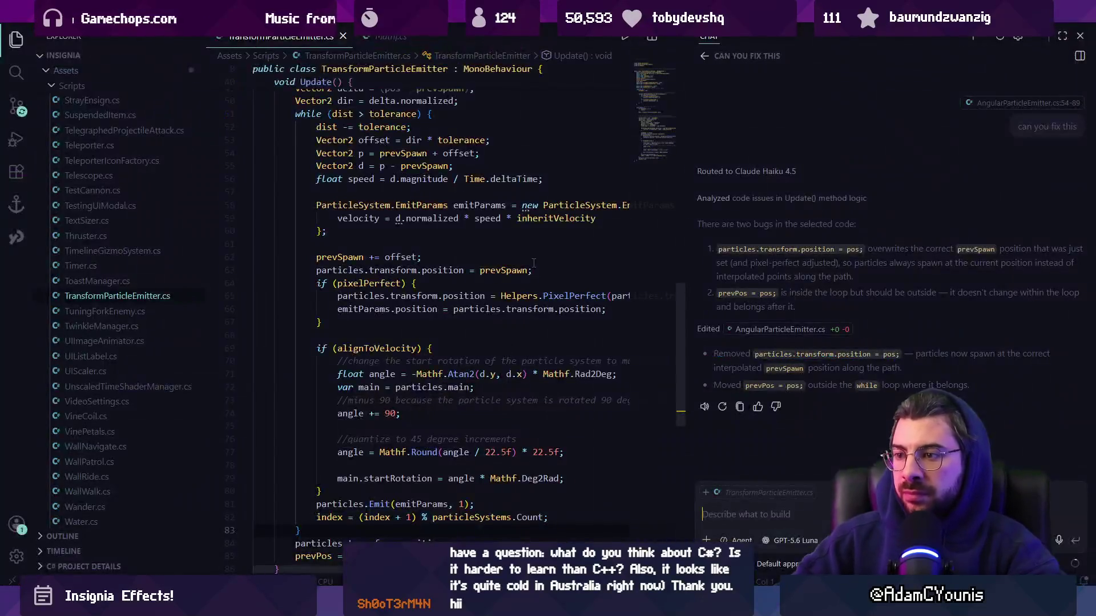
{"action": "key", "text": "alt+Tab"}
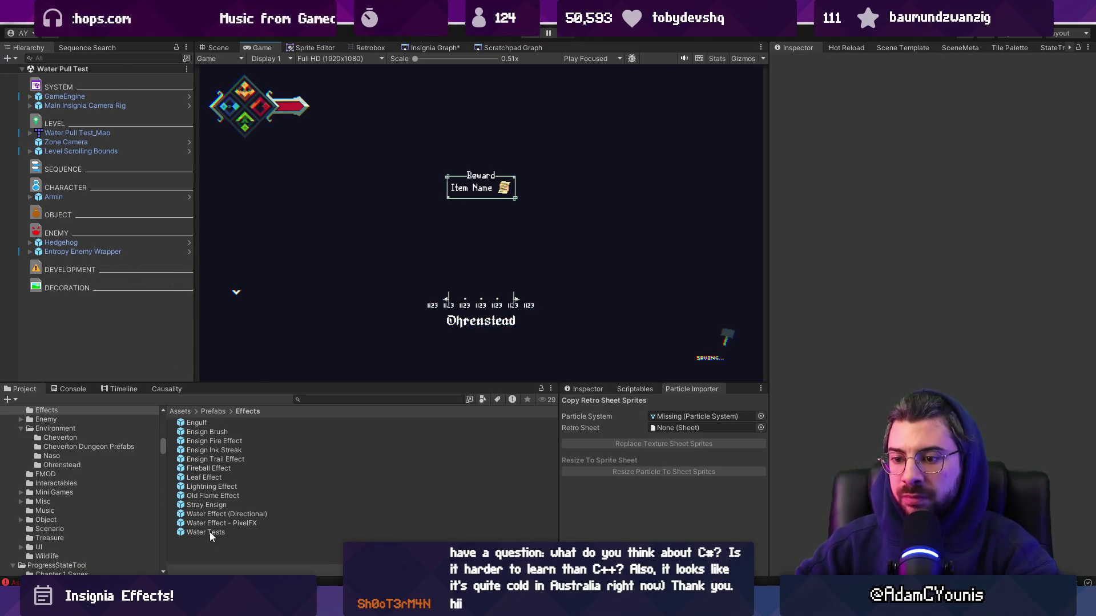
{"action": "double_click", "coordinate": [223, 514]}
{"action": "left_click", "coordinate": [98, 84]}
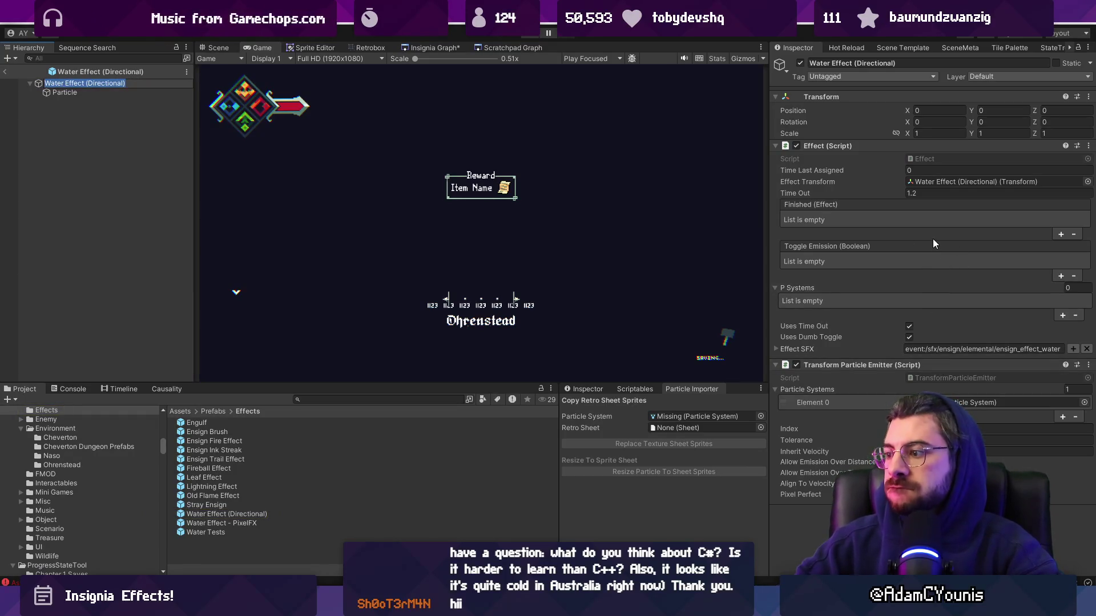
{"action": "left_click", "coordinate": [937, 378]}
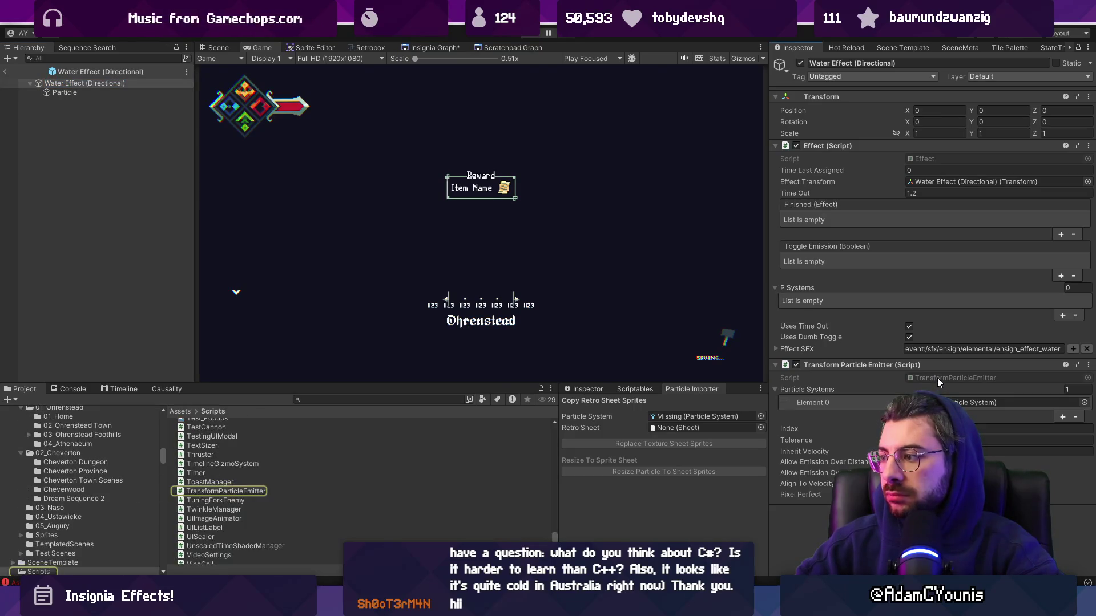
{"action": "double_click", "coordinate": [937, 378]}
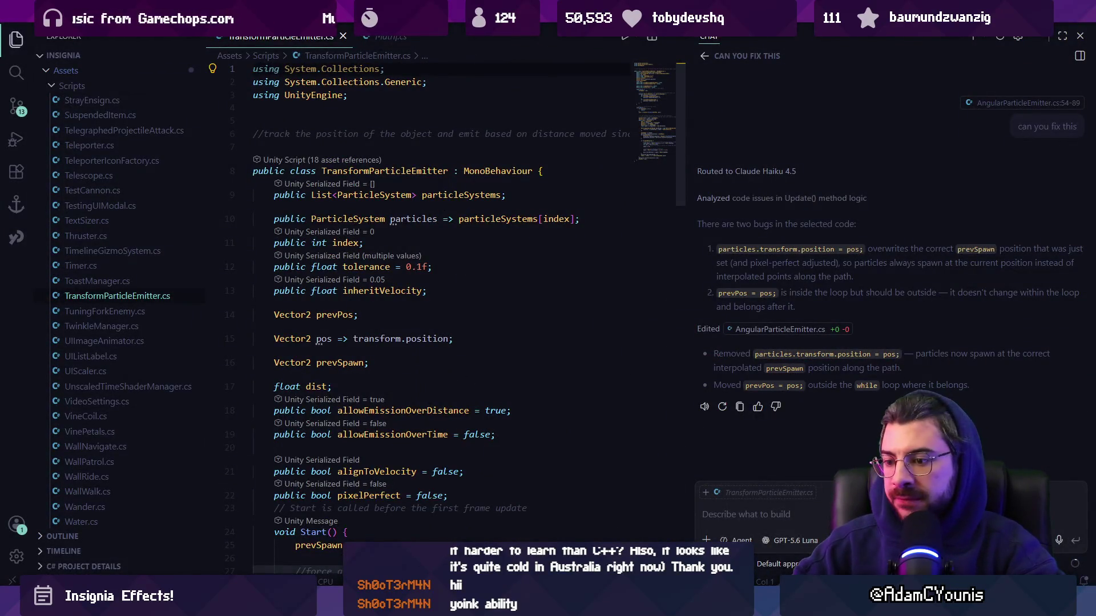
Close the VS Code chat panel and scroll to the Start method.
{"action": "key", "text": "alt+Tab"}
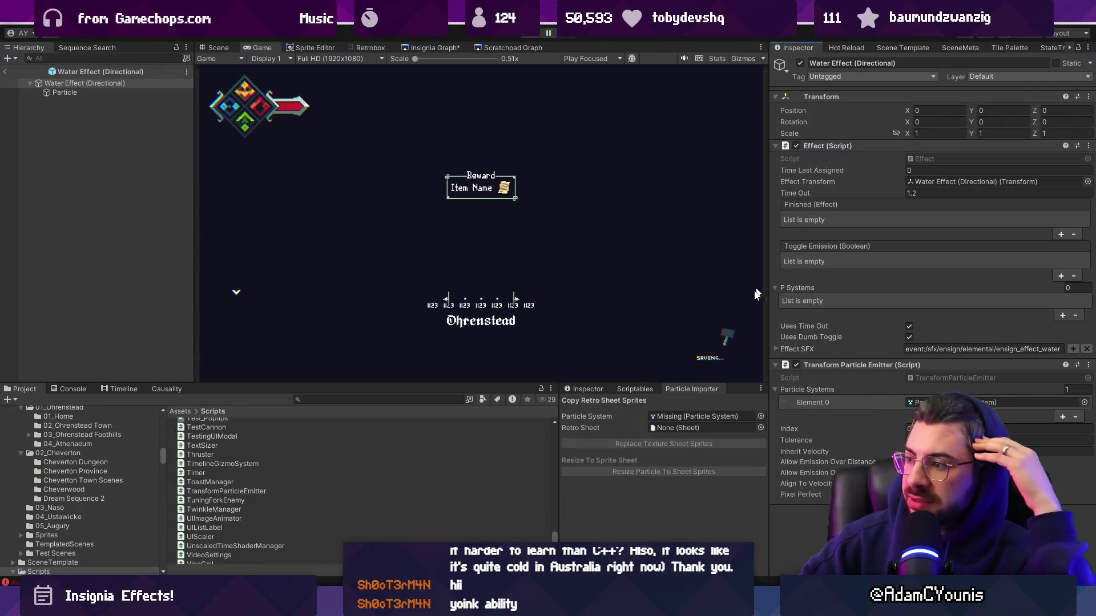
{"action": "key", "text": "alt+Tab"}
{"action": "scroll", "coordinate": [503, 296], "scroll_direction": "down", "scroll_amount": 5}
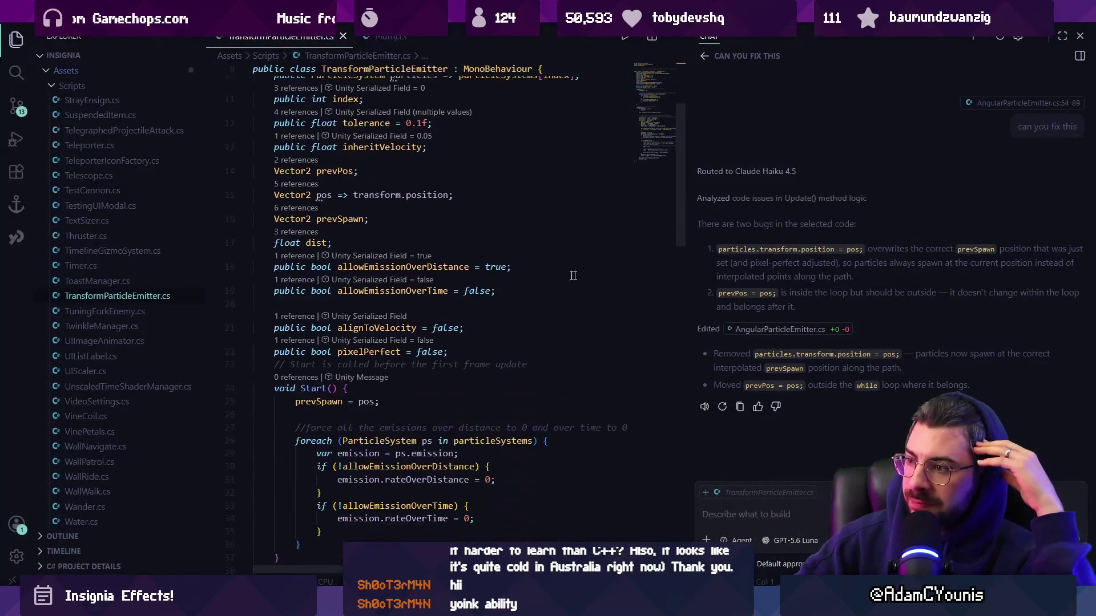
{"action": "key", "text": "ctrl+alt+b"}
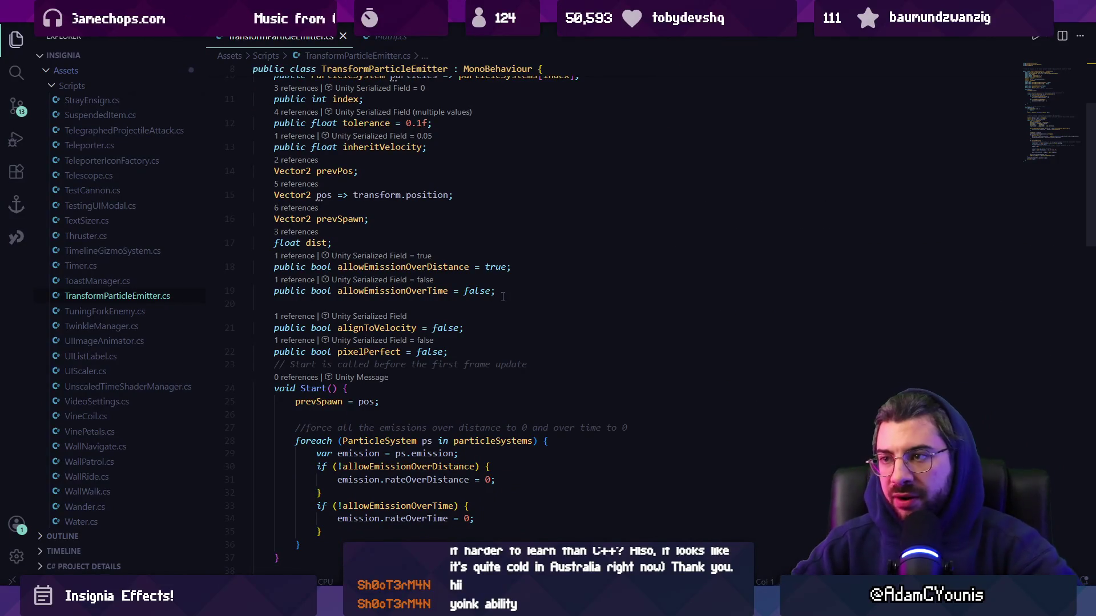
{"action": "scroll", "coordinate": [485, 274], "scroll_direction": "down", "scroll_amount": 8}
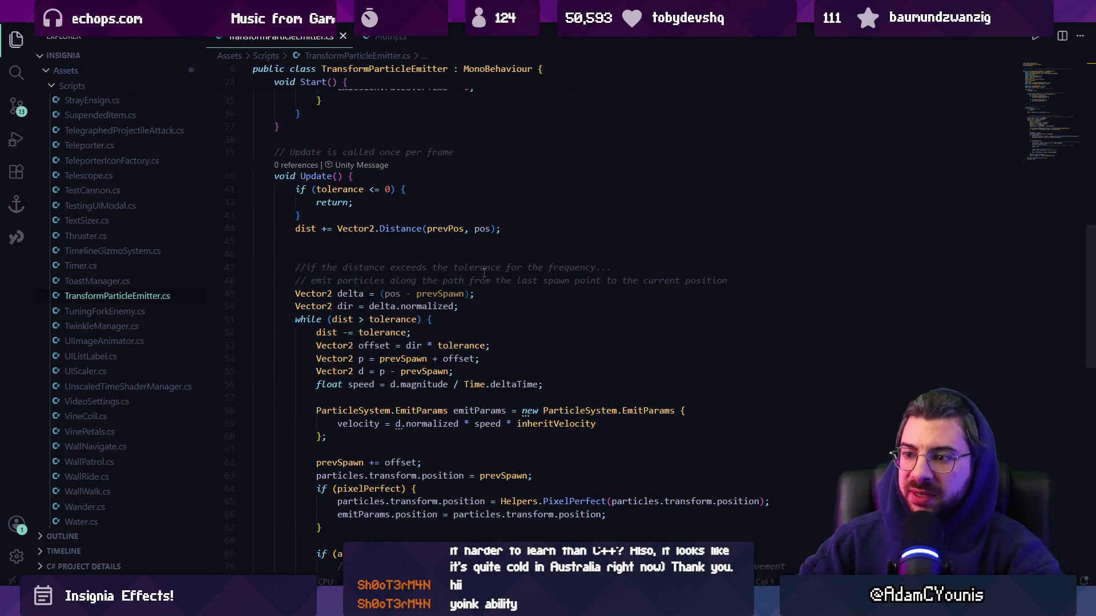
{"action": "scroll", "coordinate": [471, 254], "scroll_direction": "down", "scroll_amount": 3}
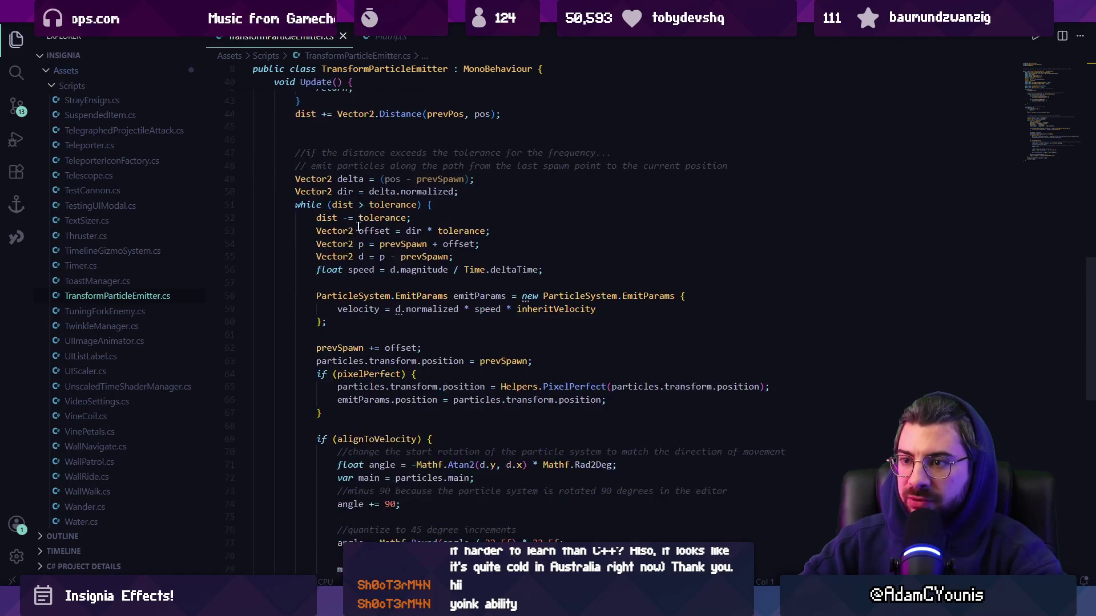
{"action": "scroll", "coordinate": [471, 253], "scroll_direction": "up", "scroll_amount": 6}
Add an OnEnable() method after Start that sets prevPos = pos, and go back to Unity.
{"action": "left_click", "coordinate": [349, 267]}
{"action": "key", "text": "Return"}
{"action": "key", "text": "BackSpace"}
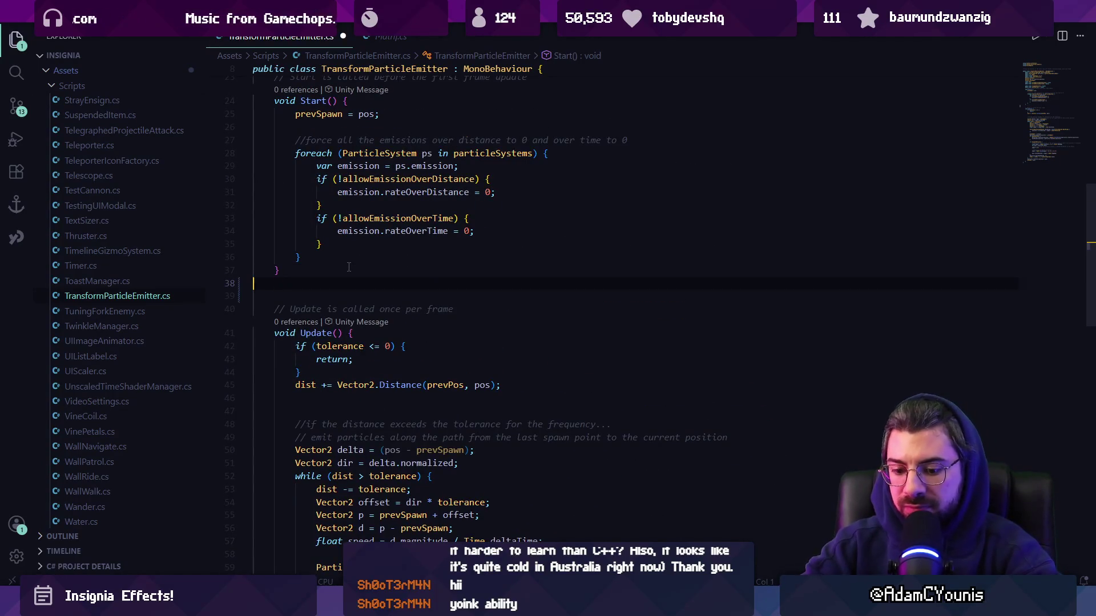
{"action": "key", "text": "Return"}
{"action": "type", "text": "void OnEnable"}
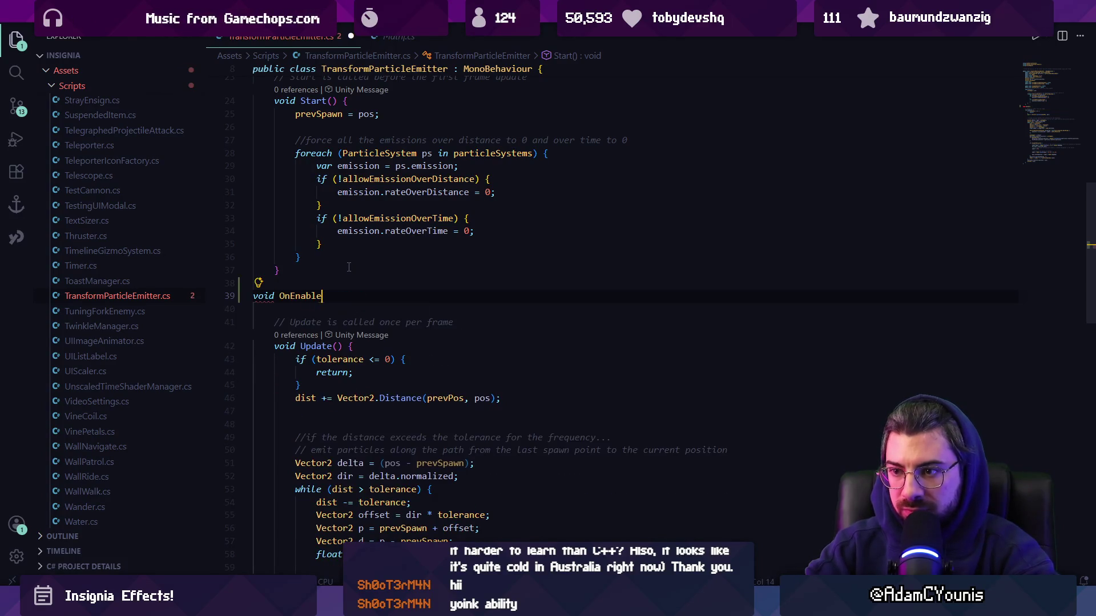
{"action": "key", "text": "Tab"}
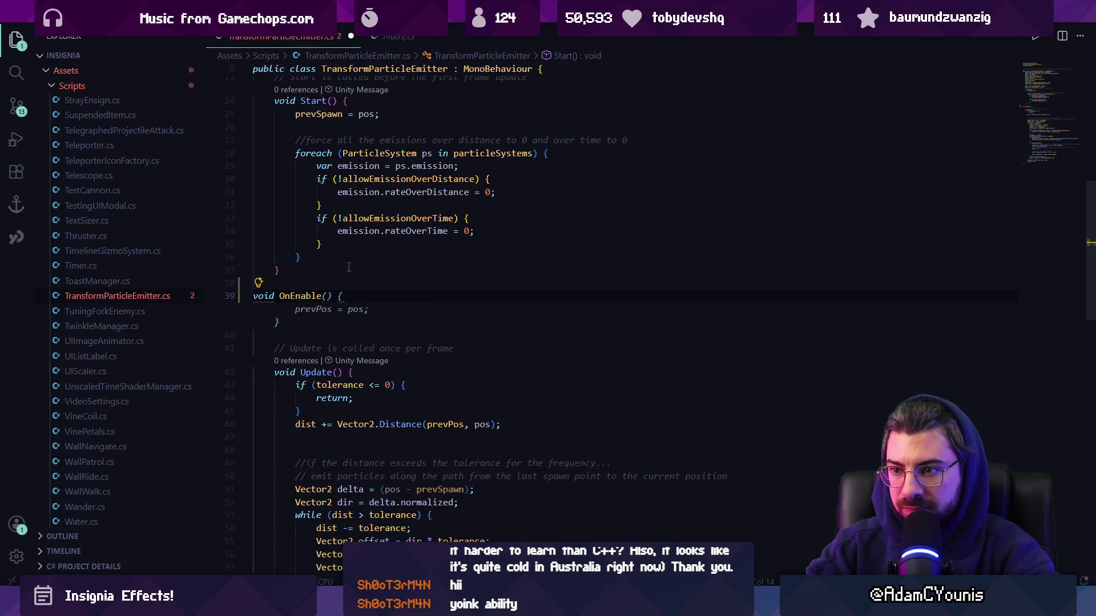
{"action": "key", "text": "alt+Tab"}
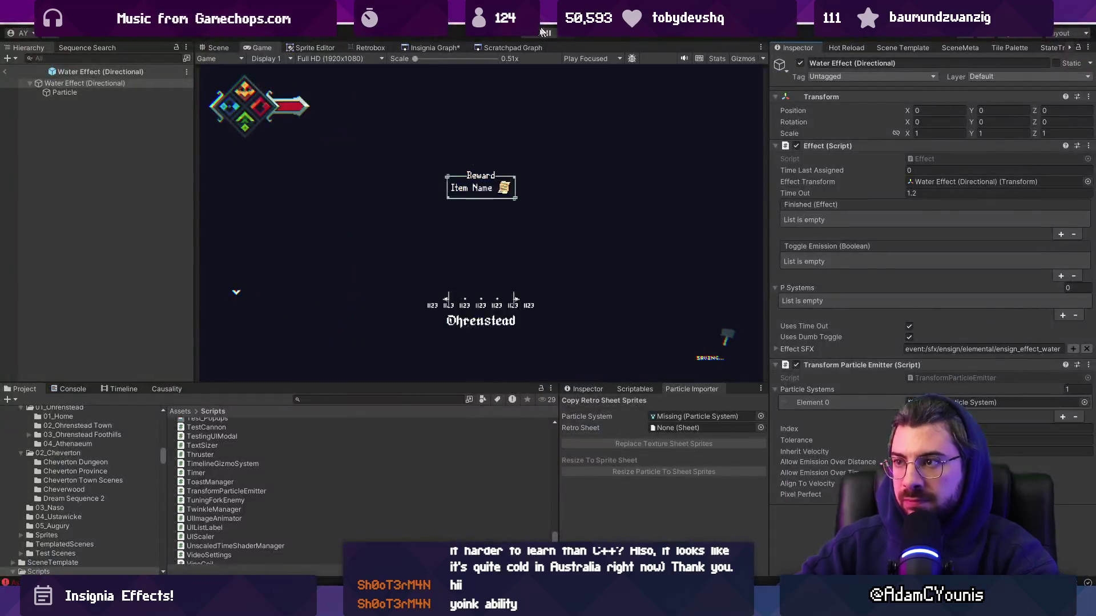
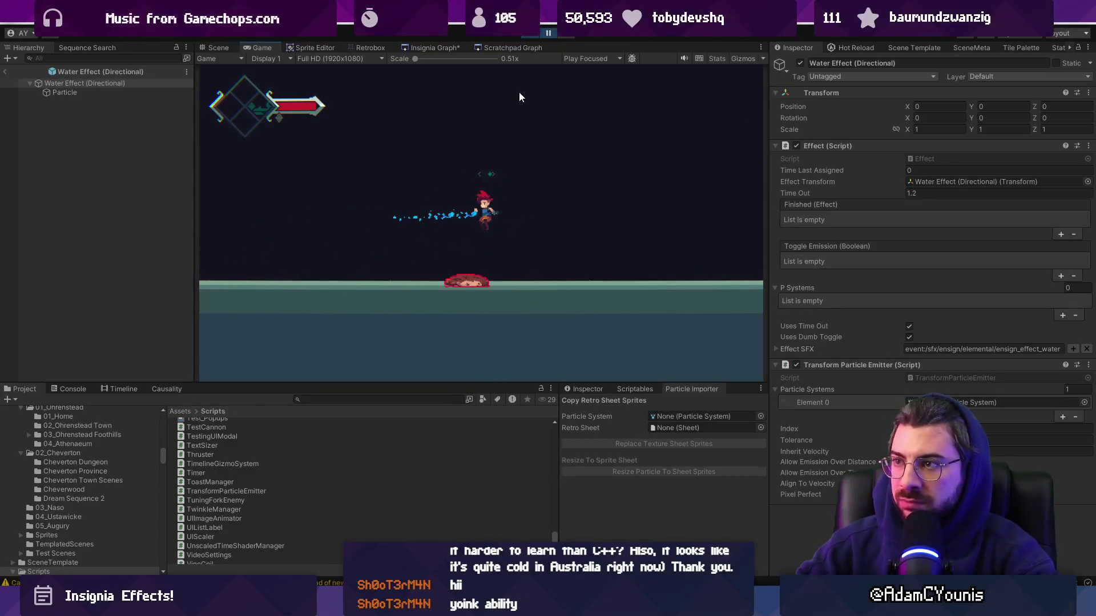
Review the TransformParticleEmitter OnEnable method in the code editor, then return to Unity.
{"action": "left_click", "coordinate": [519, 92]}
{"action": "key", "text": "alt+Tab"}
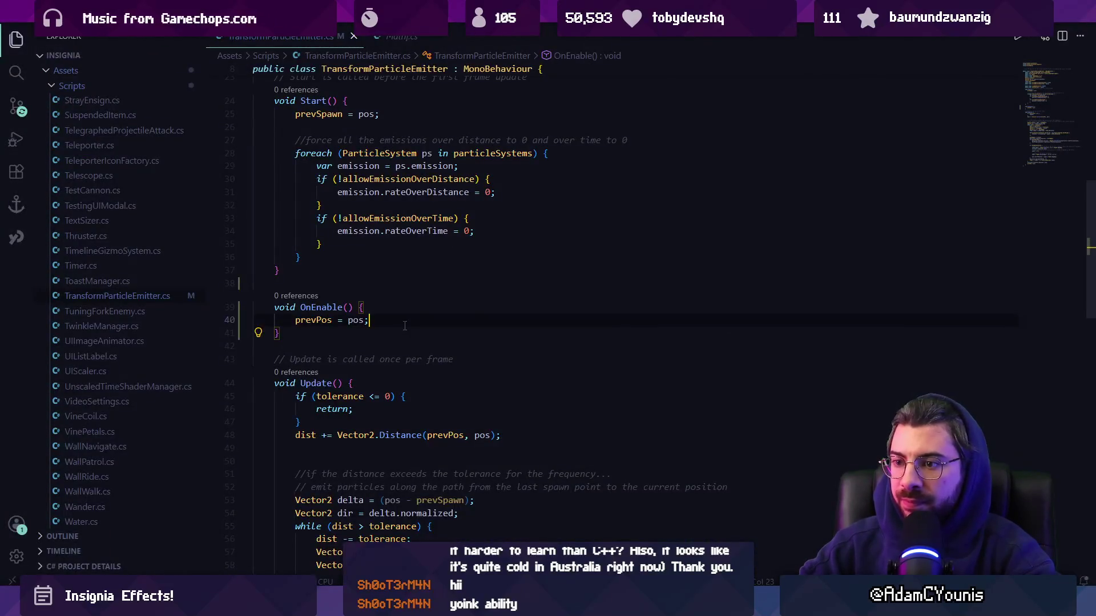
{"action": "key", "text": "shift+alt+Right"}
{"action": "key", "text": "shift+alt+Right"}
{"action": "key", "text": "shift+alt+Right"}
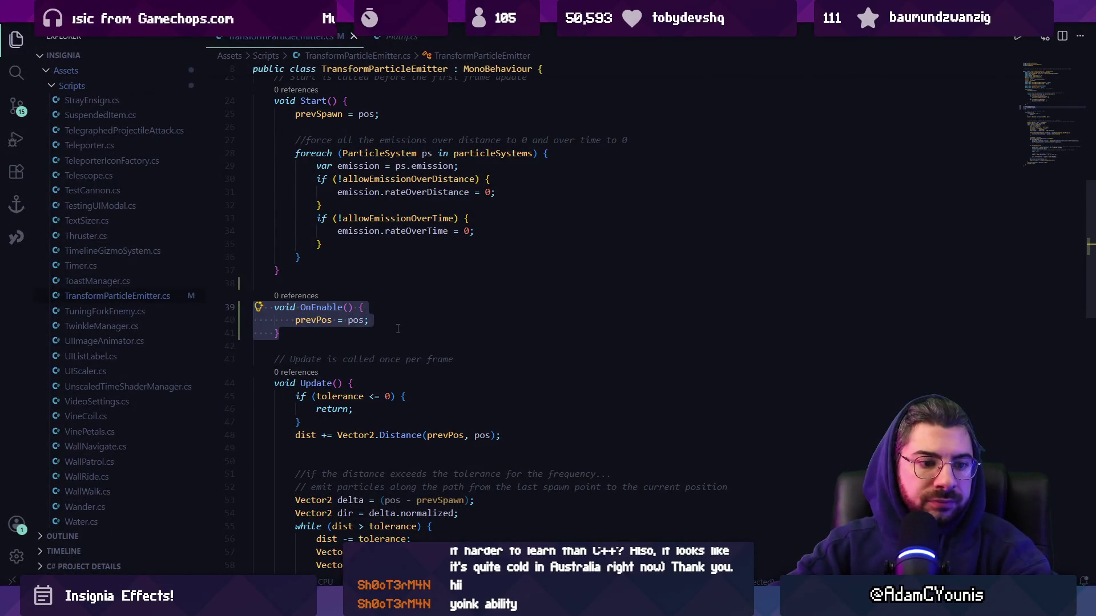
{"action": "left_click", "coordinate": [402, 38]}
{"action": "left_click", "coordinate": [279, 37]}
{"action": "key", "text": "alt+Tab"}
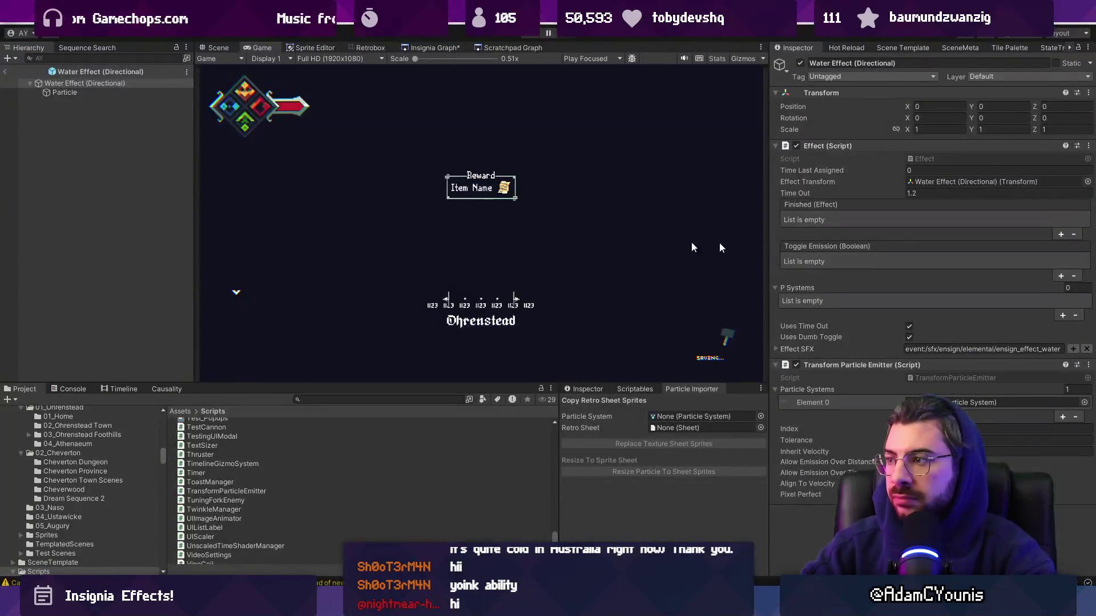
Clear the water search, select Water Effect (Directional), and open its Effect script.
{"action": "scroll", "coordinate": [276, 488], "scroll_direction": "up", "scroll_amount": 10}
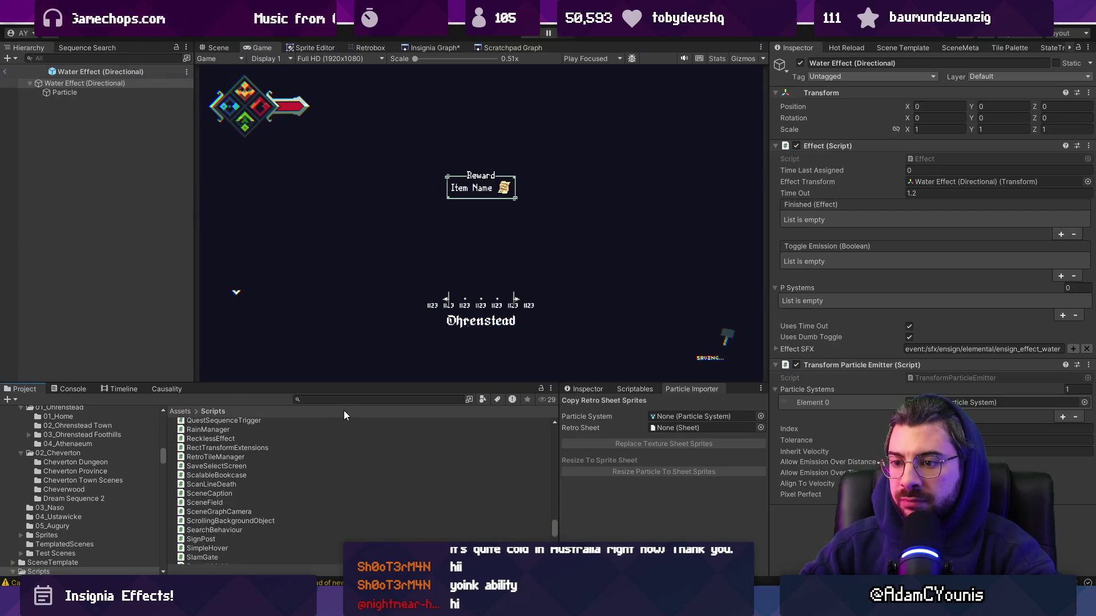
{"action": "key", "text": "Escape"}
{"action": "left_click", "coordinate": [84, 83]}
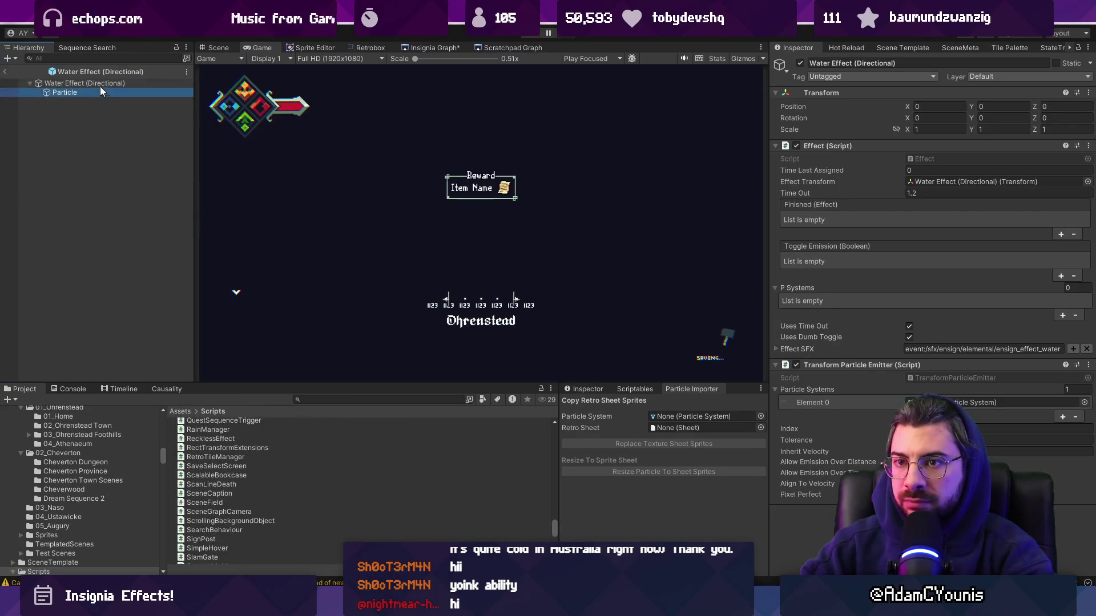
{"action": "double_click", "coordinate": [933, 155]}
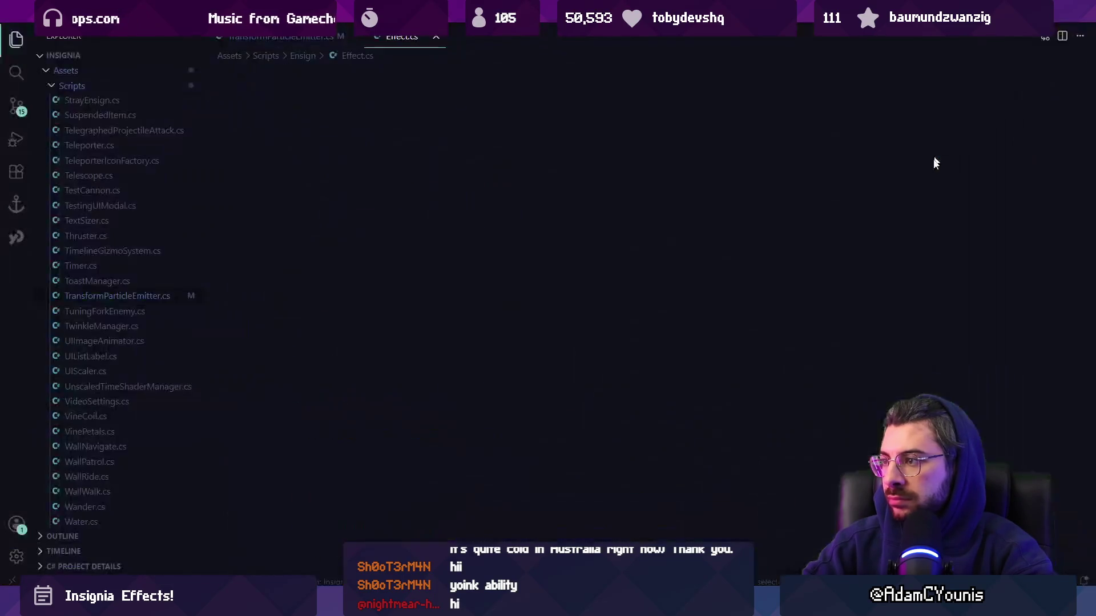
Inspect the toggleEmission event declared on line 15 of Effect.cs.
{"action": "scroll", "coordinate": [477, 254], "scroll_direction": "up", "scroll_amount": 2}
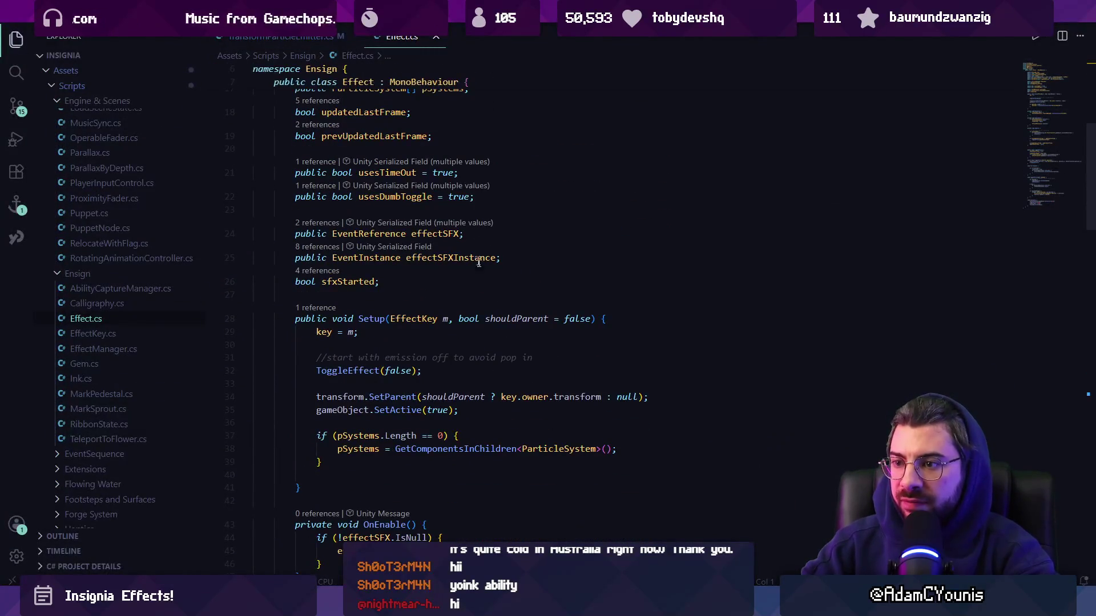
{"action": "scroll", "coordinate": [489, 286], "scroll_direction": "up", "scroll_amount": 1}
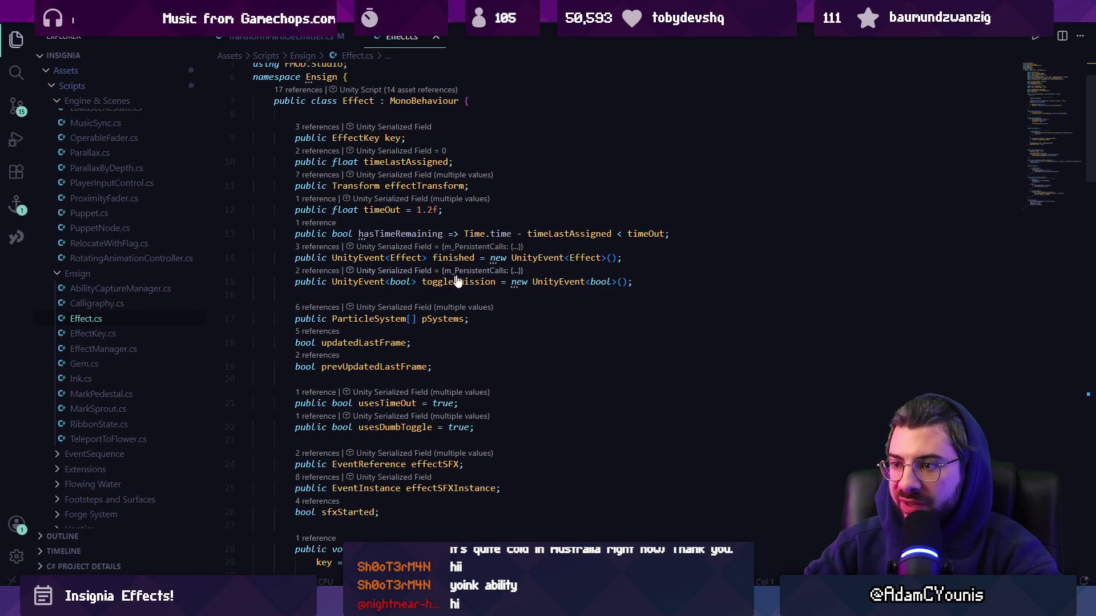
{"action": "left_click", "coordinate": [475, 282]}
{"action": "left_click", "coordinate": [481, 284]}
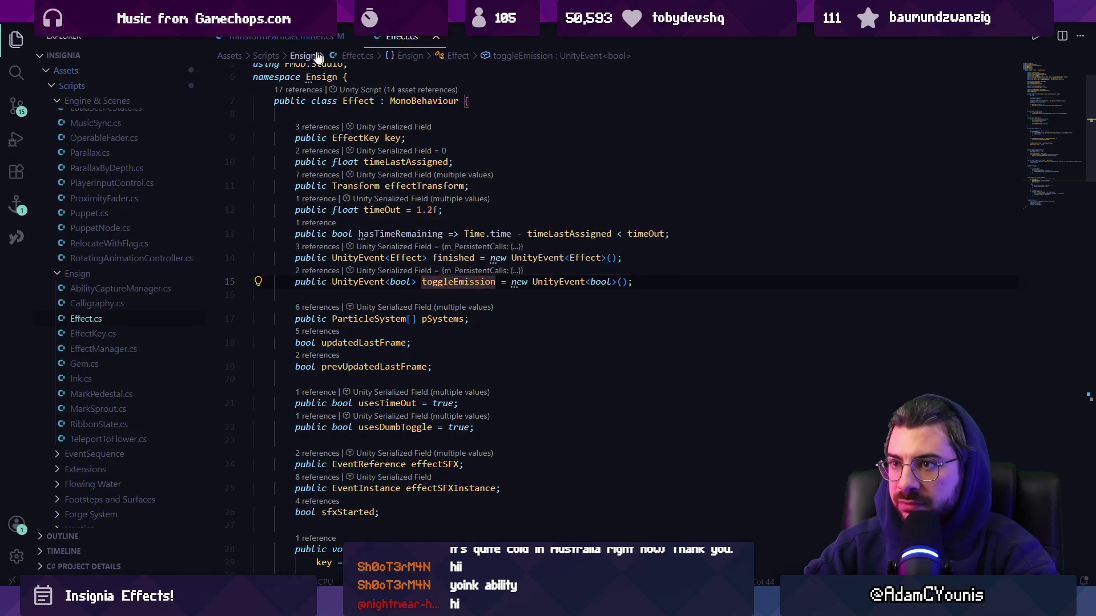
Back in TransformParticleEmitter.cs, add a blank line at the end of Start().
{"action": "left_click", "coordinate": [279, 36]}
{"action": "scroll", "coordinate": [433, 251], "scroll_direction": "up", "scroll_amount": 4}
{"action": "scroll", "coordinate": [432, 251], "scroll_direction": "up", "scroll_amount": 3}
{"action": "scroll", "coordinate": [364, 232], "scroll_direction": "down", "scroll_amount": 5}
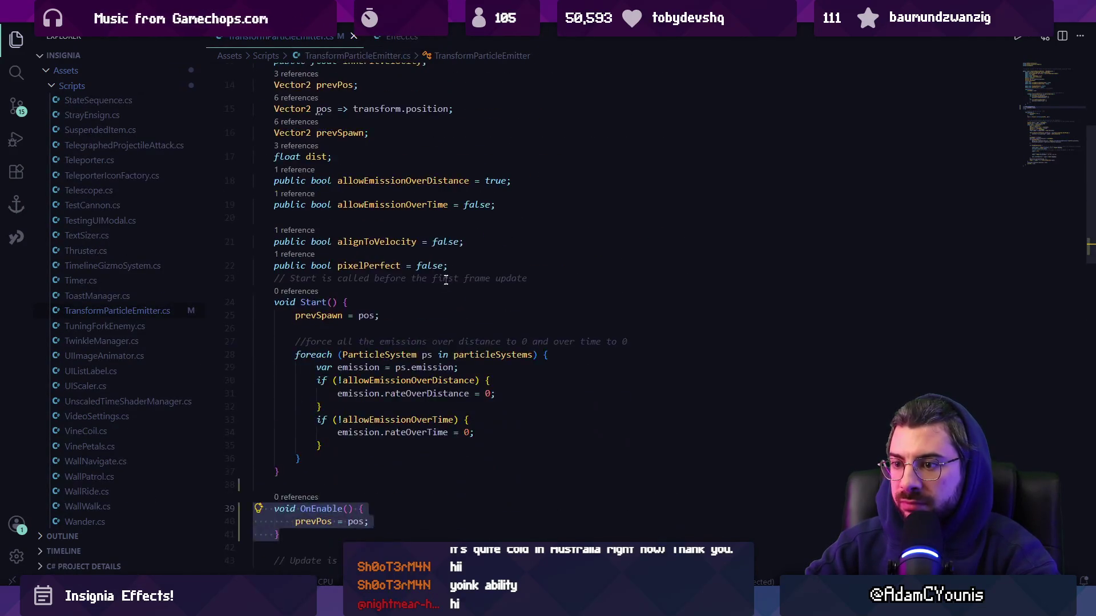
{"action": "left_click", "coordinate": [331, 345]}
{"action": "key", "text": "Return"}
{"action": "key", "text": "Return"}
{"action": "type", "text": "if(transform)"}
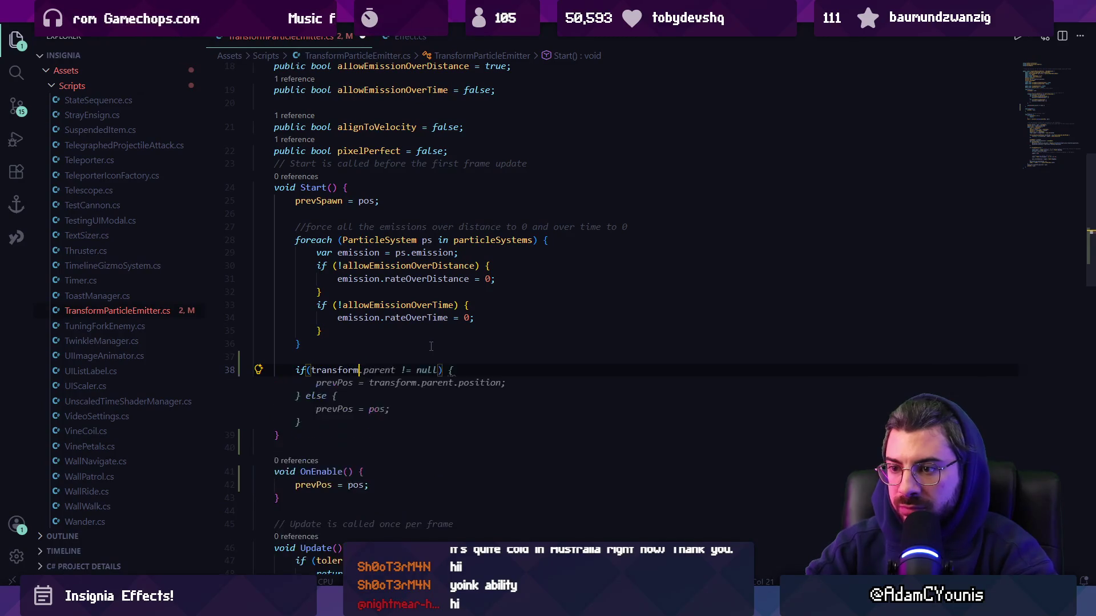
Replace the old transform condition with a GetComponent<Effect> check in Start.
{"action": "key", "text": "ctrl+BackSpace"}
{"action": "type", "text": "Get"}
{"action": "key", "text": "BackSpace"}
{"action": "key", "text": "BackSpace"}
{"action": "key", "text": "BackSpace"}
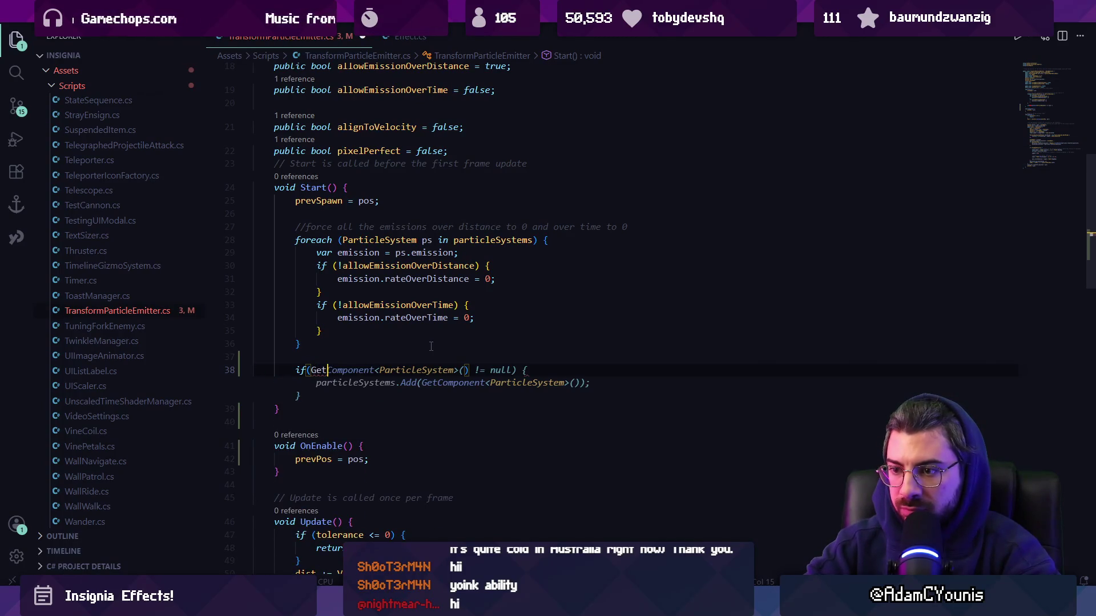
{"action": "type", "text": "<Ef"}
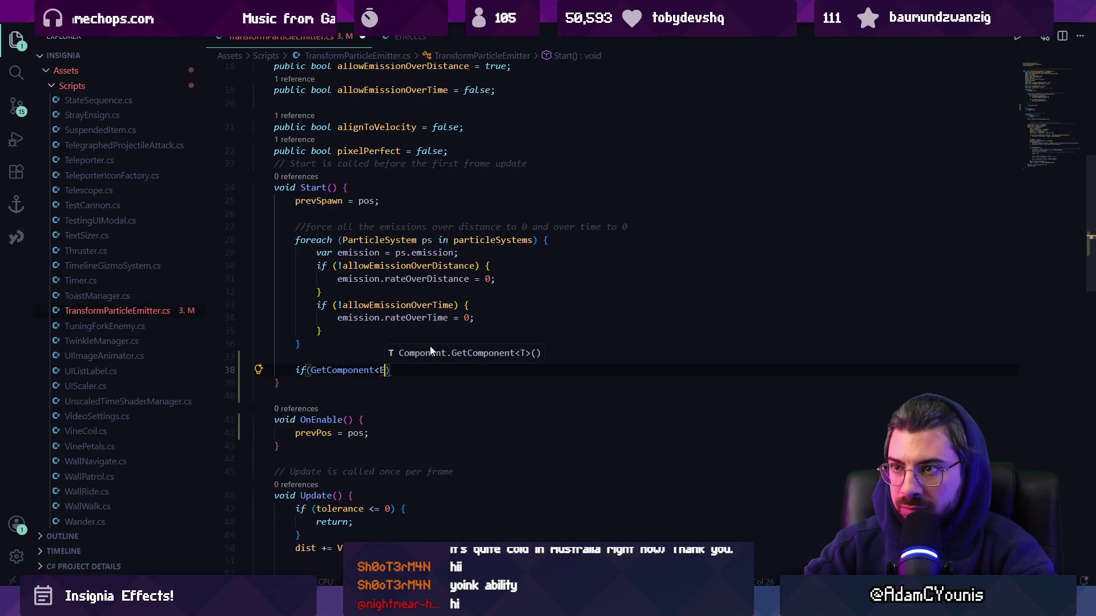
{"action": "type", "text": "fectManager>("}
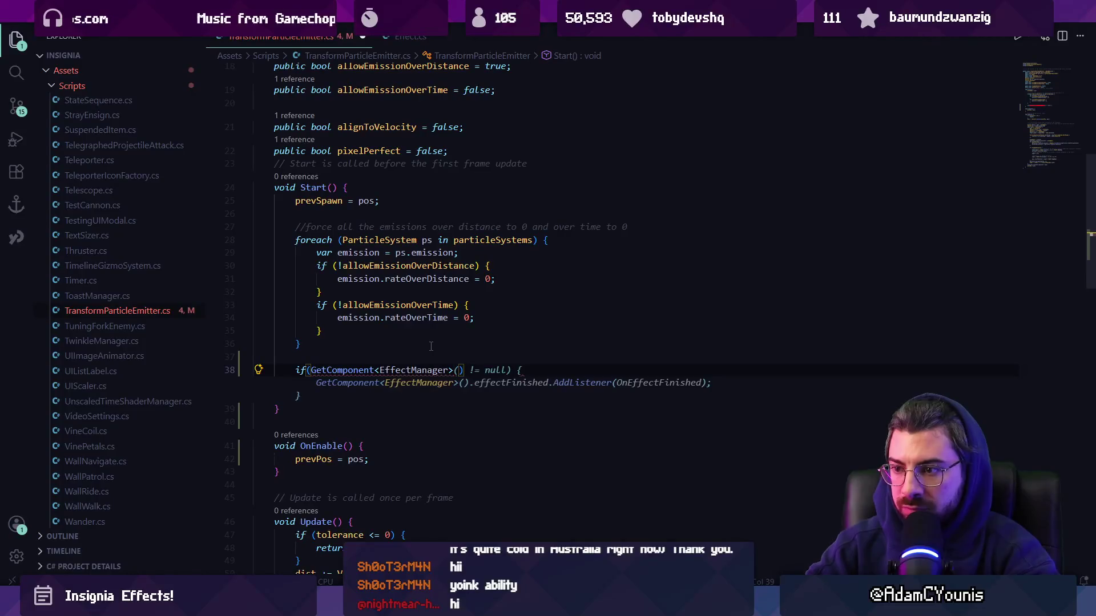
{"action": "key", "text": "Escape"}
{"action": "left_click", "coordinate": [407, 38]}
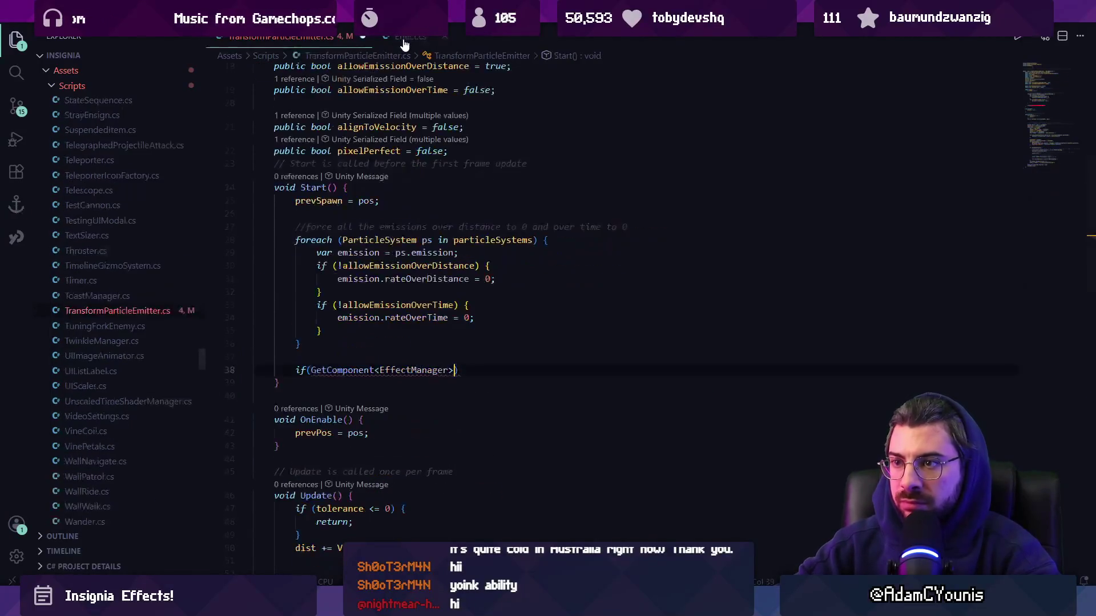
{"action": "key", "text": "Left"}
{"action": "key", "text": "ctrl+shift+Left"}
{"action": "type", "text": "Ef"}
{"action": "key", "text": "BackSpace"}
{"action": "key", "text": "Down"}
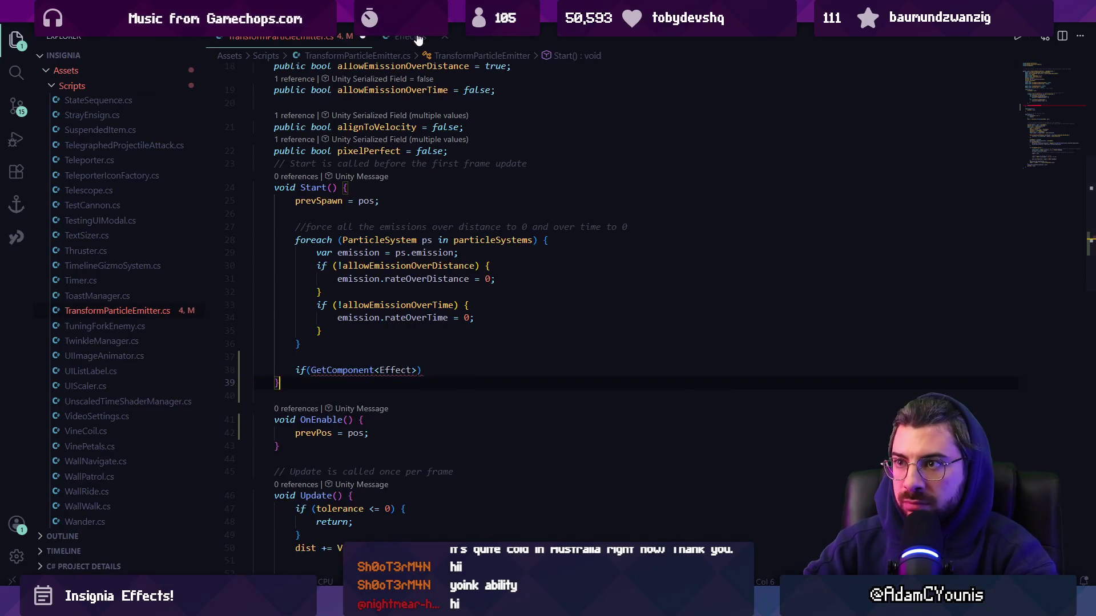
Finish the condition as '() is Effect effect', accept the AddListener body, and save.
{"action": "left_click", "coordinate": [405, 40]}
{"action": "left_click", "coordinate": [301, 39]}
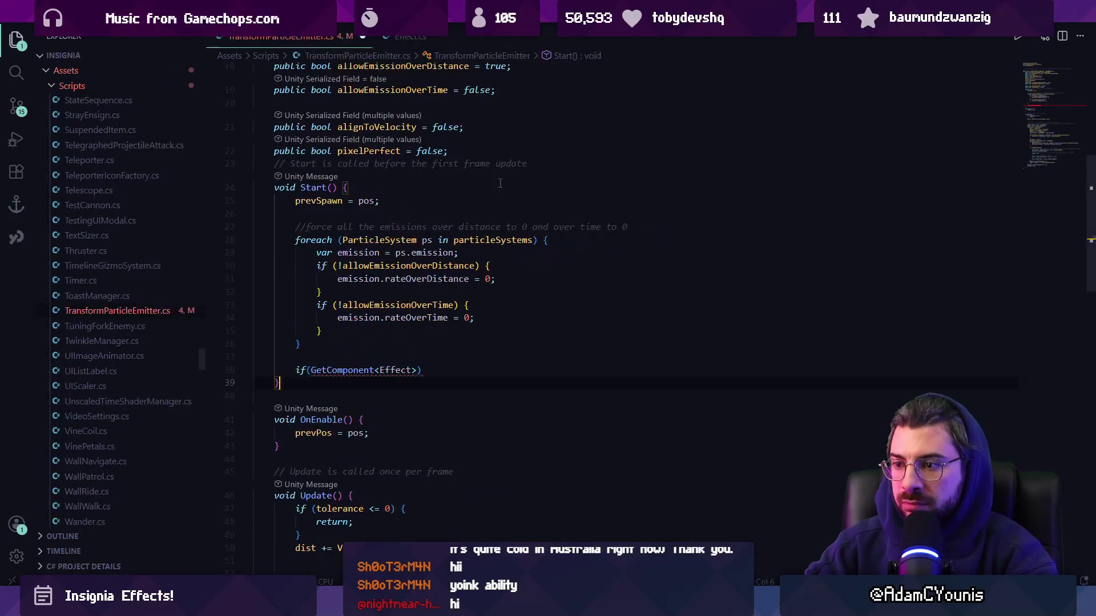
{"action": "type", "text": "() is Effect effect"}
{"action": "key", "text": "Tab"}
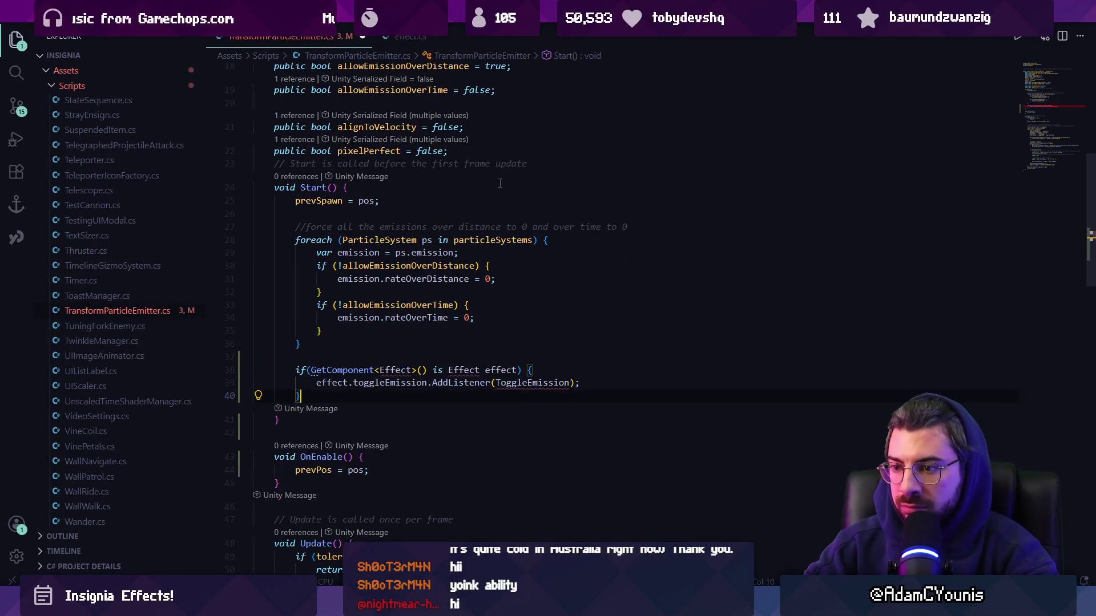
{"action": "key", "text": "ctrl+s"}
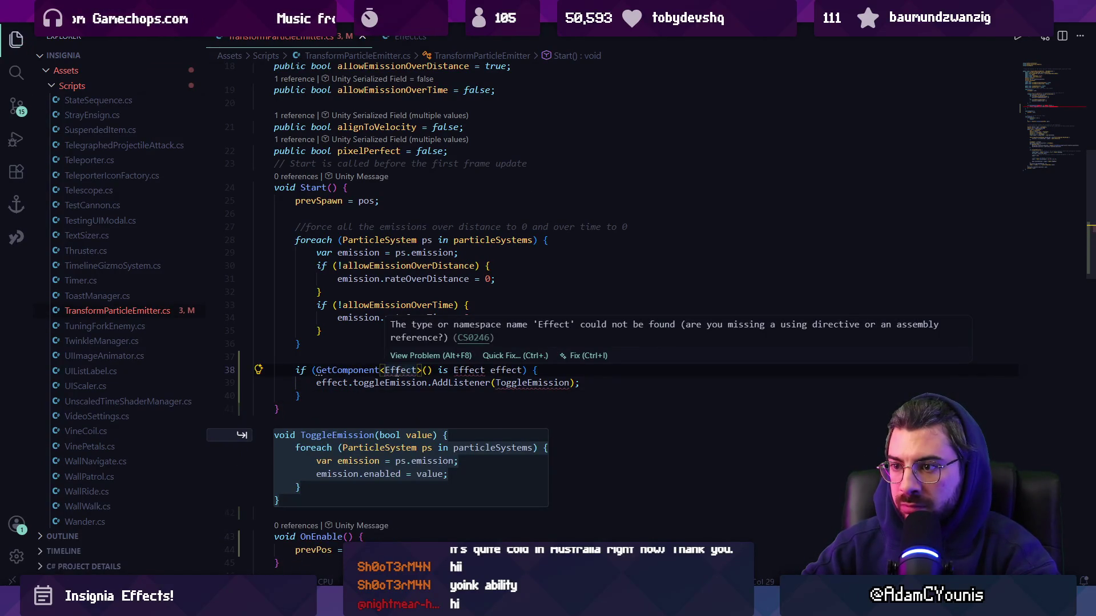
Qualify the type as Ensign.Effect and begin renaming OnEnable.
{"action": "left_click", "coordinate": [384, 370]}
{"action": "type", "text": "Ensign."}
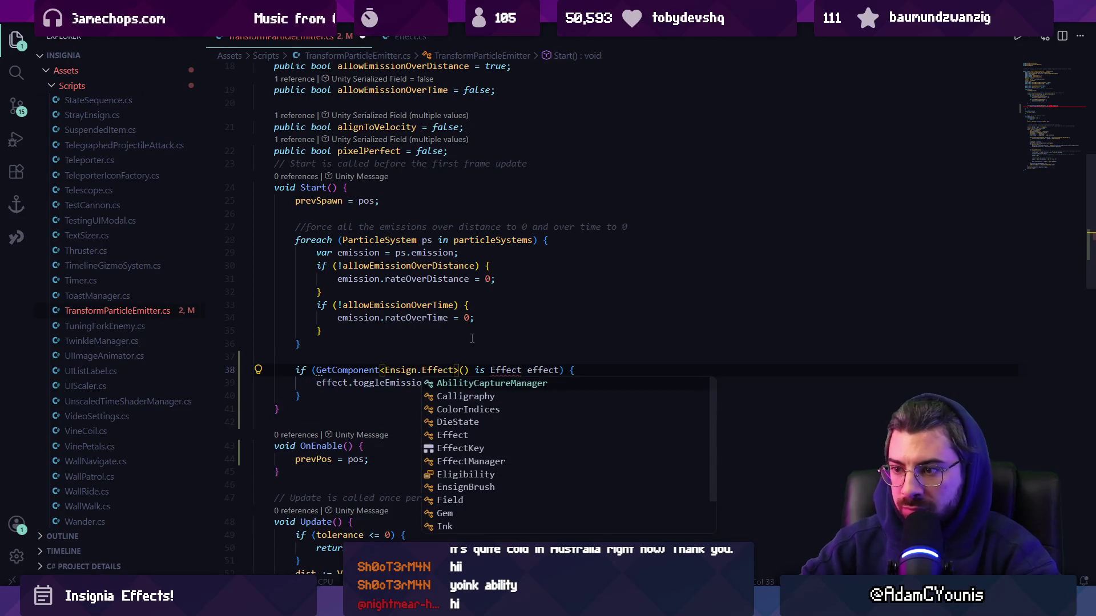
{"action": "key", "text": "Escape"}
{"action": "key", "text": "Right"}
{"action": "key", "text": "Right"}
{"action": "key", "text": "Right"}
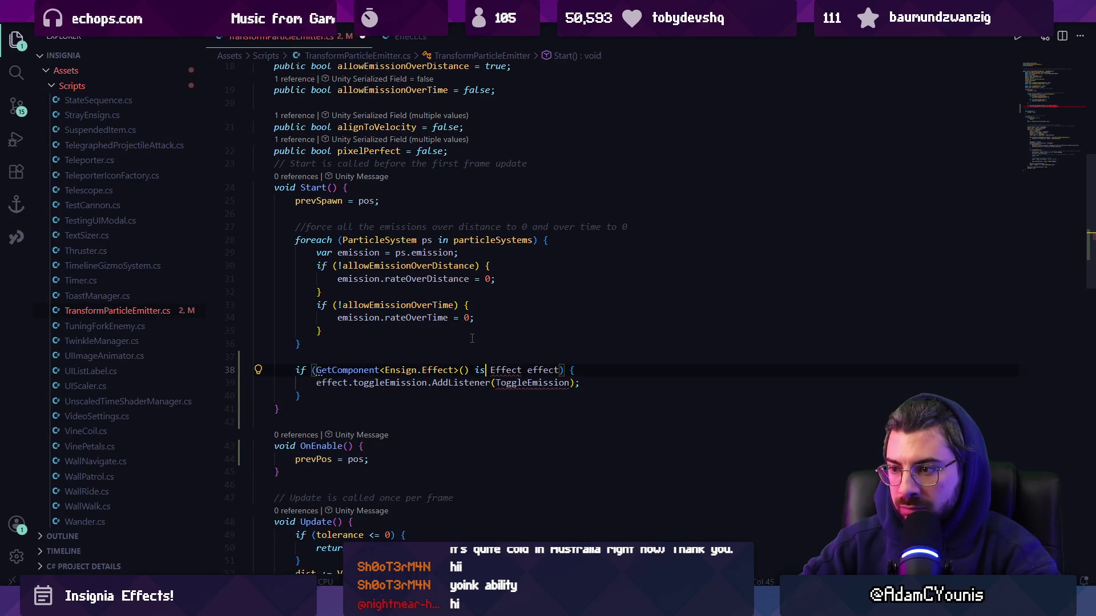
{"action": "key", "text": "ctrl+Left"}
{"action": "key", "text": "ctrl+Left"}
{"action": "key", "text": "ctrl+shift+Left"}
{"action": "type", "text": "T"}
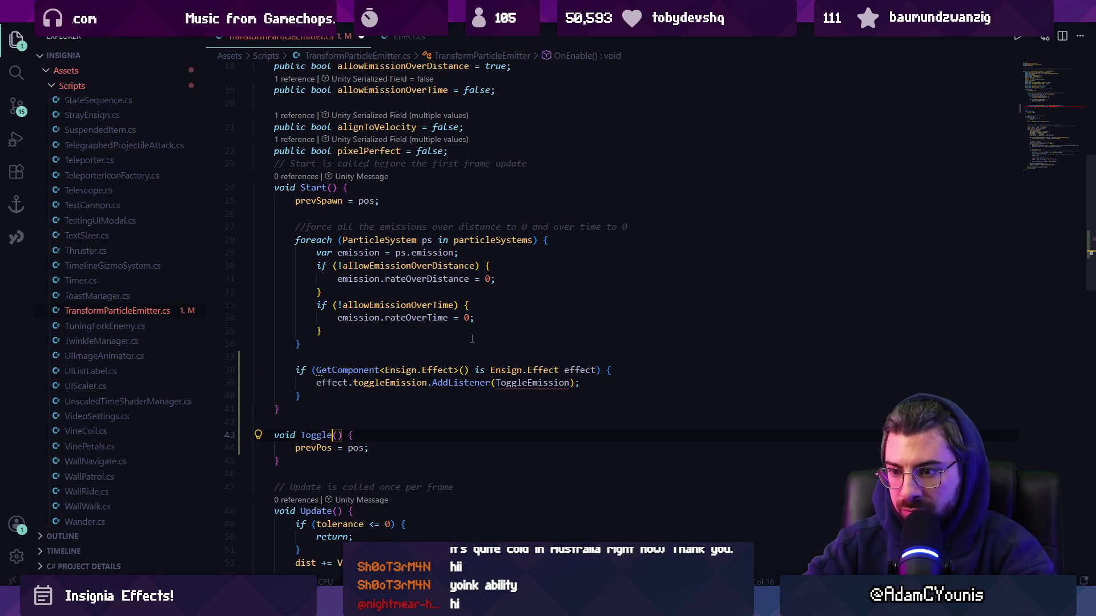
{"action": "type", "text": "Emmission"}
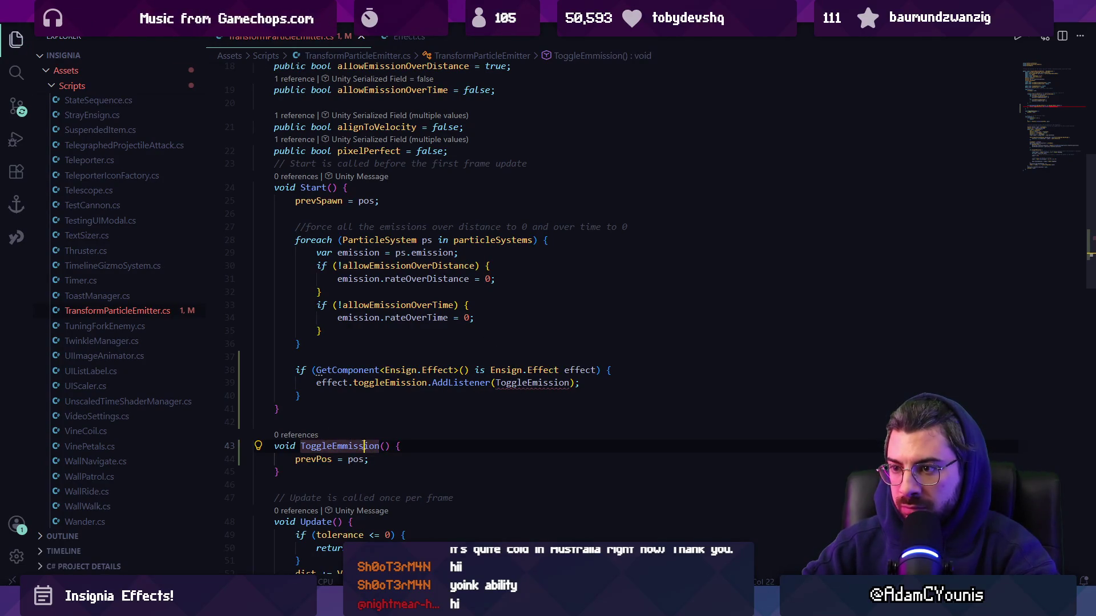
Make the ToggleEmmission method public and paste its name into the AddListener call.
{"action": "left_click", "coordinate": [412, 382], "text": "ctrl"}
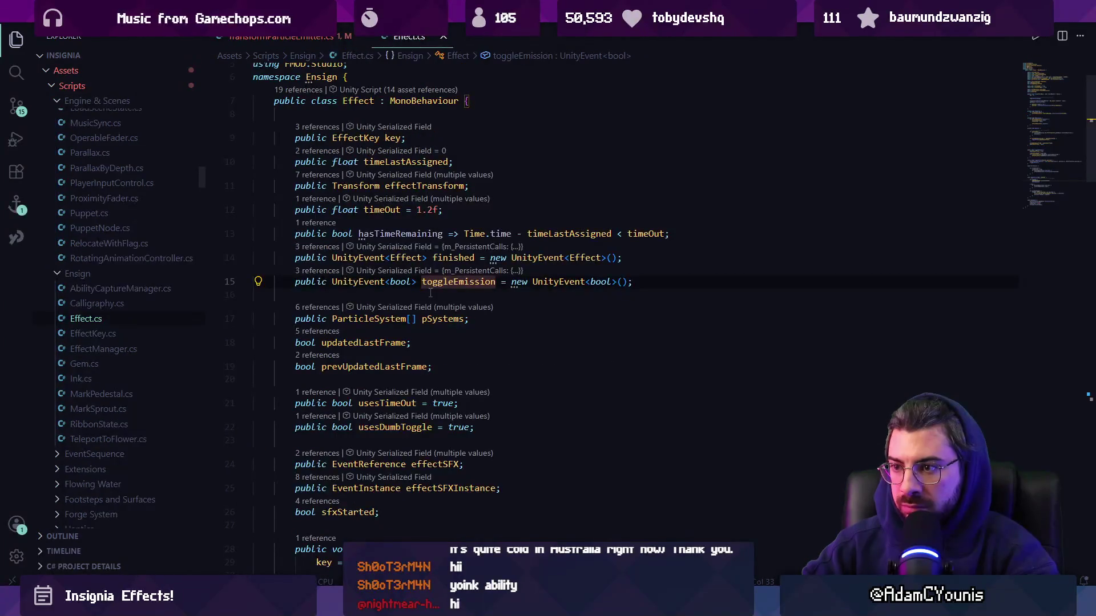
{"action": "key", "text": "alt+Left"}
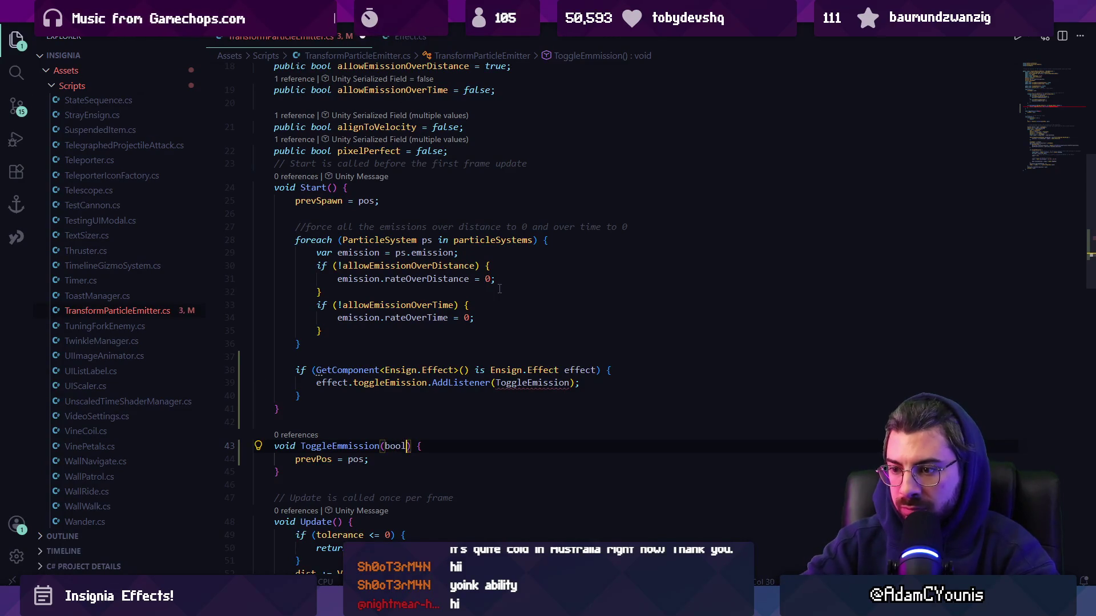
{"action": "type", "text": "shouldEmit"}
{"action": "key", "text": "ctrl+s"}
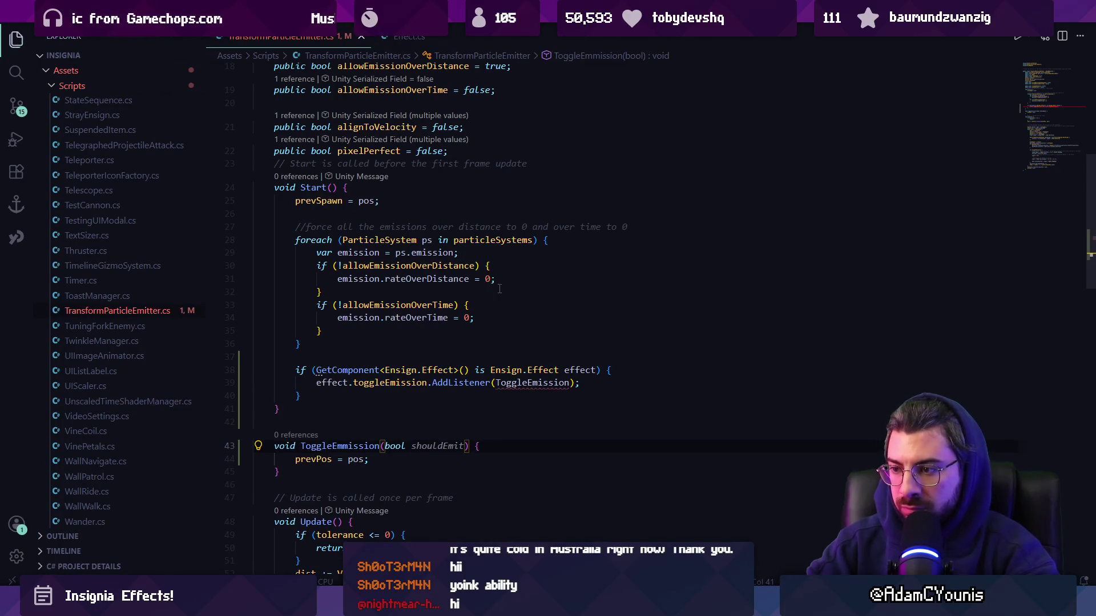
{"action": "left_click", "coordinate": [277, 446]}
{"action": "type", "text": "public"}
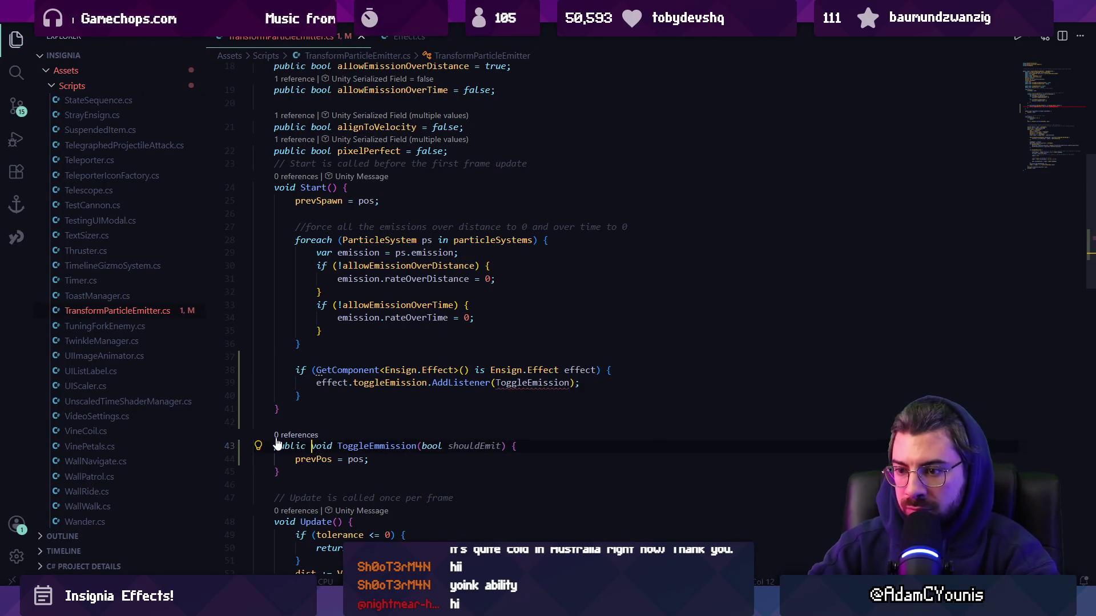
{"action": "double_click", "coordinate": [414, 446]}
{"action": "key", "text": "ctrl+c"}
{"action": "double_click", "coordinate": [533, 382]}
{"action": "key", "text": "ctrl+v"}
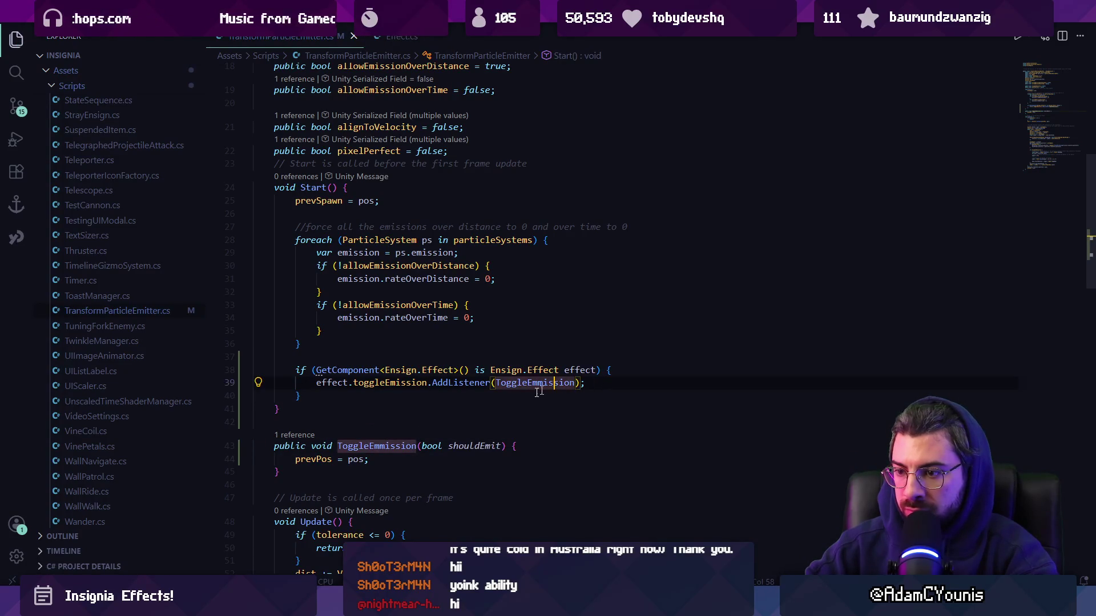
Rename the method to ToggleEmission everywhere using F2.
{"action": "left_click", "coordinate": [404, 445]}
{"action": "key", "text": "F2"}
{"action": "type", "text": "ToggleEmission"}
{"action": "key", "text": "Return"}
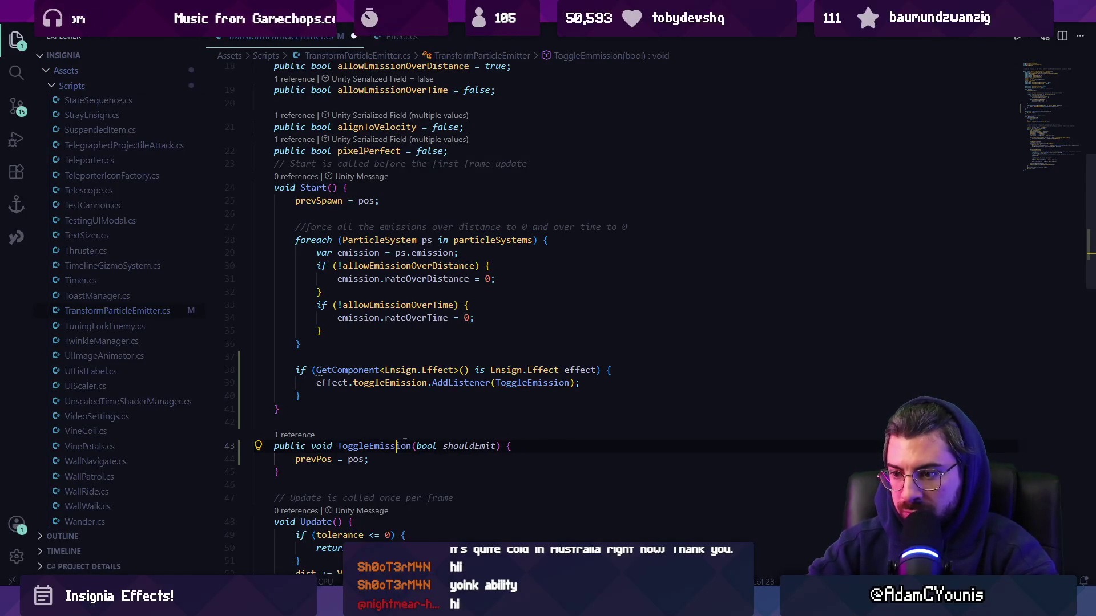
Wrap prevPos = pos inside an if (shouldEmit) block, then return to Unity.
{"action": "left_click", "coordinate": [538, 447]}
{"action": "key", "text": "Return"}
{"action": "type", "text": "if("}
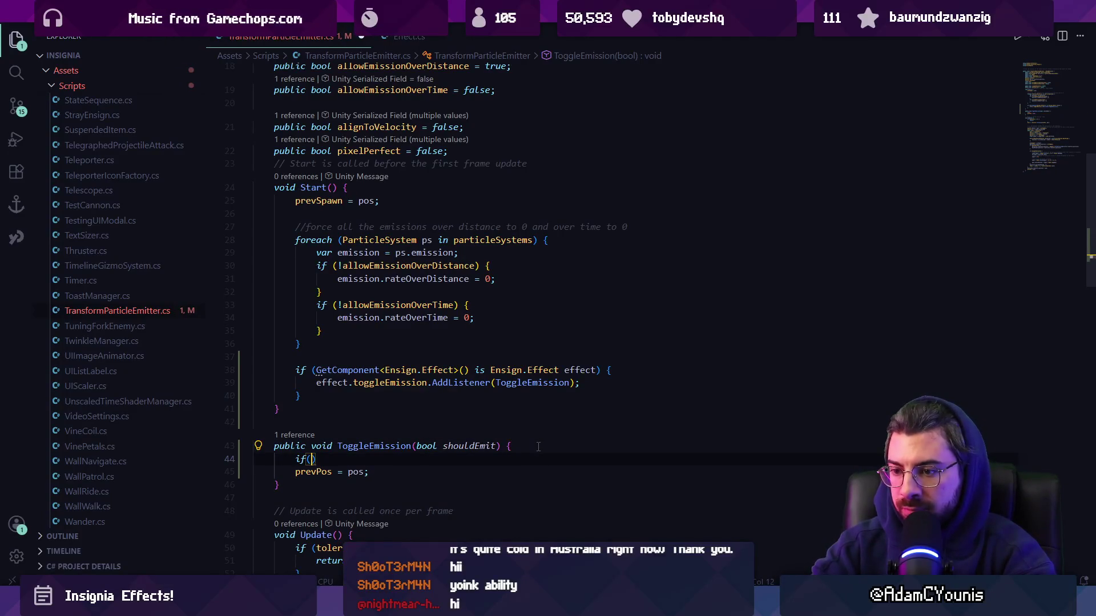
{"action": "type", "text": "shouldEmit){"}
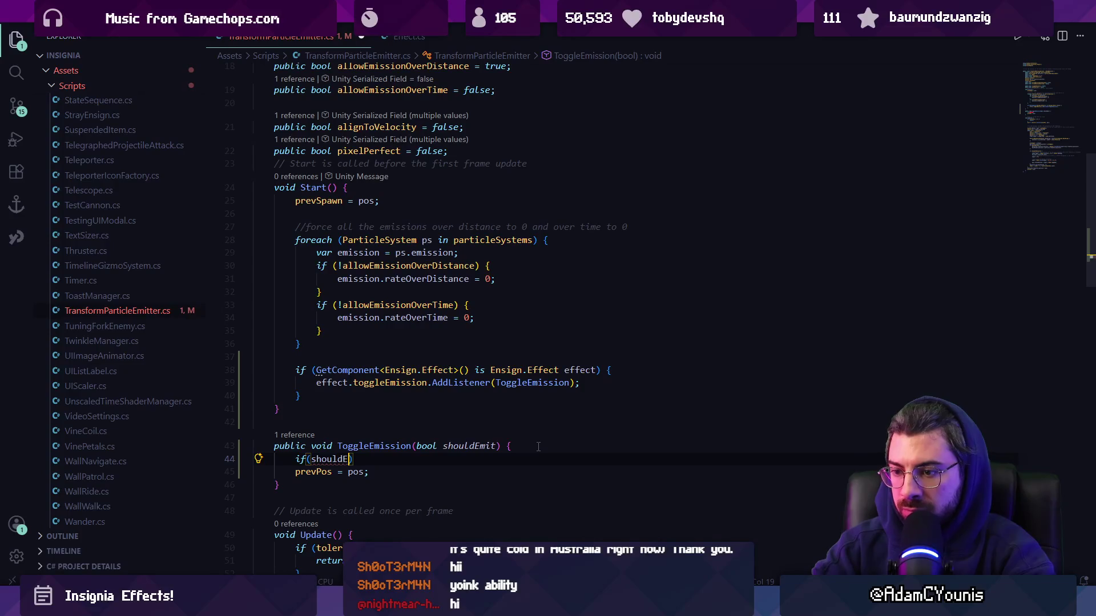
{"action": "key", "text": "Return"}
{"action": "key", "text": "alt+Up"}
{"action": "key", "text": "alt+Up"}
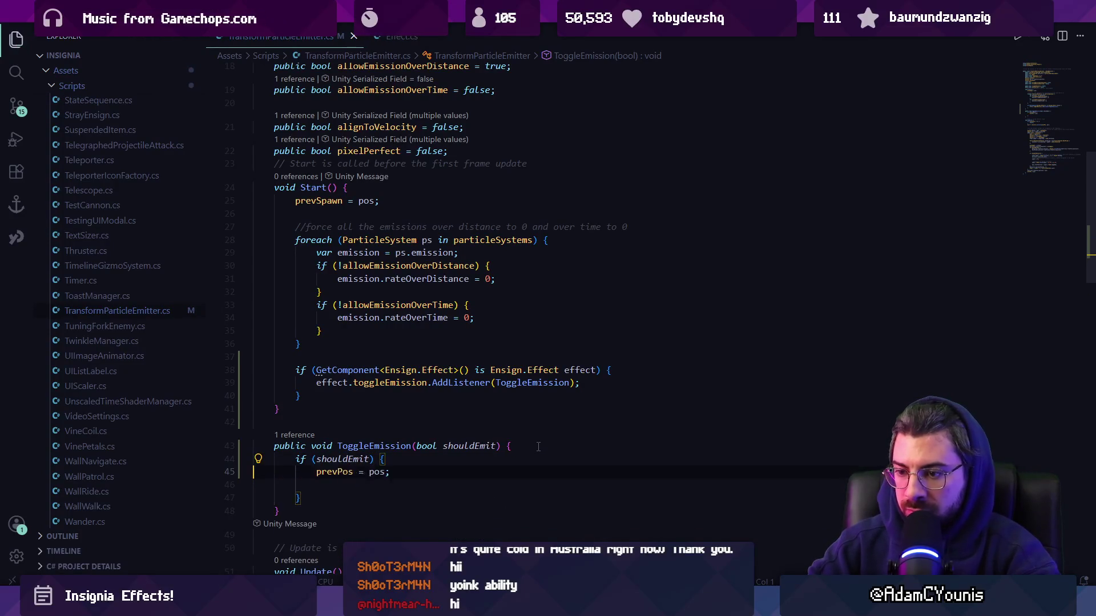
{"action": "scroll", "coordinate": [538, 446], "scroll_direction": "down", "scroll_amount": 1}
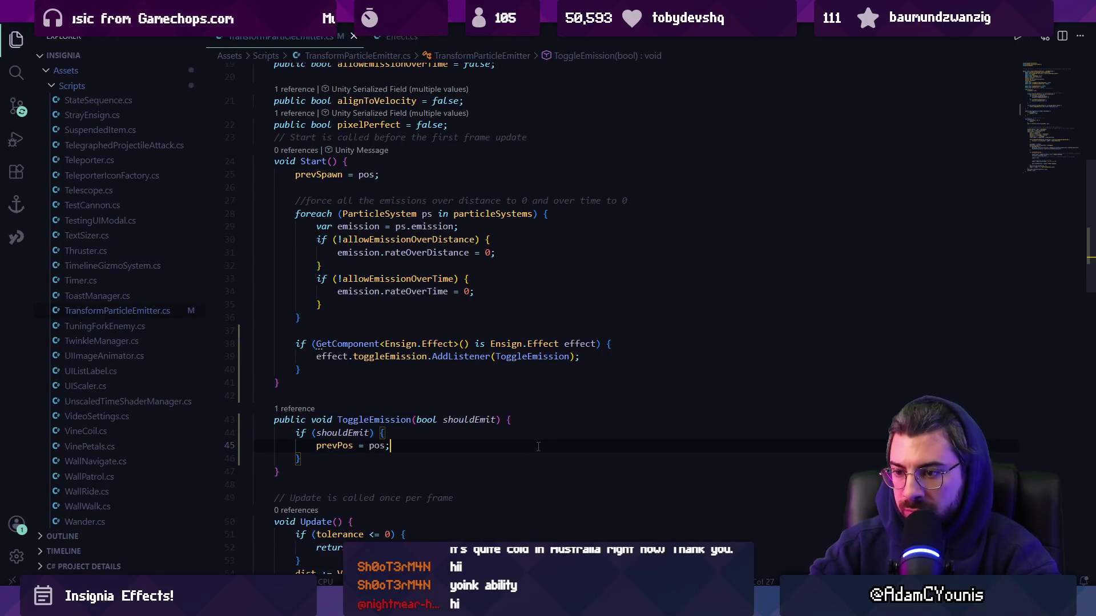
{"action": "scroll", "coordinate": [538, 446], "scroll_direction": "down", "scroll_amount": 3}
{"action": "key", "text": "alt+Tab"}
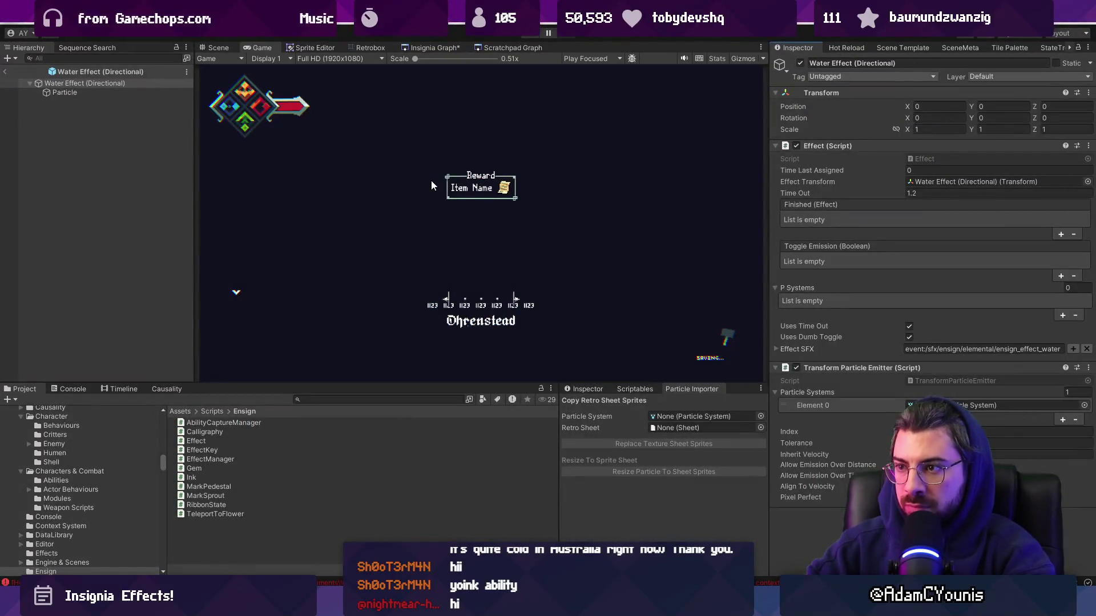
Switch to the Scene view and exit the prefab back to Water Pull Test.
{"action": "left_click", "coordinate": [217, 47]}
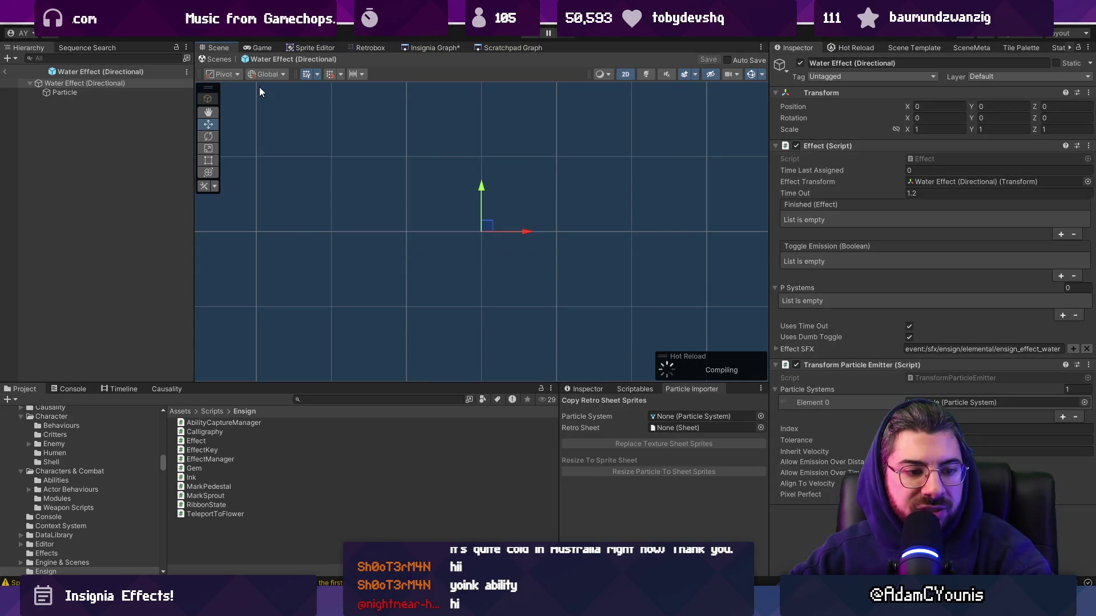
{"action": "left_click", "coordinate": [219, 57]}
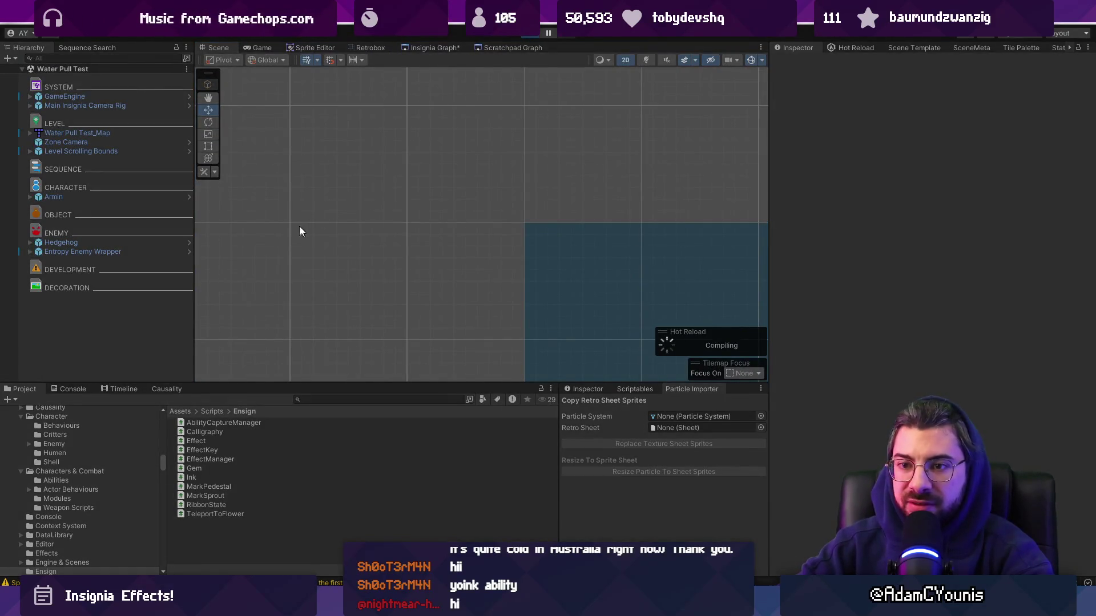
Play Water Pull Test, grab the ability, fire water streams left and right while jumping, then stop.
{"action": "key", "text": "ctrl+p"}
{"action": "key", "text": "Right"}
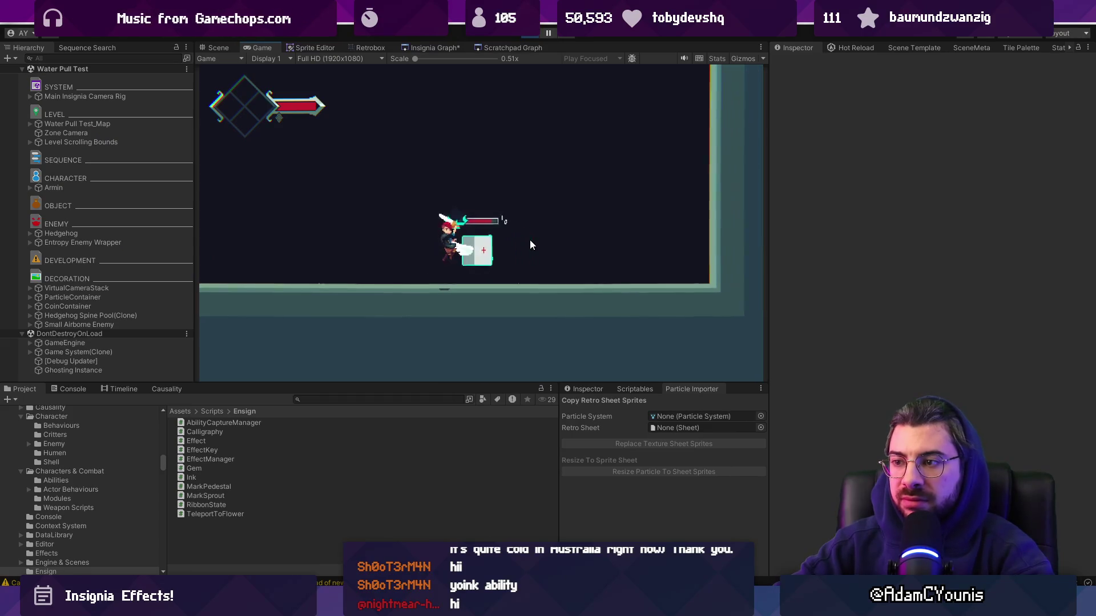
{"action": "key", "text": "x"}
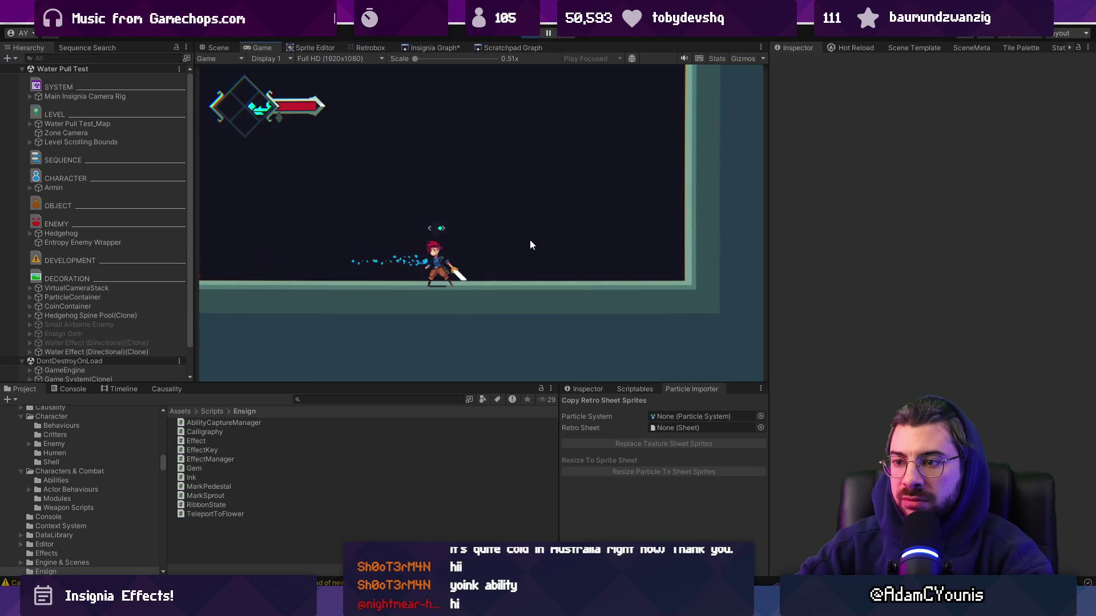
{"action": "key", "text": "x"}
{"action": "key", "text": "space"}
{"action": "key", "text": "x"}
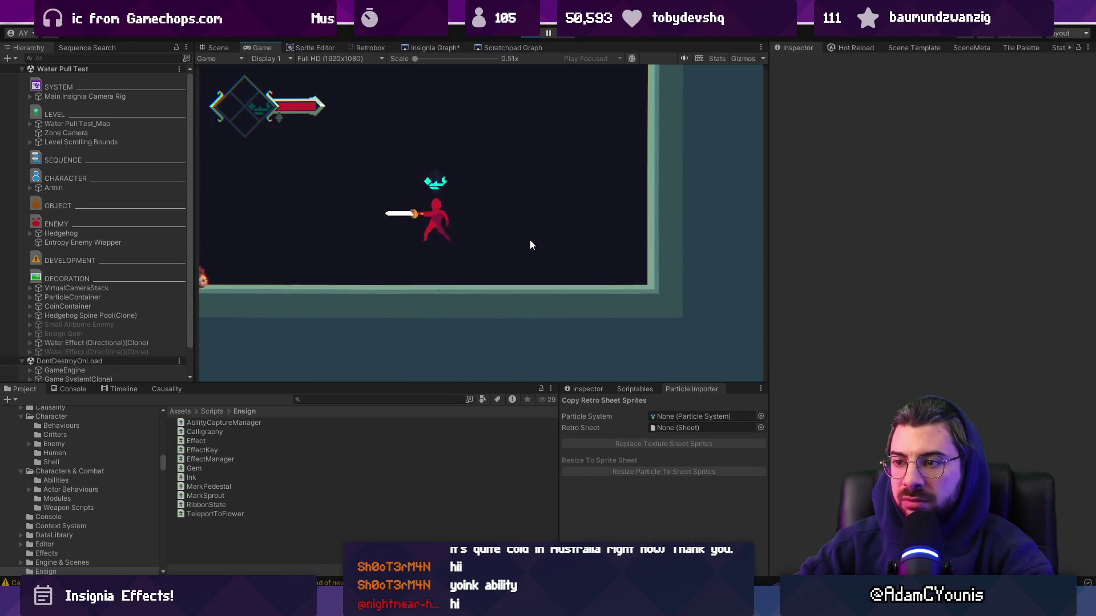
{"action": "key", "text": "x"}
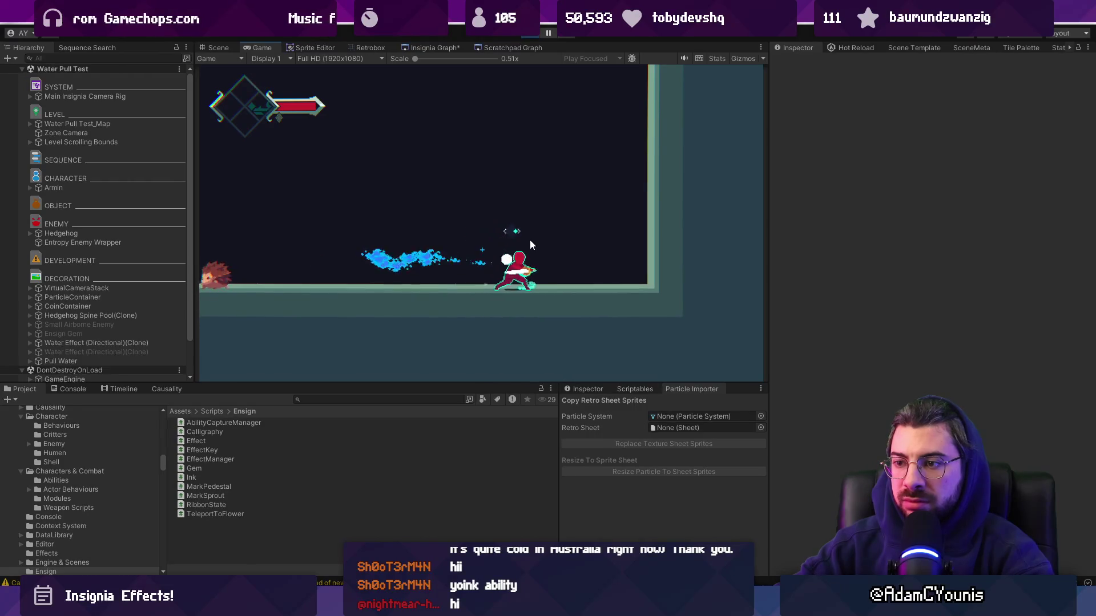
{"action": "key", "text": "space"}
{"action": "key", "text": "x"}
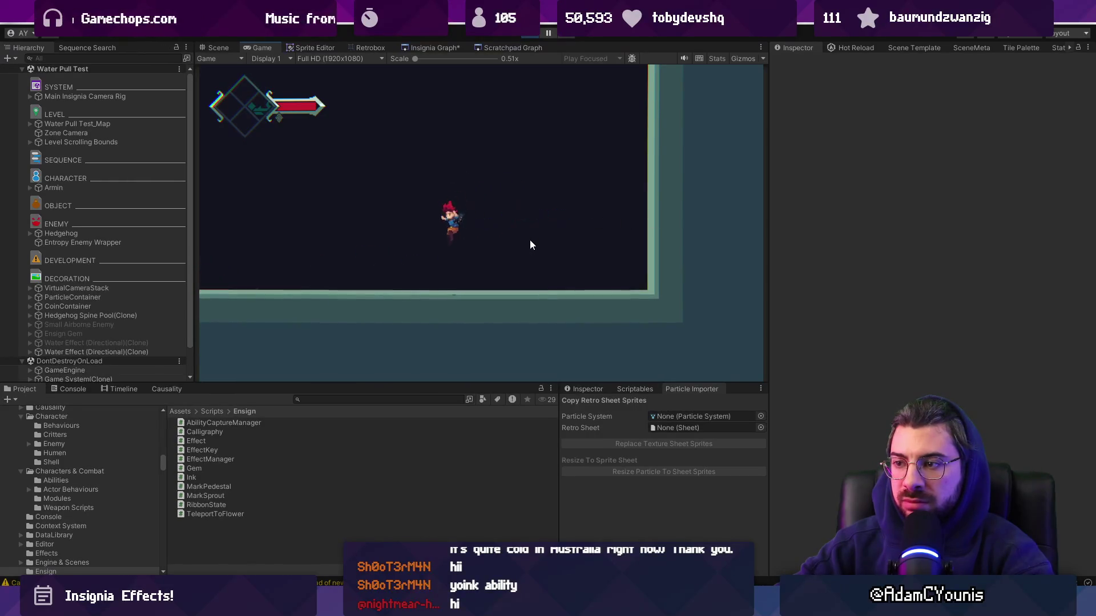
{"action": "key", "text": "ctrl+p"}
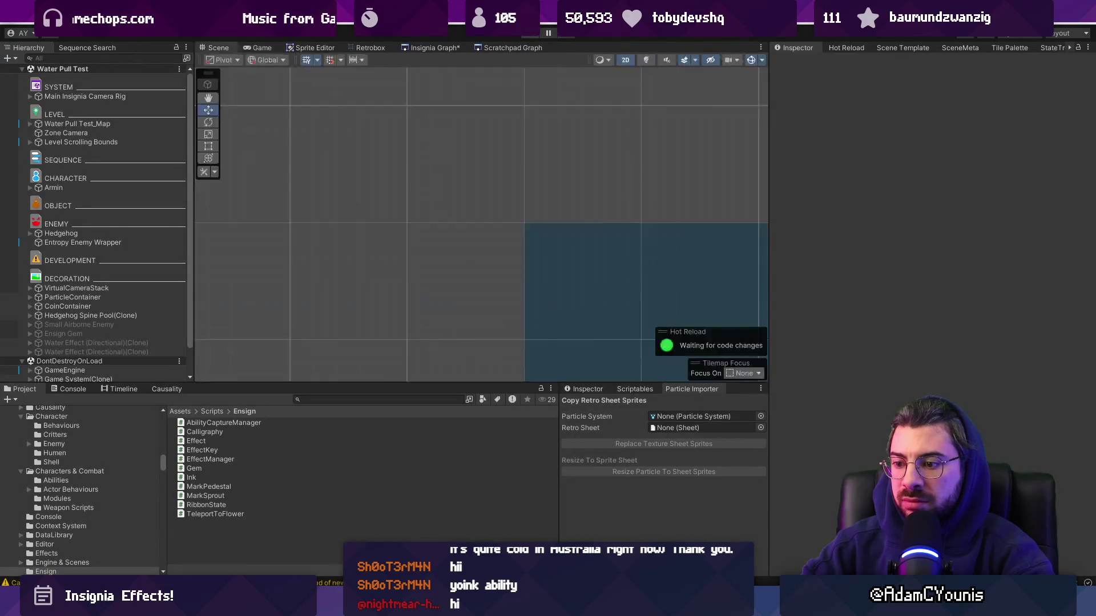
{"action": "key", "text": "alt+Tab"}
Go to the toggleEmission definition in Effect.cs and review the ToggleEffect call in Setup.
{"action": "left_click", "coordinate": [394, 241], "text": "ctrl"}
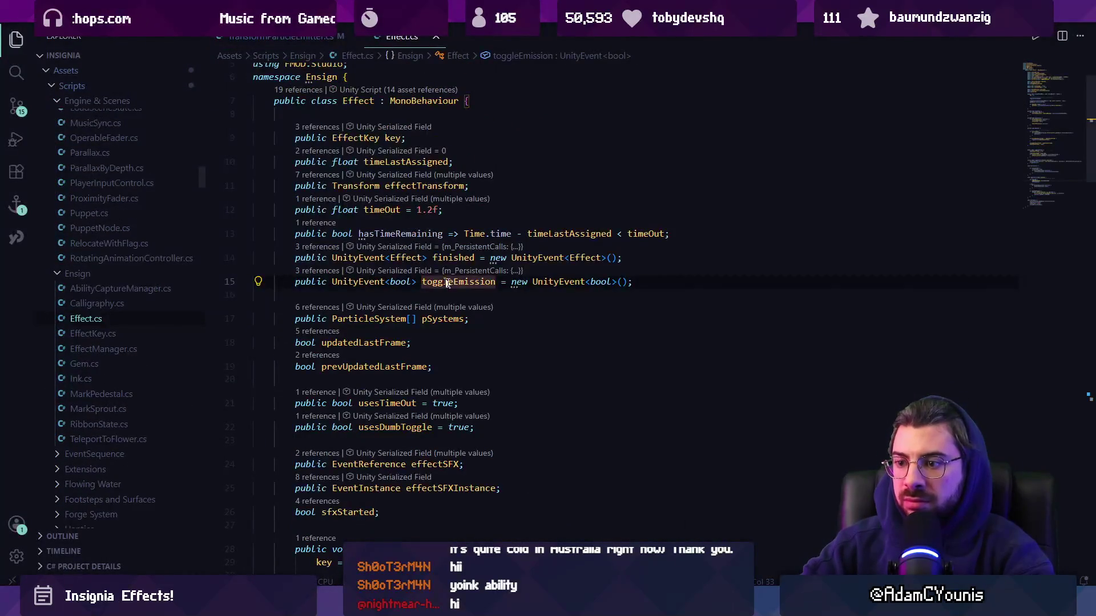
{"action": "scroll", "coordinate": [507, 380], "scroll_direction": "down", "scroll_amount": 5}
{"action": "scroll", "coordinate": [510, 374], "scroll_direction": "down", "scroll_amount": 3}
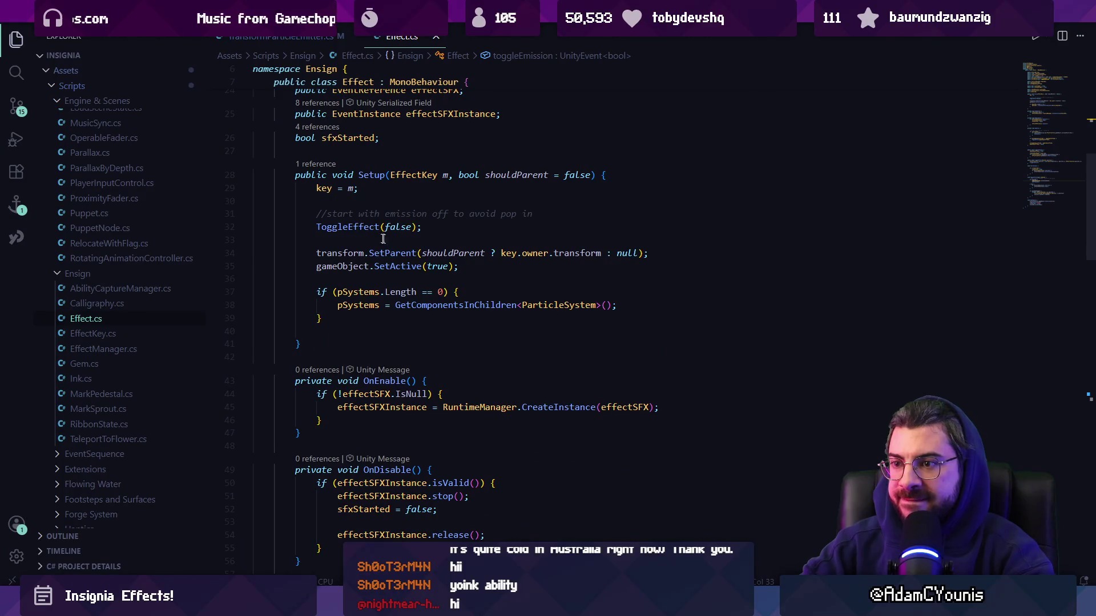
{"action": "left_click", "coordinate": [364, 226]}
{"action": "scroll", "coordinate": [415, 284], "scroll_direction": "down", "scroll_amount": 4}
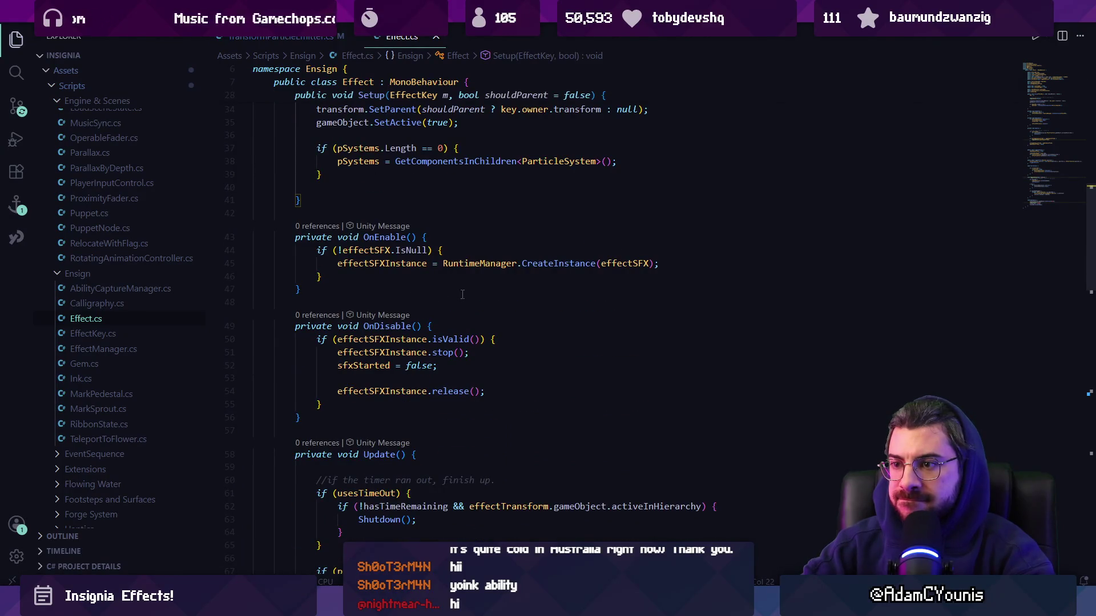
{"action": "scroll", "coordinate": [468, 312], "scroll_direction": "down", "scroll_amount": 6}
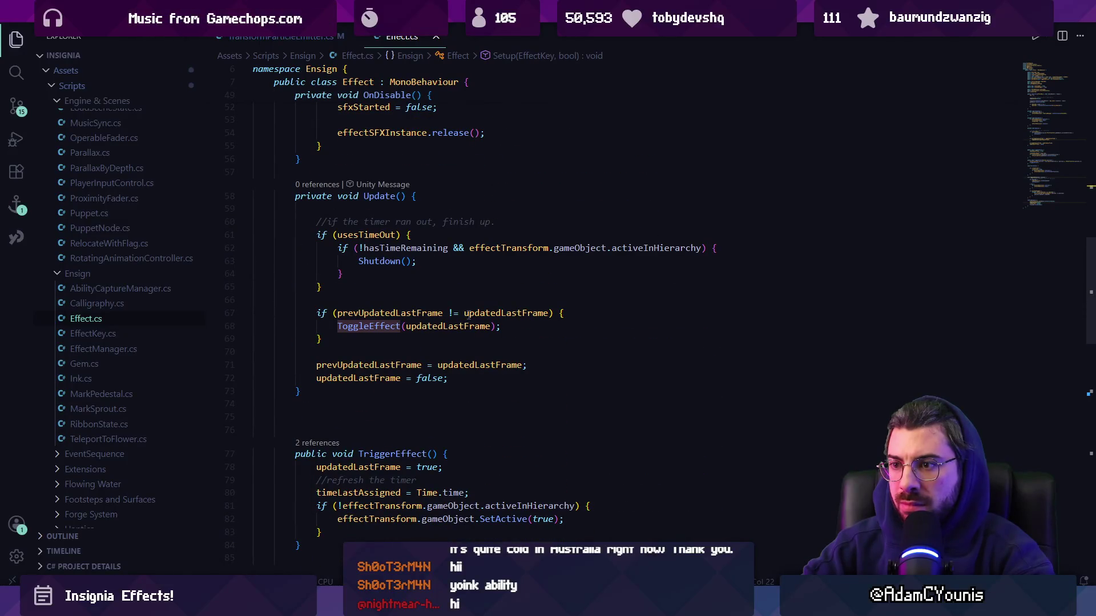
{"action": "scroll", "coordinate": [467, 313], "scroll_direction": "down", "scroll_amount": 5}
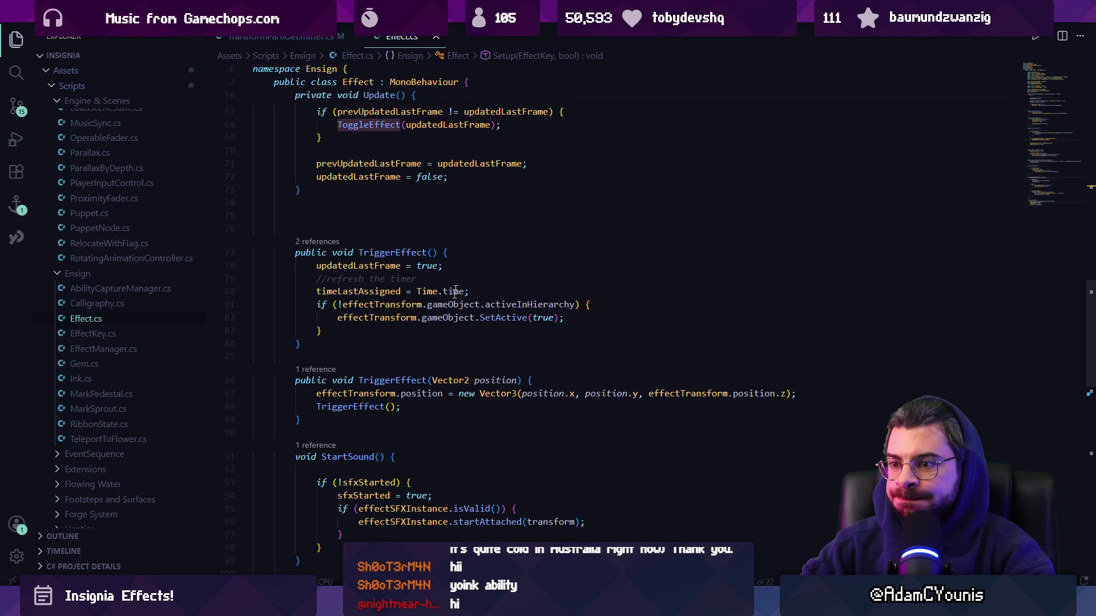
{"action": "scroll", "coordinate": [474, 302], "scroll_direction": "down", "scroll_amount": 1}
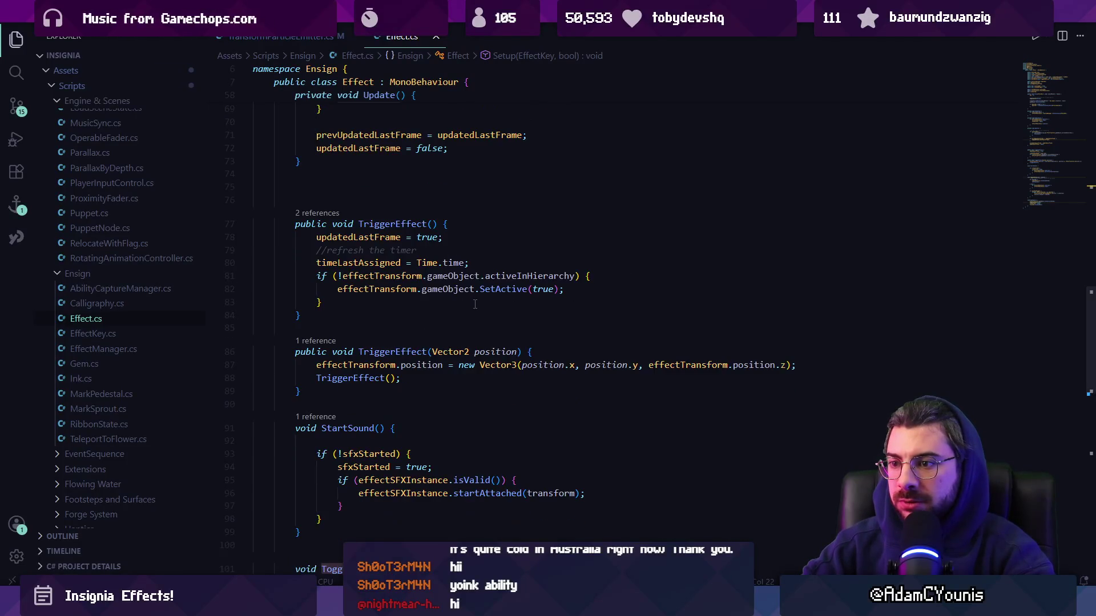
Inspect TriggerEffect's effectTransform.gameObject.SetActive line and the effectTransform field, then return to Unity.
{"action": "left_click", "coordinate": [399, 288]}
{"action": "left_click", "coordinate": [448, 288]}
{"action": "left_click", "coordinate": [501, 289]}
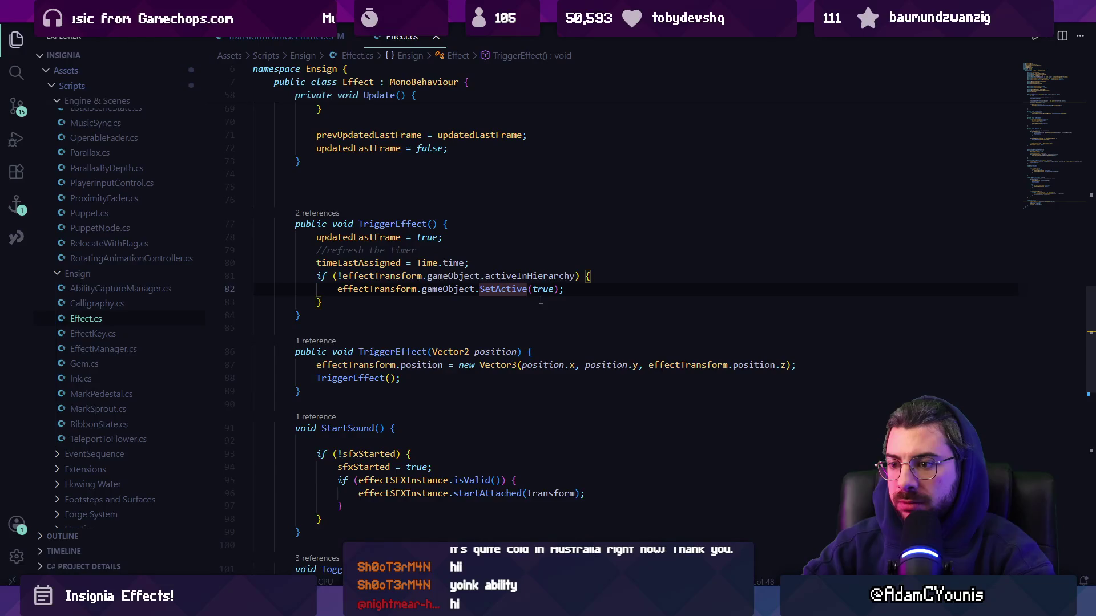
{"action": "scroll", "coordinate": [539, 303], "scroll_direction": "down", "scroll_amount": 1}
{"action": "scroll", "coordinate": [539, 304], "scroll_direction": "down", "scroll_amount": 2}
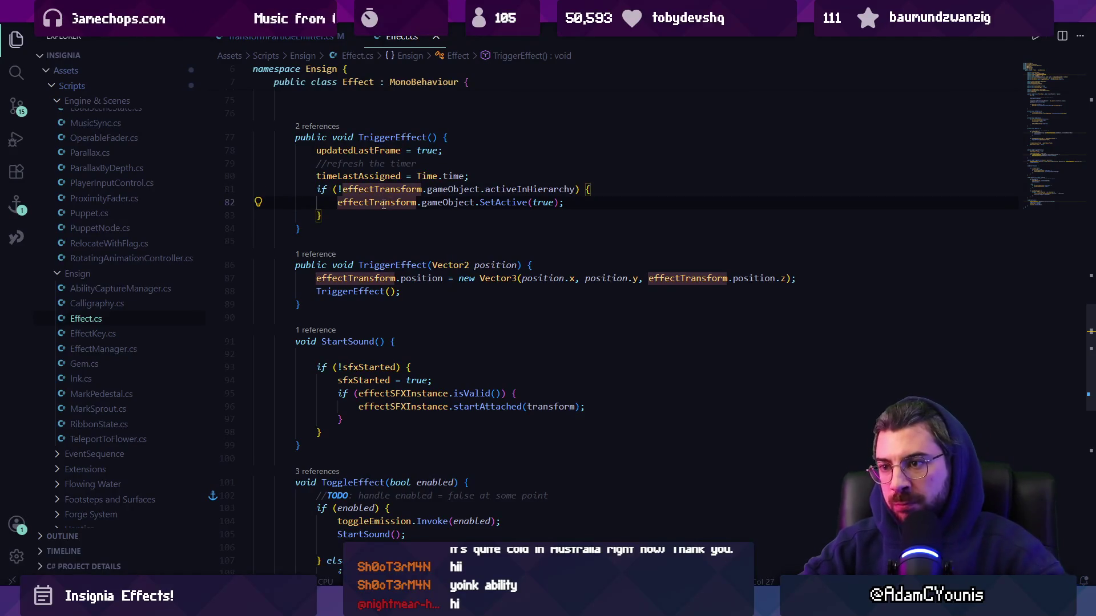
{"action": "left_click", "coordinate": [376, 202], "text": "ctrl"}
{"action": "key", "text": "alt+Tab"}
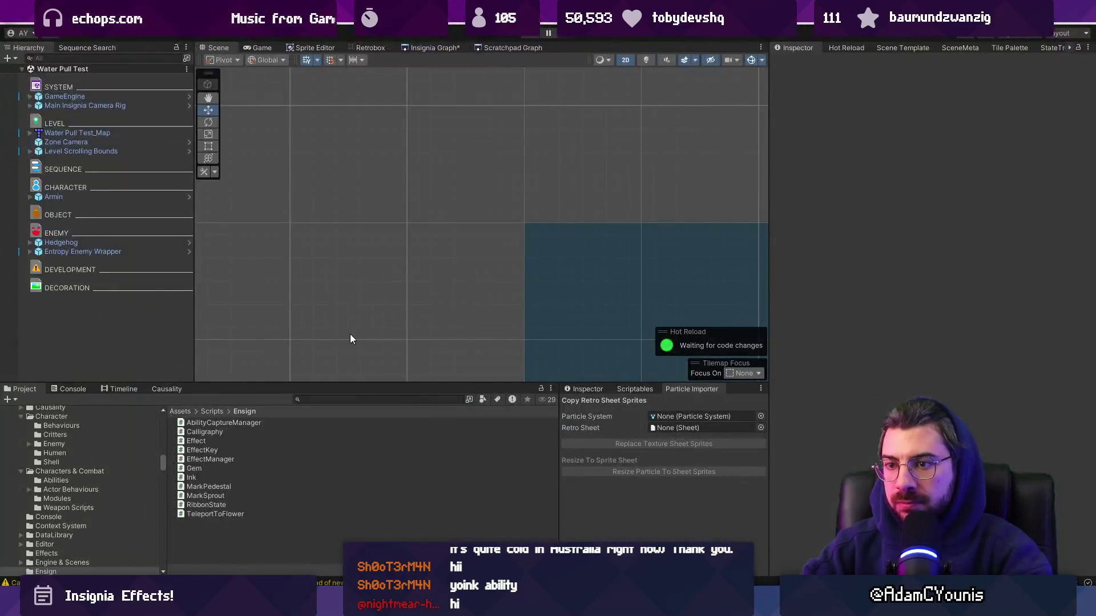
Search the project for 'w efc' and open the Water Effect (Directional) prefab.
{"action": "left_click", "coordinate": [129, 251]}
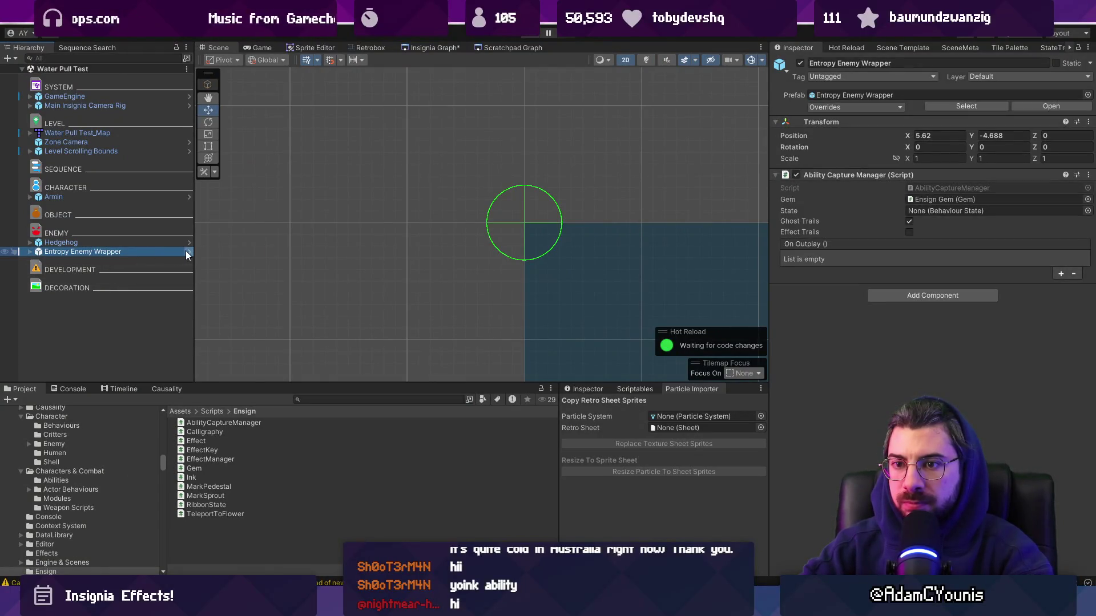
{"action": "left_click", "coordinate": [311, 399]}
{"action": "type", "text": "water ef"}
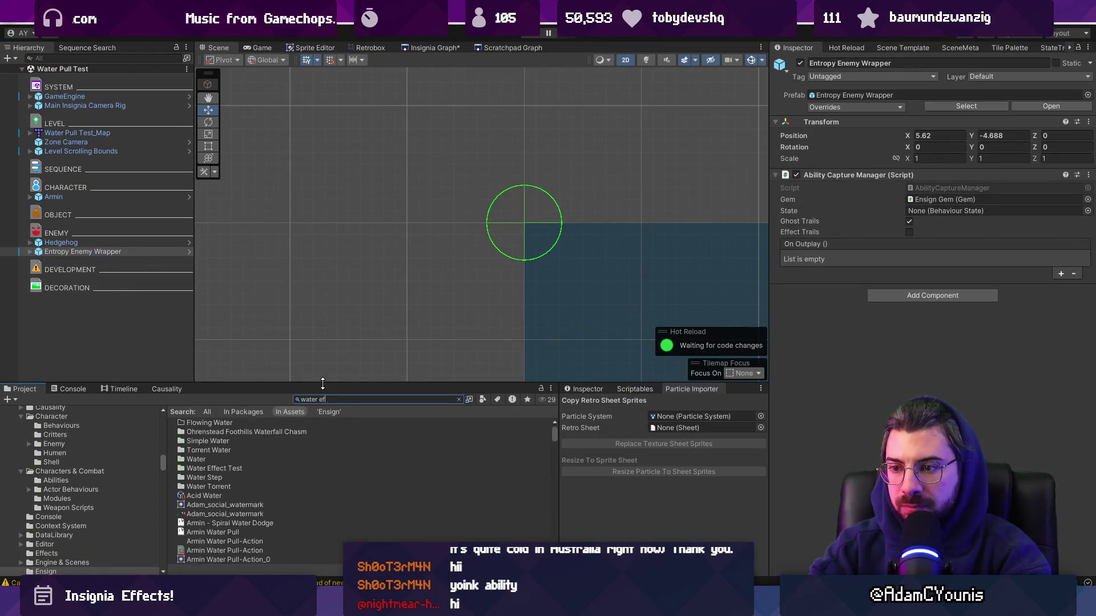
{"action": "type", "text": "ct"}
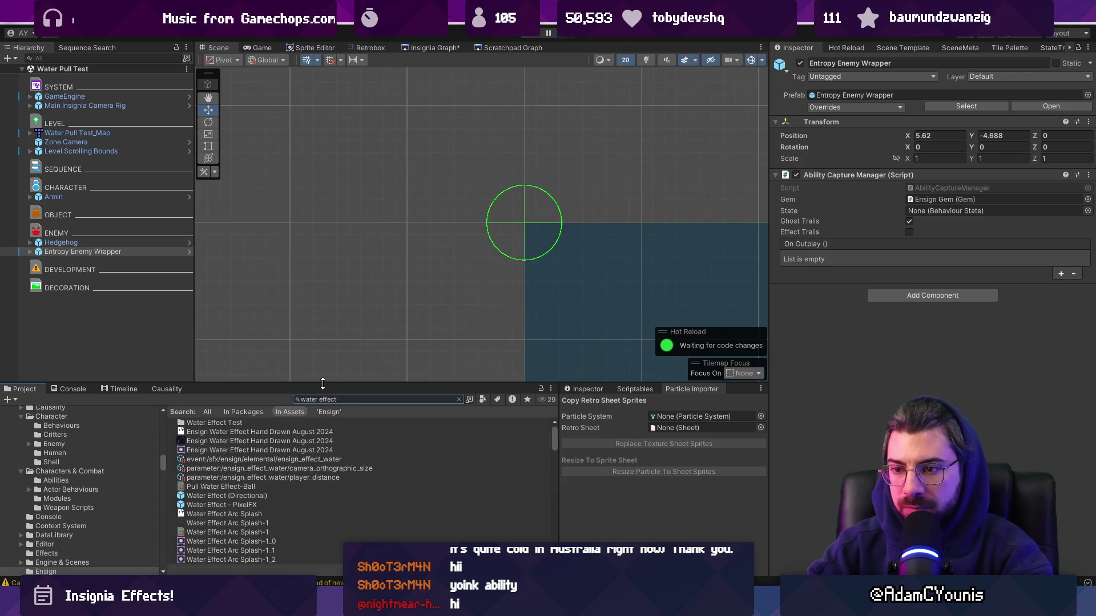
{"action": "left_click", "coordinate": [228, 505]}
{"action": "double_click", "coordinate": [231, 497]}
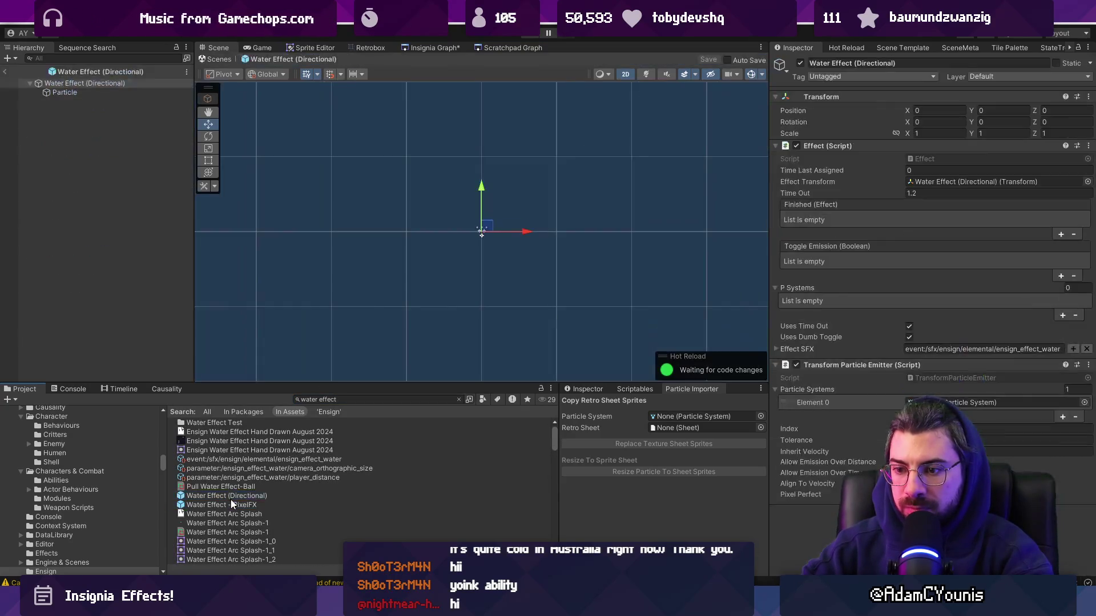
Move Transform Particle Emitter onto Particle, set Effect Transform to Particle, and exit the prefab.
{"action": "left_click", "coordinate": [92, 83]}
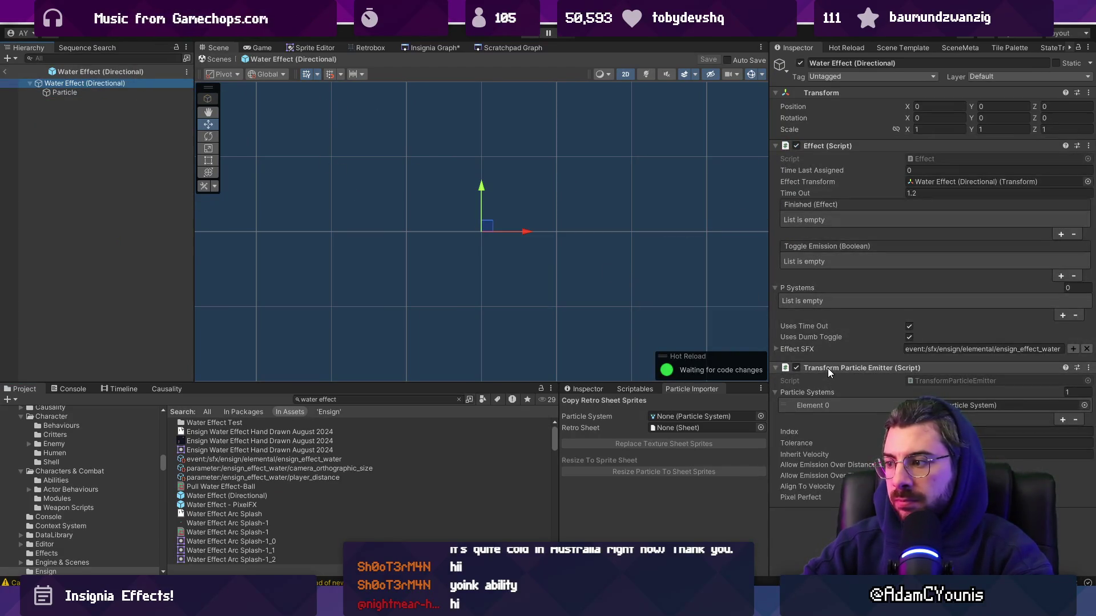
{"action": "left_click_drag", "start_coordinate": [78, 93], "coordinate": [78, 91]}
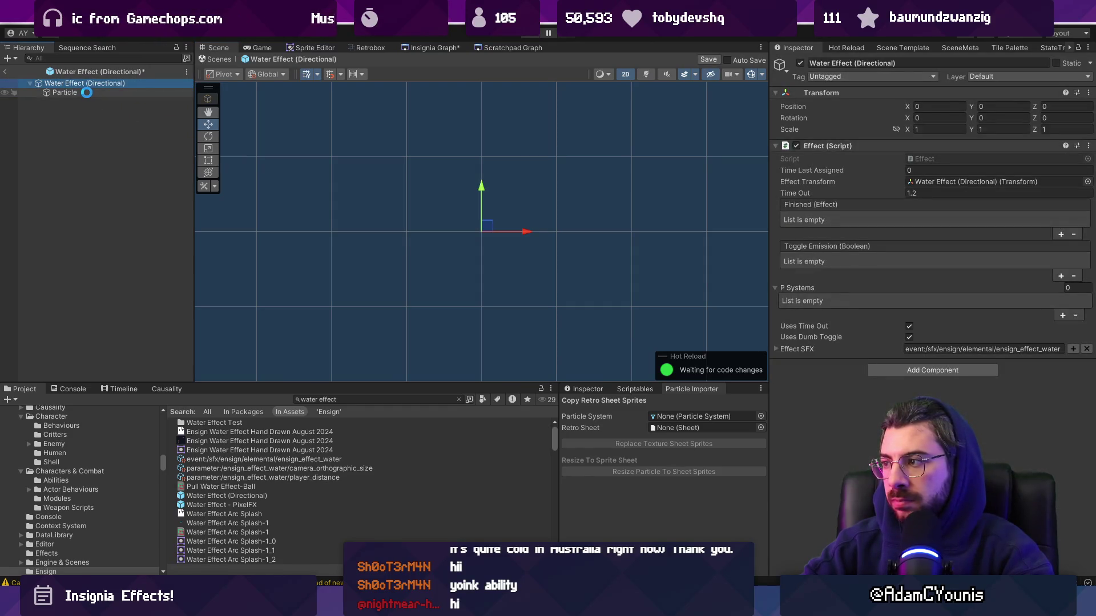
{"action": "left_click_drag", "start_coordinate": [87, 93], "coordinate": [982, 185]}
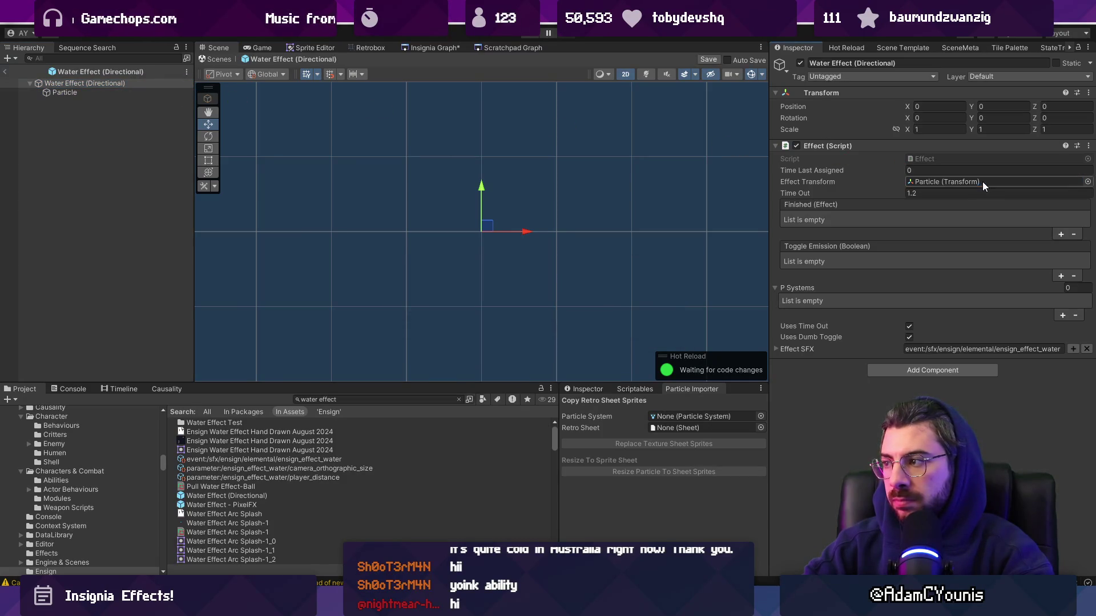
{"action": "left_click", "coordinate": [223, 59]}
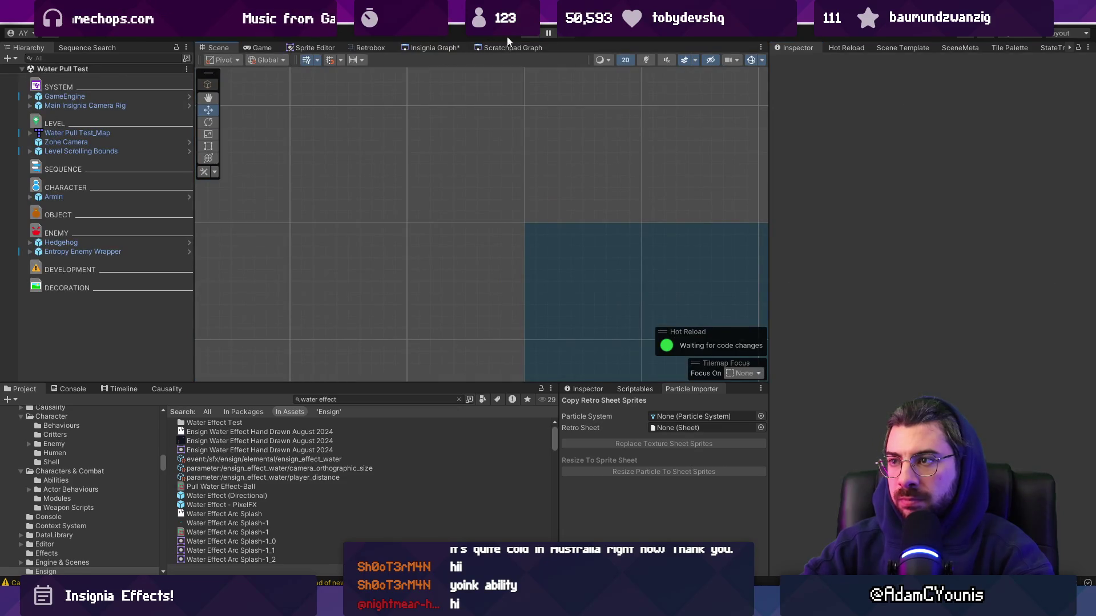
Play-test the water trail, then review the Invalid AABB and isFinite errors in the Console and clear them.
{"action": "left_click", "coordinate": [505, 35]}
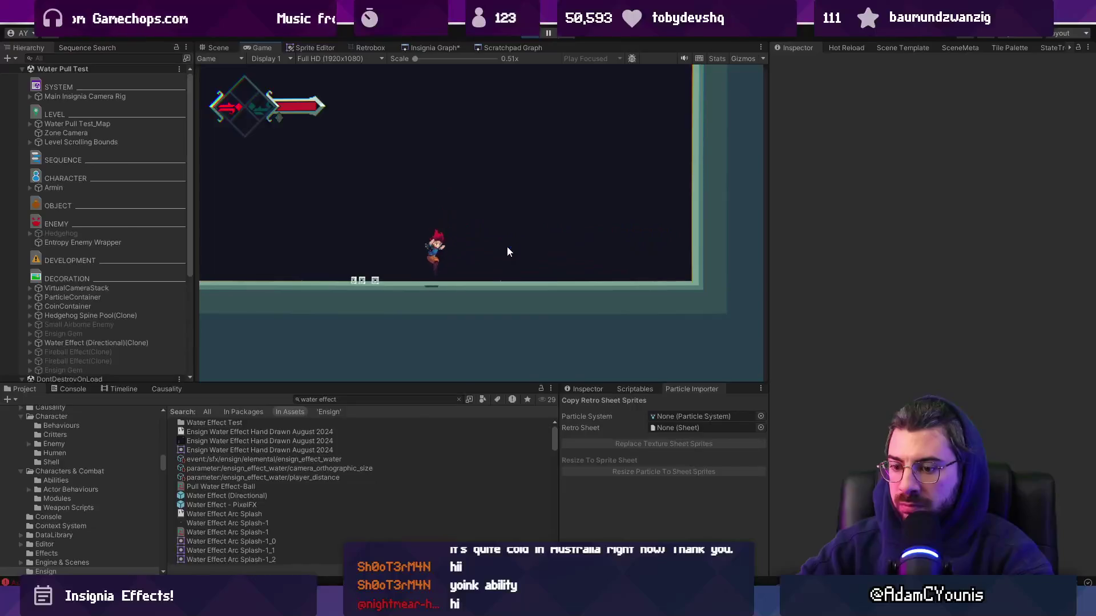
{"action": "key", "text": "ctrl+1"}
{"action": "left_click", "coordinate": [62, 392]}
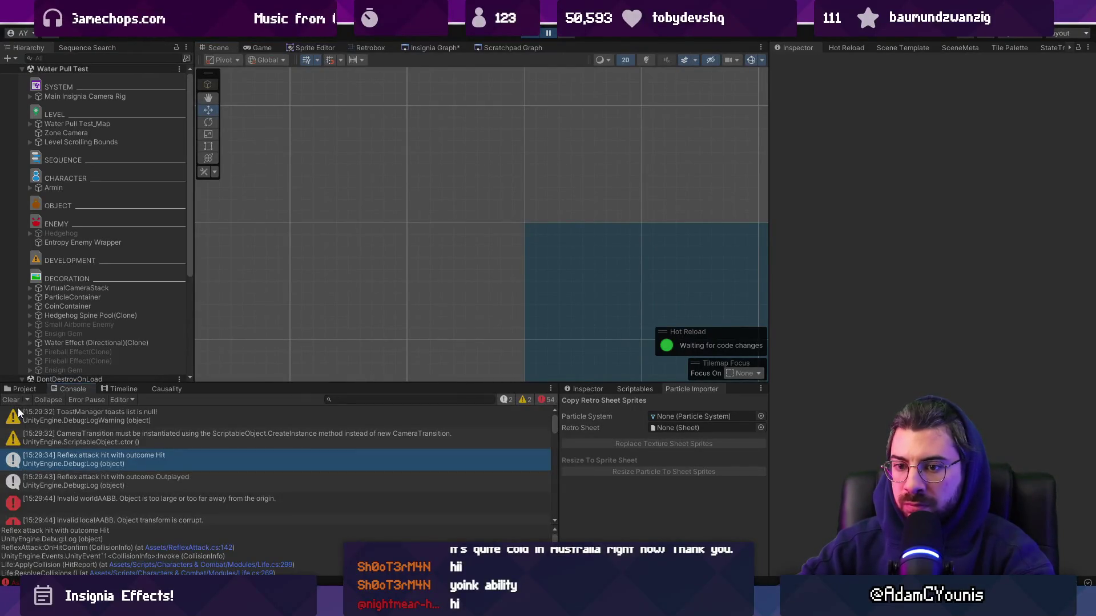
{"action": "scroll", "coordinate": [52, 481], "scroll_direction": "down", "scroll_amount": 4}
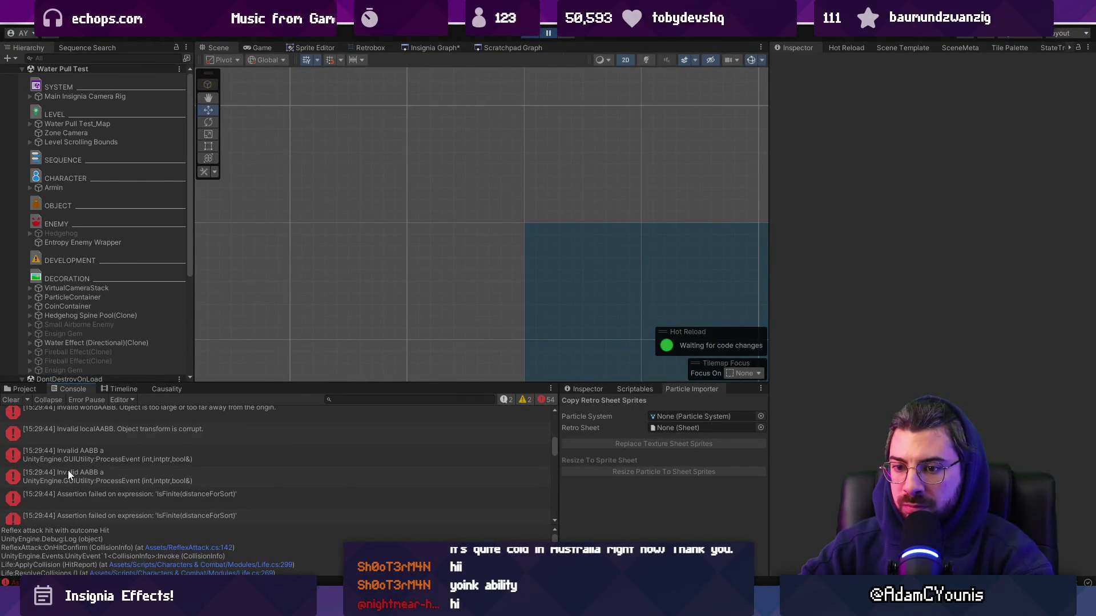
{"action": "left_click", "coordinate": [12, 401]}
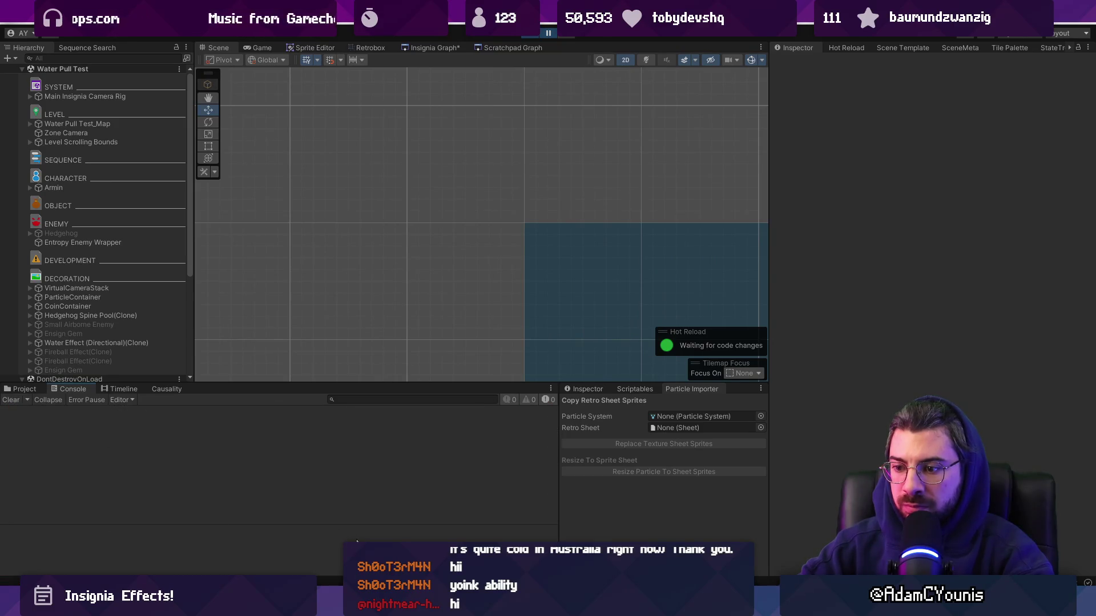
{"action": "key", "text": "alt+Tab"}
{"action": "key", "text": "alt+Tab"}
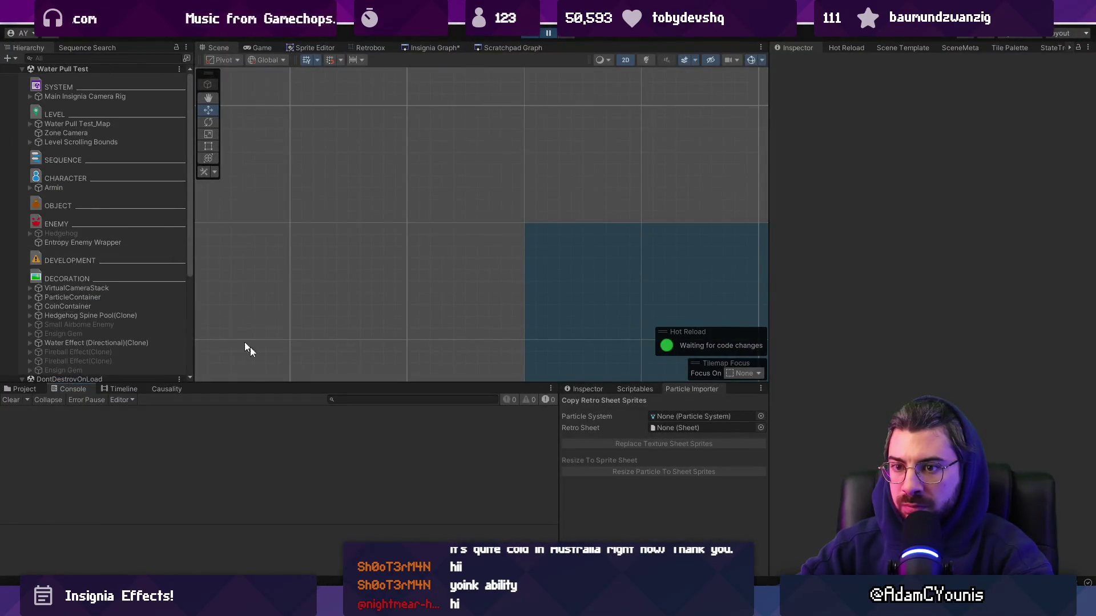
{"action": "left_click", "coordinate": [20, 389]}
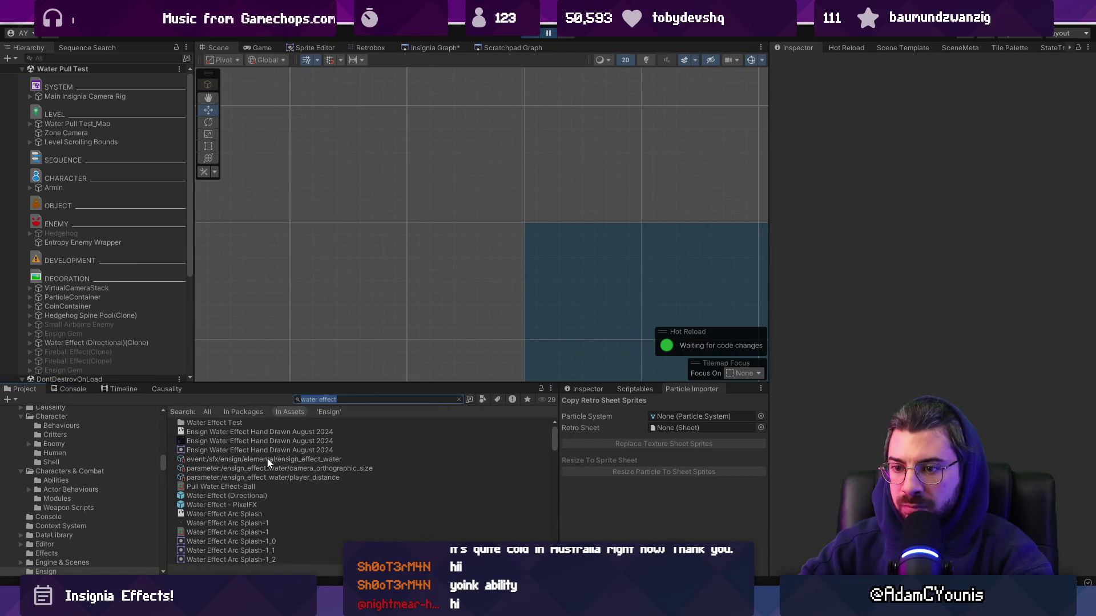
Give Particle an empty parent named Water Effect, point Effect Transform at it, and save the prefab.
{"action": "double_click", "coordinate": [249, 496]}
{"action": "right_click", "coordinate": [82, 93]}
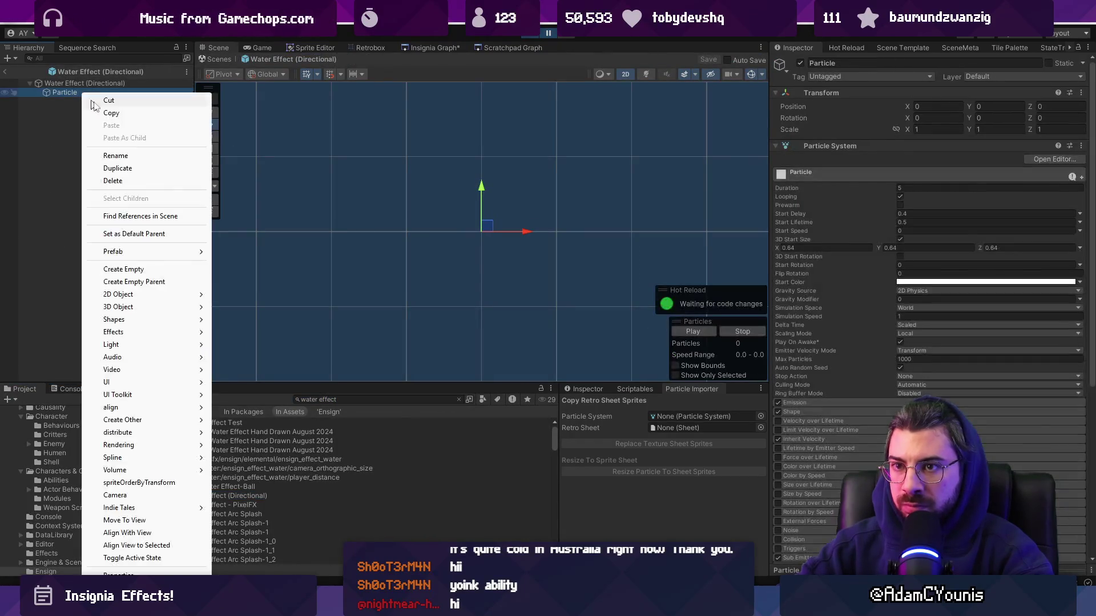
{"action": "left_click", "coordinate": [169, 282]}
{"action": "type", "text": "Water Effect"}
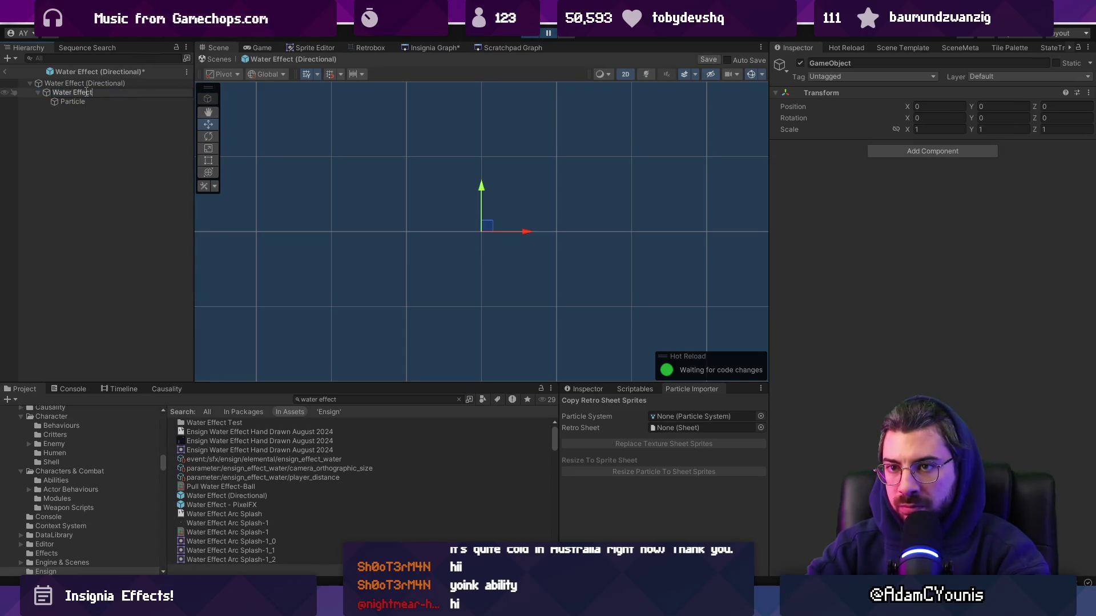
{"action": "key", "text": "Return"}
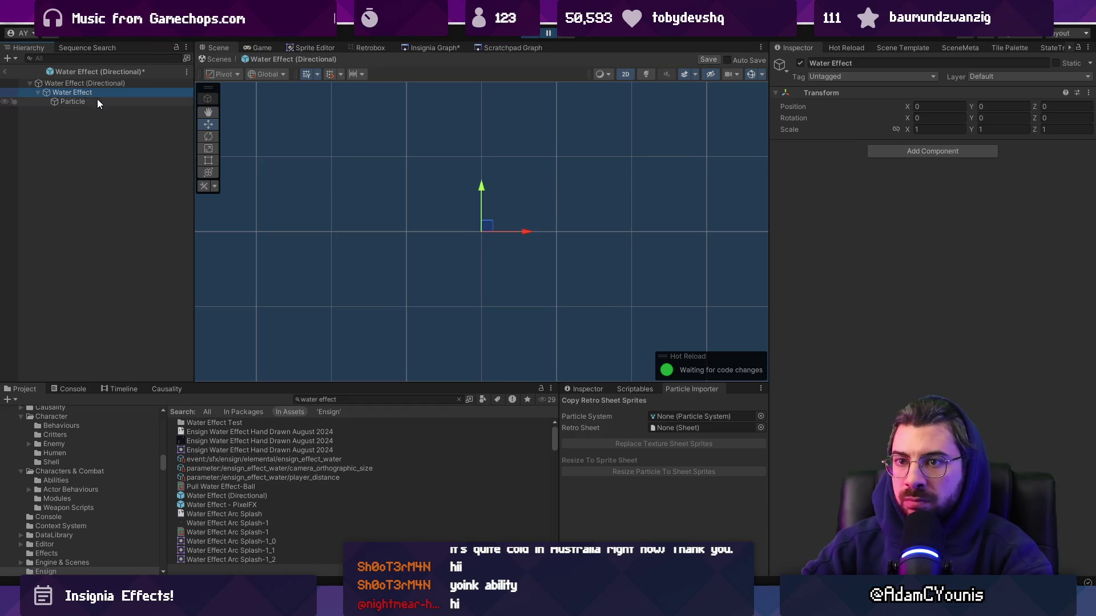
{"action": "left_click", "coordinate": [99, 103]}
{"action": "left_click", "coordinate": [823, 149]}
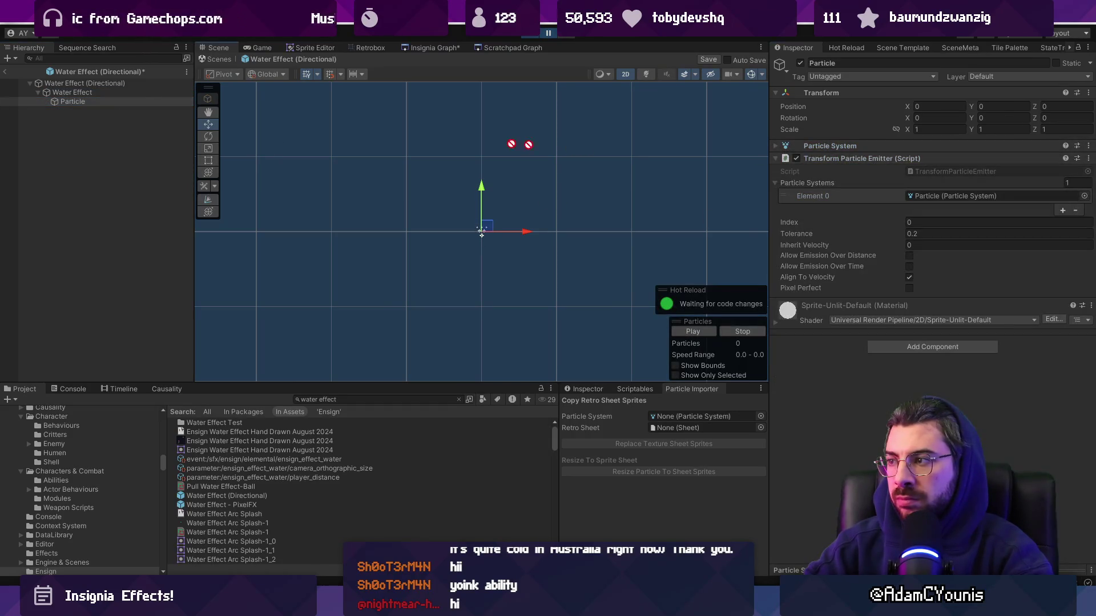
{"action": "left_click", "coordinate": [84, 83]}
{"action": "mouse_move", "coordinate": [72, 101]}
{"action": "left_mouse_down"}
{"action": "mouse_move", "coordinate": [942, 191]}
{"action": "mouse_move", "coordinate": [969, 182]}
{"action": "left_mouse_up"}
{"action": "key", "text": "ctrl+s"}
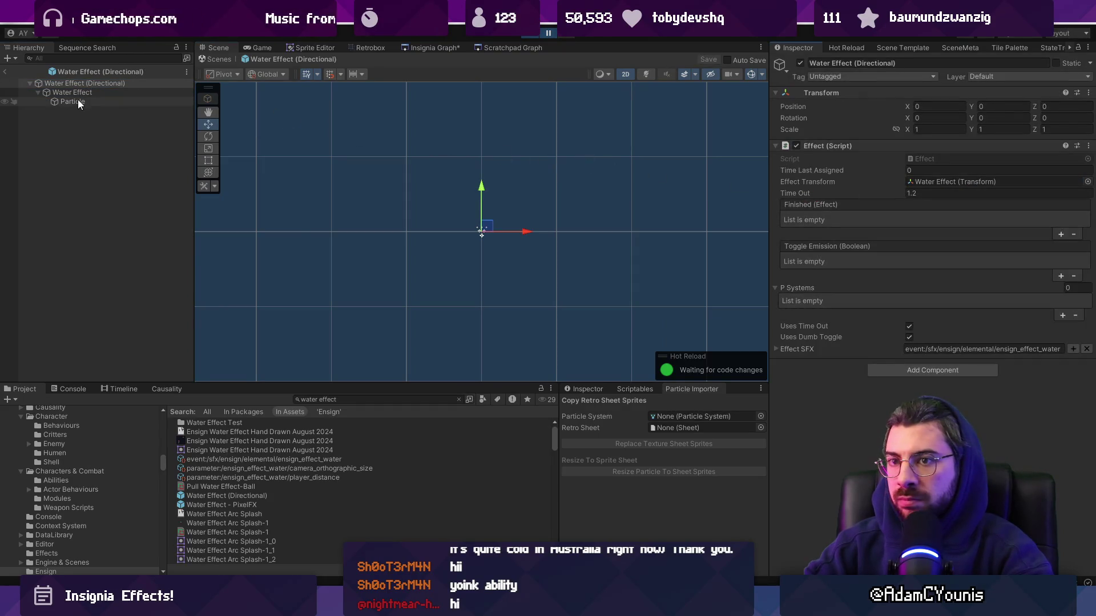
Set the Water Effect emitter's Inherit Velocity to 0.1, enable emission over distance, and open Effect.cs.
{"action": "left_click", "coordinate": [83, 92]}
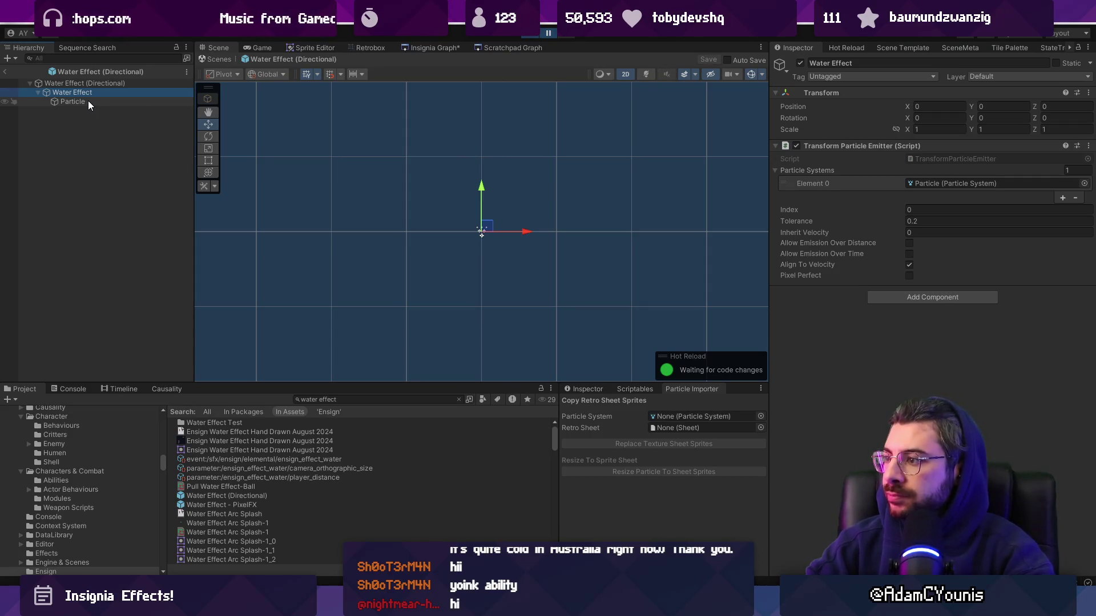
{"action": "left_click", "coordinate": [923, 230]}
{"action": "type", "text": "0.1"}
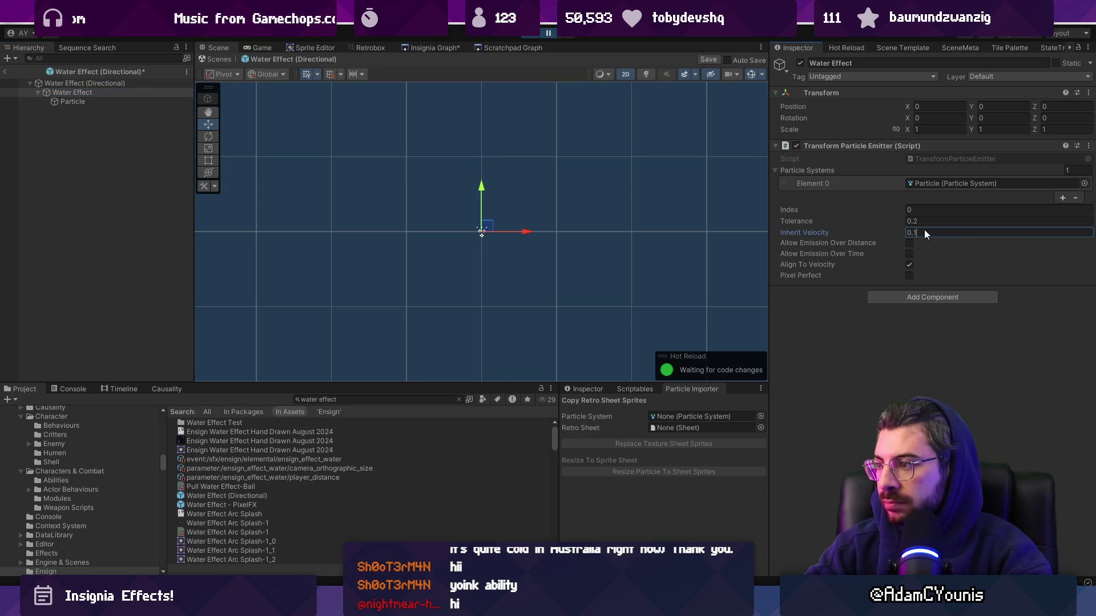
{"action": "left_click", "coordinate": [909, 244]}
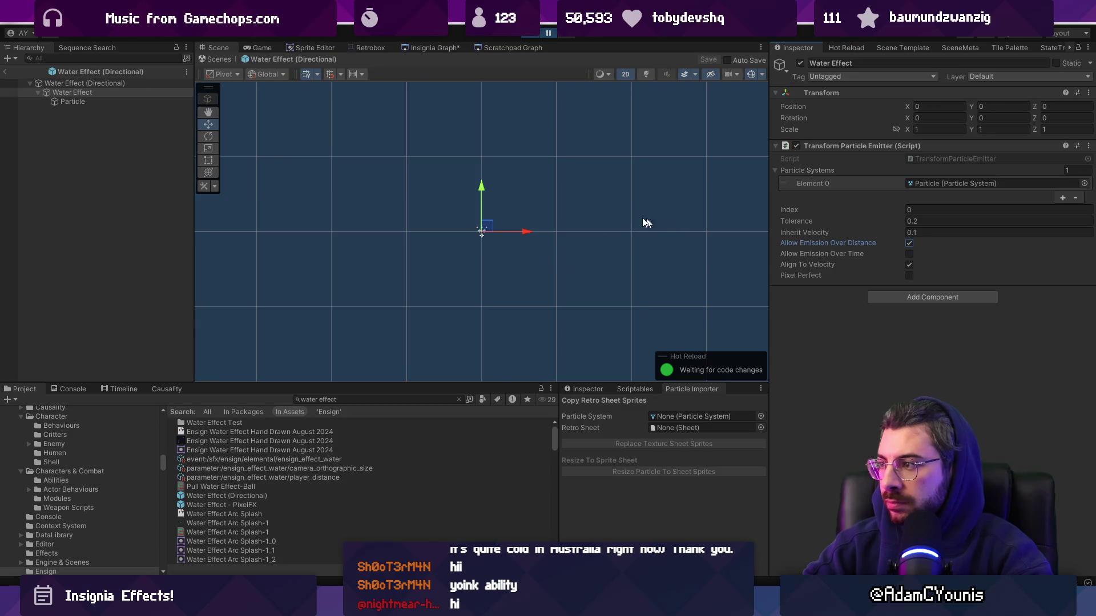
{"action": "left_click", "coordinate": [126, 101]}
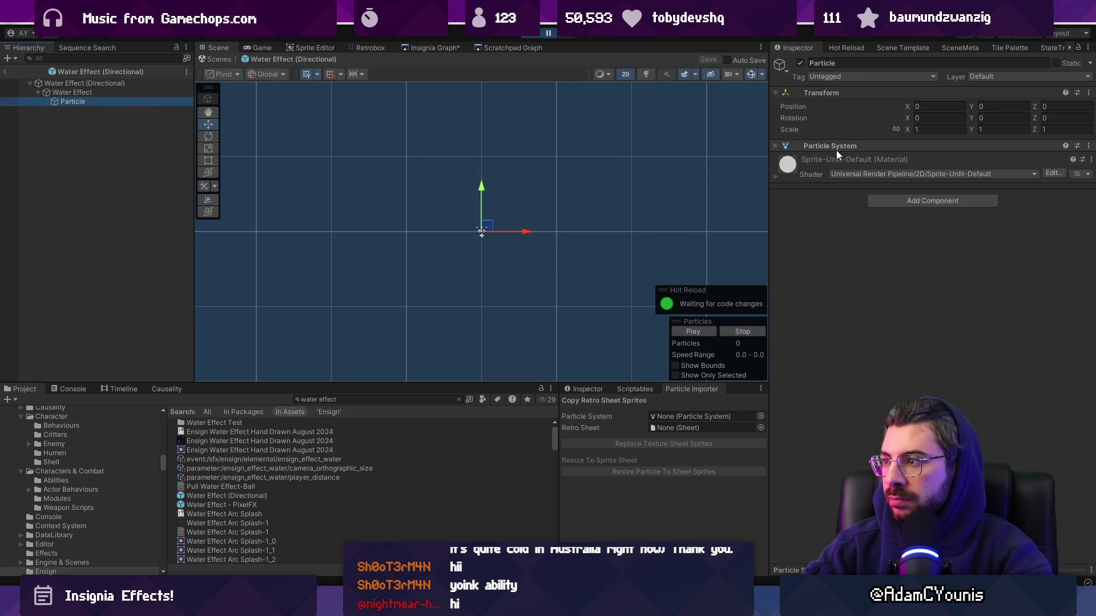
{"action": "left_click", "coordinate": [840, 146]}
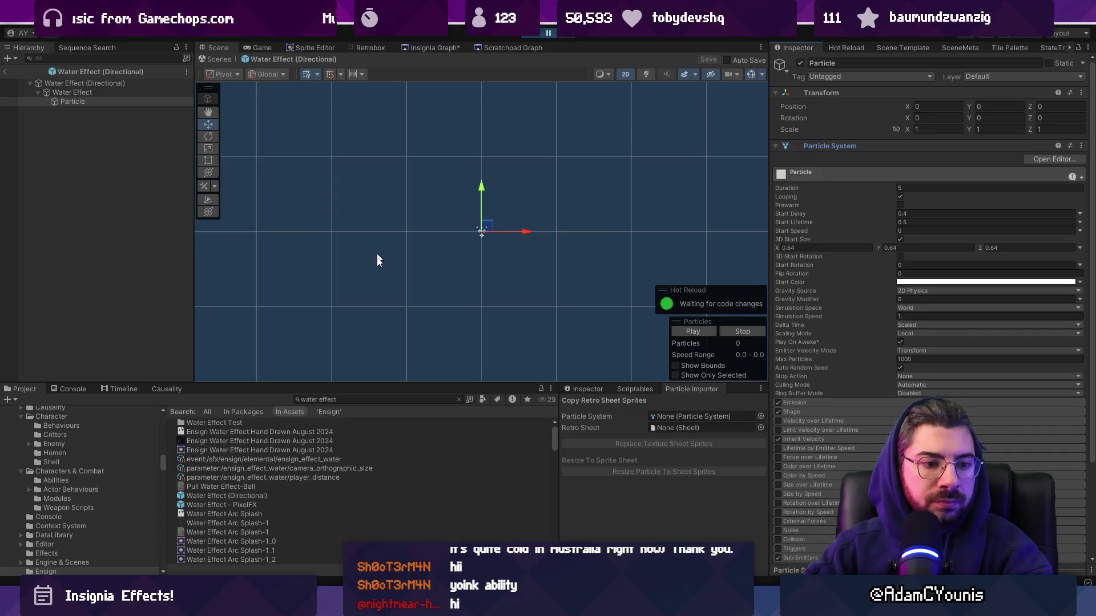
{"action": "left_click", "coordinate": [86, 83]}
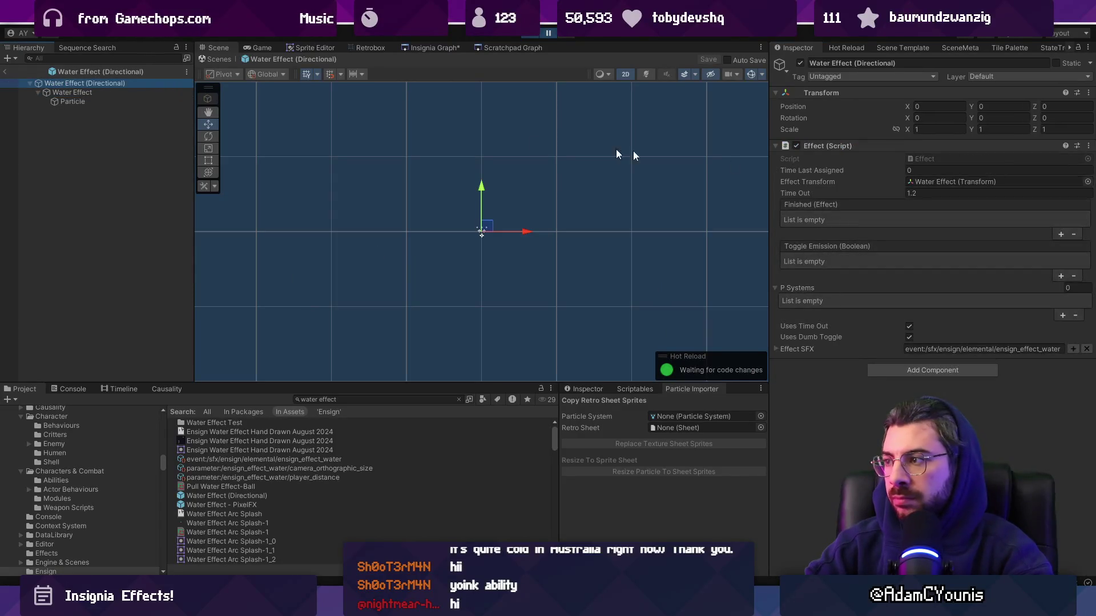
{"action": "left_click", "coordinate": [993, 158]}
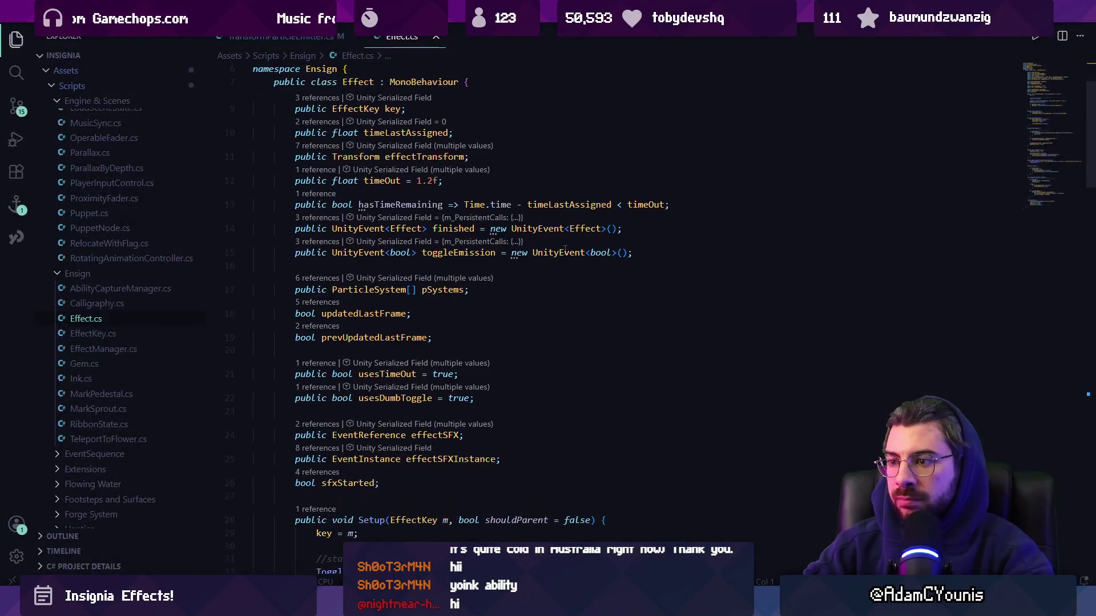
Search Effect.cs for toggleEmission and jump to its next usage.
{"action": "key", "text": "ctrl+f"}
{"action": "type", "text": "toggleem,i"}
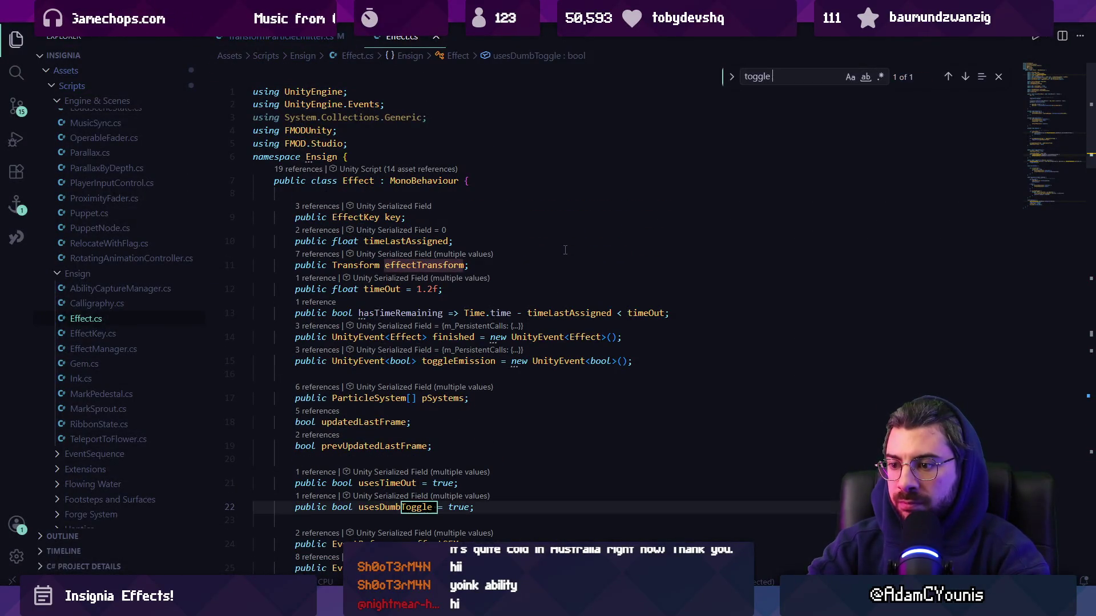
{"action": "key", "text": "BackSpace"}
{"action": "type", "text": "ission"}
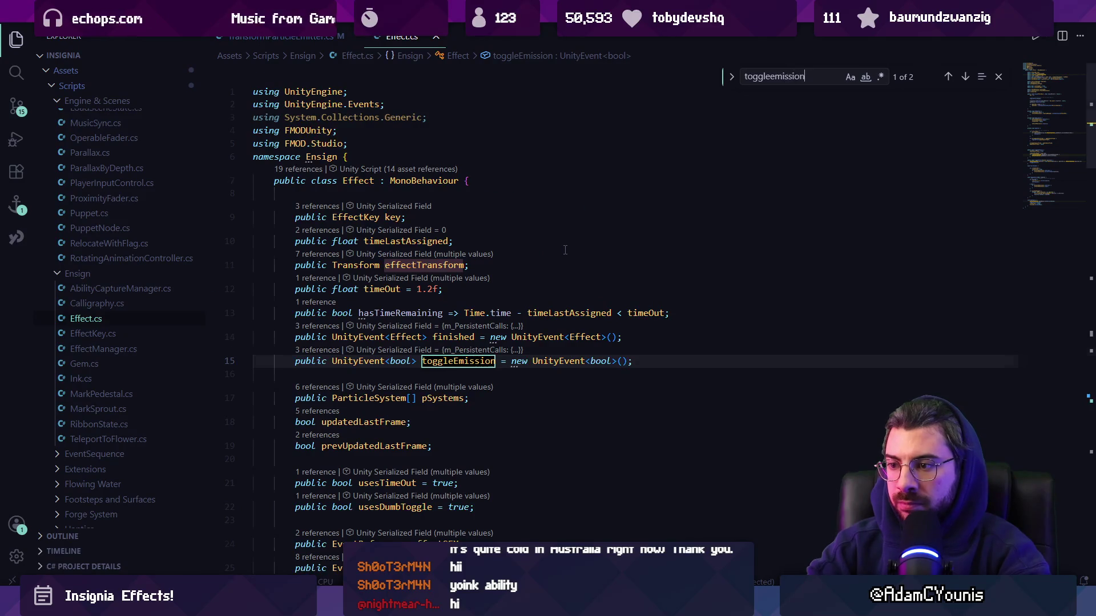
{"action": "key", "text": "Return"}
Find the pSystems field, look up GetComponentsInChildren's definition, and return to line 38.
{"action": "key", "text": "ctrl+a"}
{"action": "type", "text": "part"}
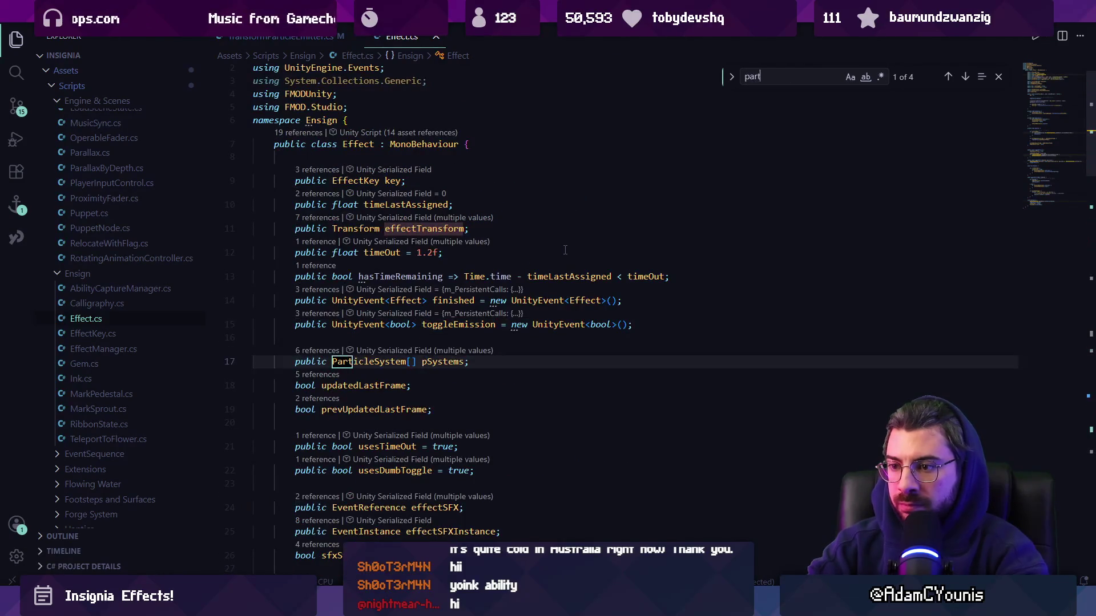
{"action": "key", "text": "ctrl+a"}
{"action": "type", "text": "psystems"}
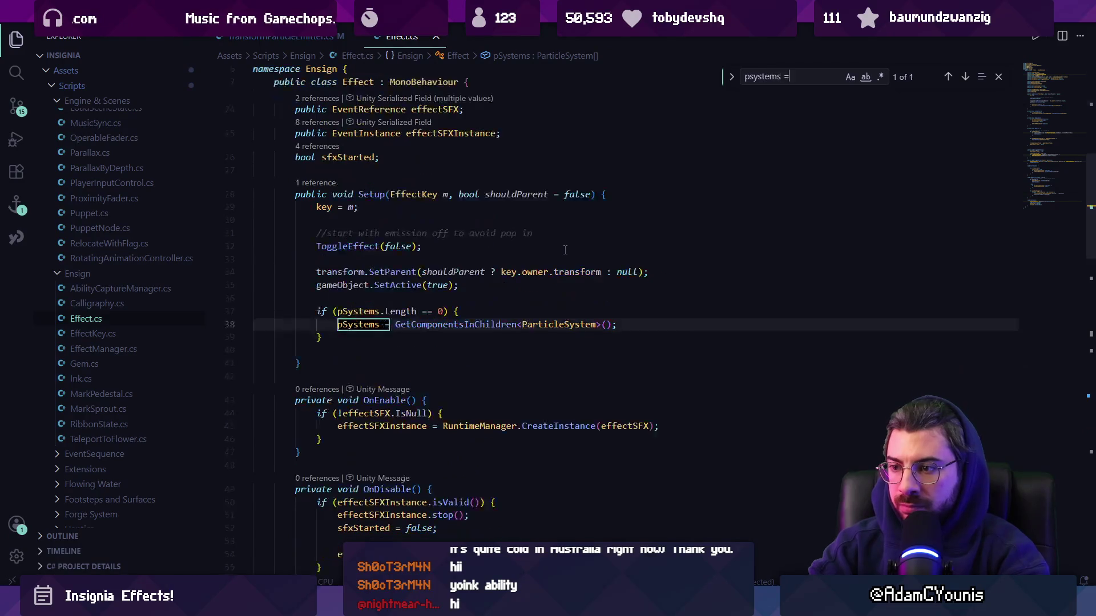
{"action": "key", "text": "Escape"}
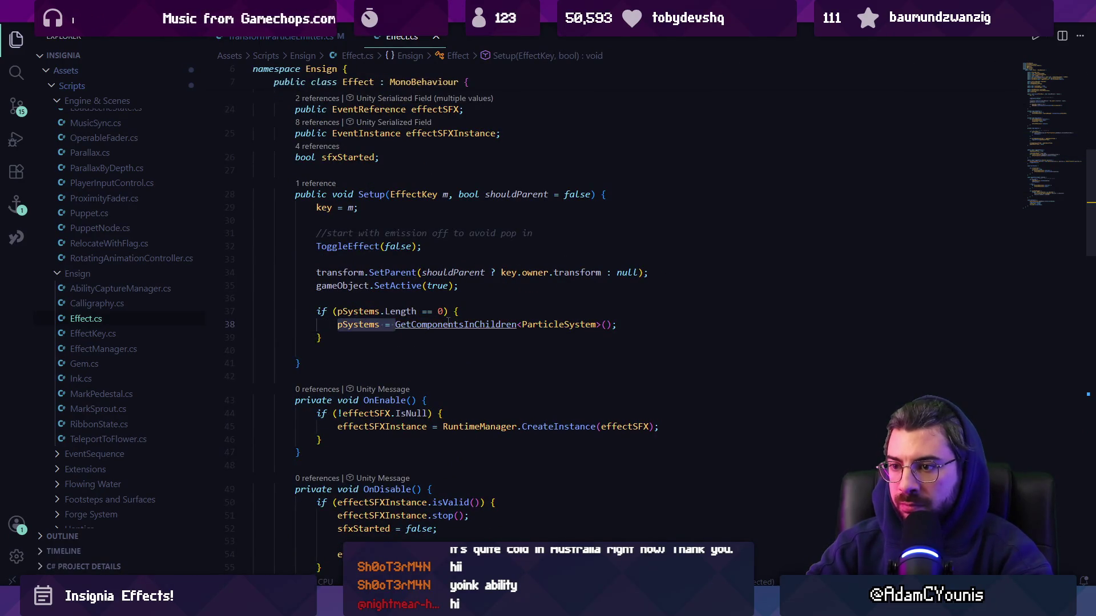
{"action": "left_click", "coordinate": [448, 323], "text": "ctrl"}
{"action": "key", "text": "alt+Left"}
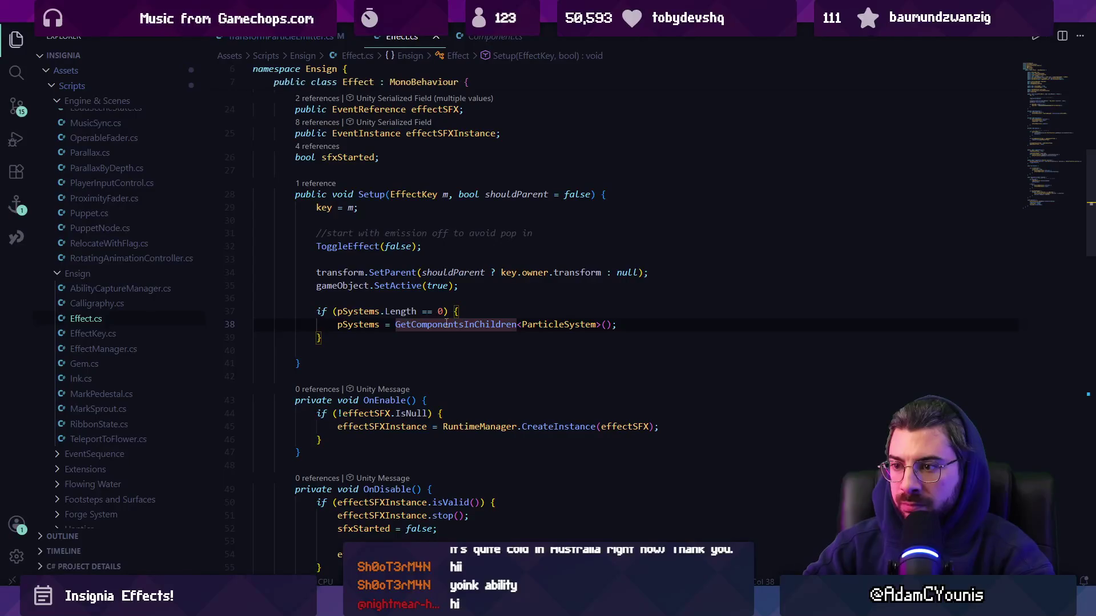
Highlight every pSystems use down to ToggleEffect, then leave the prefab in Unity.
{"action": "left_click", "coordinate": [358, 311]}
{"action": "scroll", "coordinate": [442, 334], "scroll_direction": "down", "scroll_amount": 15}
{"action": "scroll", "coordinate": [442, 334], "scroll_direction": "down", "scroll_amount": 10}
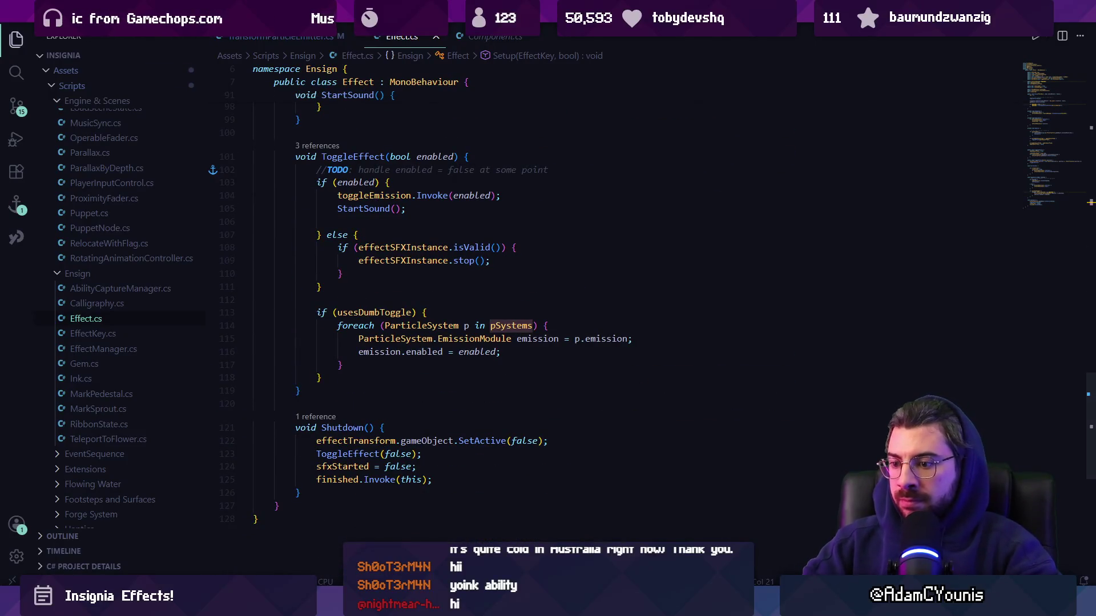
{"action": "key", "text": "alt+Tab"}
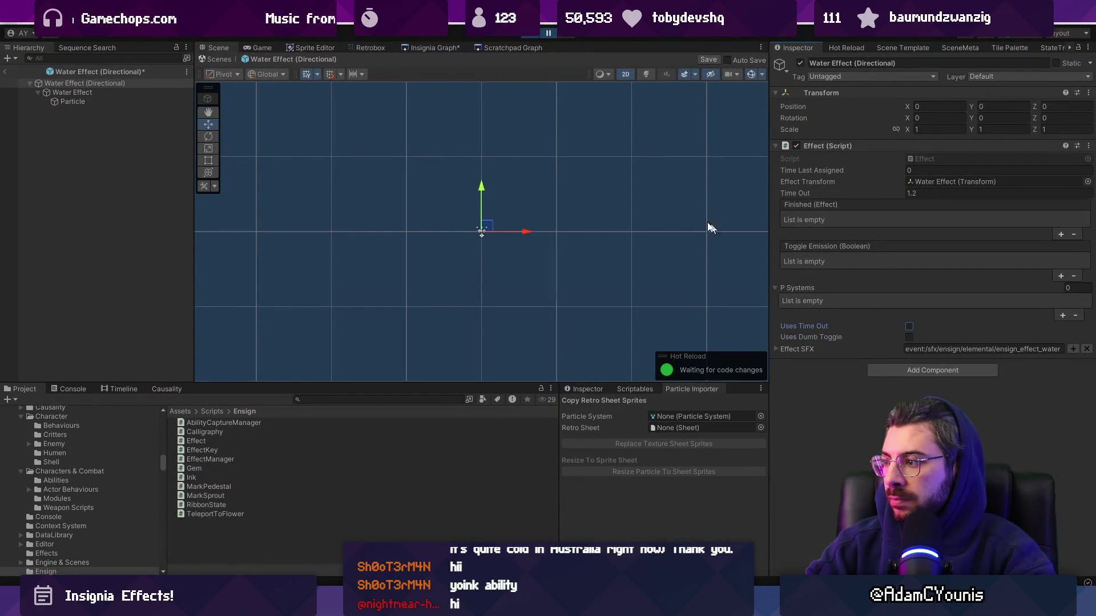
{"action": "left_click", "coordinate": [219, 59]}
Stop the game test, select the Hedgehog, and search the Project for 'water effec'.
{"action": "left_click", "coordinate": [529, 35]}
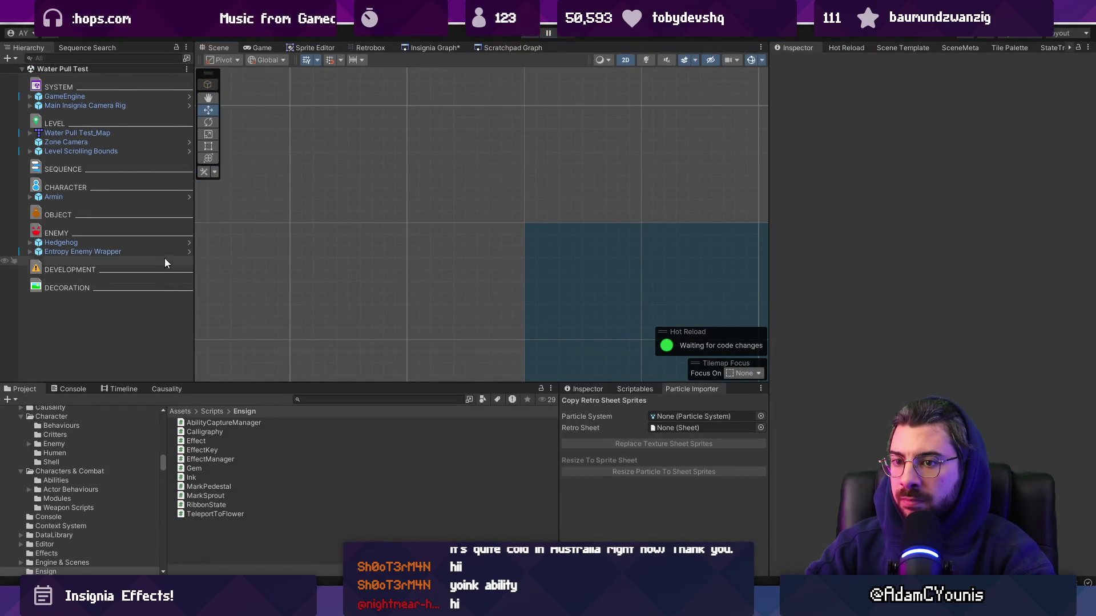
{"action": "left_click", "coordinate": [174, 244]}
{"action": "left_click", "coordinate": [382, 399]}
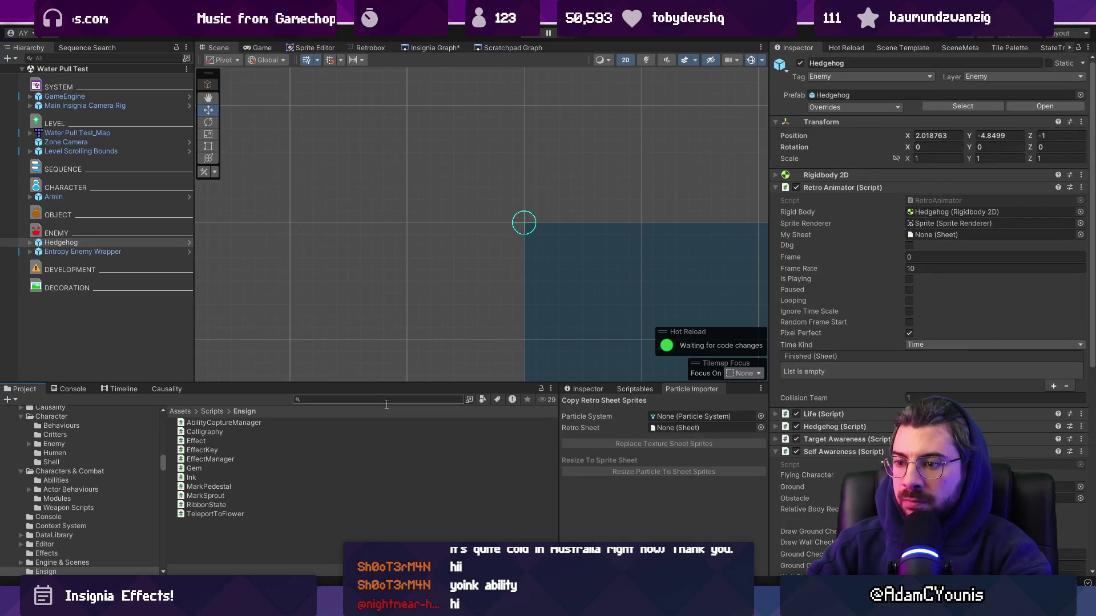
{"action": "type", "text": "water"}
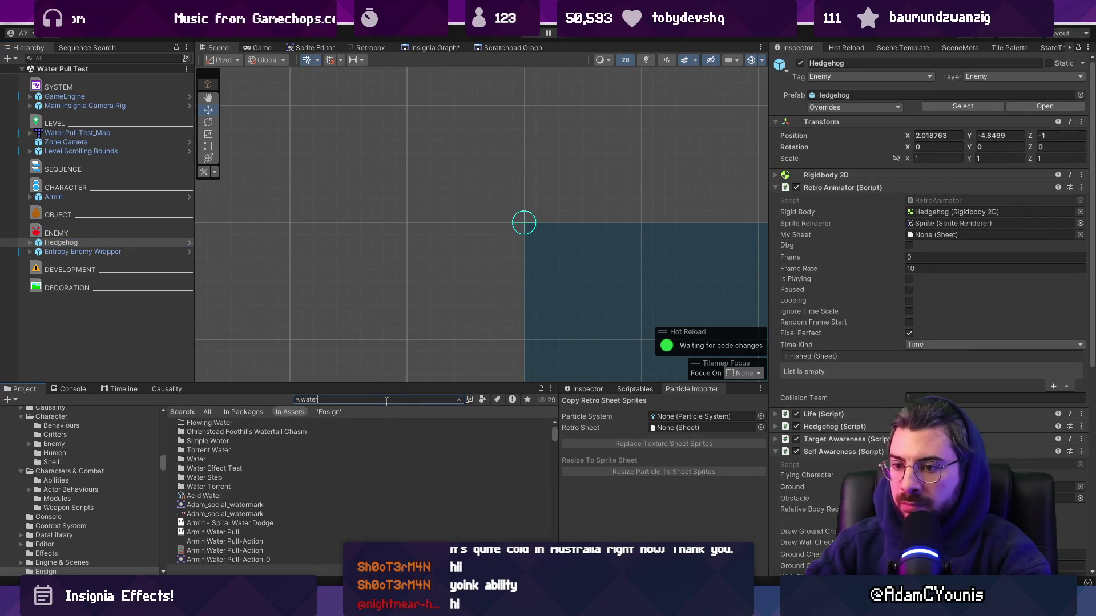
{"action": "key", "text": "Down"}
{"action": "left_click", "coordinate": [386, 400]}
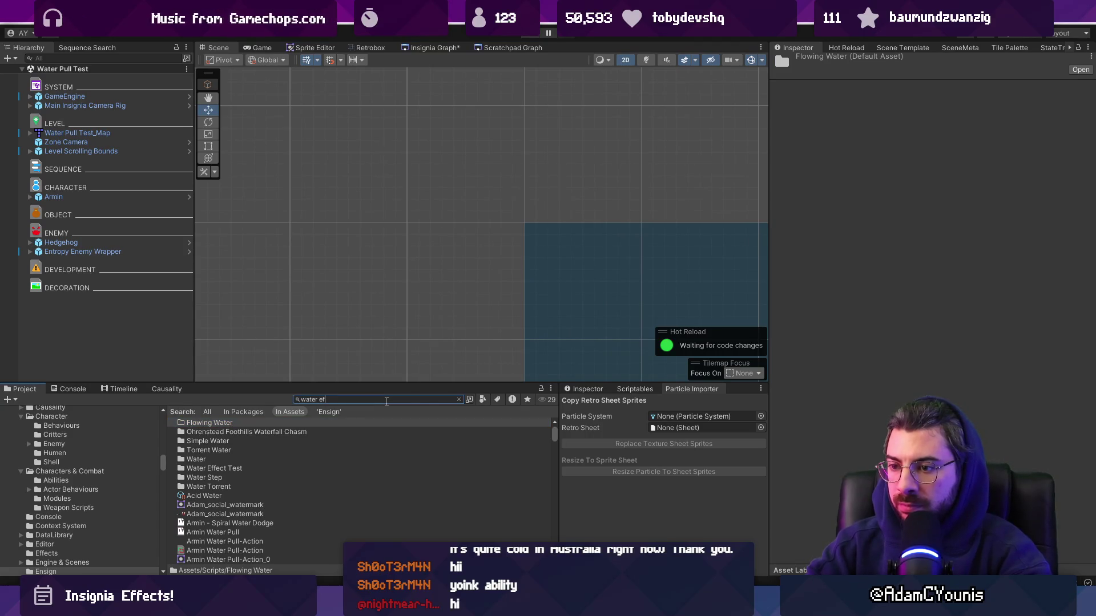
{"action": "type", "text": "fec"}
Open the Water Effect (Directional) prefab, inspect its Water Effect child, exit, and enter Play mode.
{"action": "left_click", "coordinate": [243, 496]}
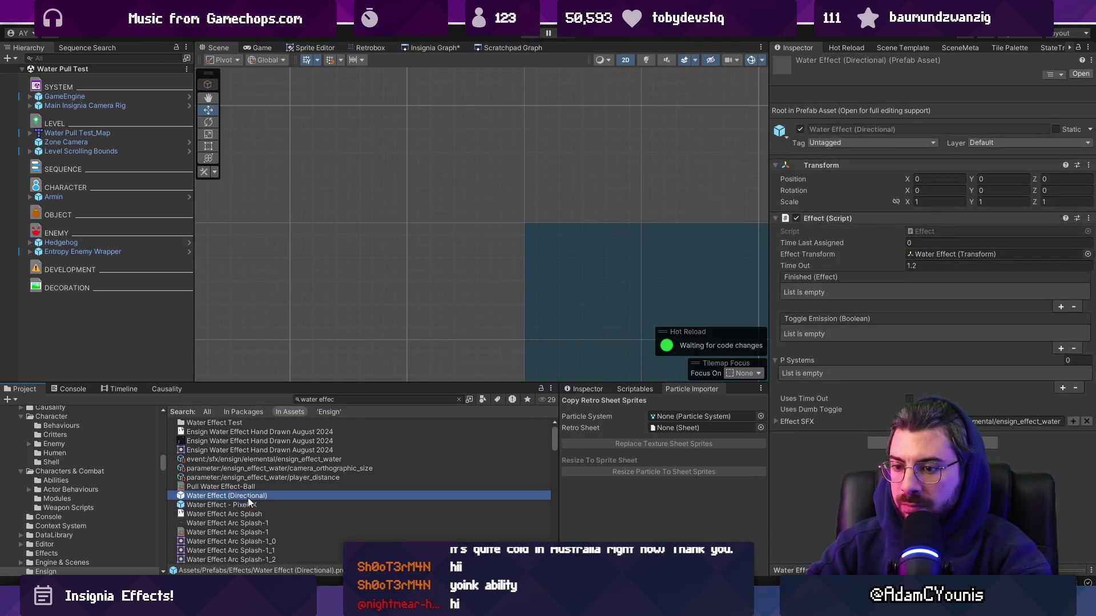
{"action": "double_click", "coordinate": [255, 498]}
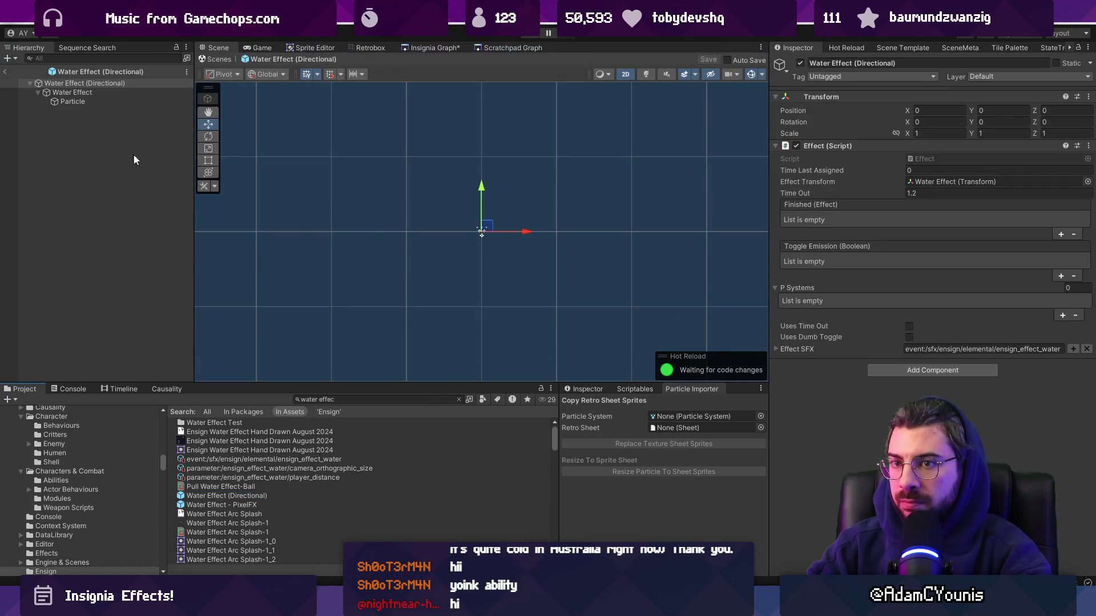
{"action": "left_click", "coordinate": [76, 91]}
{"action": "left_click", "coordinate": [211, 60]}
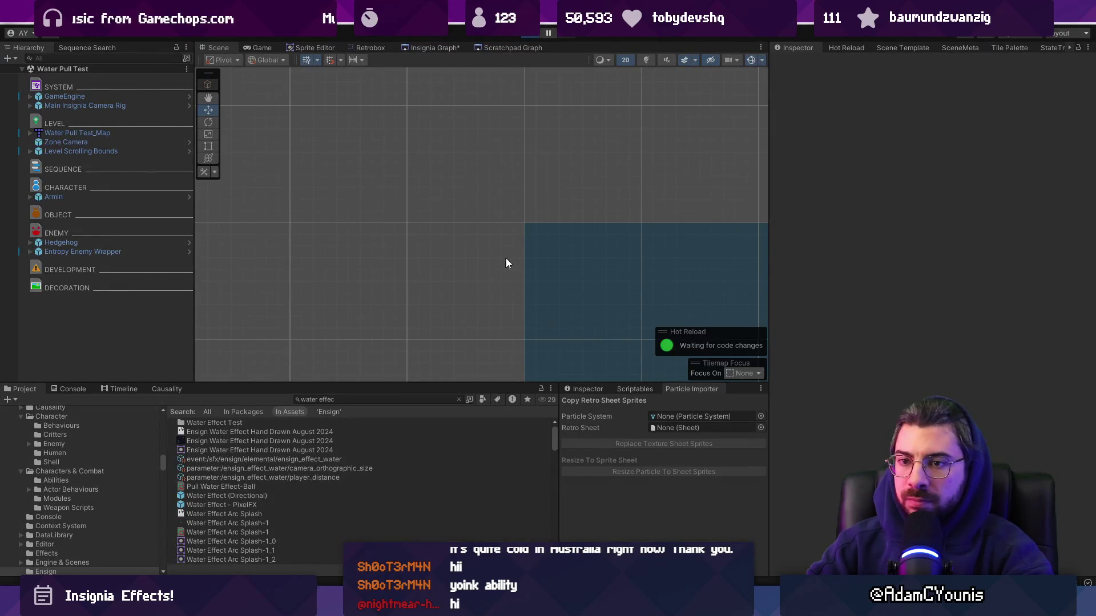
{"action": "key", "text": "ctrl+p"}
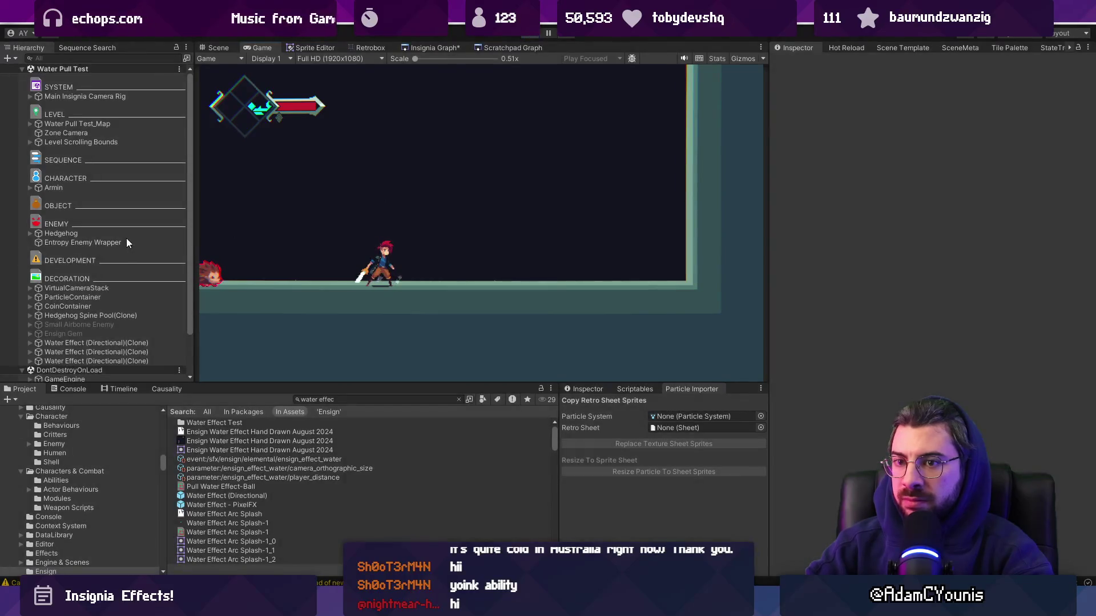
Toggle Align To Velocity and turn off Allow Emission Over Distance on the Water Effect emitter, then save.
{"action": "key", "text": "ctrl+p"}
{"action": "double_click", "coordinate": [349, 494]}
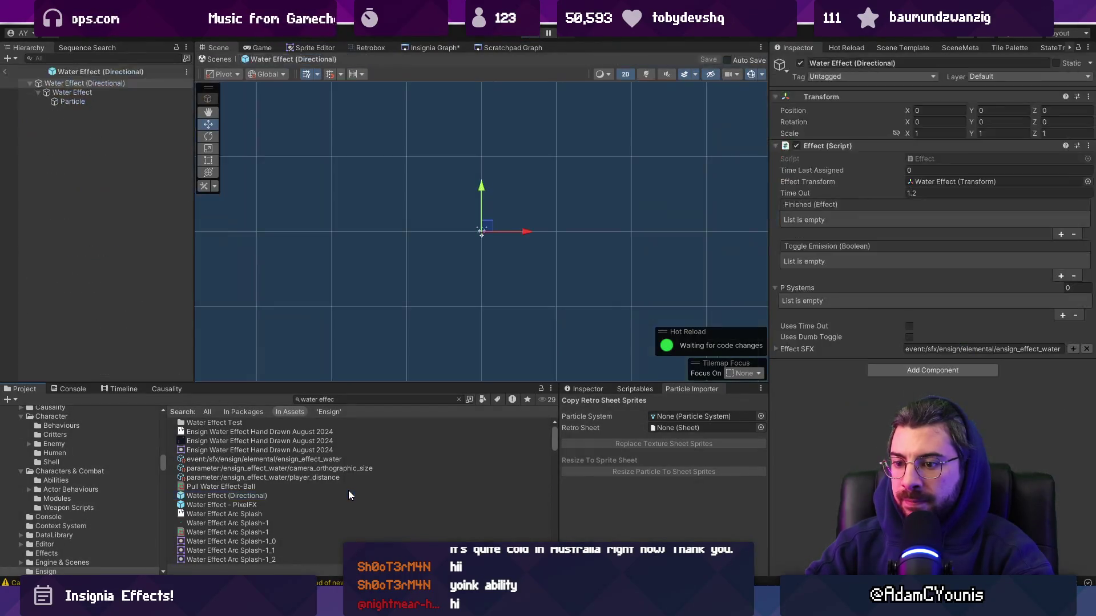
{"action": "left_click", "coordinate": [72, 92]}
{"action": "left_click", "coordinate": [909, 265]}
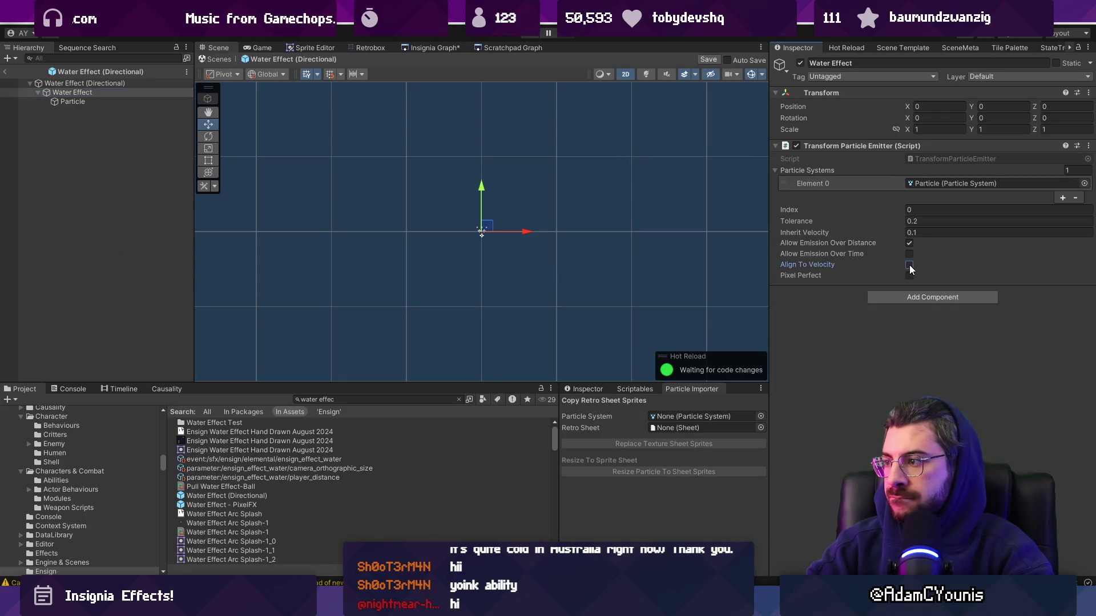
{"action": "left_click", "coordinate": [909, 243]}
{"action": "key", "text": "ctrl+s"}
{"action": "left_click", "coordinate": [218, 60]}
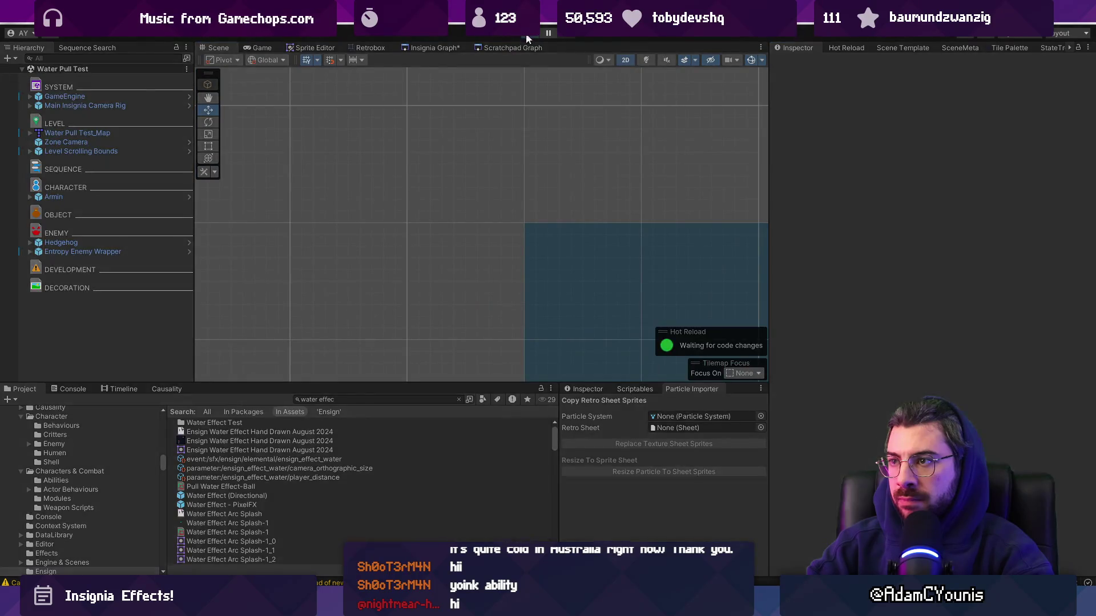
Play-test the trail, then reopen the prefab and save the emitter with Inherit Velocity 0.
{"action": "key", "text": "ctrl+p"}
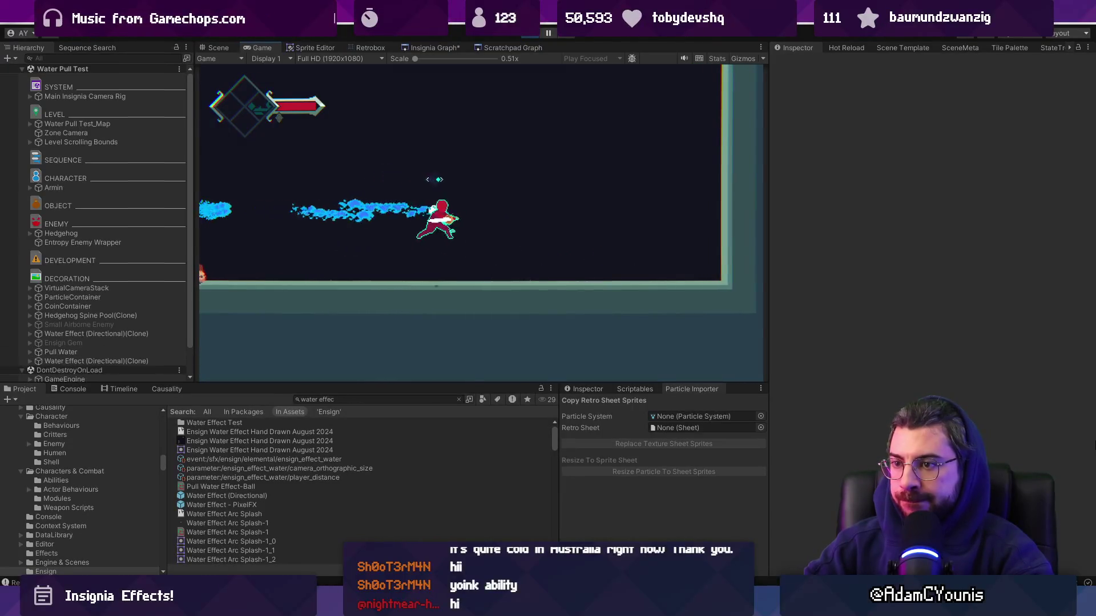
{"action": "key", "text": "ctrl+p"}
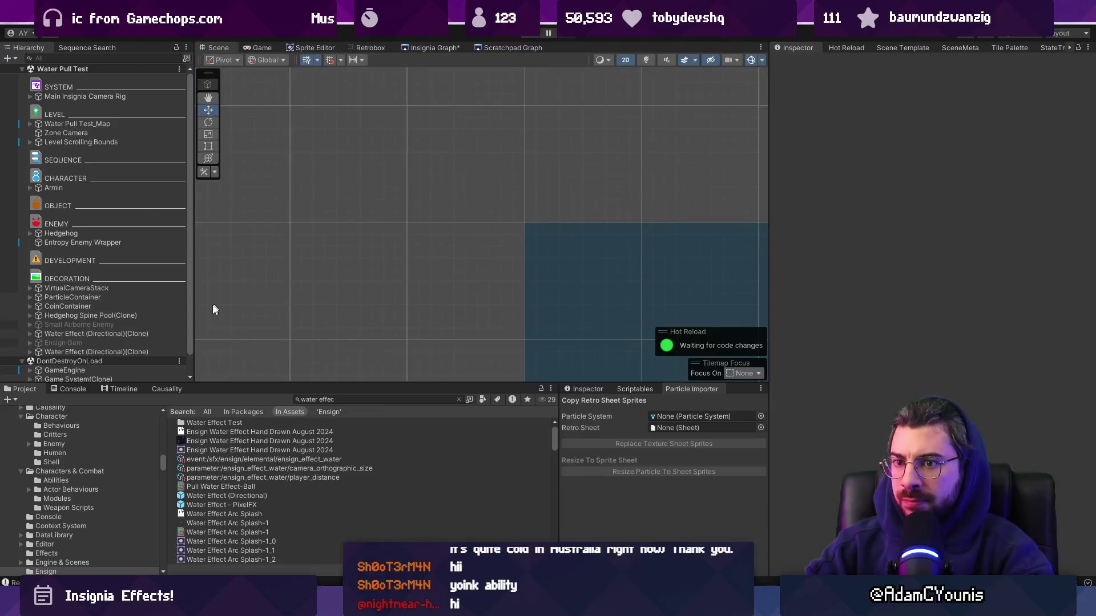
{"action": "left_click", "coordinate": [224, 496]}
{"action": "double_click", "coordinate": [227, 497]}
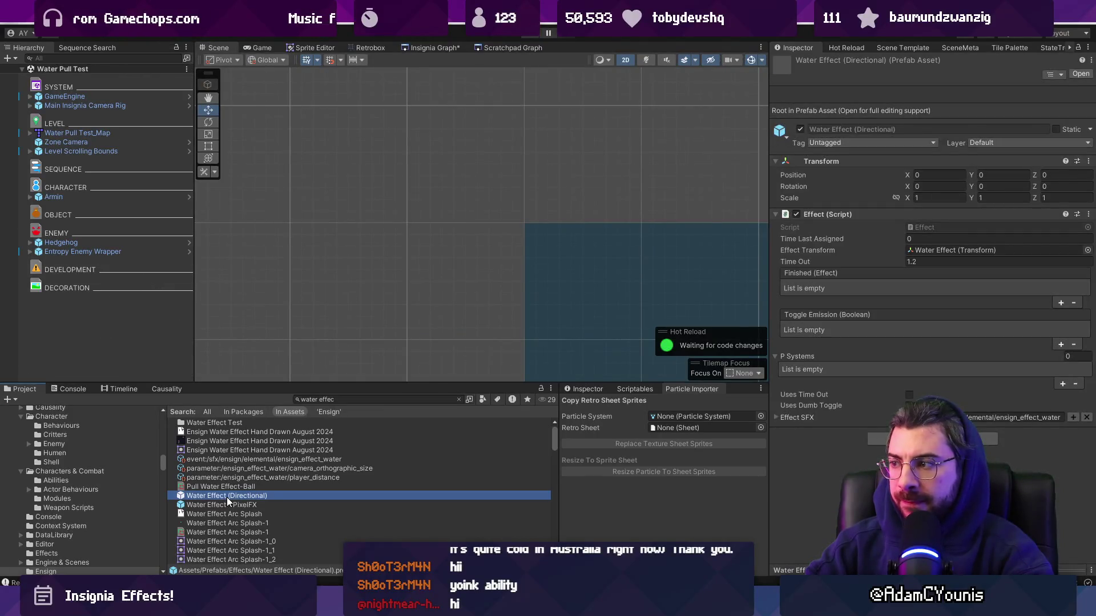
{"action": "left_click", "coordinate": [69, 92]}
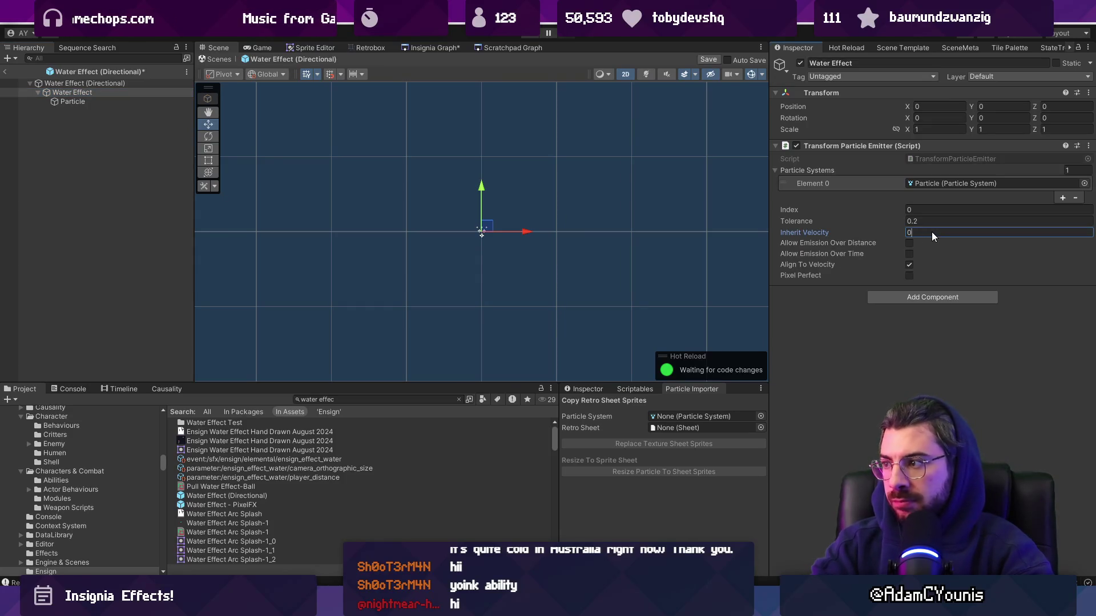
{"action": "key", "text": "ctrl+s"}
{"action": "left_click", "coordinate": [222, 60]}
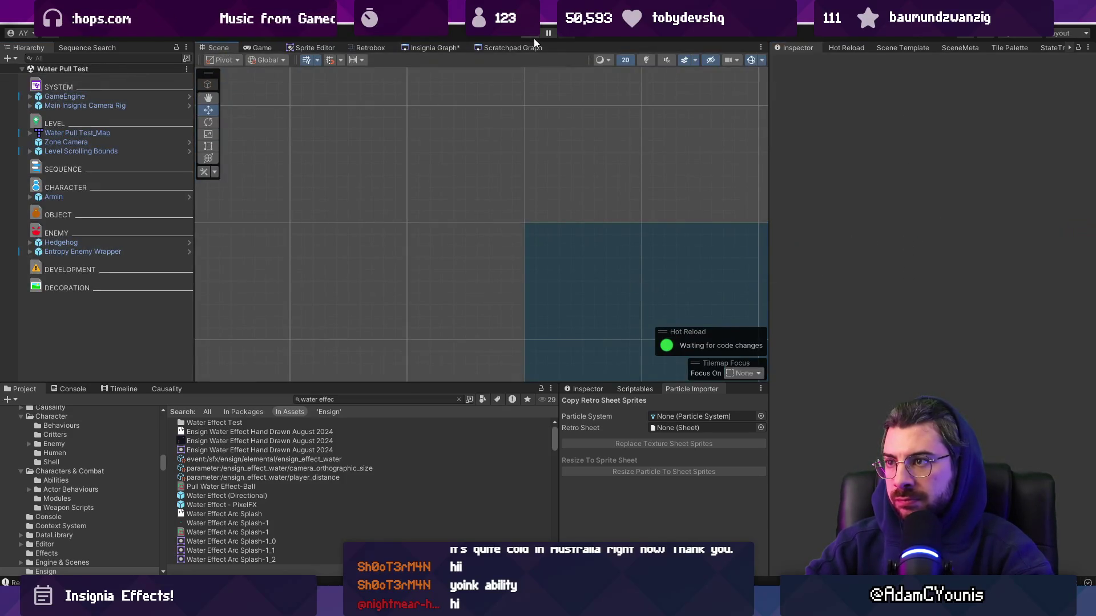
Enter Play mode with Ctrl+P to test the revised Water Effect (Directional) trail.
{"action": "key", "text": "ctrl+p"}
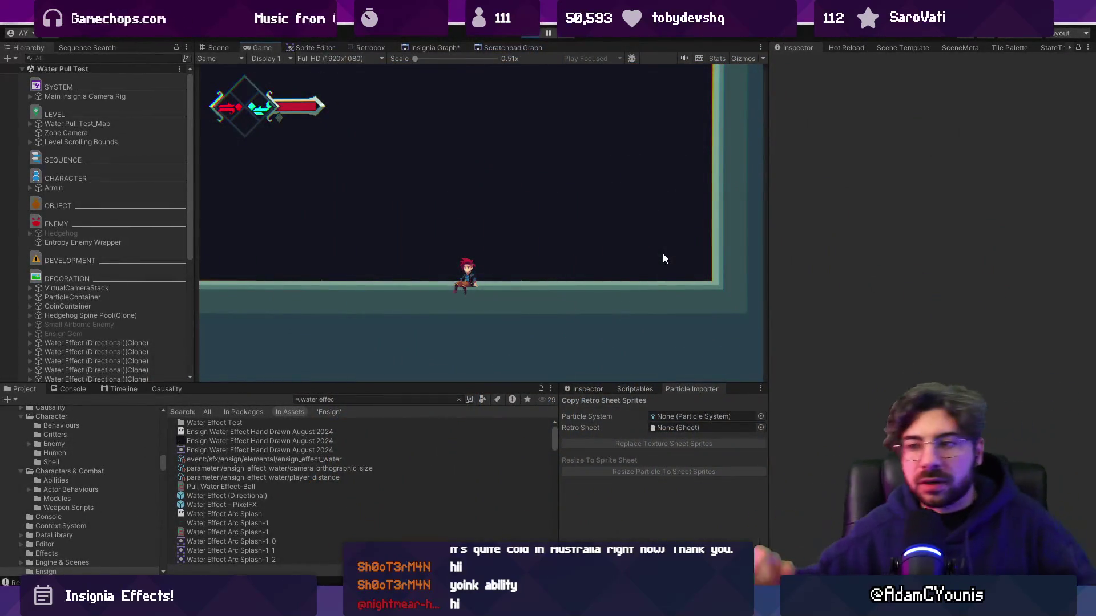
Run left, trigger the sword thrust, zoom the Game view to 0.85x, and stop Play mode.
{"action": "key", "text": "Left"}
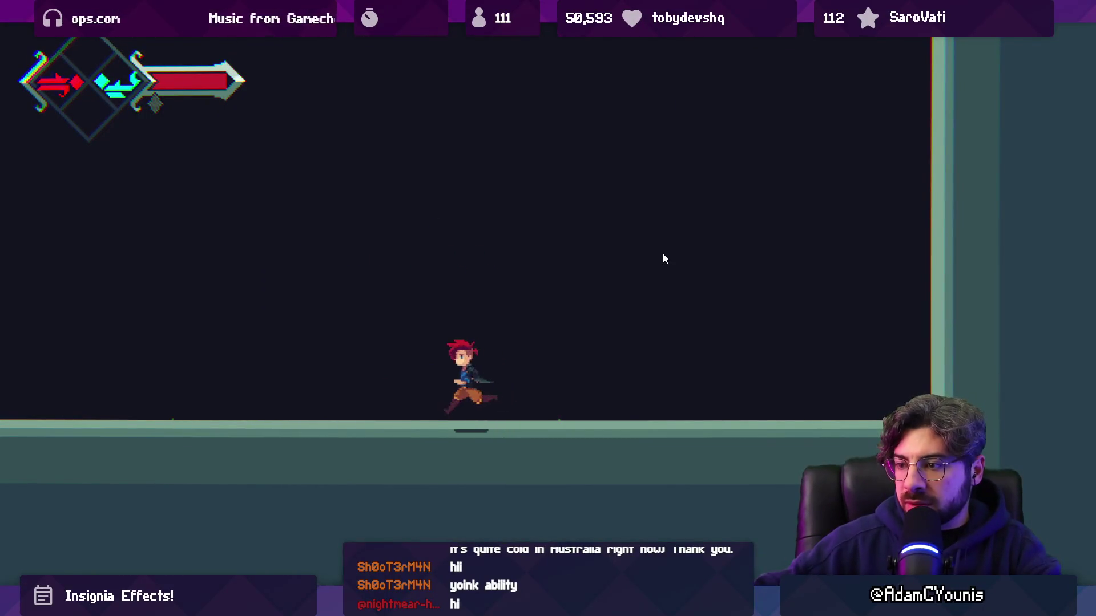
{"action": "key", "text": "e"}
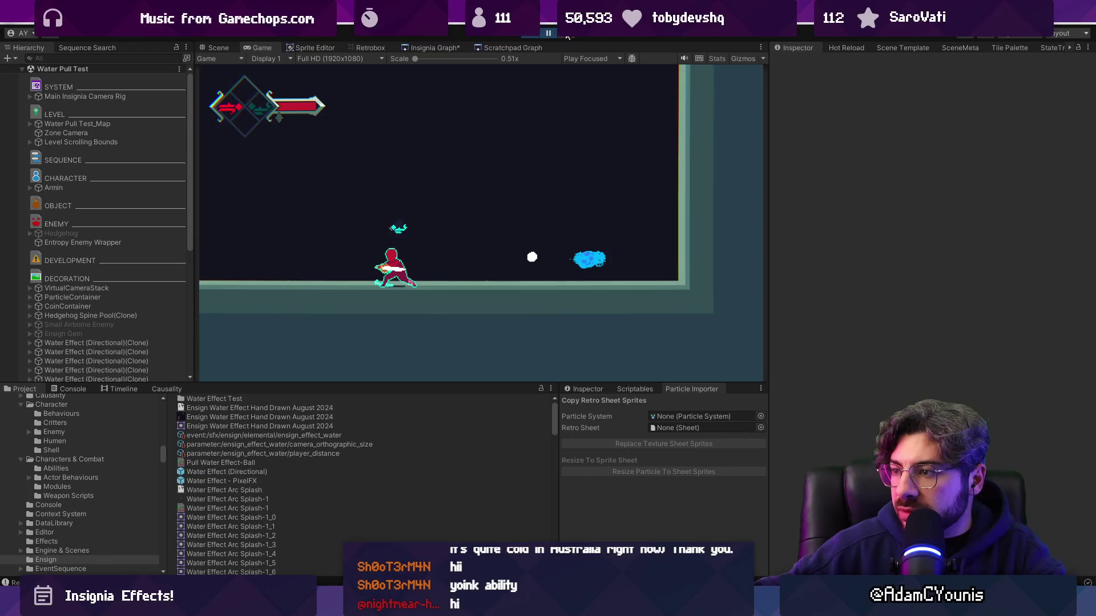
{"action": "scroll", "coordinate": [594, 257], "scroll_direction": "up", "scroll_amount": 3}
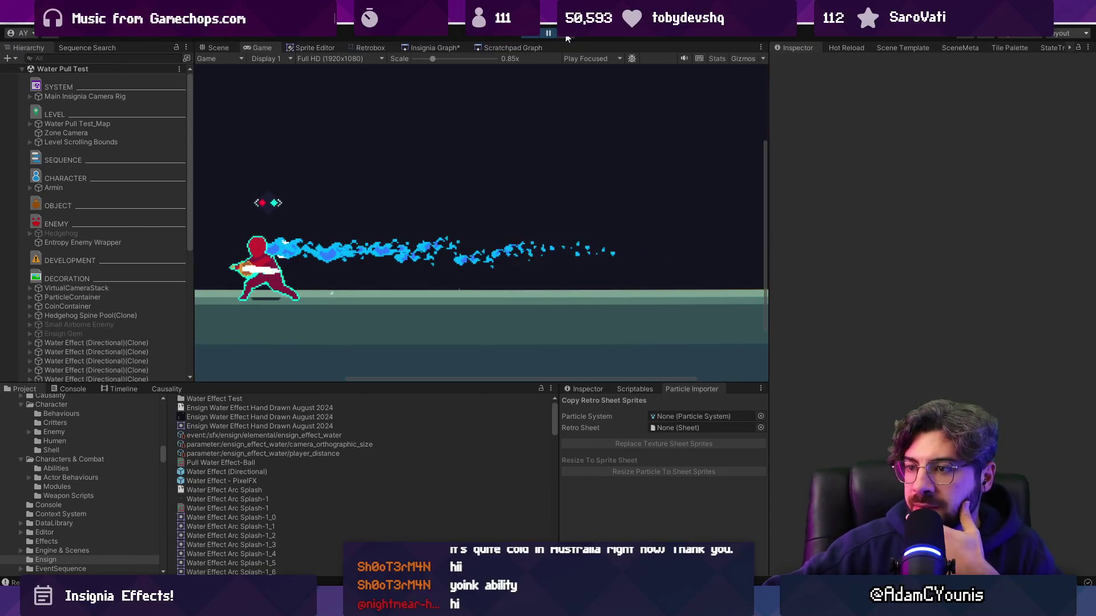
{"action": "left_click", "coordinate": [534, 35]}
Open TransformParticleEmitter.cs and review its emission setup, toggleEmission listener, and tolerance check.
{"action": "key", "text": "alt+Tab"}
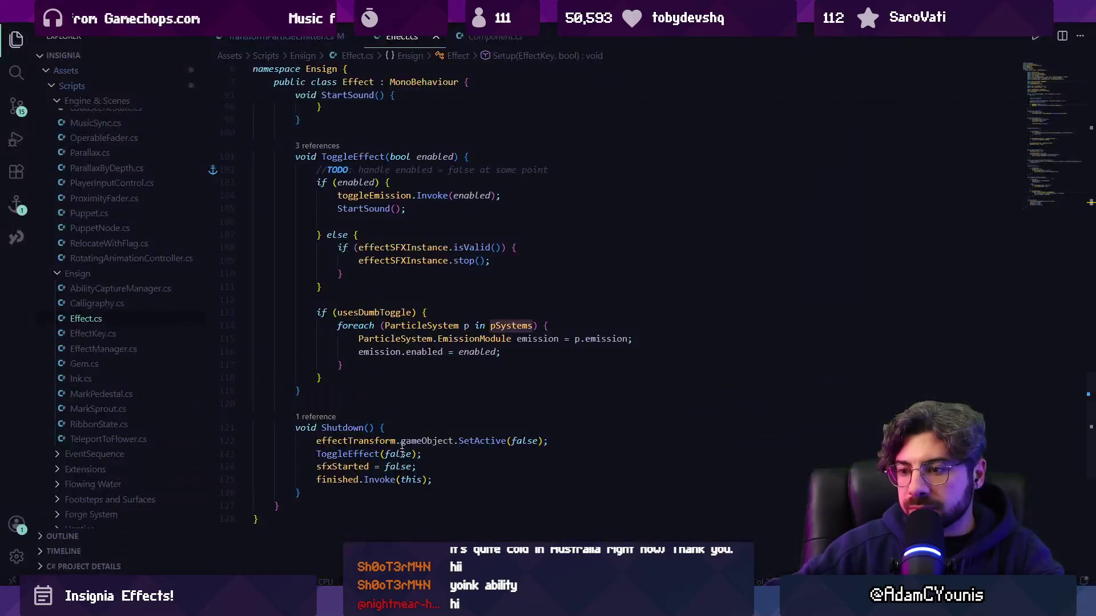
{"action": "scroll", "coordinate": [400, 370], "scroll_direction": "up", "scroll_amount": 5}
{"action": "key", "text": "ctrl+Tab"}
{"action": "scroll", "coordinate": [430, 350], "scroll_direction": "up", "scroll_amount": 5}
{"action": "left_click", "coordinate": [427, 381]}
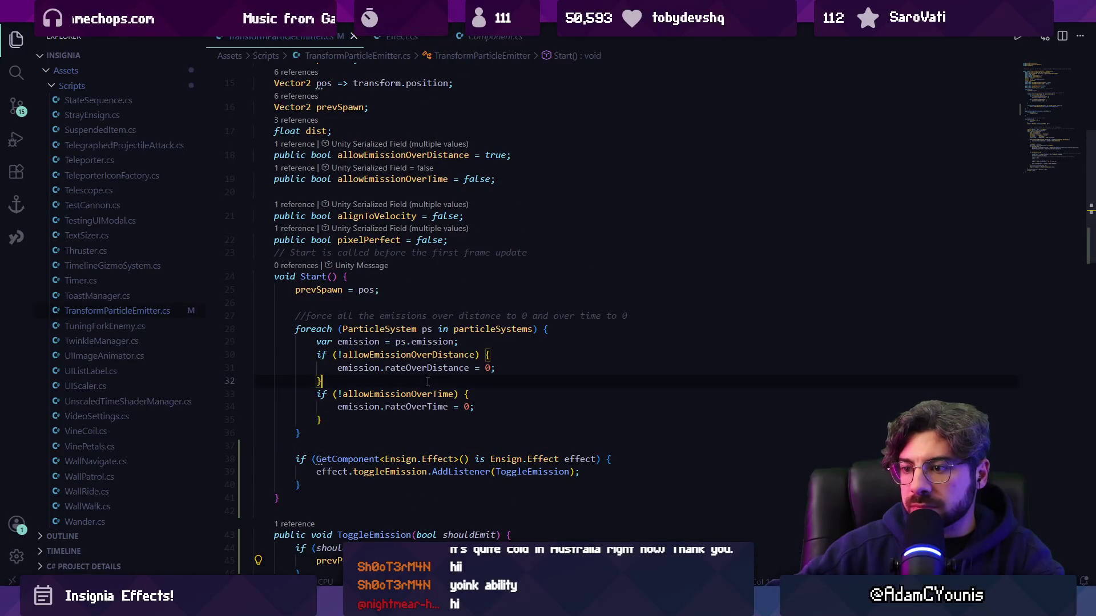
{"action": "left_click", "coordinate": [448, 420]}
{"action": "scroll", "coordinate": [423, 356], "scroll_direction": "down", "scroll_amount": 3}
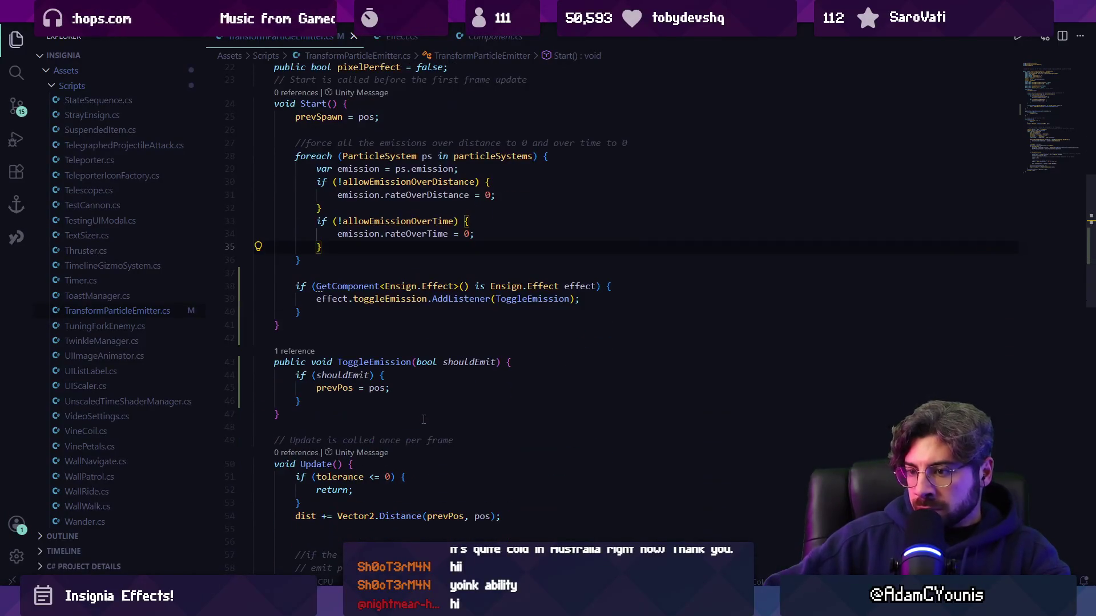
{"action": "left_click", "coordinate": [389, 317]}
{"action": "scroll", "coordinate": [382, 320], "scroll_direction": "down", "scroll_amount": 3}
{"action": "left_click", "coordinate": [375, 321]}
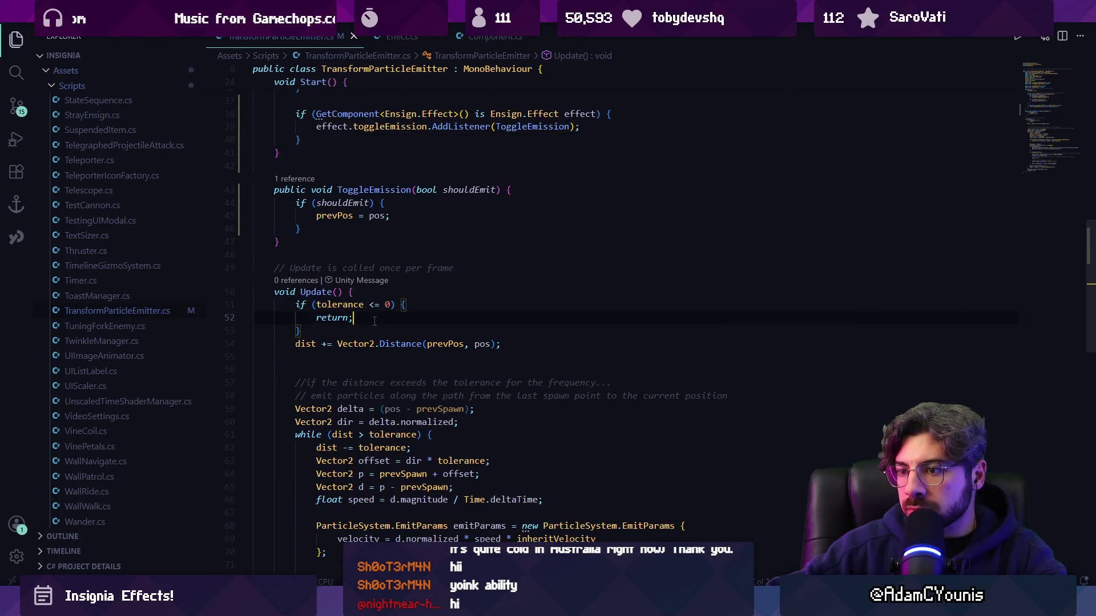
{"action": "scroll", "coordinate": [399, 319], "scroll_direction": "down", "scroll_amount": 1}
Delete the stray blank line in Update and save the script.
{"action": "left_click", "coordinate": [422, 315]}
{"action": "key", "text": "BackSpace"}
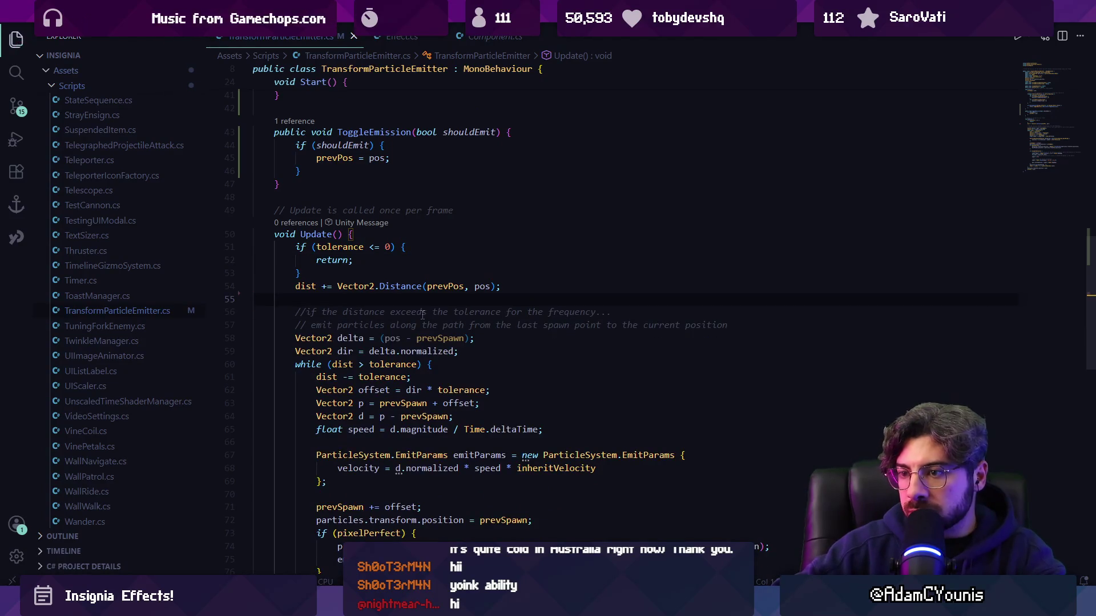
{"action": "key", "text": "BackSpace"}
{"action": "key", "text": "ctrl+s"}
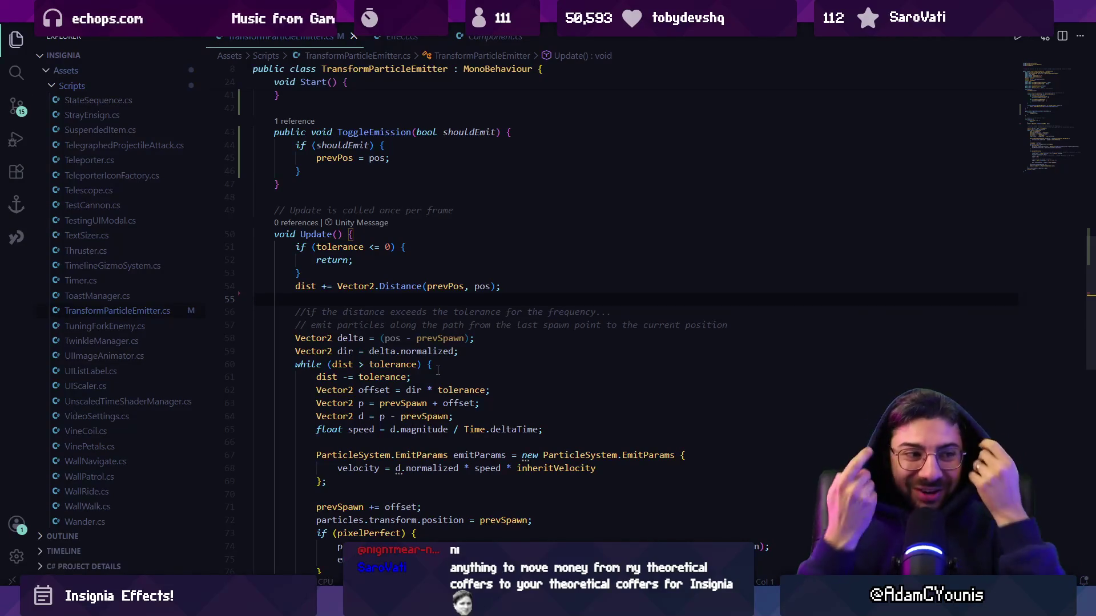
Add prevSpawn = pos; under prevPos = pos; in ToggleEmission and save the script.
{"action": "left_click", "coordinate": [464, 351]}
{"action": "left_click", "coordinate": [493, 342]}
{"action": "key", "text": "Left"}
{"action": "key", "text": "Left"}
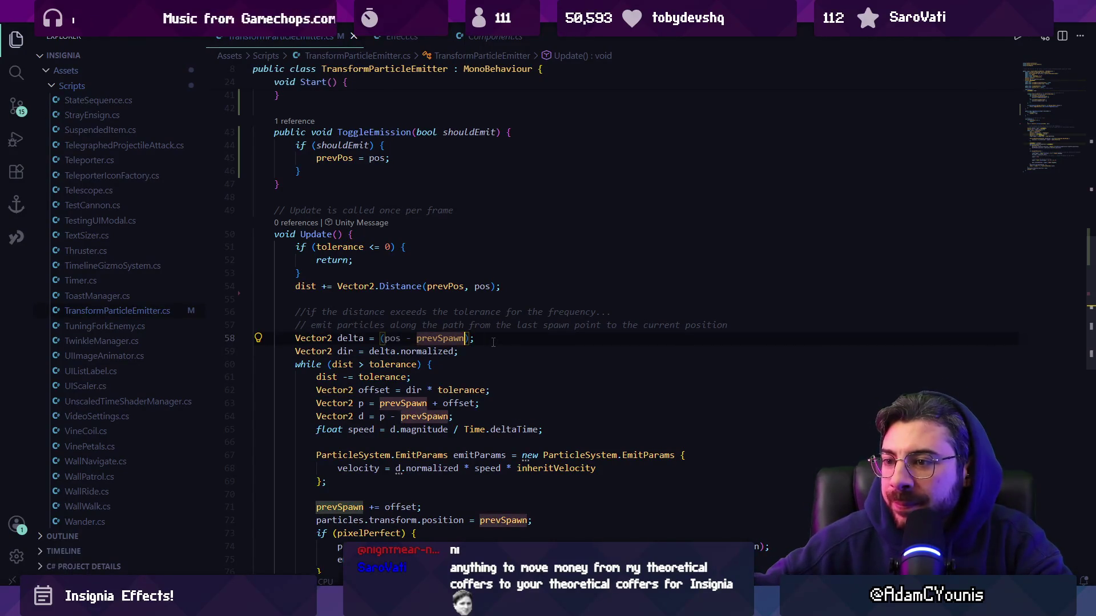
{"action": "scroll", "coordinate": [451, 309], "scroll_direction": "up", "scroll_amount": 4}
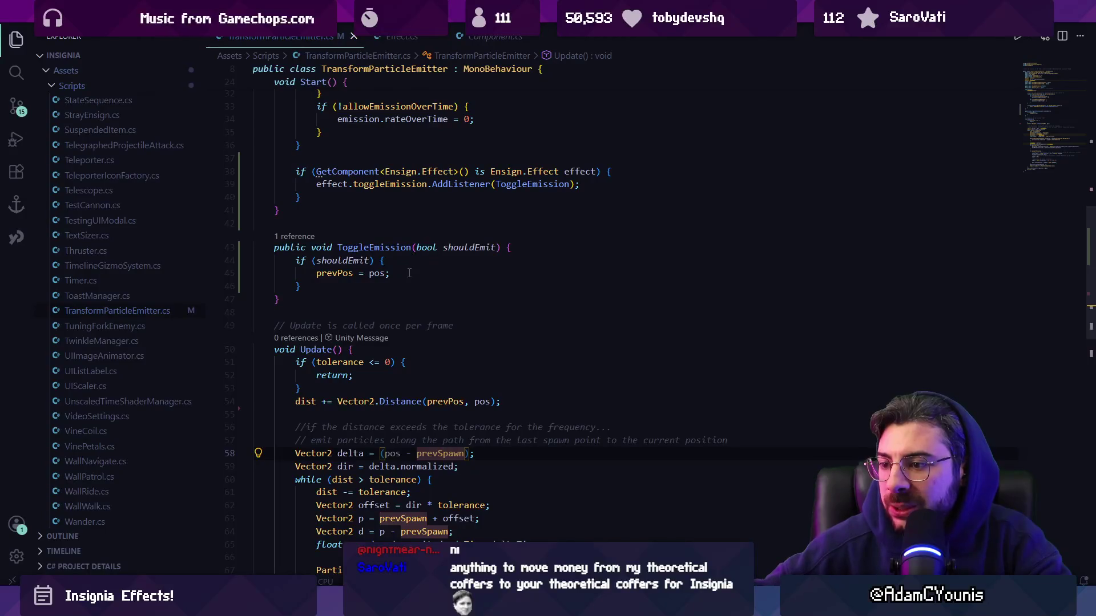
{"action": "left_click", "coordinate": [409, 276]}
{"action": "key", "text": "Return"}
{"action": "type", "text": "prev"}
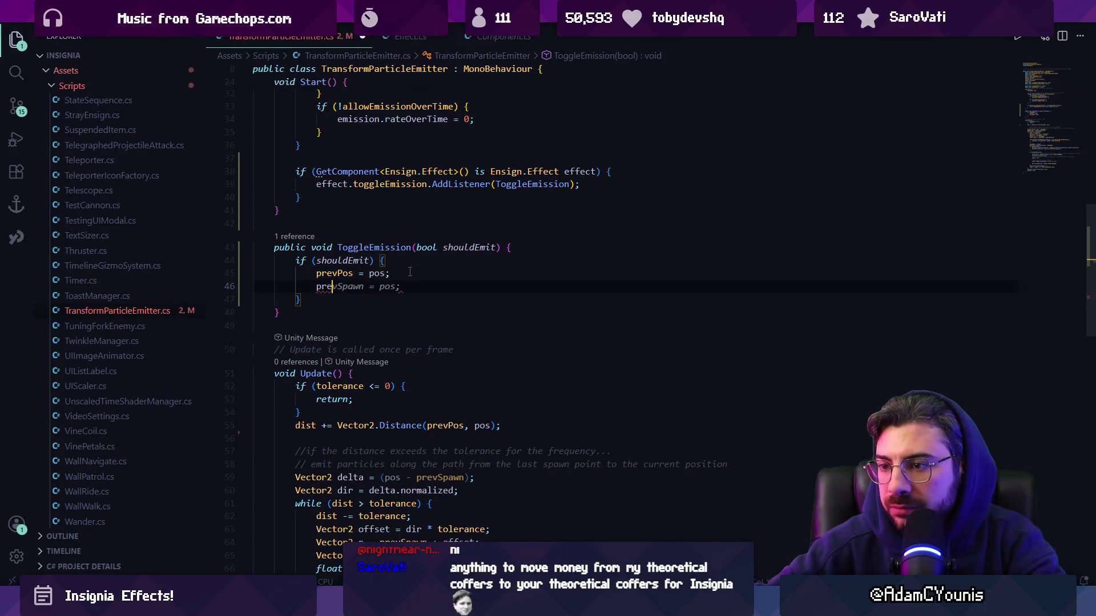
{"action": "key", "text": "Tab"}
{"action": "key", "text": "ctrl+s"}
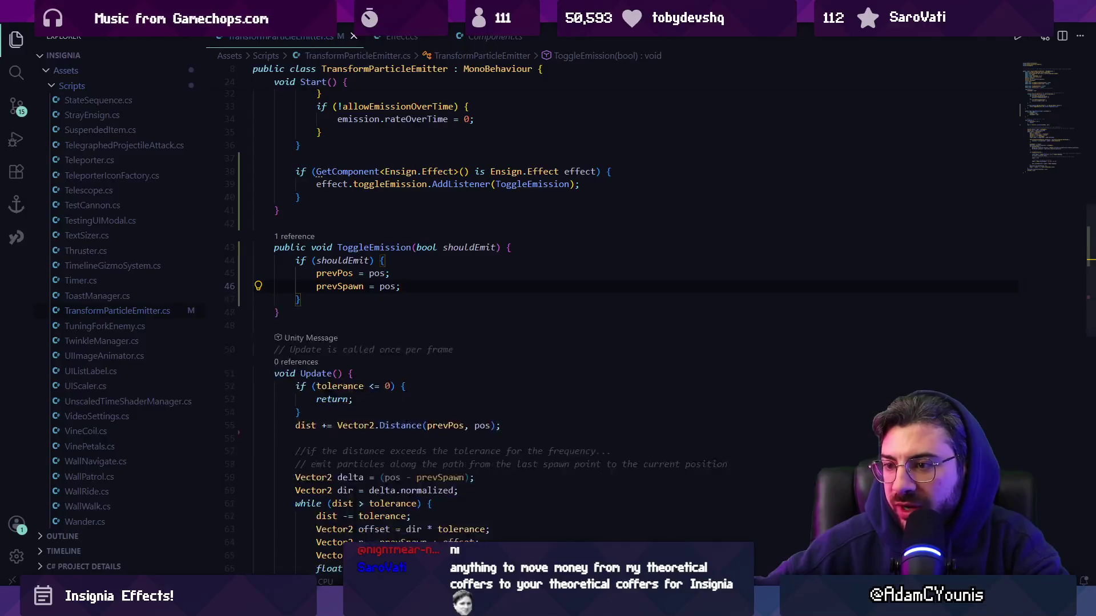
{"action": "key", "text": "alt+Tab"}
Play-test the level, jumping, attacking and dashing right twice to check the blue water trail.
{"action": "left_click", "coordinate": [521, 38]}
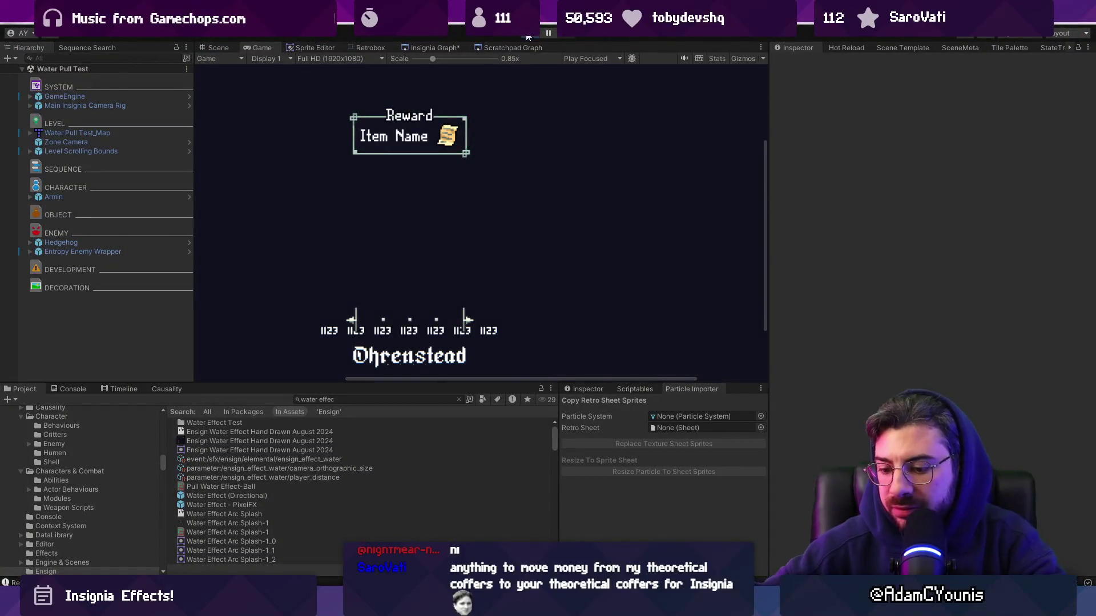
{"action": "key", "text": "x"}
{"action": "key", "text": "x"}
{"action": "key", "text": "x"}
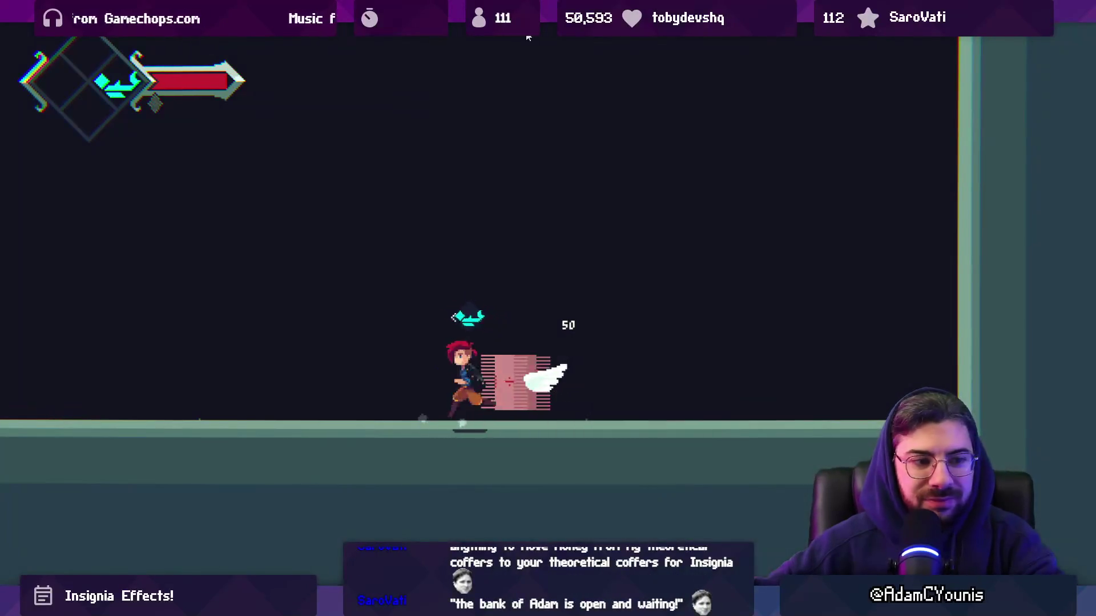
{"action": "key", "text": "c"}
{"action": "key", "text": "x"}
{"action": "key", "text": "c"}
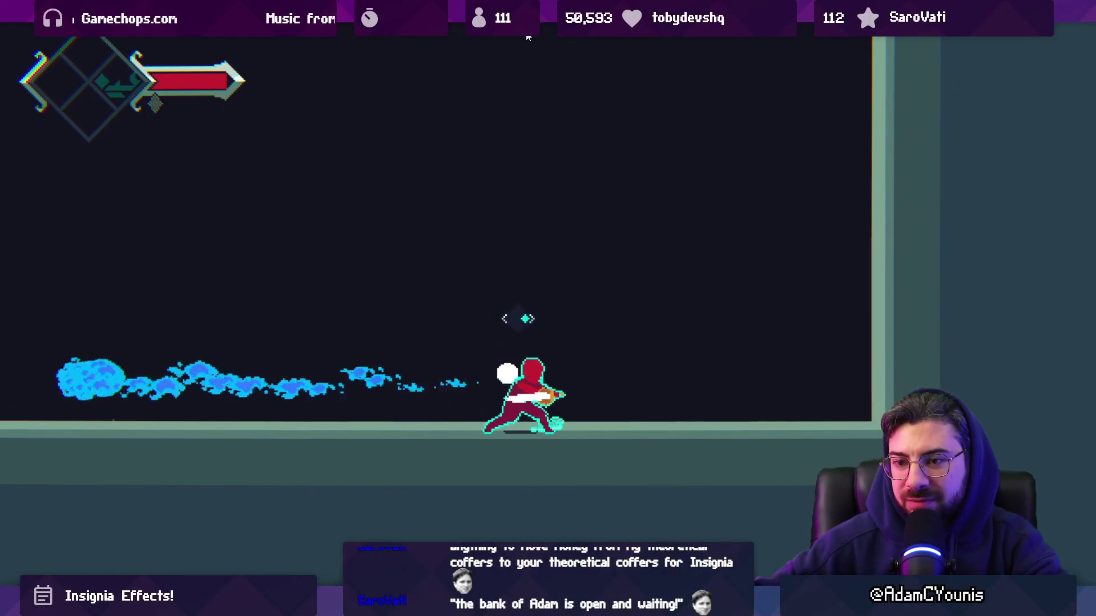
{"action": "left_click", "coordinate": [528, 37]}
{"action": "key", "text": "alt+Tab"}
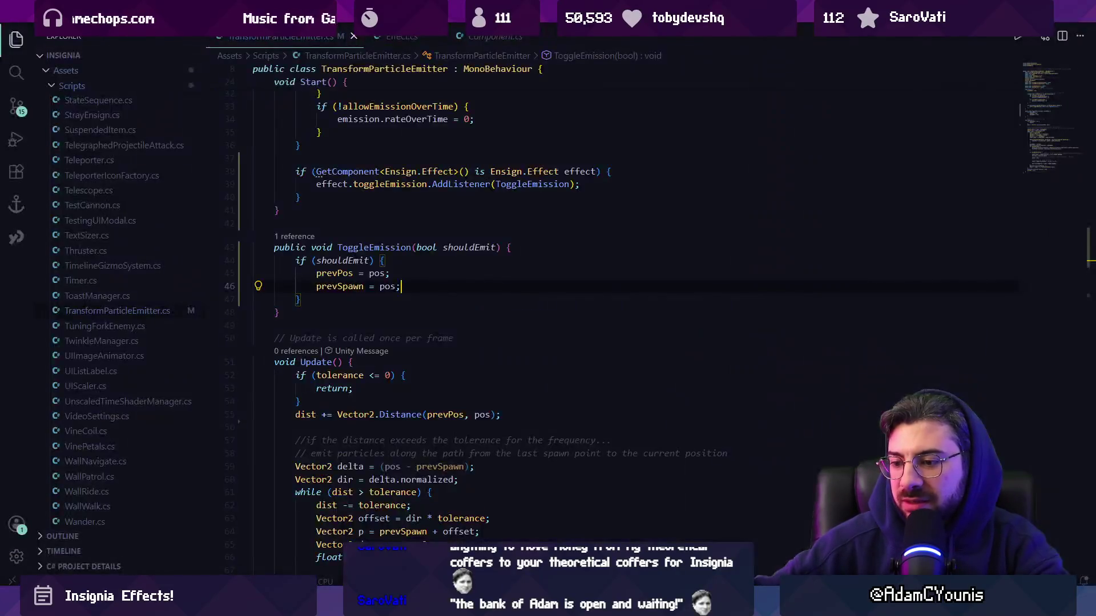
Add dist = 0; below the prevSpawn reset in ToggleEmission and save the script.
{"action": "left_click", "coordinate": [414, 395]}
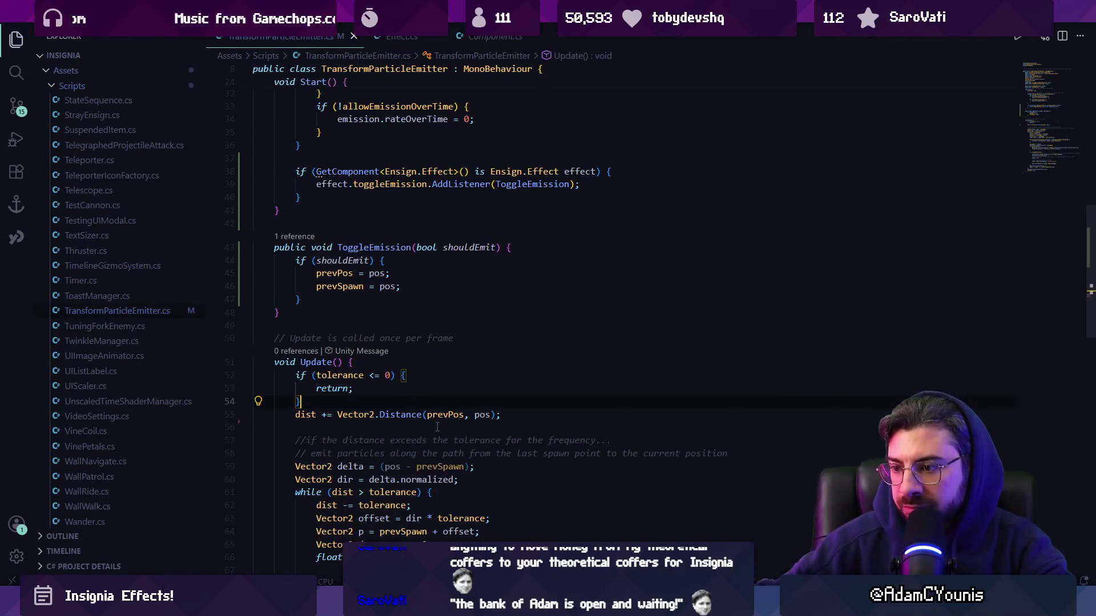
{"action": "left_click", "coordinate": [432, 467]}
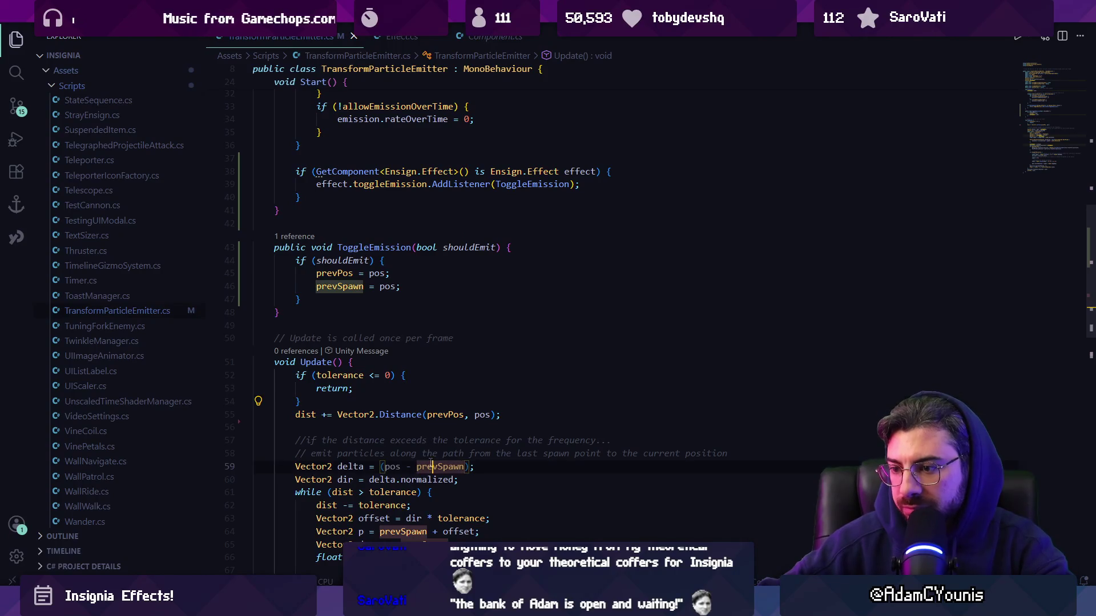
{"action": "left_click", "coordinate": [409, 283]}
{"action": "key", "text": "Return"}
{"action": "type", "text": "dist"}
{"action": "key", "text": "Tab"}
{"action": "key", "text": "ctrl+s"}
{"action": "key", "text": "alt+Tab"}
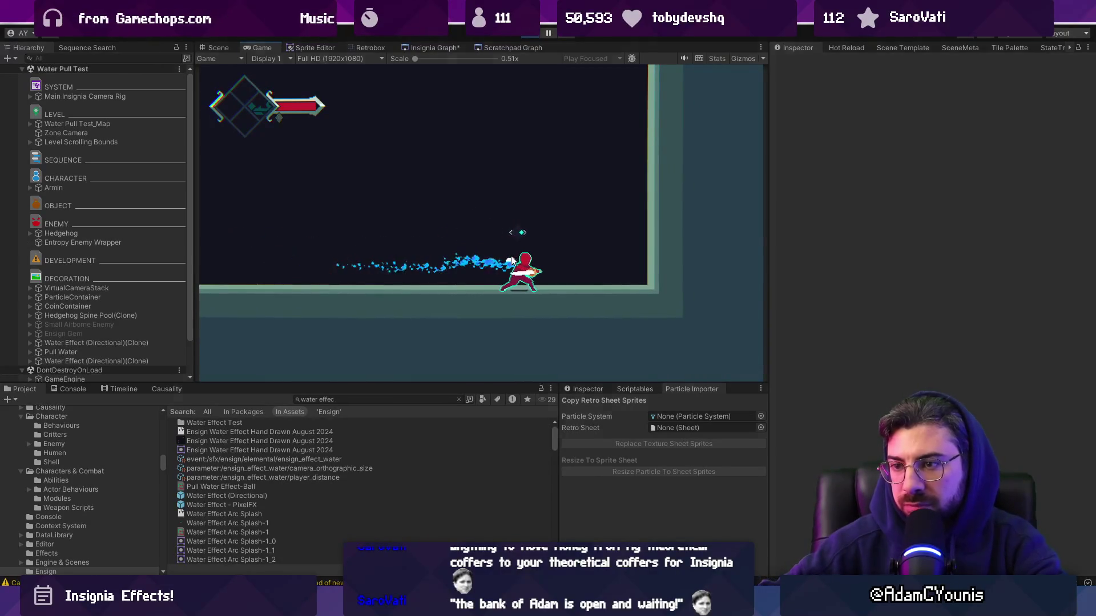
Insert Debug.Log("ToggleEmission: shouldEmit = true"); below dist = 0; using autocomplete.
{"action": "key", "text": "alt+Tab"}
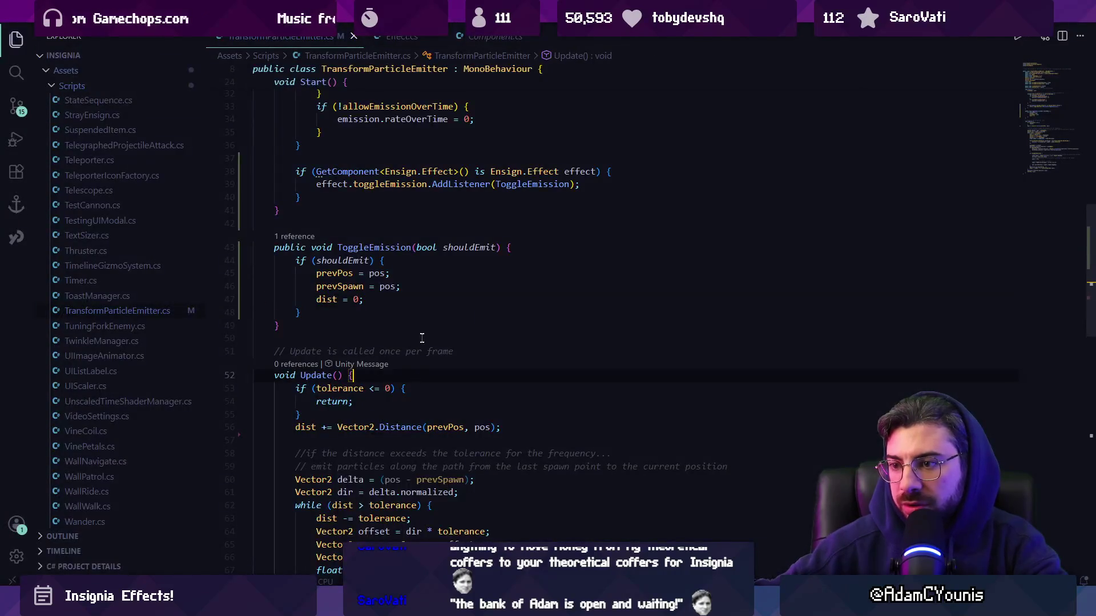
{"action": "left_click", "coordinate": [382, 183]}
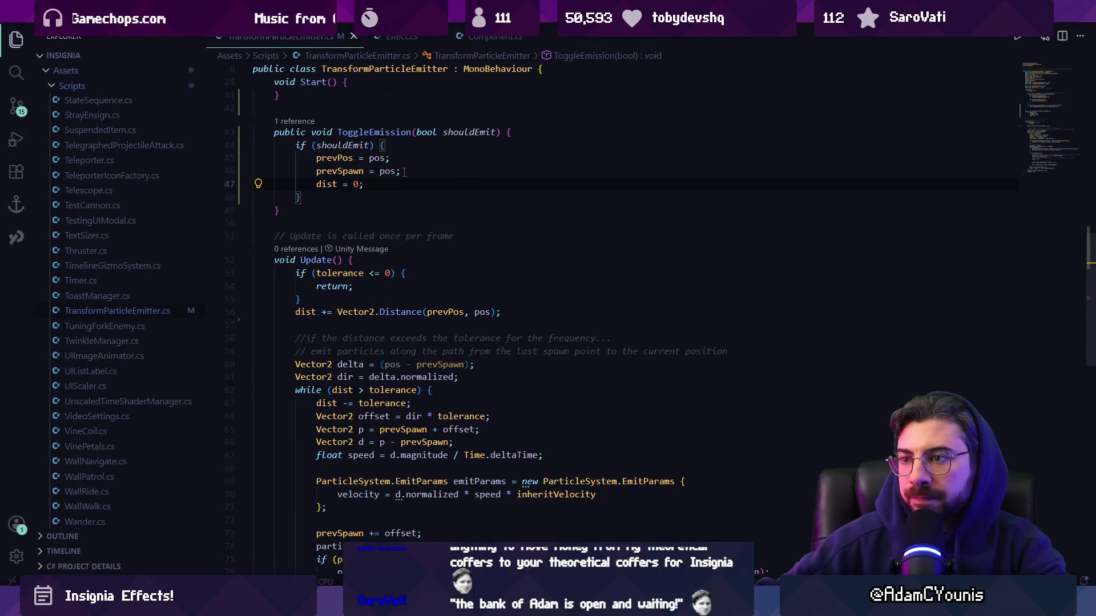
{"action": "key", "text": "Return"}
{"action": "type", "text": "Debu"}
{"action": "key", "text": "Tab"}
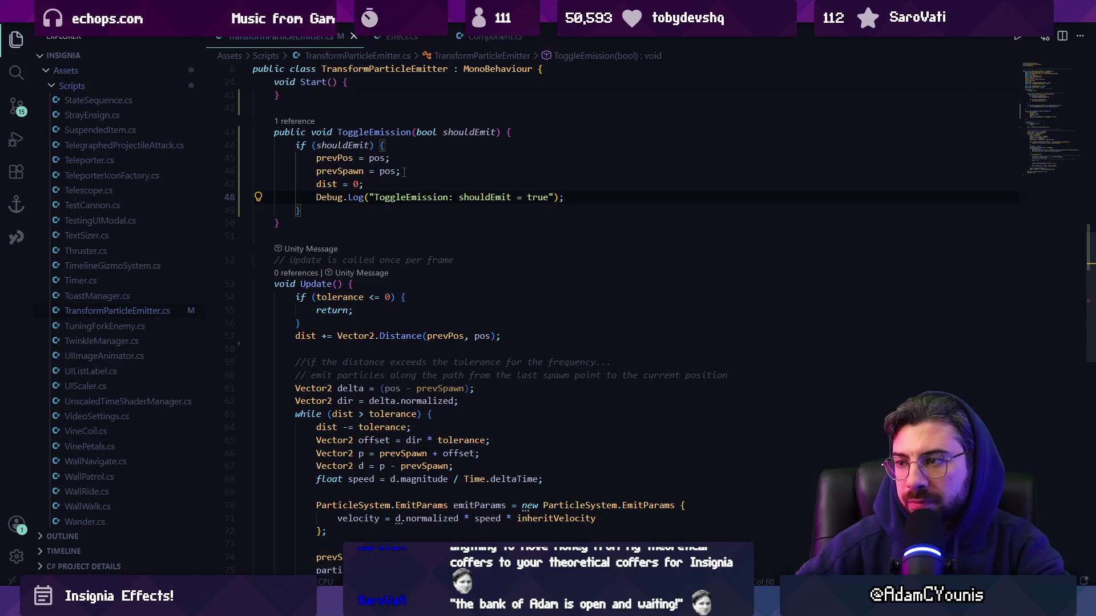
{"action": "key", "text": "alt+Tab"}
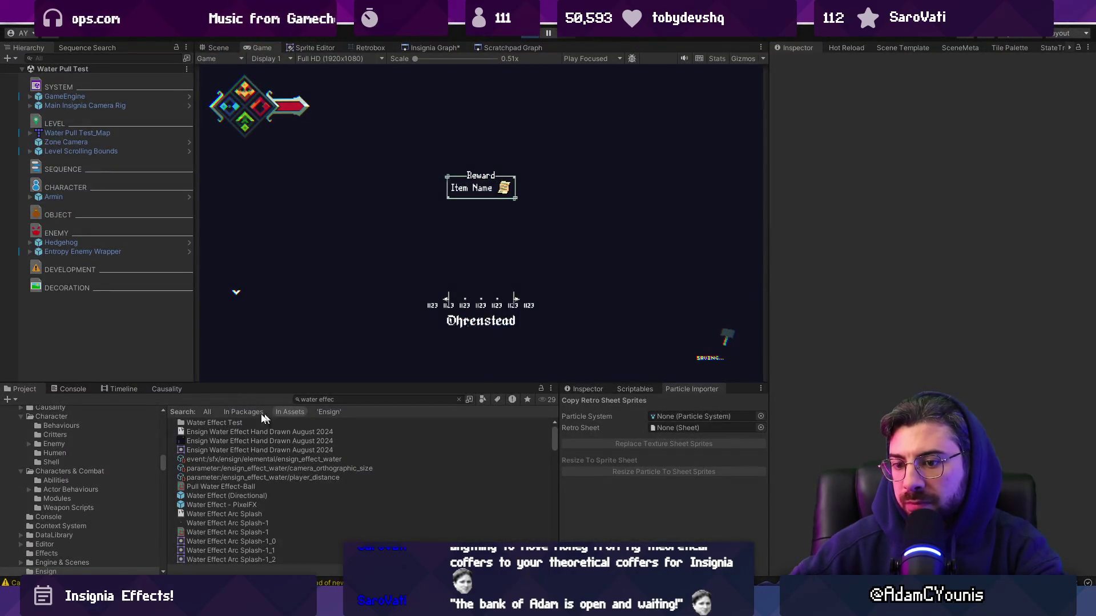
Show the Console and clear its old entries to watch for the ToggleEmission log.
{"action": "left_click", "coordinate": [70, 390]}
{"action": "left_click", "coordinate": [13, 399]}
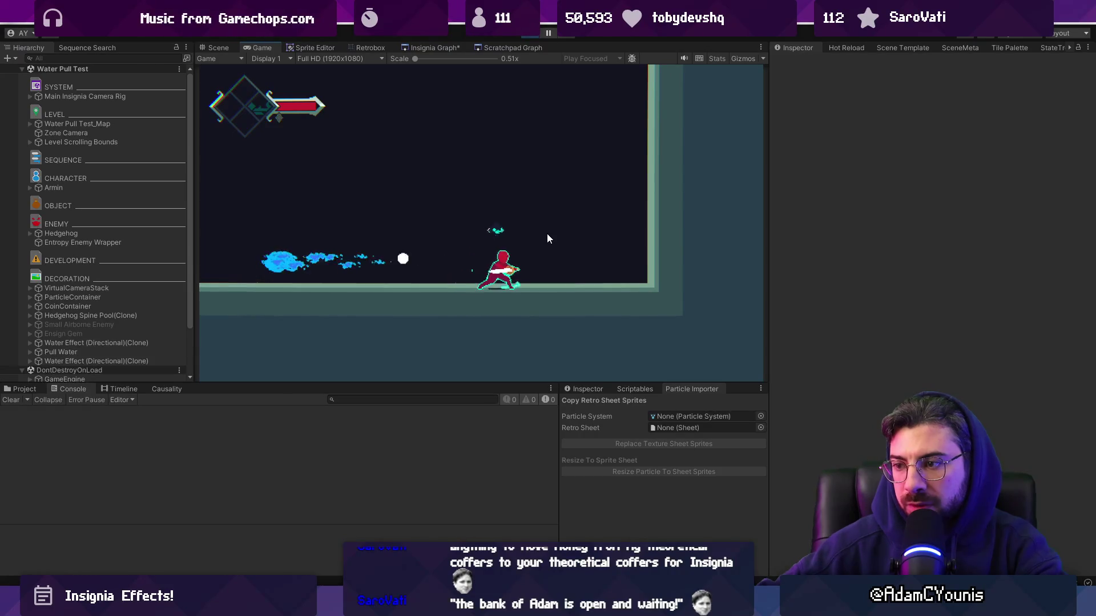
{"action": "key", "text": "alt+Tab"}
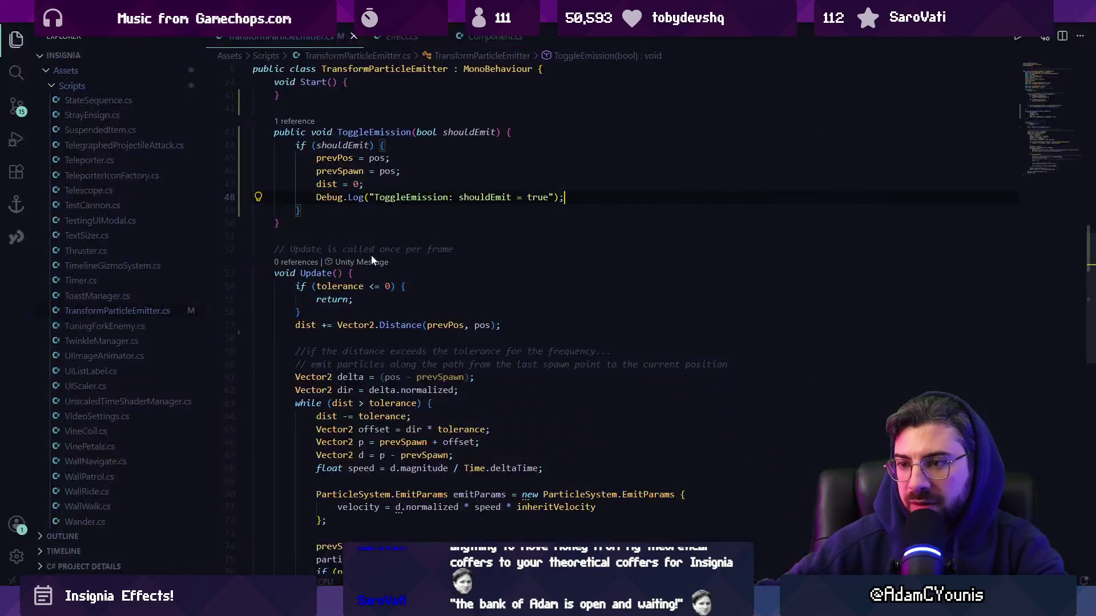
Change line 38 to call transform.parent.GetComponent and save TransformParticleEmitter.cs.
{"action": "triple_click", "coordinate": [348, 197]}
{"action": "scroll", "coordinate": [339, 133], "scroll_direction": "up", "scroll_amount": 5}
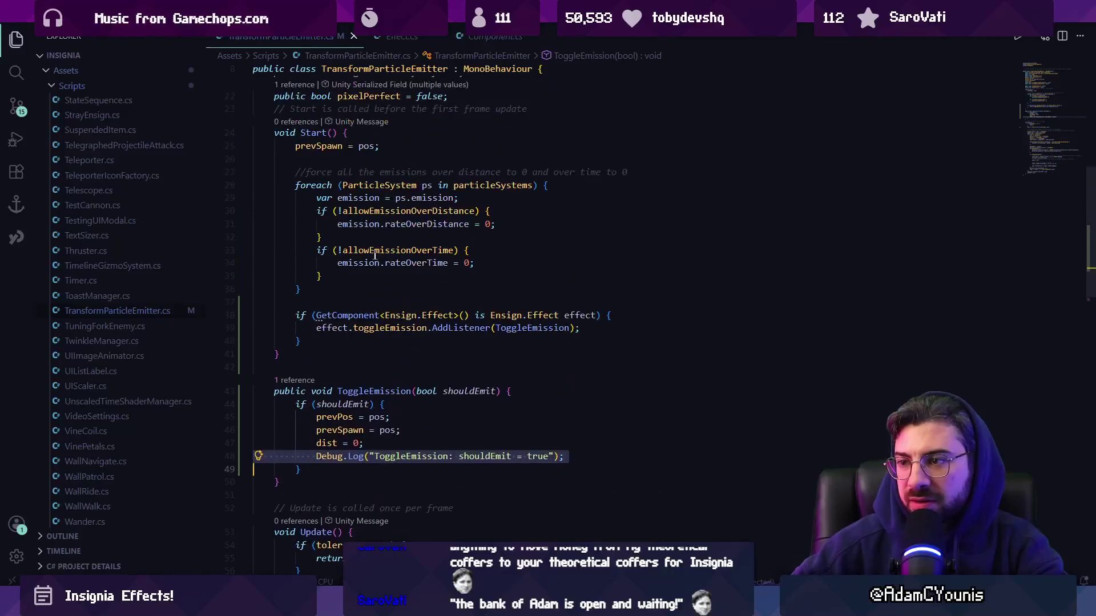
{"action": "left_click", "coordinate": [397, 332]}
{"action": "left_click", "coordinate": [608, 326]}
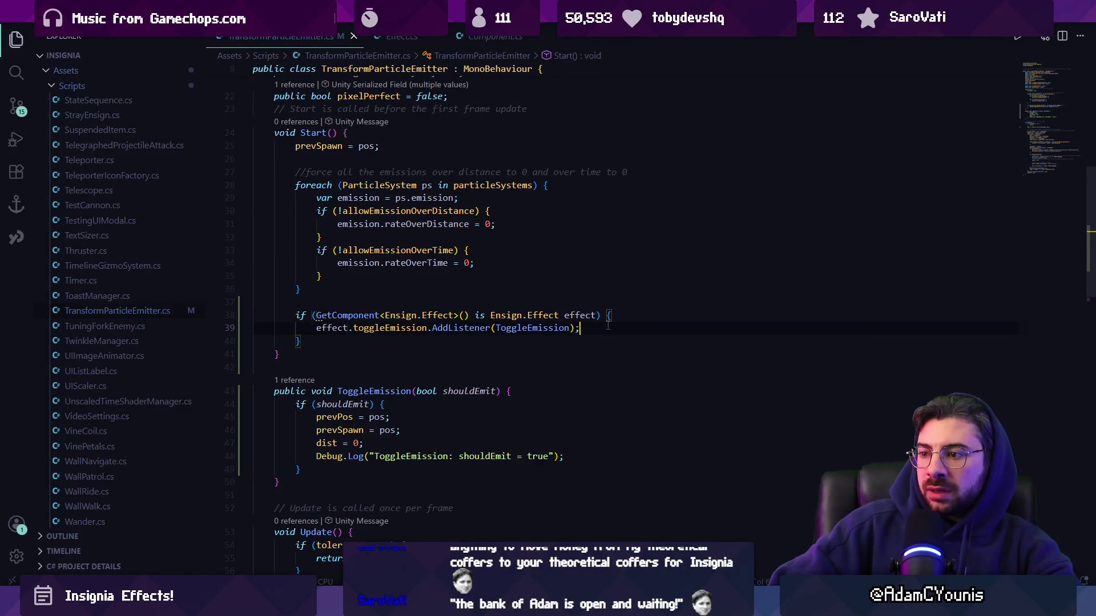
{"action": "left_click", "coordinate": [317, 315]}
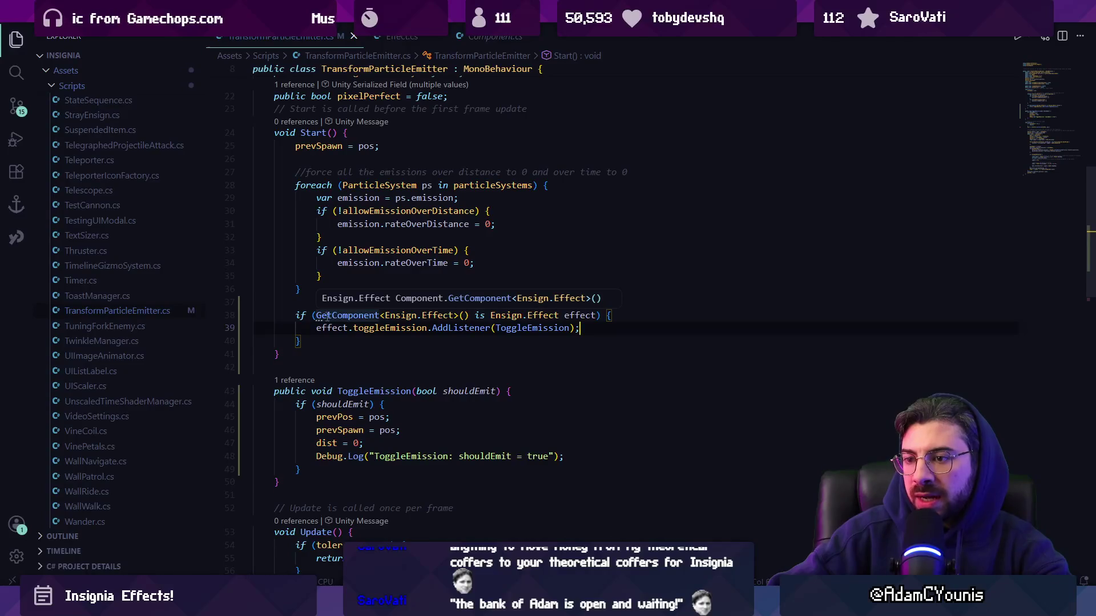
{"action": "type", "text": "transform.Par"}
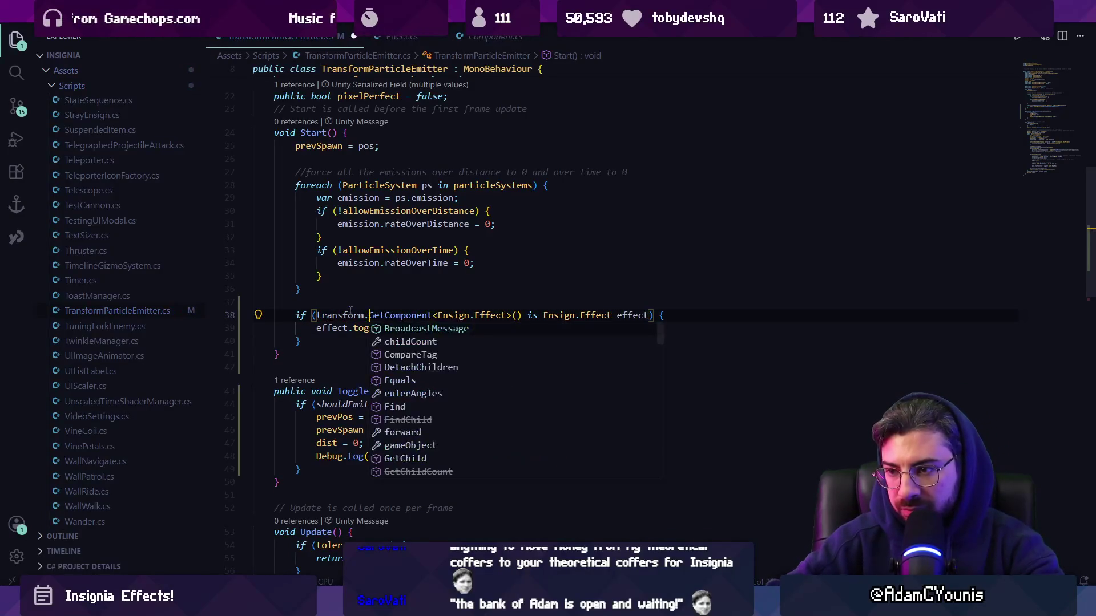
{"action": "type", "text": "."}
{"action": "type", "text": "."}
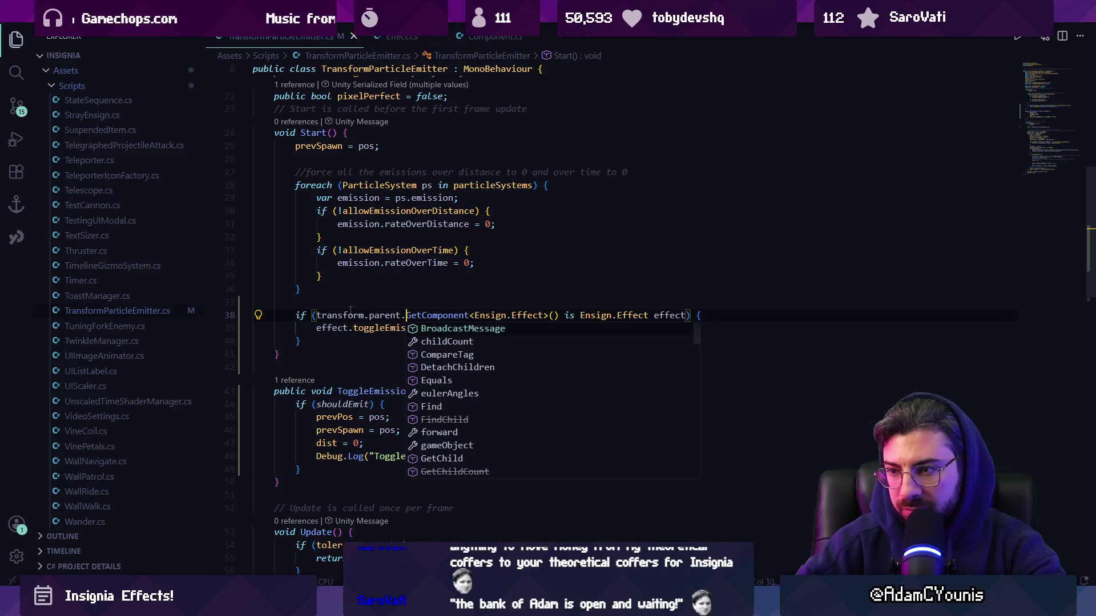
{"action": "key", "text": "Escape"}
{"action": "key", "text": "ctrl+s"}
{"action": "key", "text": "alt+Tab"}
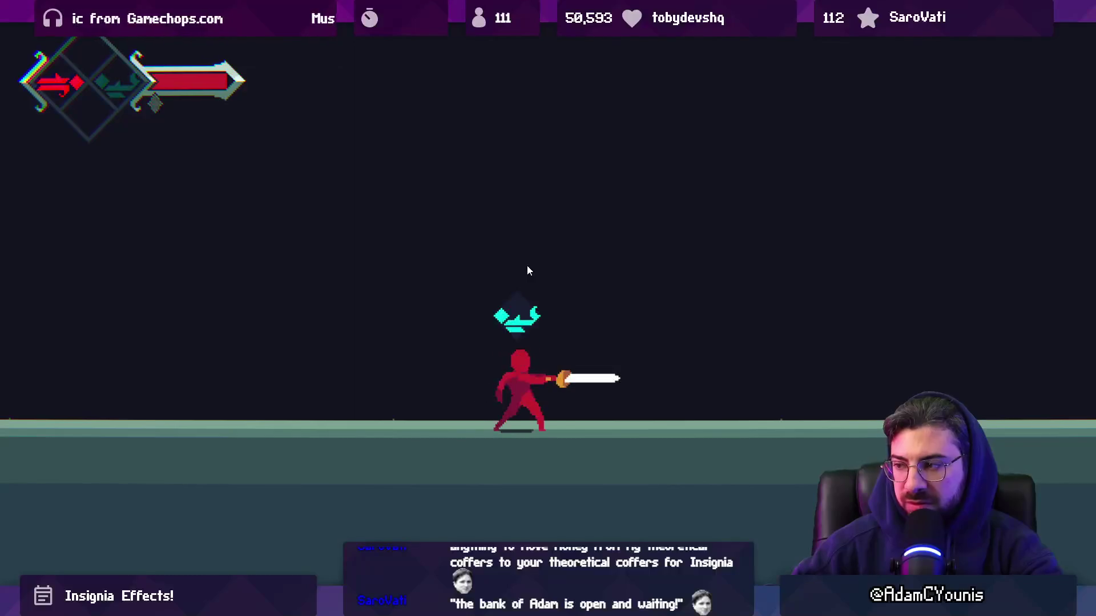
Exit the full-screen Game view and select a Reflex attack entry in the Console.
{"action": "key", "text": "shift+space"}
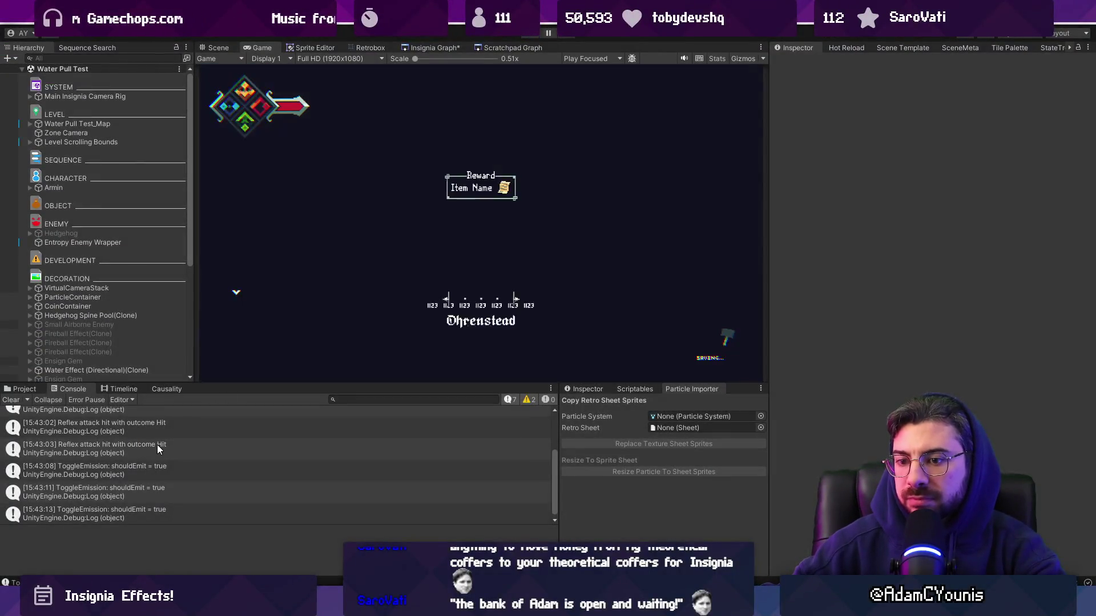
{"action": "left_click", "coordinate": [156, 444]}
Delete the Debug.Log lines from ReflexAttack.cs and TransformParticleEmitter.cs's ToggleEmission.
{"action": "left_click", "coordinate": [164, 435]}
{"action": "double_click", "coordinate": [164, 433]}
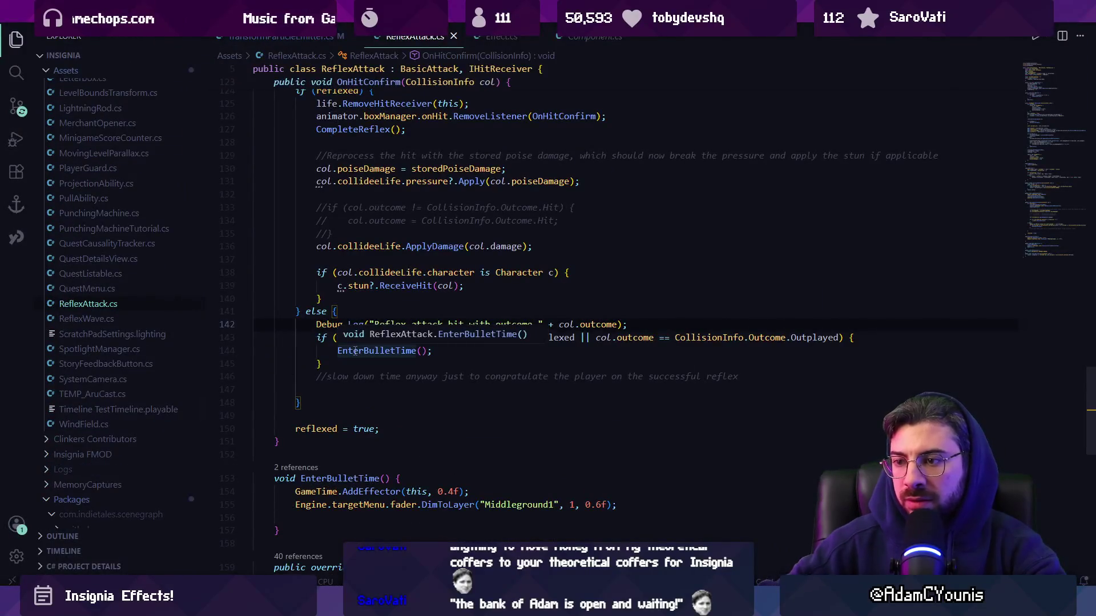
{"action": "key", "text": "ctrl+shift+k"}
{"action": "key", "text": "ctrl+Tab"}
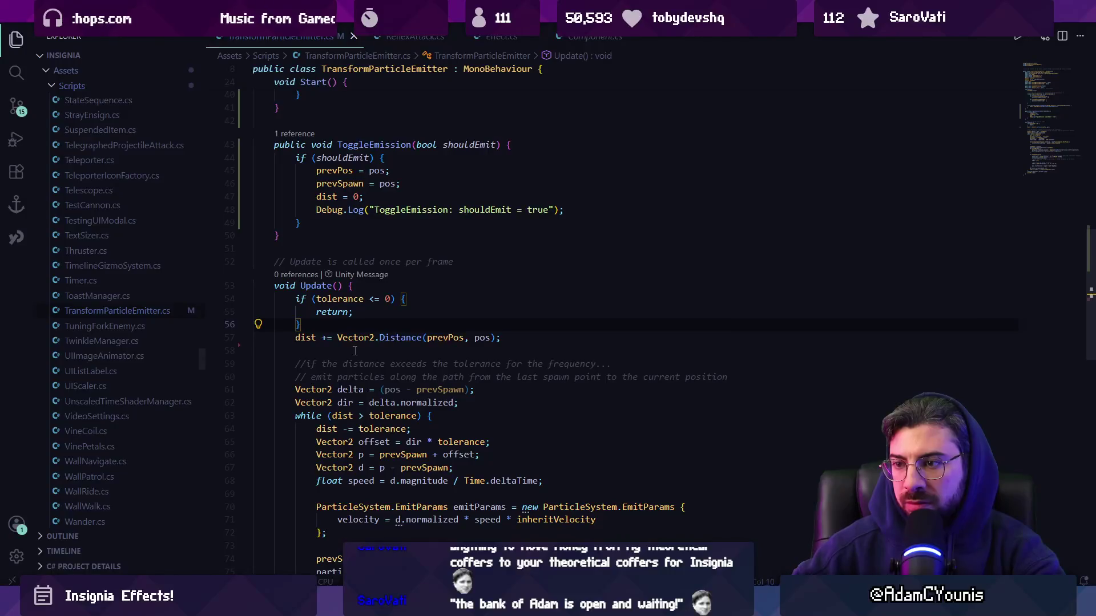
{"action": "key", "text": "ctrl+shift+k"}
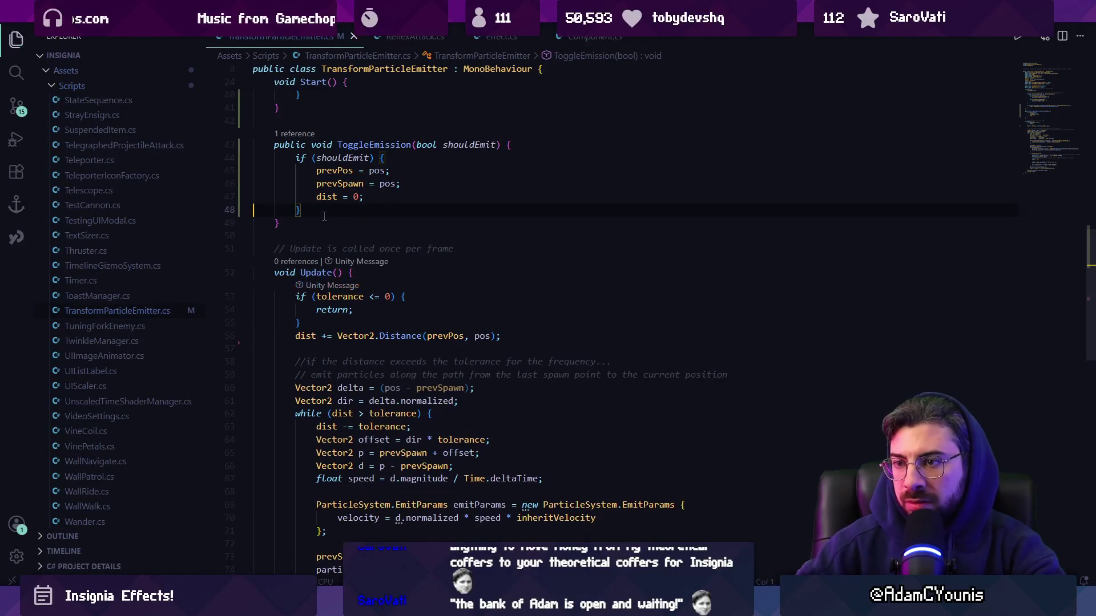
{"action": "key", "text": "super"}
{"action": "key", "text": "alt+Tab"}
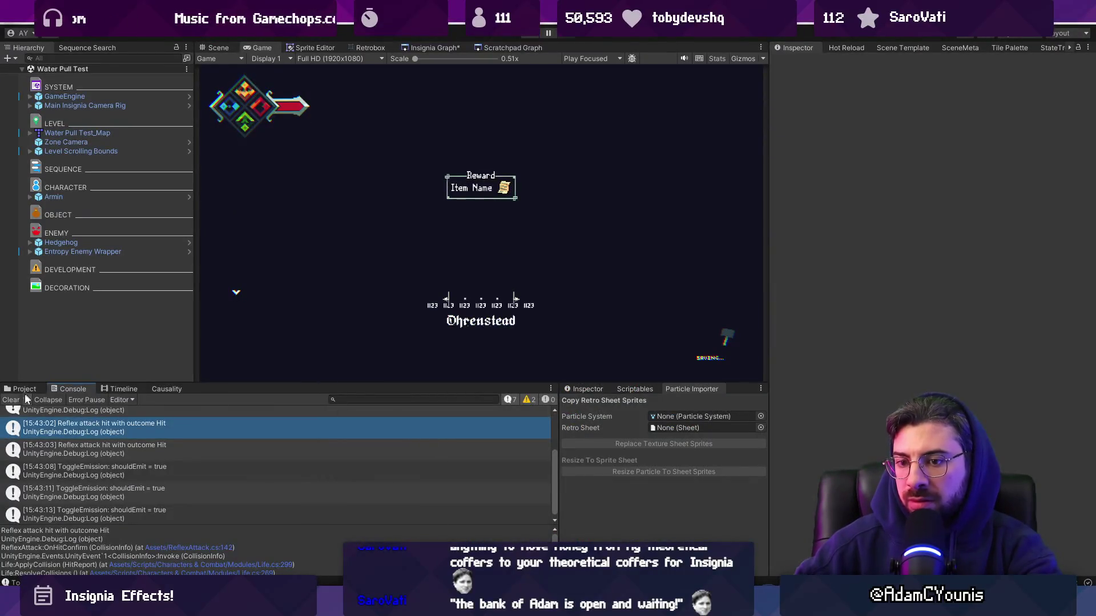
Clear the Console, then open Drill Ability Test from the Scratchpad scene graph.
{"action": "left_click", "coordinate": [25, 398]}
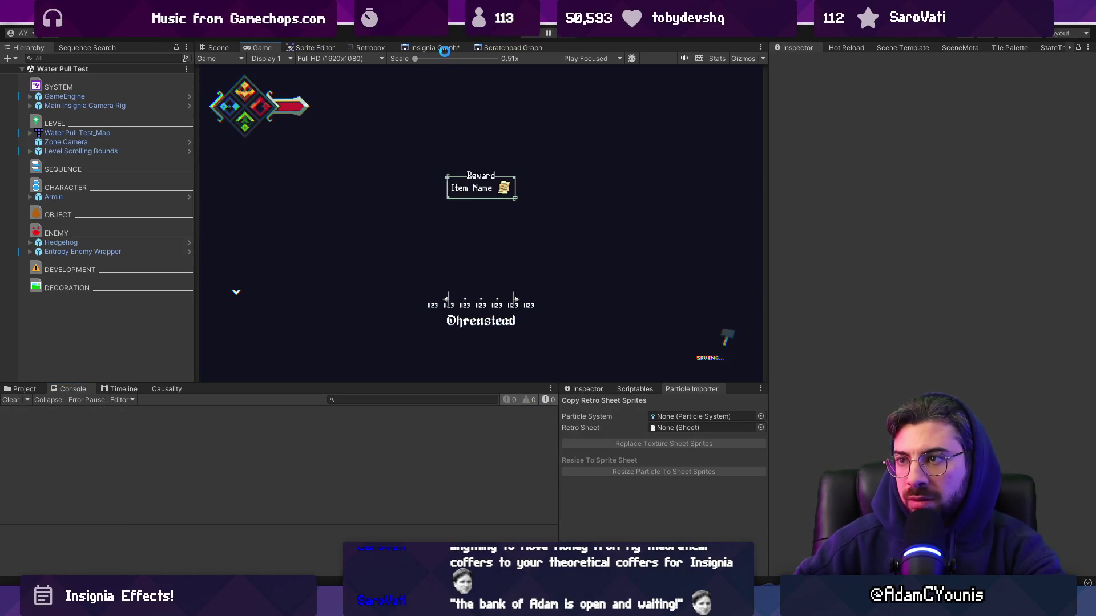
{"action": "left_click", "coordinate": [444, 49]}
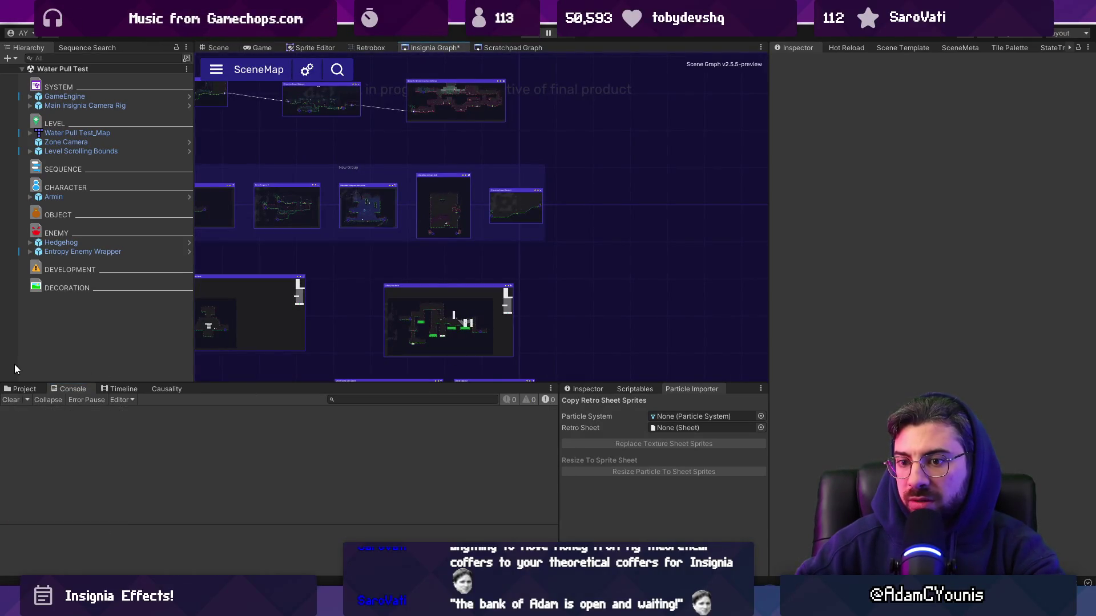
{"action": "left_click", "coordinate": [25, 388]}
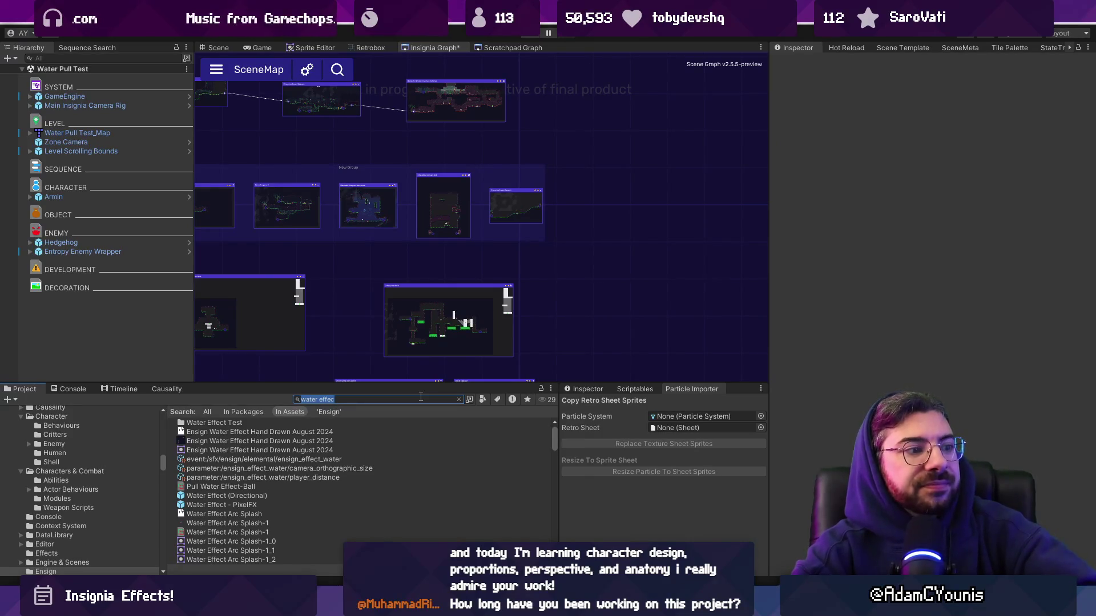
{"action": "scroll", "coordinate": [605, 271], "scroll_direction": "down", "scroll_amount": 6}
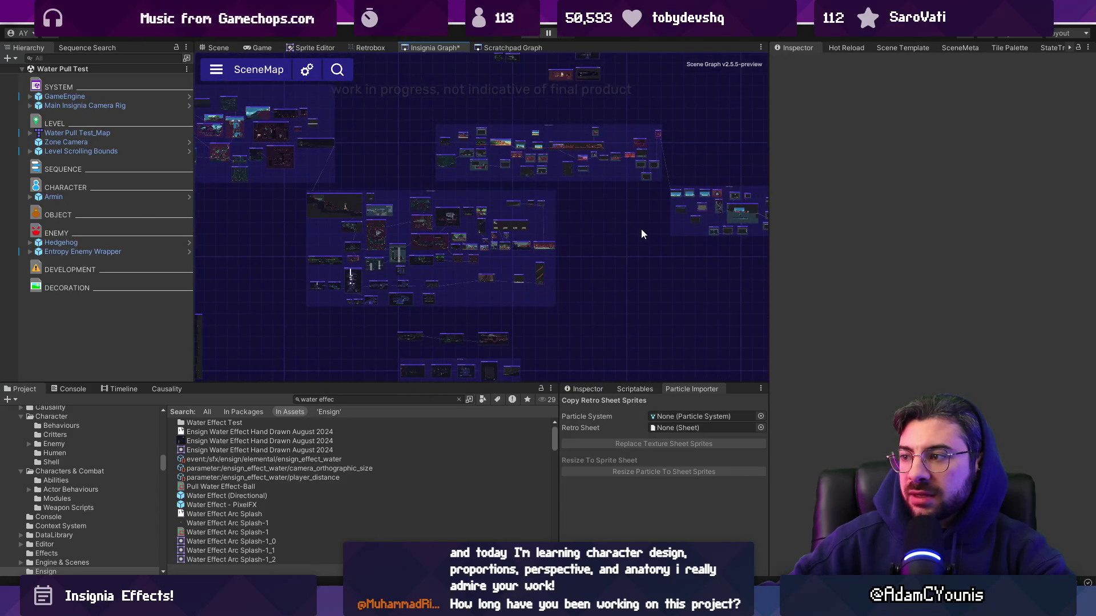
{"action": "scroll", "coordinate": [543, 207], "scroll_direction": "down", "scroll_amount": 3}
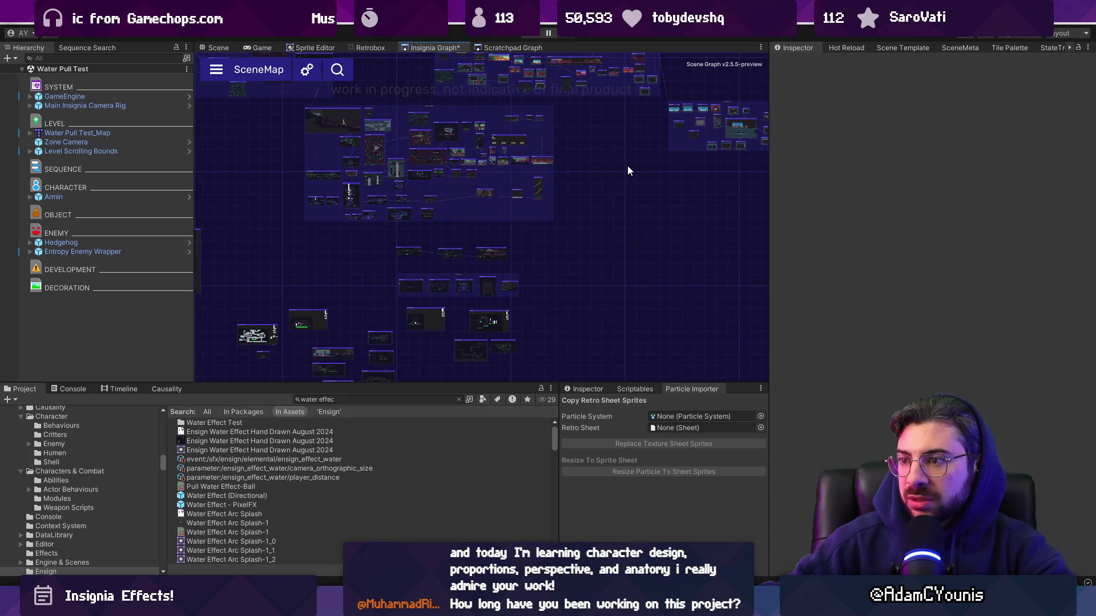
{"action": "left_click", "coordinate": [521, 47]}
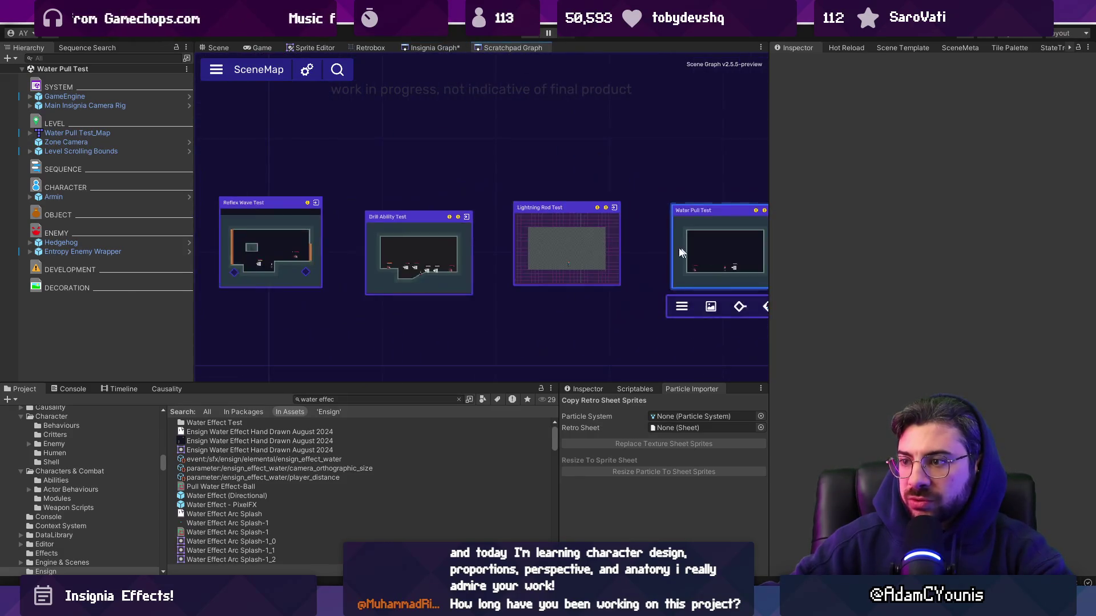
{"action": "scroll", "coordinate": [559, 237], "scroll_direction": "down", "scroll_amount": 3}
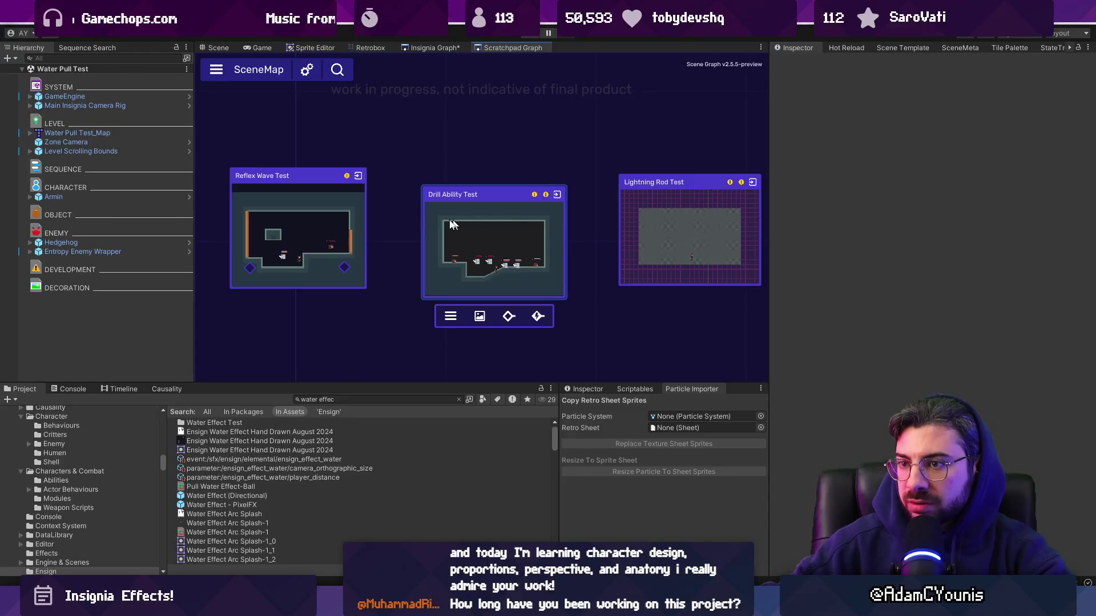
{"action": "double_click", "coordinate": [492, 234]}
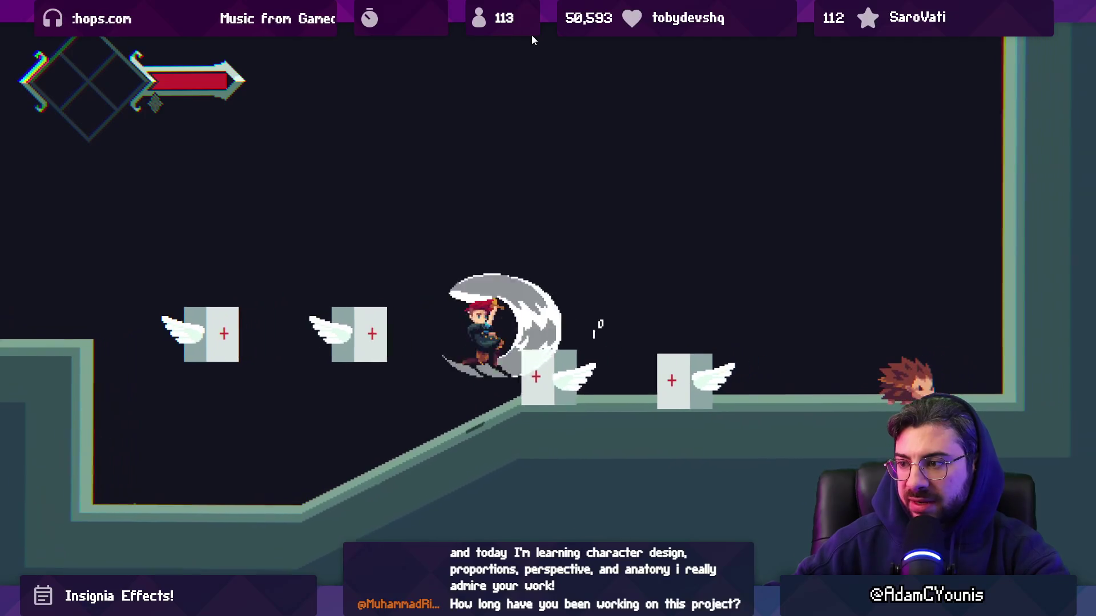
Dash, jump and spin-attack through the winged enemies on the opening slopes.
{"action": "key", "text": "space"}
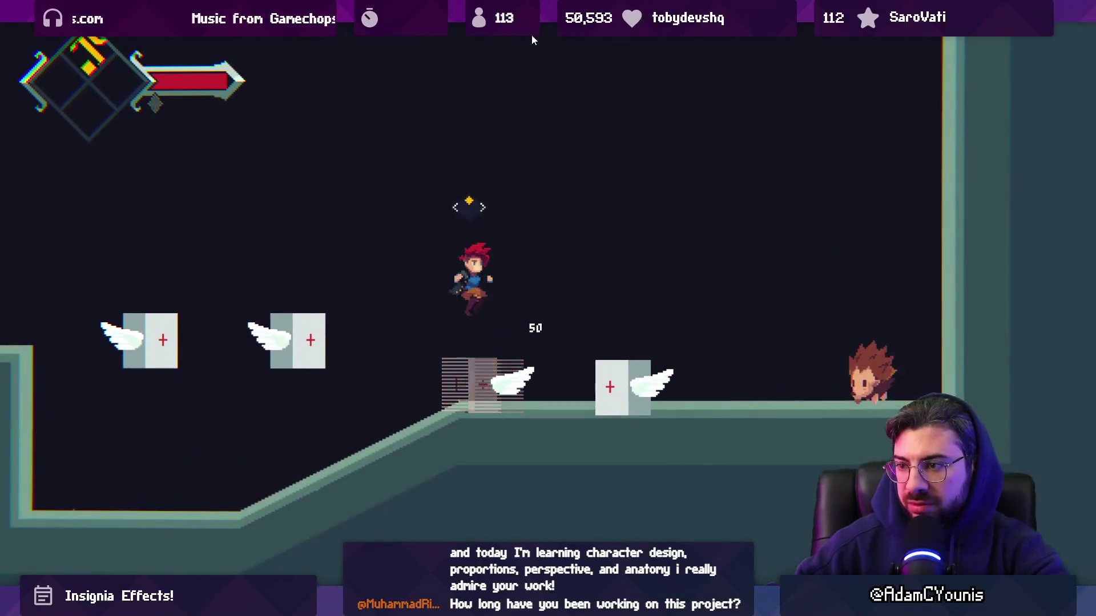
{"action": "key", "text": "Right"}
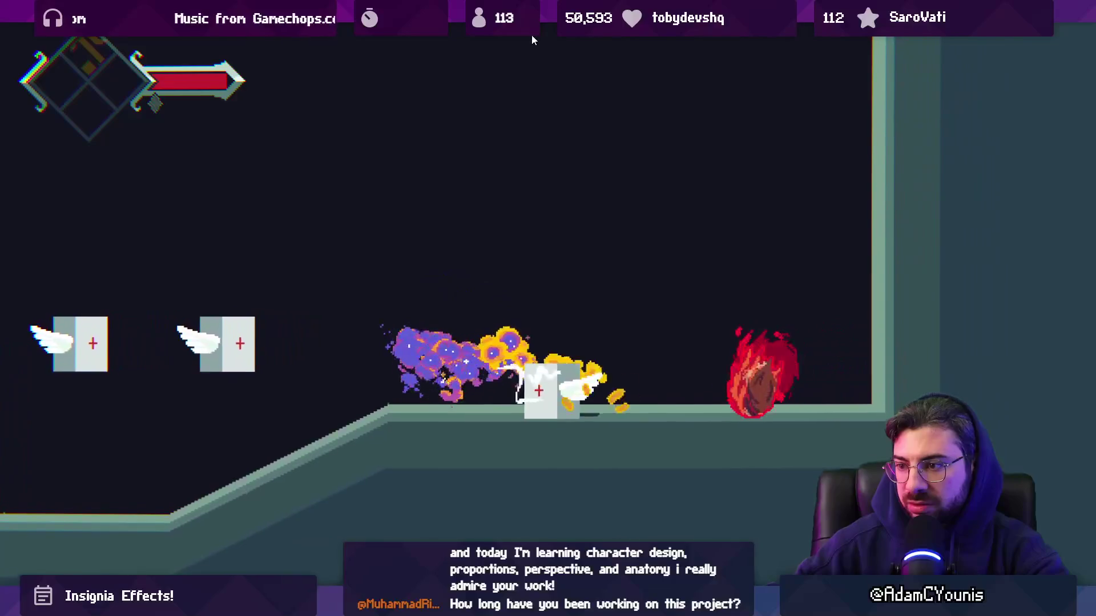
{"action": "key", "text": "Left"}
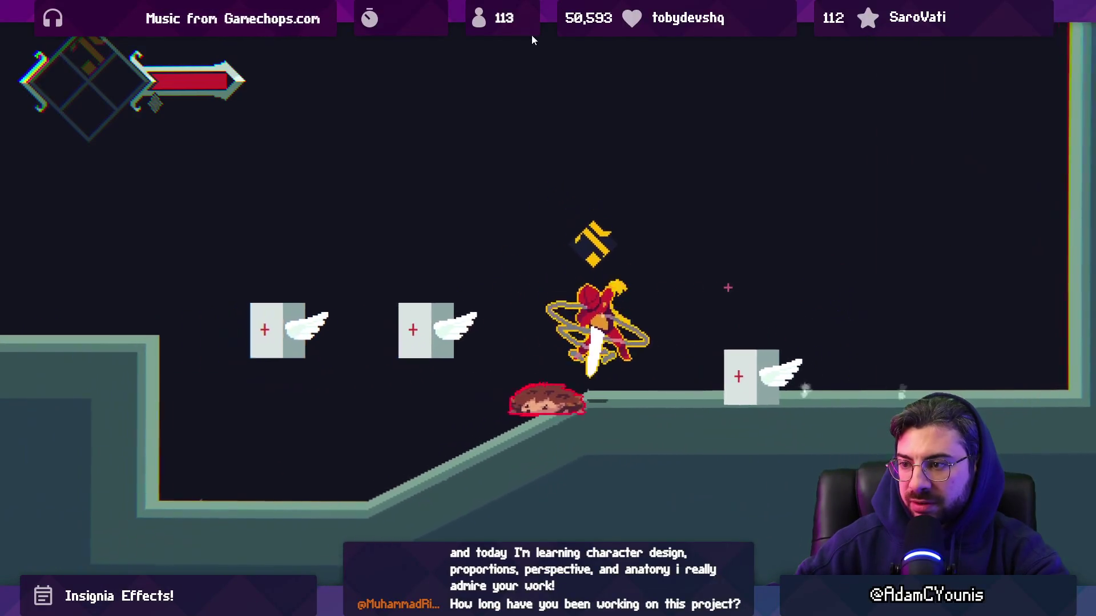
{"action": "key", "text": "Left"}
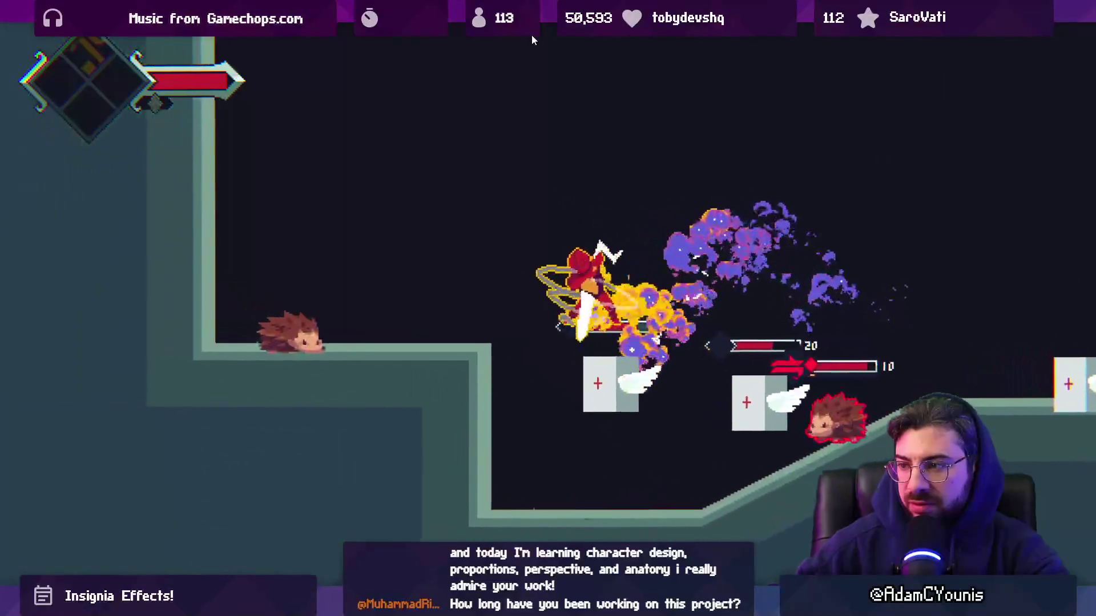
{"action": "key", "text": "Left"}
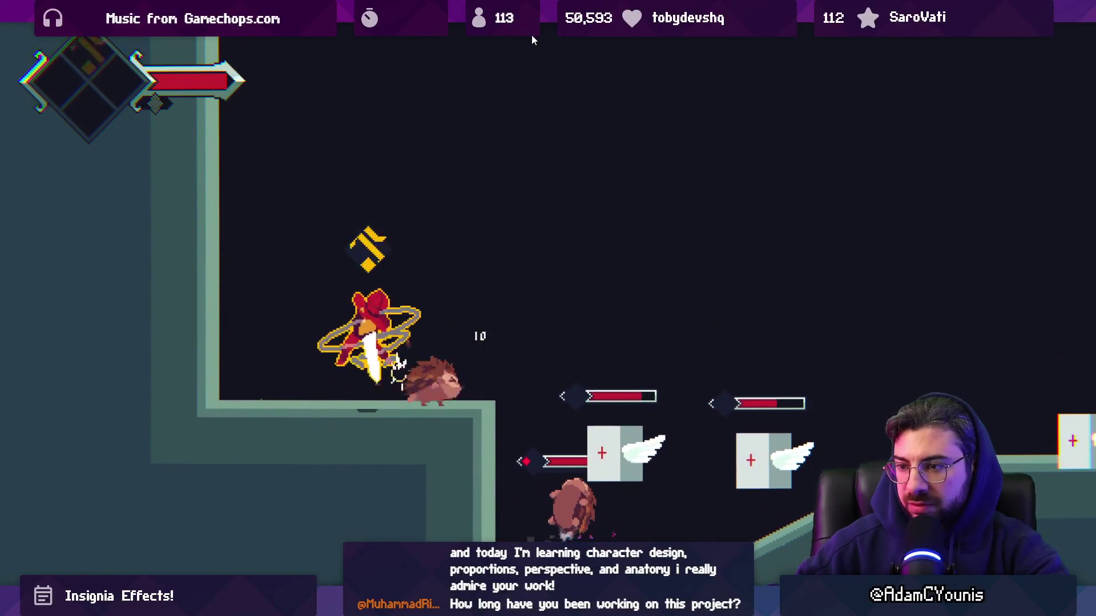
{"action": "key", "text": "Left"}
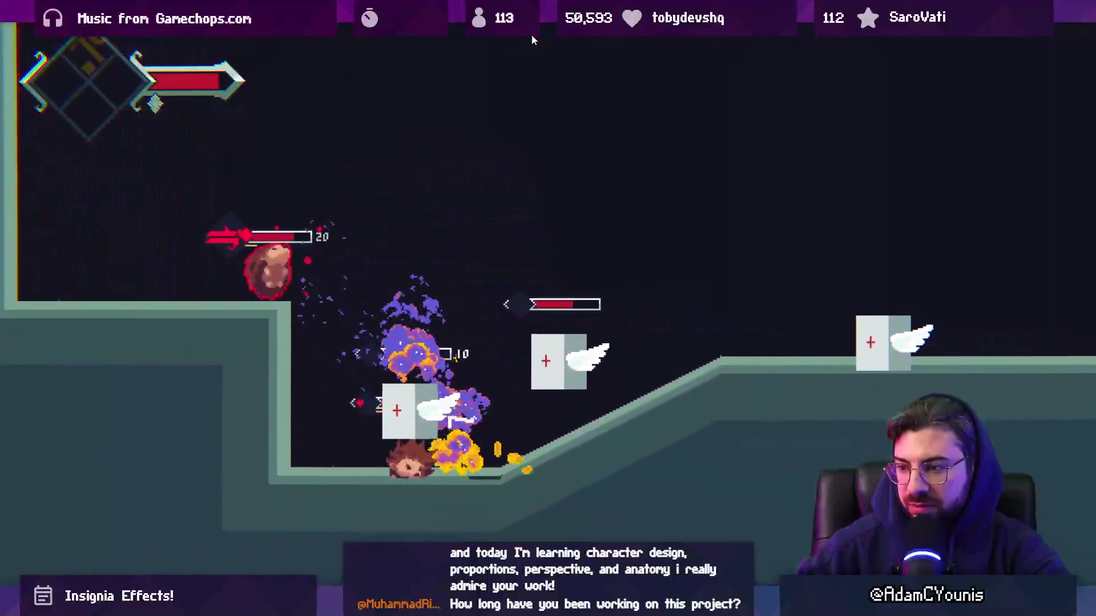
{"action": "key", "text": "Right"}
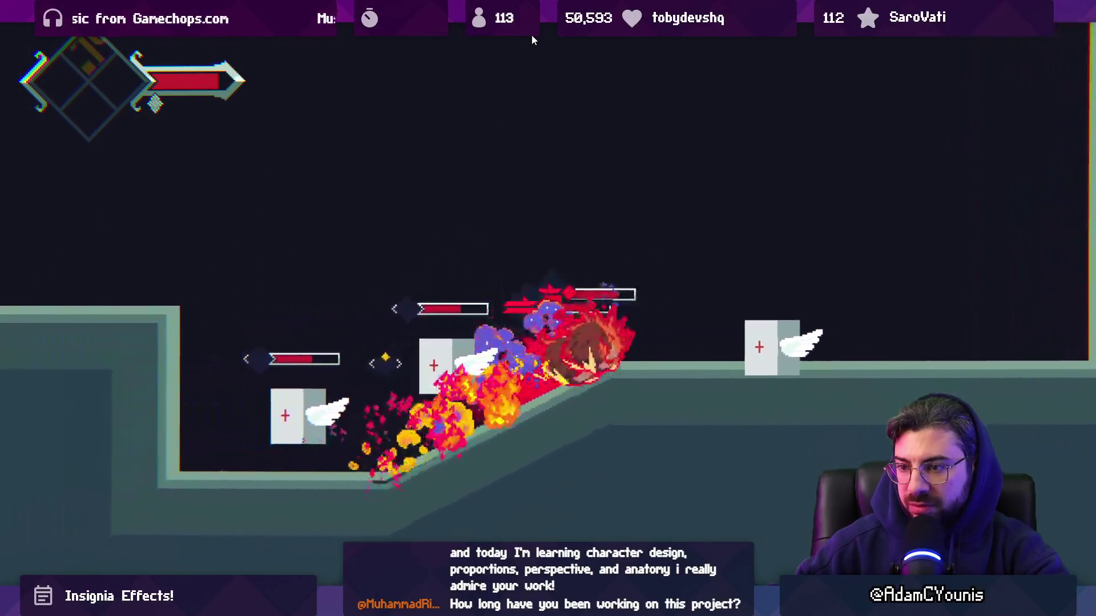
{"action": "key", "text": "Left"}
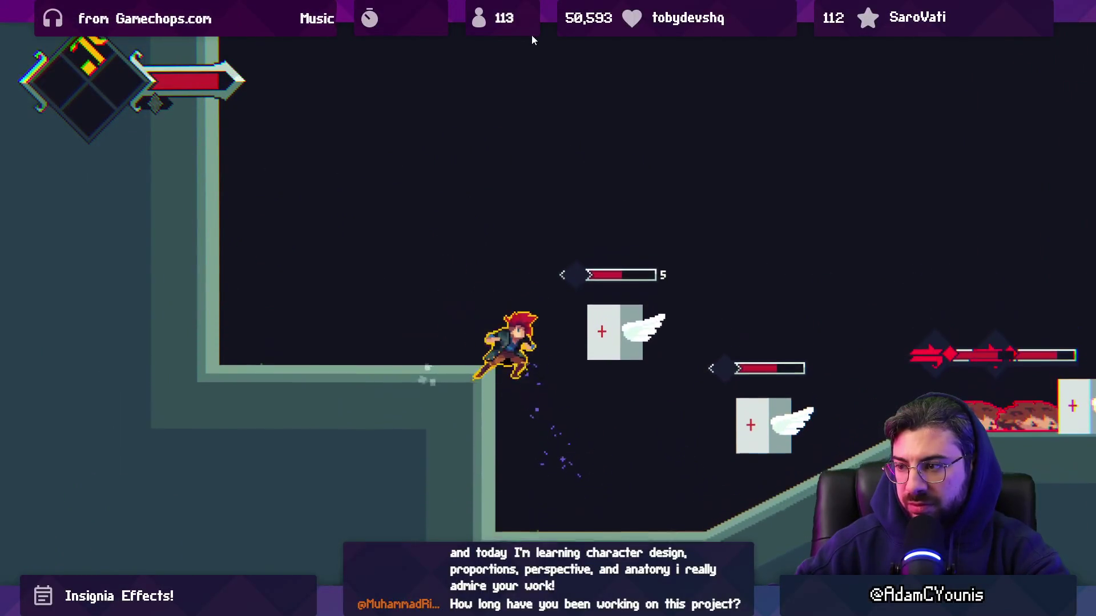
{"action": "key", "text": "Left"}
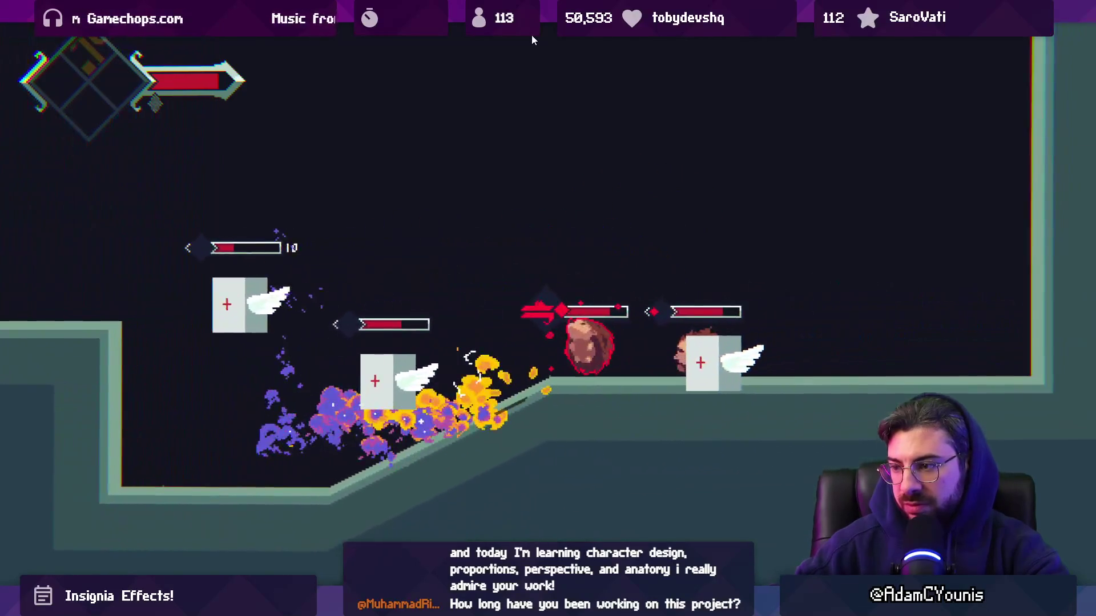
{"action": "key", "text": "Left"}
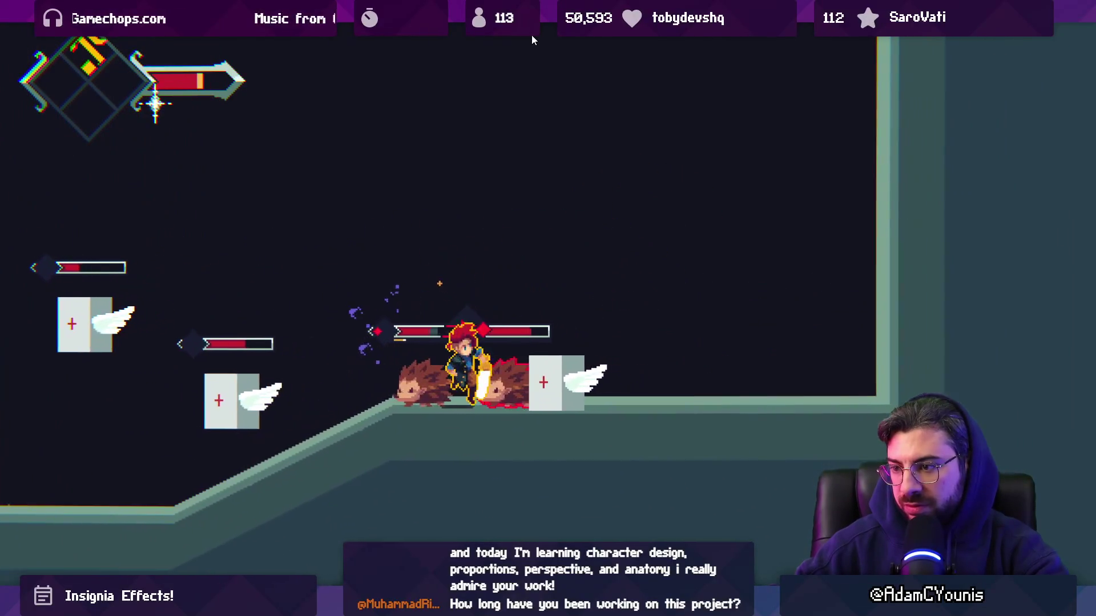
Slash the hedgehogs and remaining enemies with fiery attacks, then run right along the ledge.
{"action": "key", "text": "Right"}
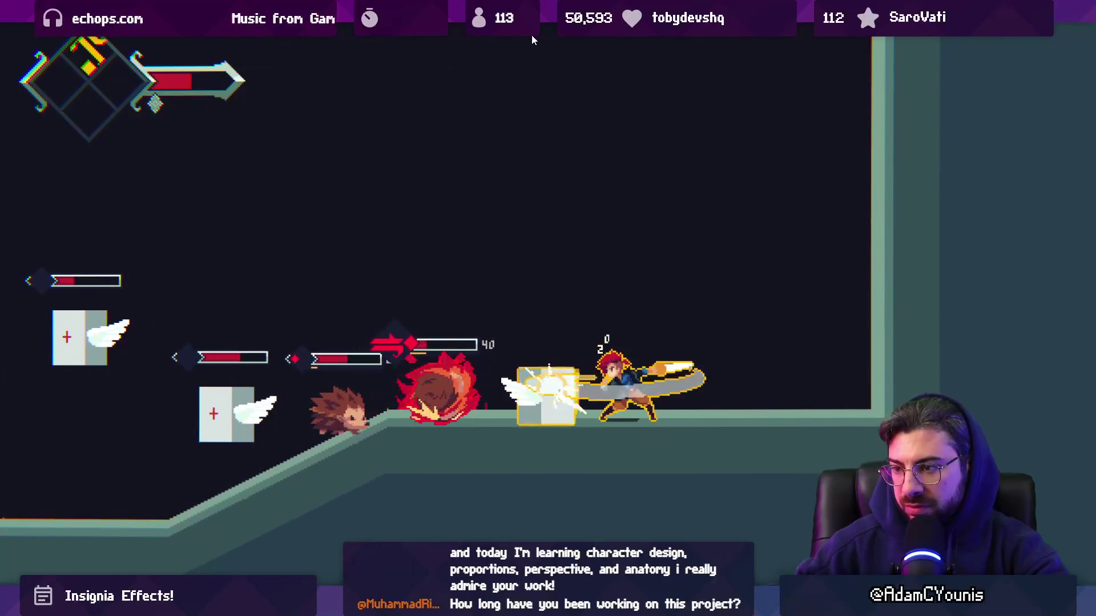
{"action": "key", "text": "Left"}
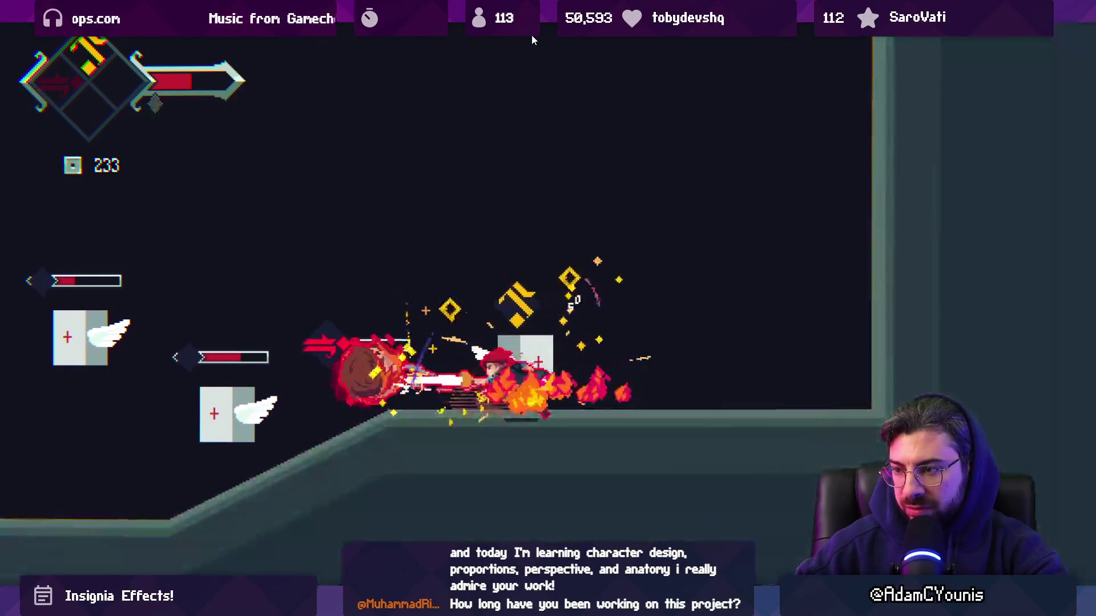
{"action": "key", "text": "Right"}
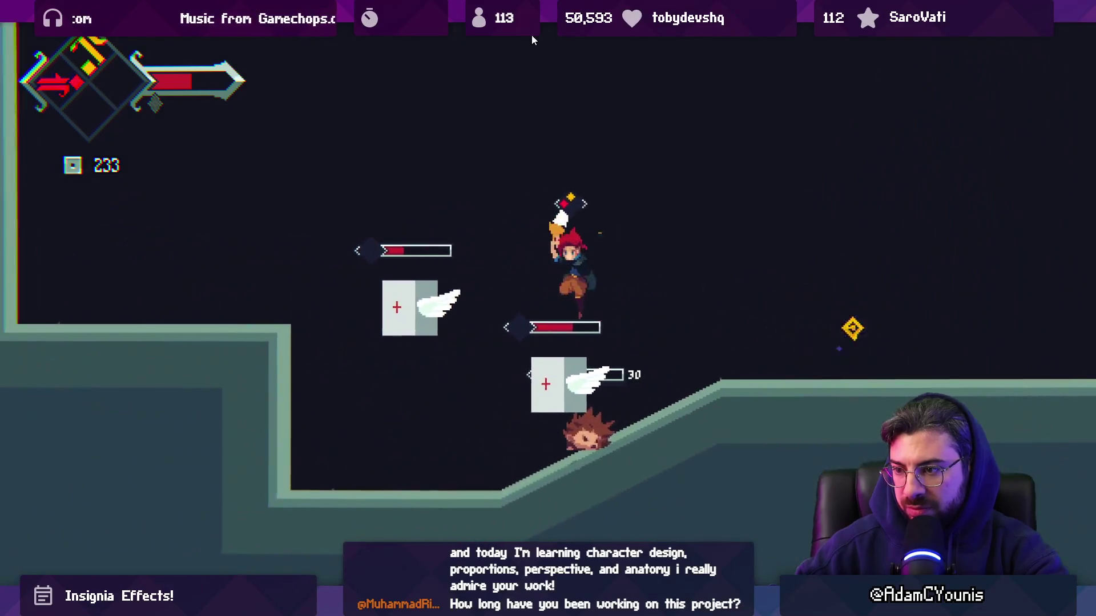
{"action": "key", "text": "Left"}
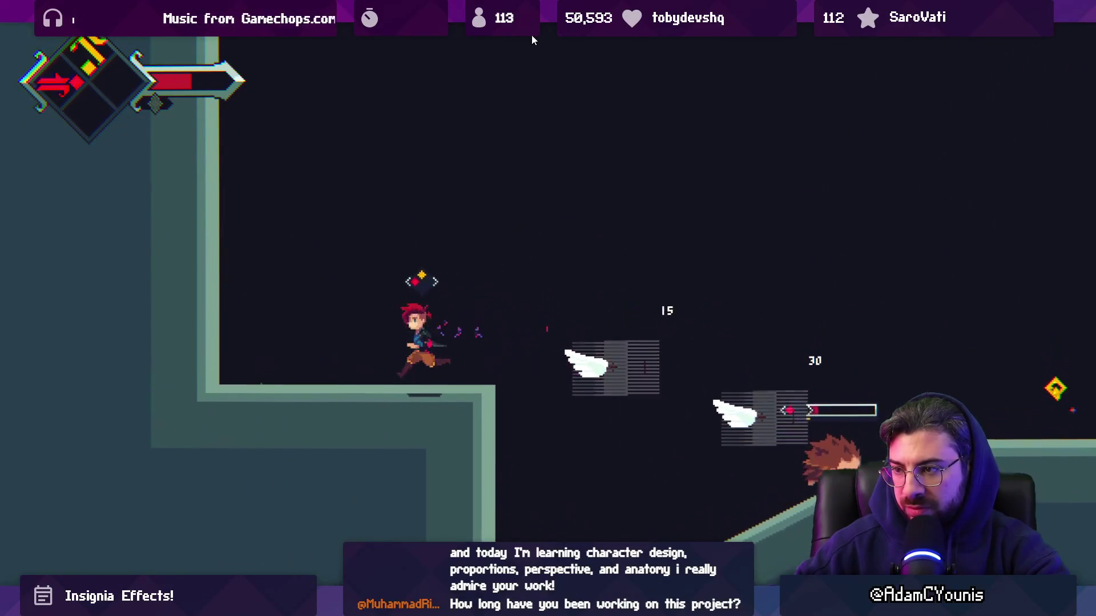
{"action": "key", "text": "Right"}
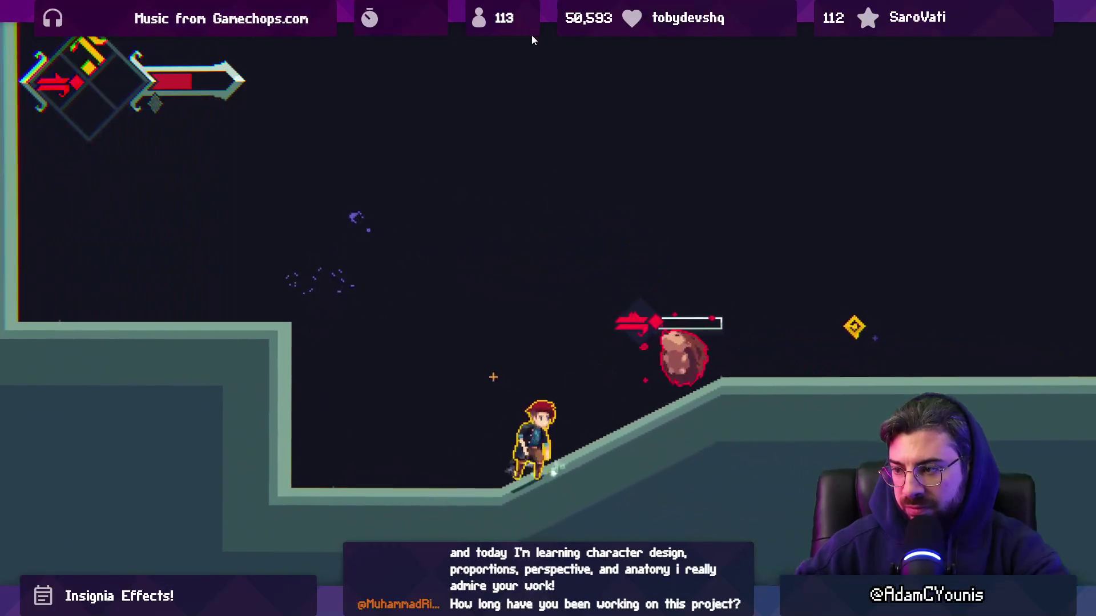
{"action": "key", "text": "x"}
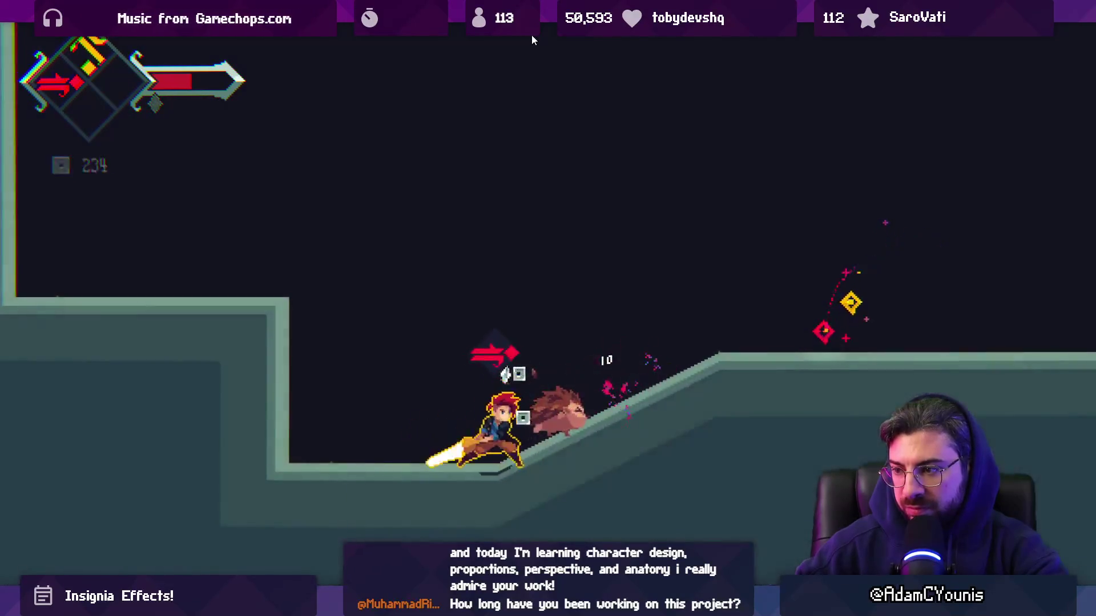
{"action": "key", "text": "Right"}
{"action": "key", "text": "space"}
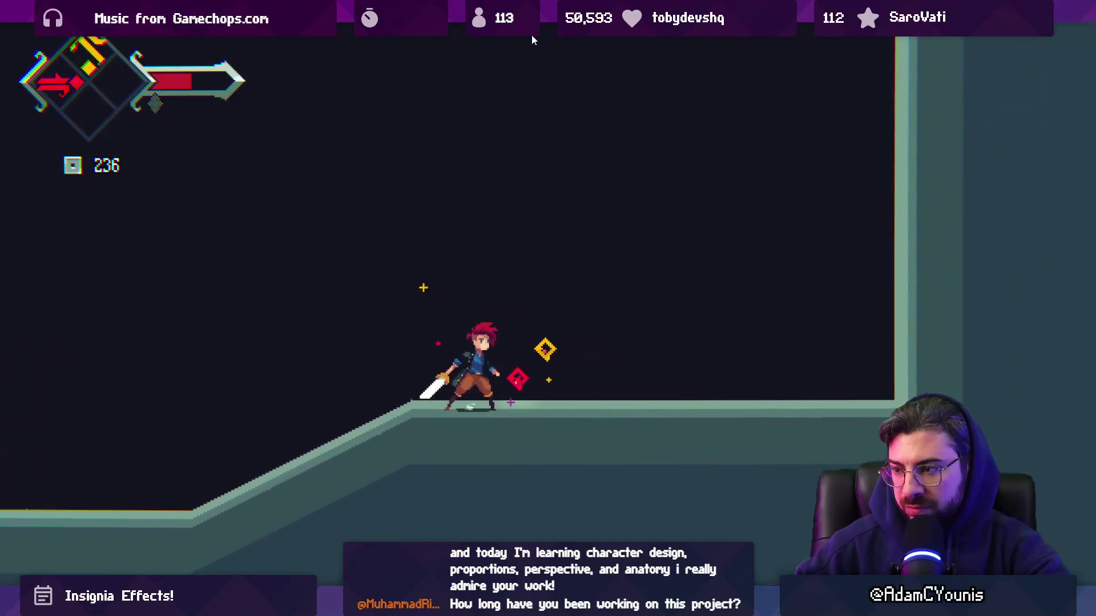
{"action": "key", "text": "x"}
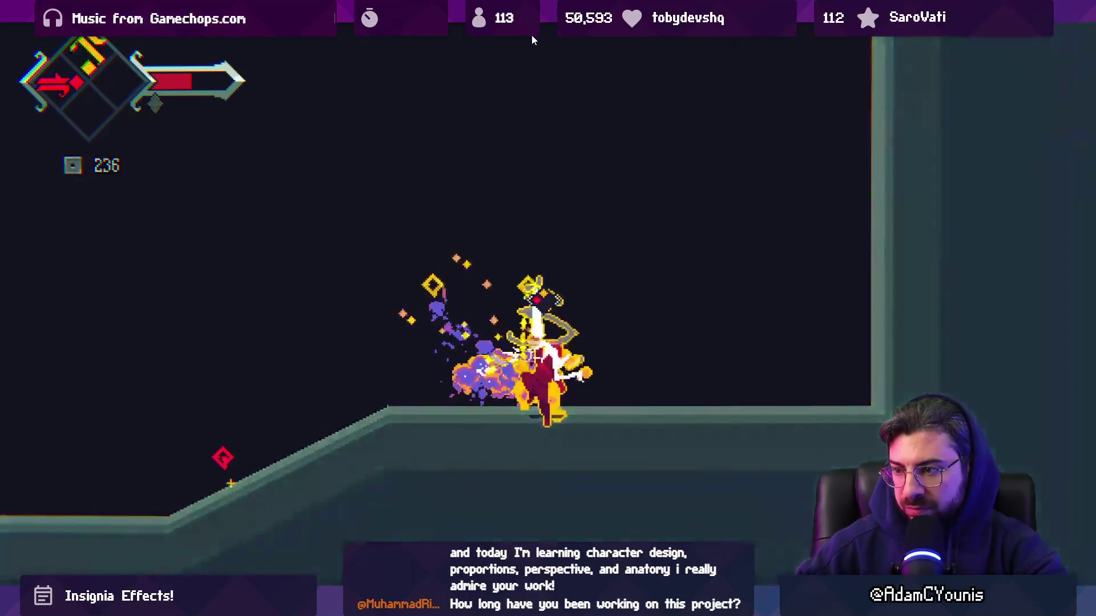
{"action": "key", "text": "Right"}
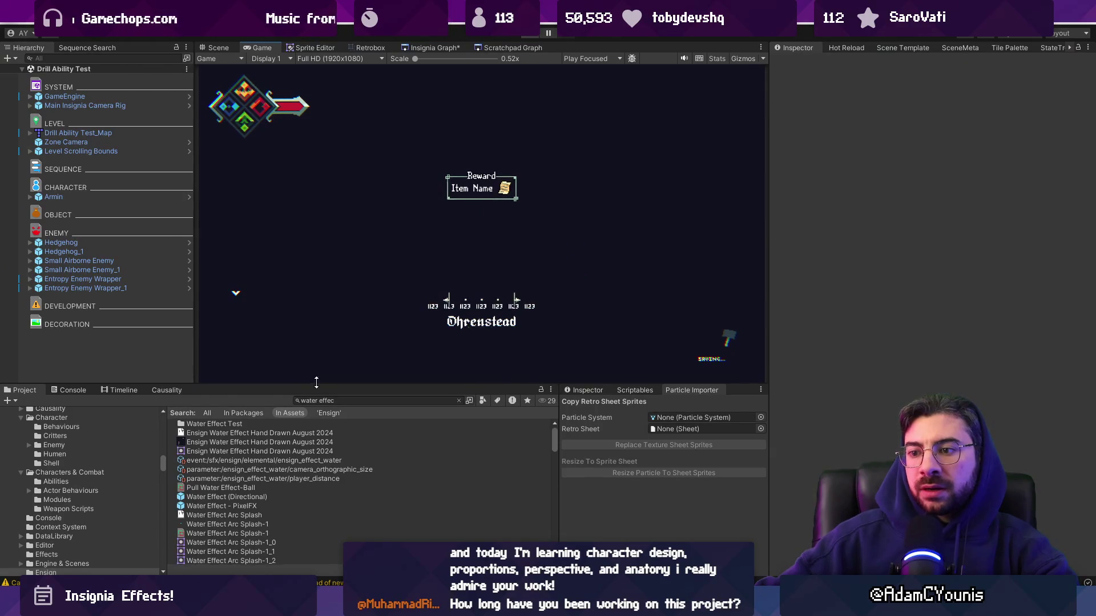
Make the Game view slightly taller, clear the Project search, and glance at Aseprite's splash frame.
{"action": "left_click_drag", "start_coordinate": [316, 385], "coordinate": [317, 398]}
{"action": "left_click", "coordinate": [459, 413]}
{"action": "key", "text": "alt+Tab"}
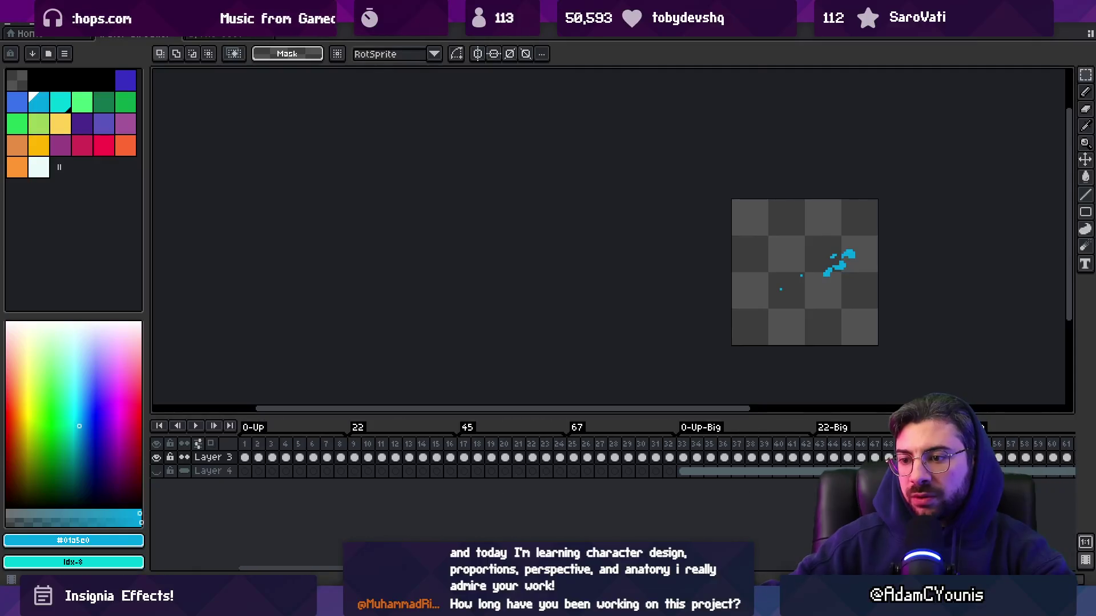
{"action": "key", "text": "alt+Tab"}
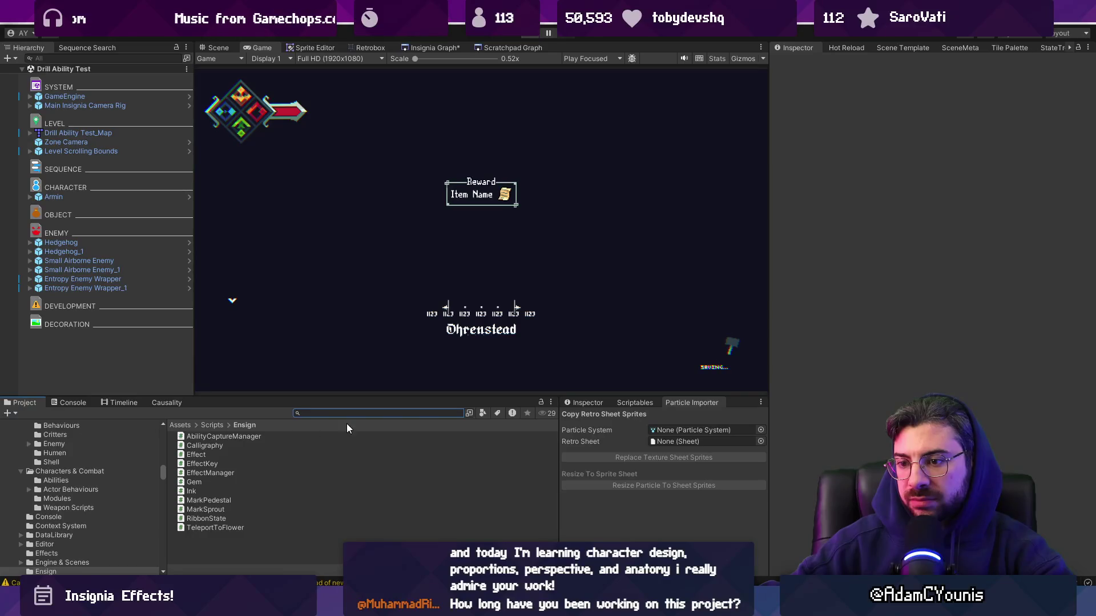
Search the Project for 'water effect' and open the Water Effect (Directional) prefab's Particle object.
{"action": "type", "text": "wa"}
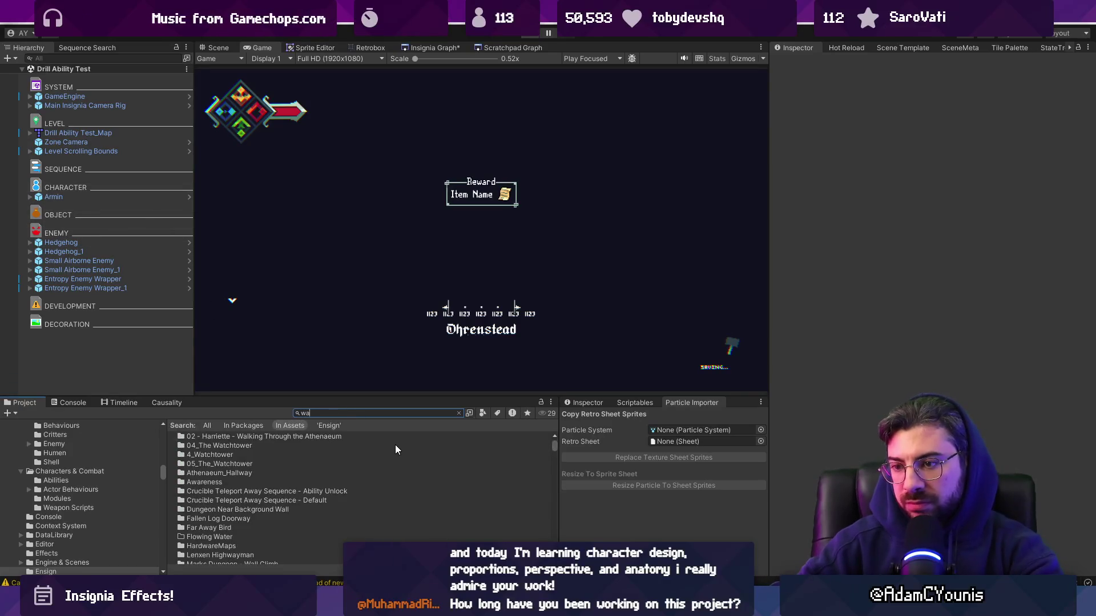
{"action": "type", "text": "ter effect"}
{"action": "key", "text": "Down"}
{"action": "key", "text": "Down"}
{"action": "key", "text": "Return"}
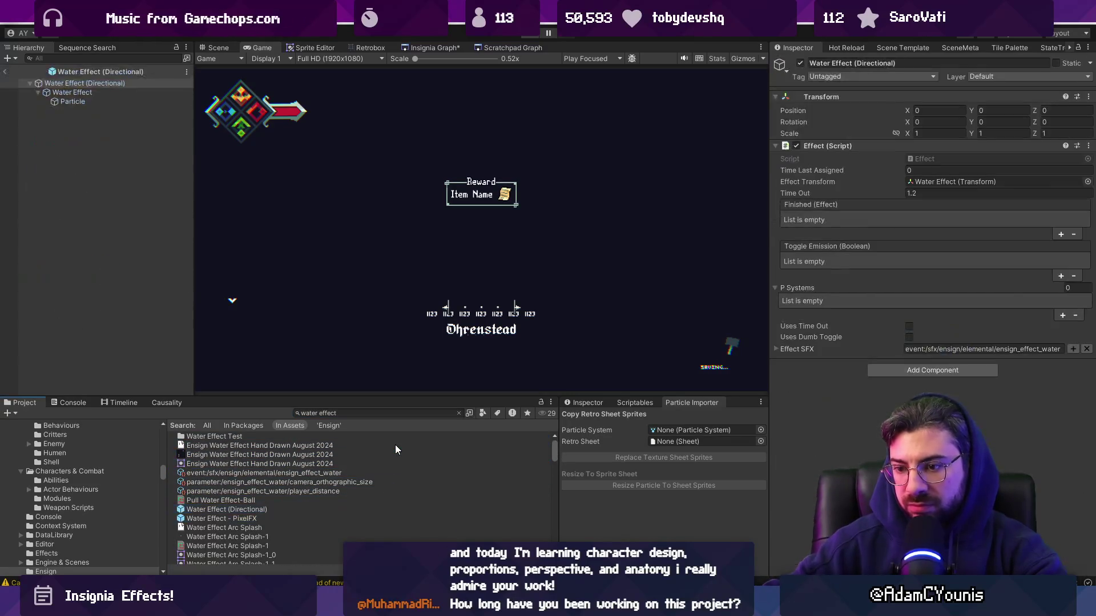
{"action": "left_click", "coordinate": [87, 100]}
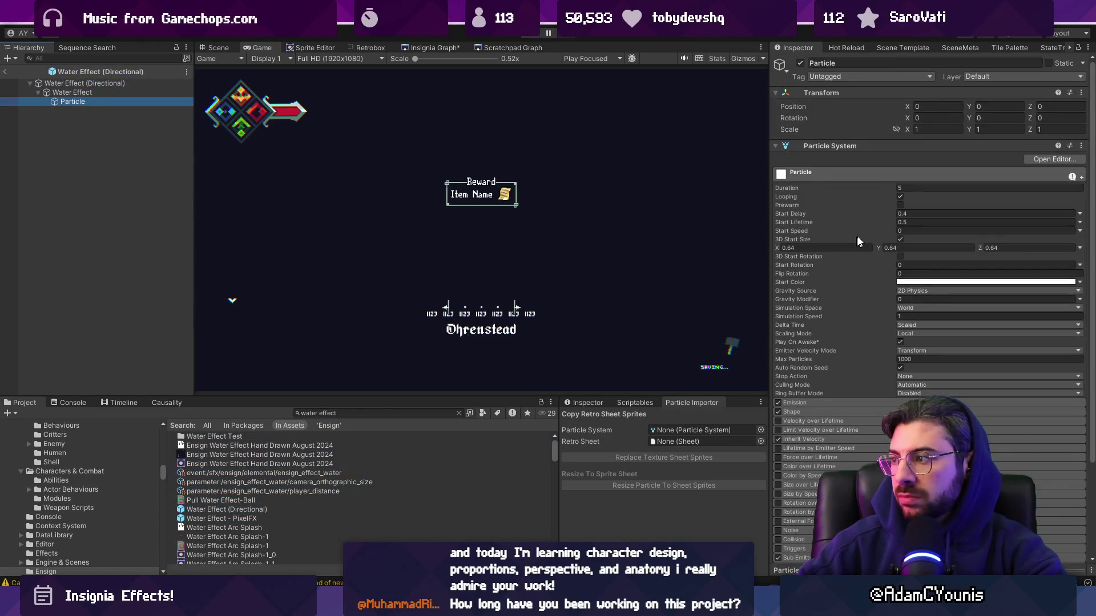
Expand Texture Sheet Animation and locate the Water Directional-0-Up sheet with its eight sprites.
{"action": "left_click", "coordinate": [793, 173]}
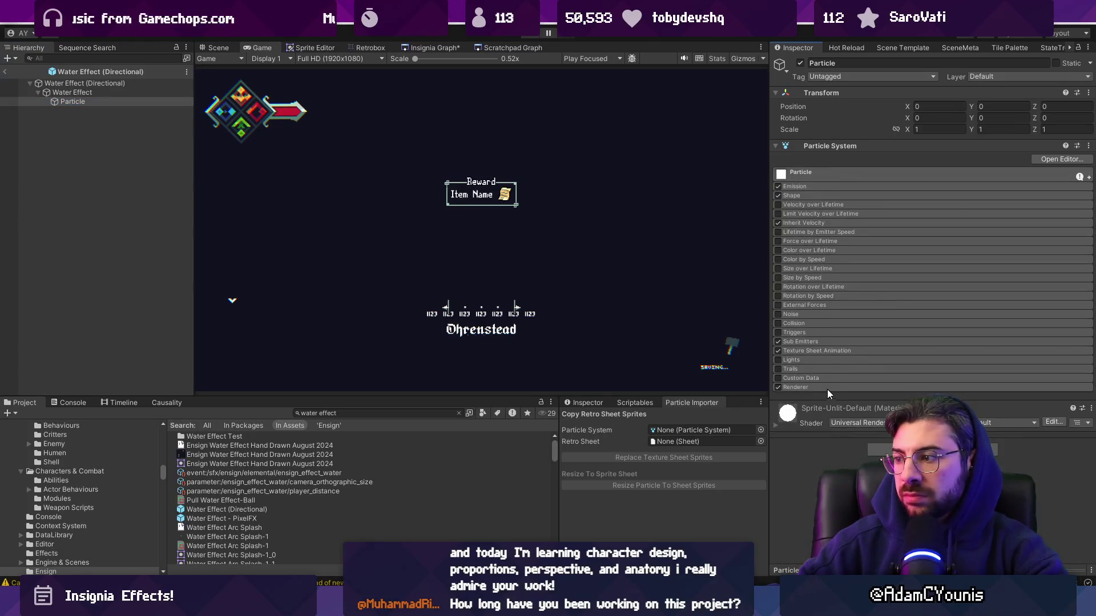
{"action": "left_click", "coordinate": [827, 347]}
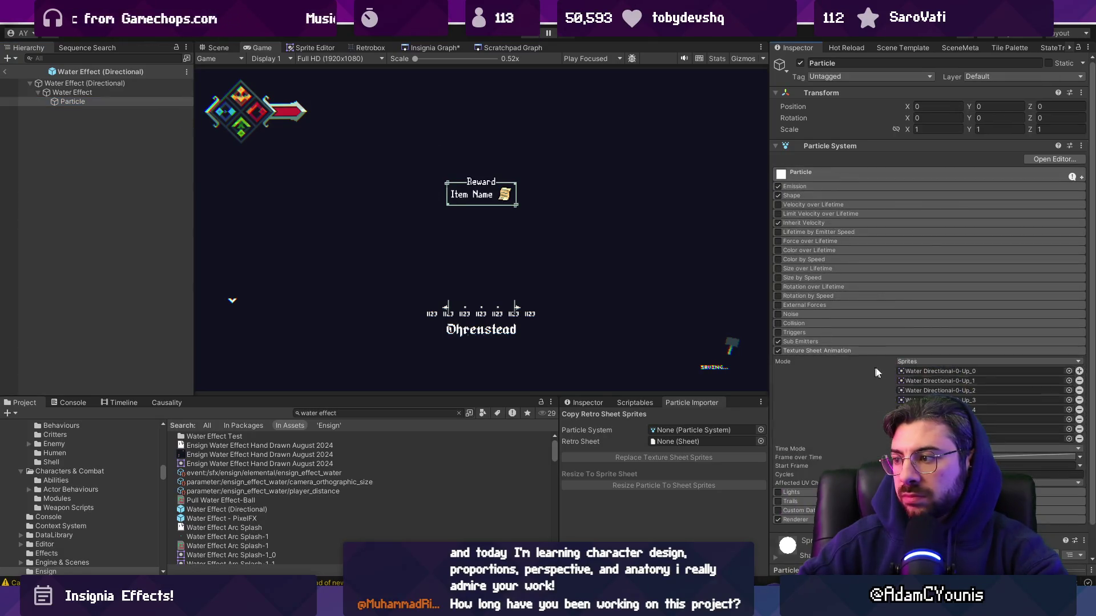
{"action": "left_click", "coordinate": [953, 373]}
{"action": "left_click", "coordinate": [251, 464]}
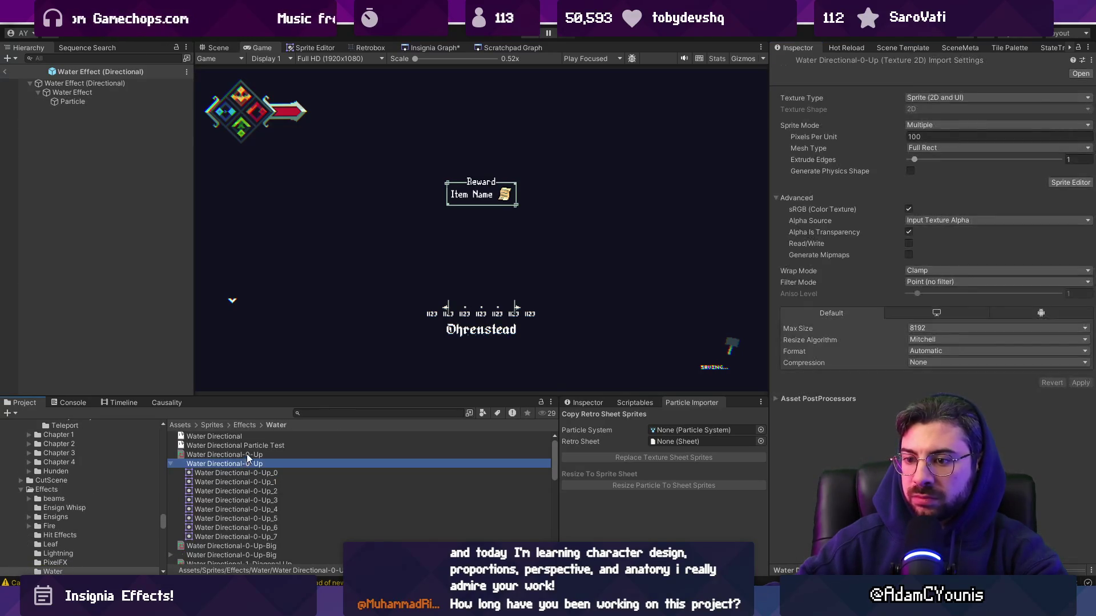
{"action": "left_click", "coordinate": [246, 454]}
{"action": "left_click", "coordinate": [355, 47]}
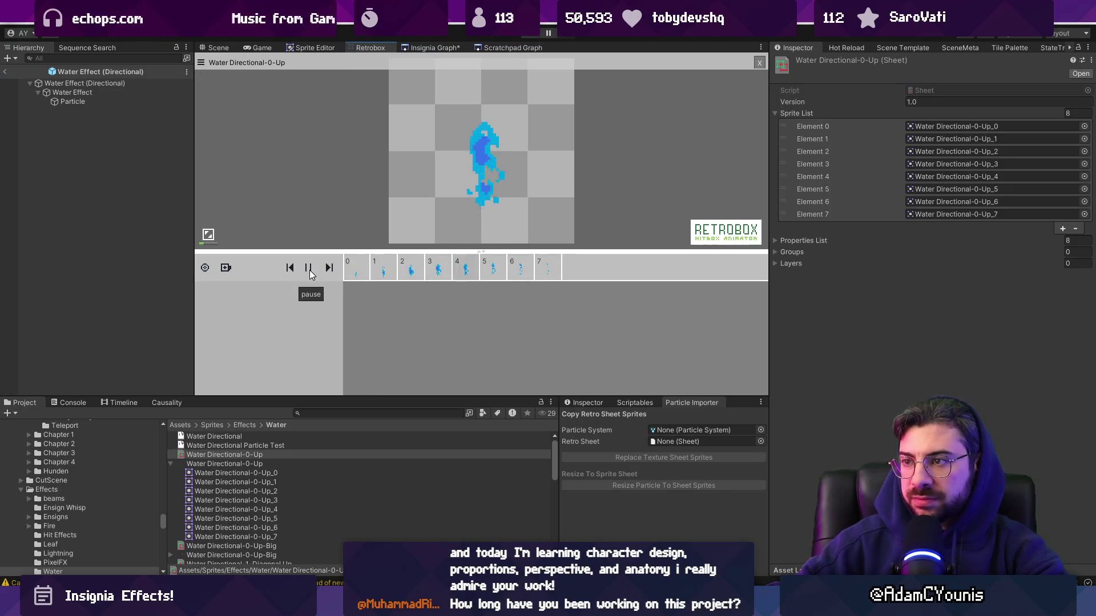
Pause the Water Directional-0-Up animation preview in Retrobox.
{"action": "left_click", "coordinate": [308, 268]}
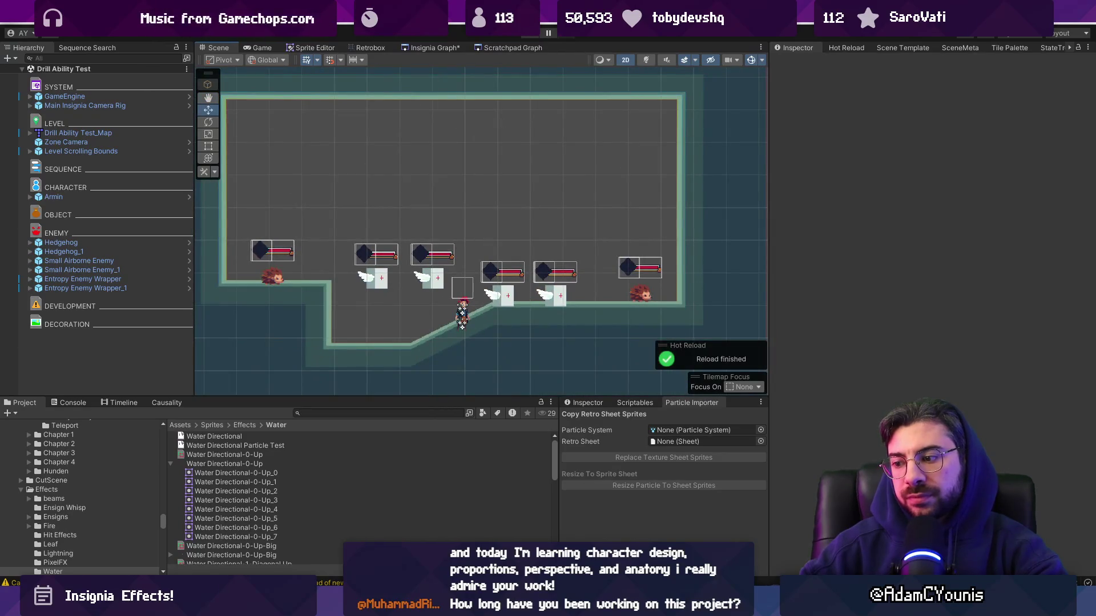
Select frame 1 of the 0-Up splash in Aseprite's timeline and play the animation.
{"action": "key", "text": "alt+Tab"}
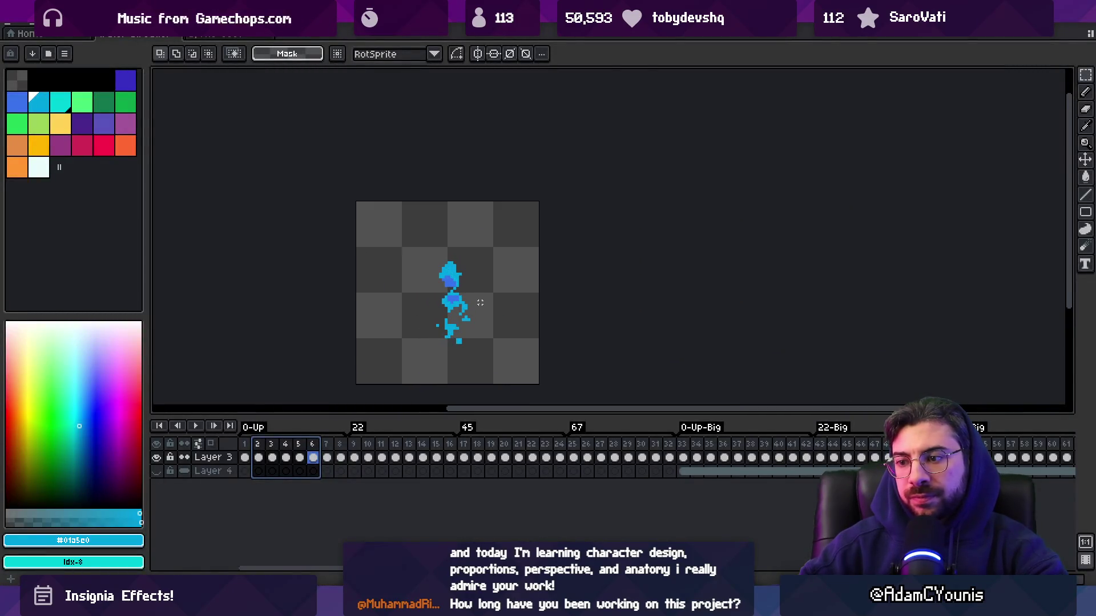
{"action": "left_click_drag", "start_coordinate": [246, 446], "coordinate": [304, 444]}
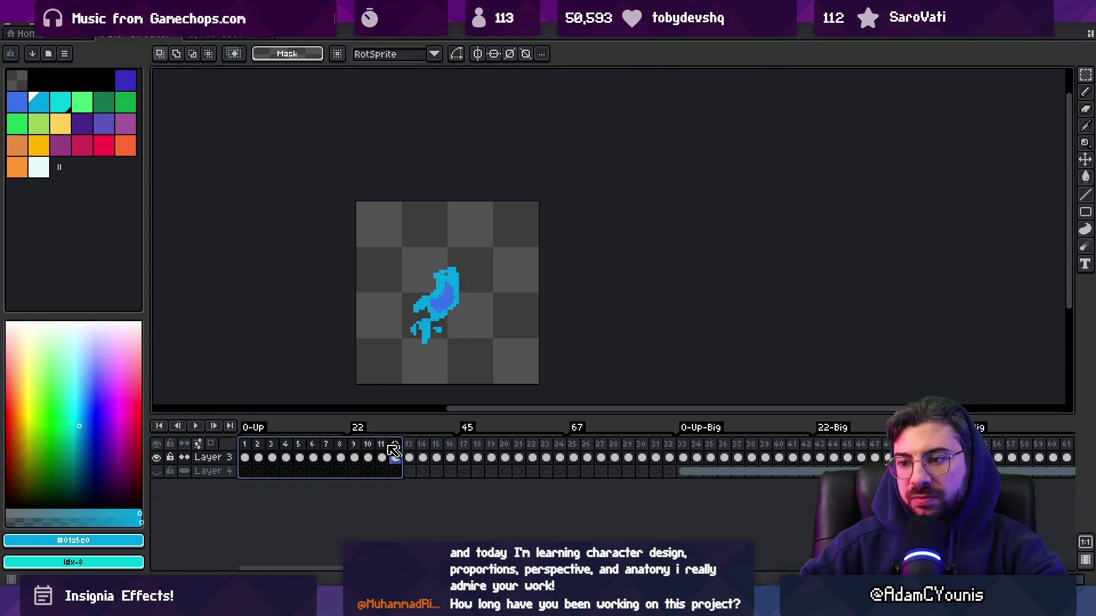
{"action": "left_click_drag", "start_coordinate": [394, 449], "coordinate": [218, 447]}
{"action": "key", "text": "Return"}
{"action": "scroll", "coordinate": [479, 246], "scroll_direction": "down", "scroll_amount": 4}
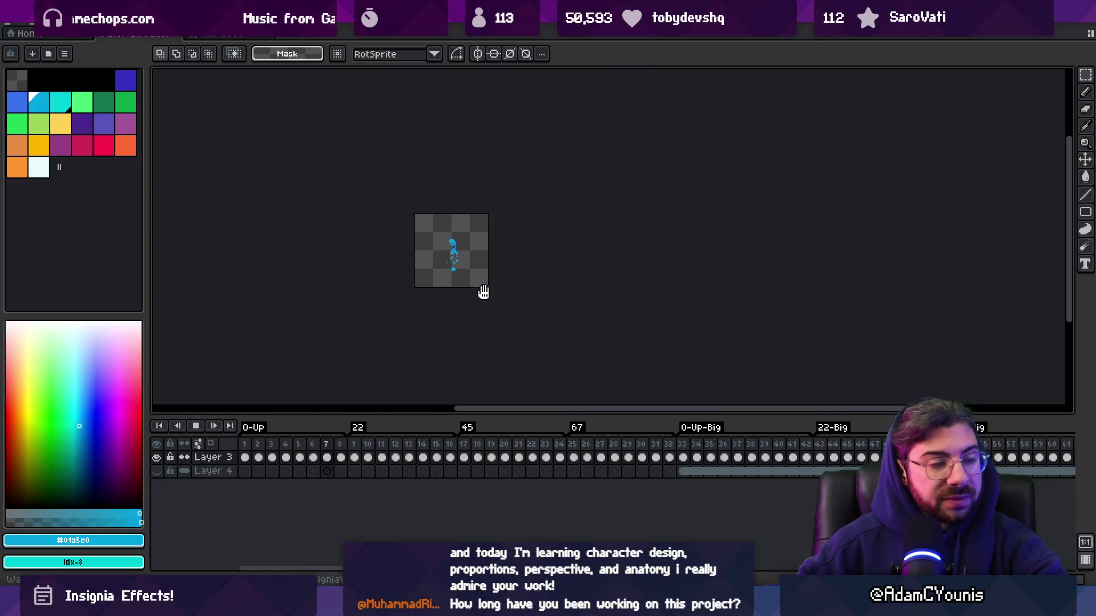
{"action": "scroll", "coordinate": [461, 279], "scroll_direction": "up", "scroll_amount": 3}
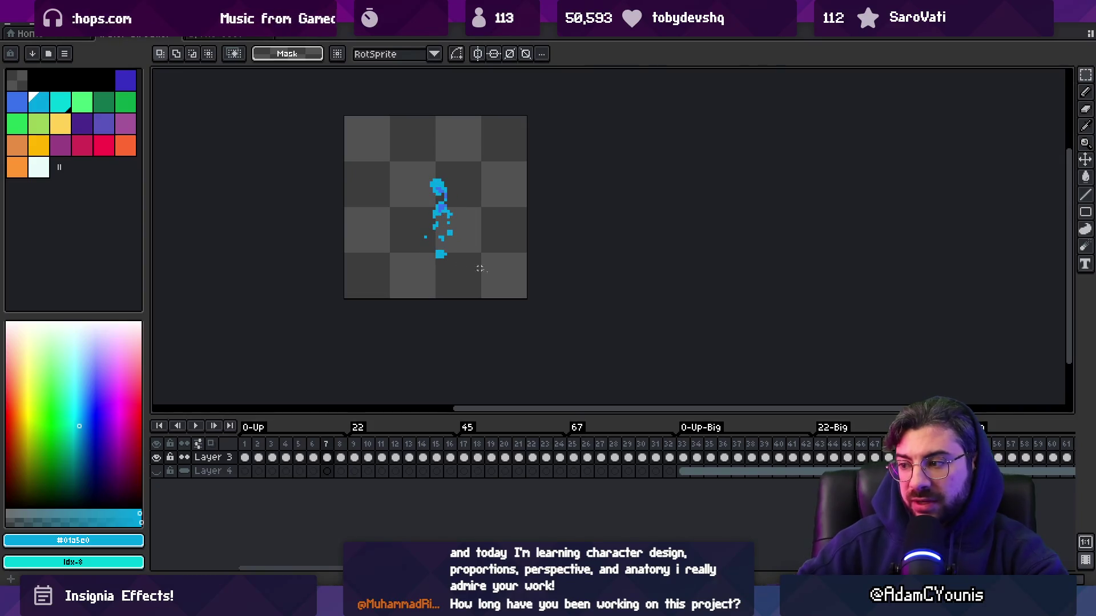